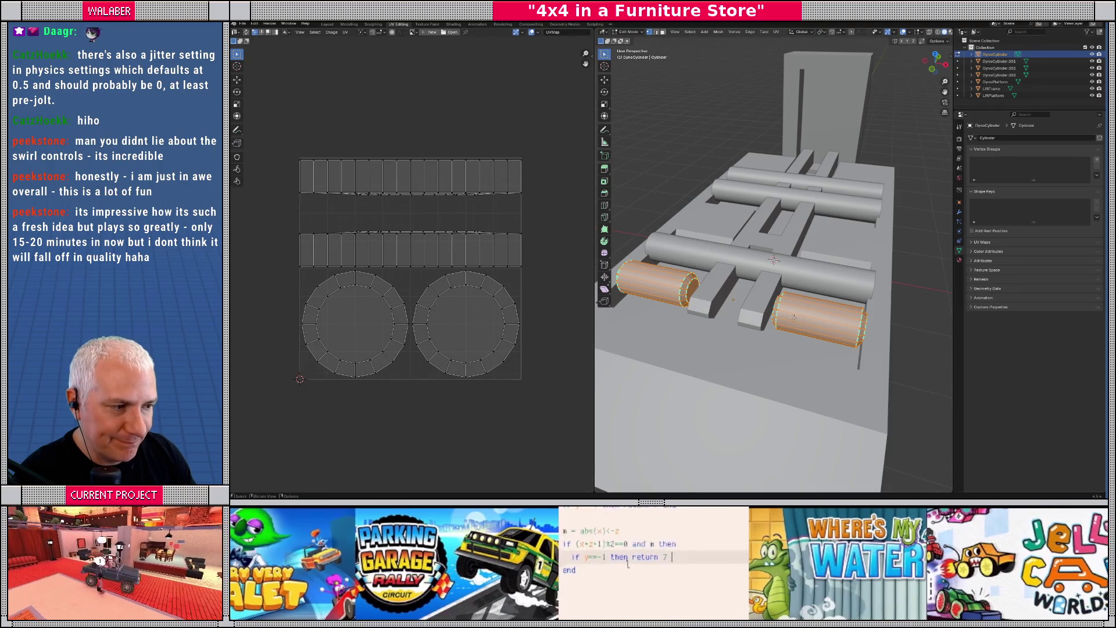
- Switch to Godot and select the existing 'tutorial' text in the FileSystem filter field
key("alt+Tab")
scroll(695, 270, "up", 5)
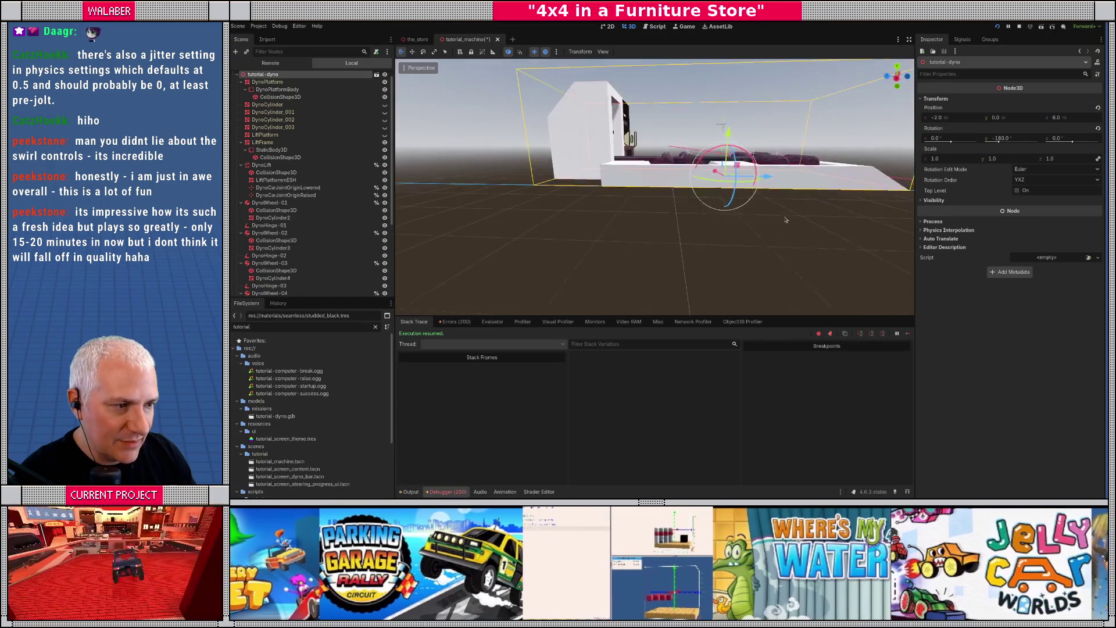
scroll(669, 263, "down", 1)
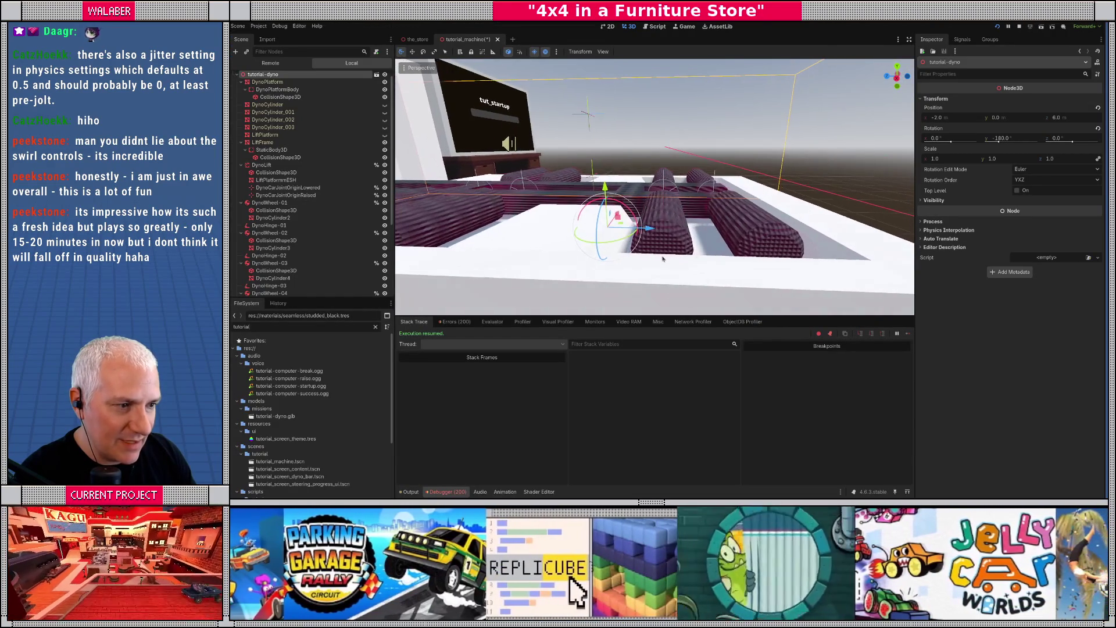
scroll(662, 258, "up", 4)
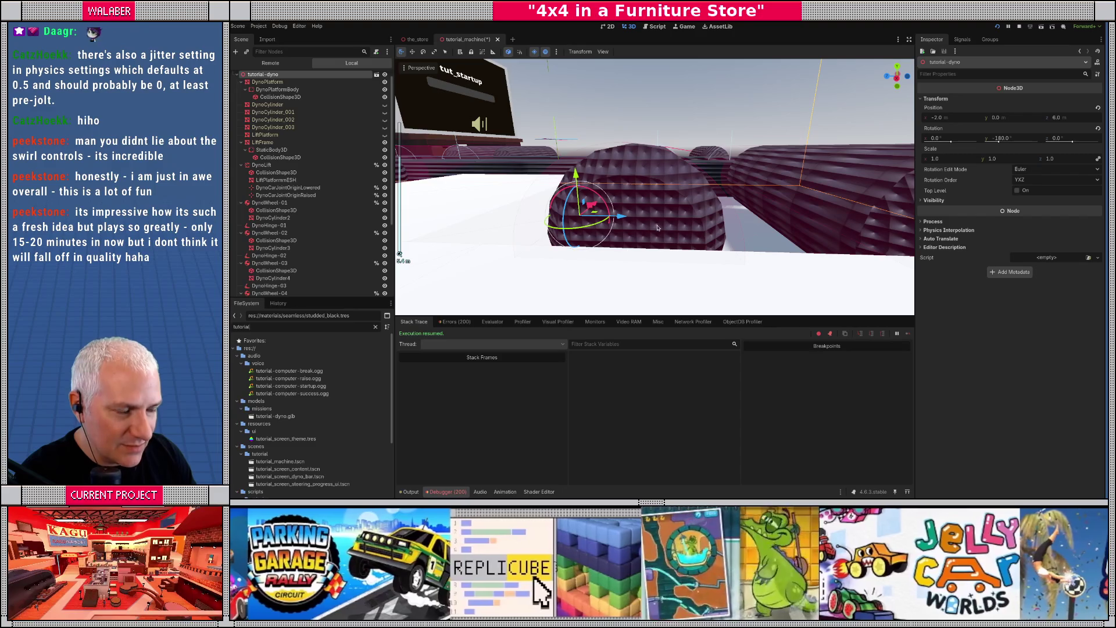
scroll(653, 230, "down", 3)
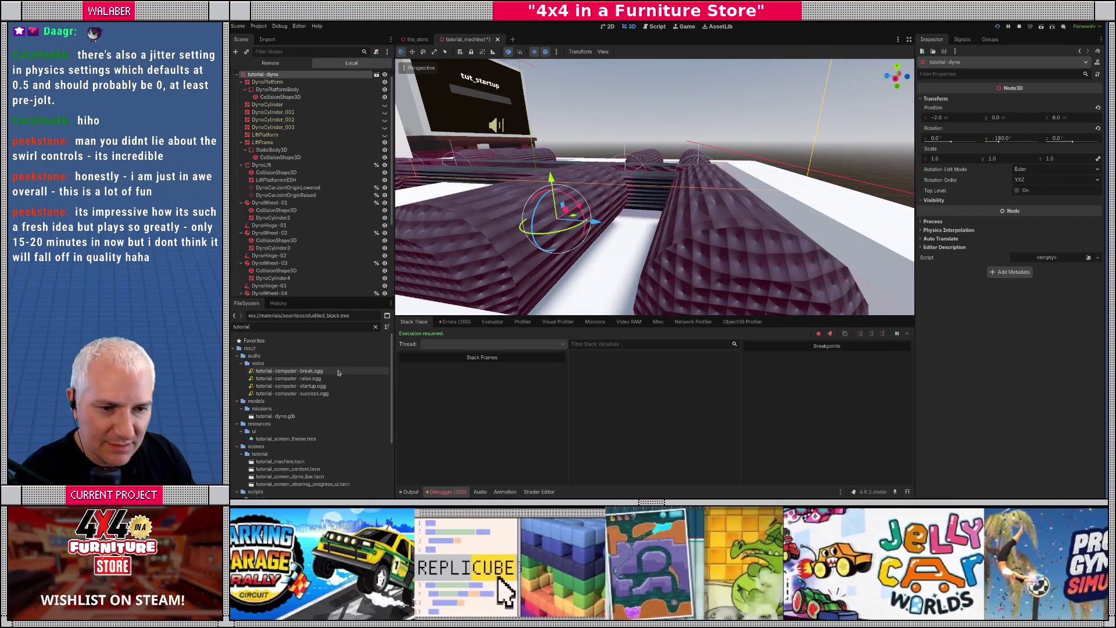
left_click(304, 329)
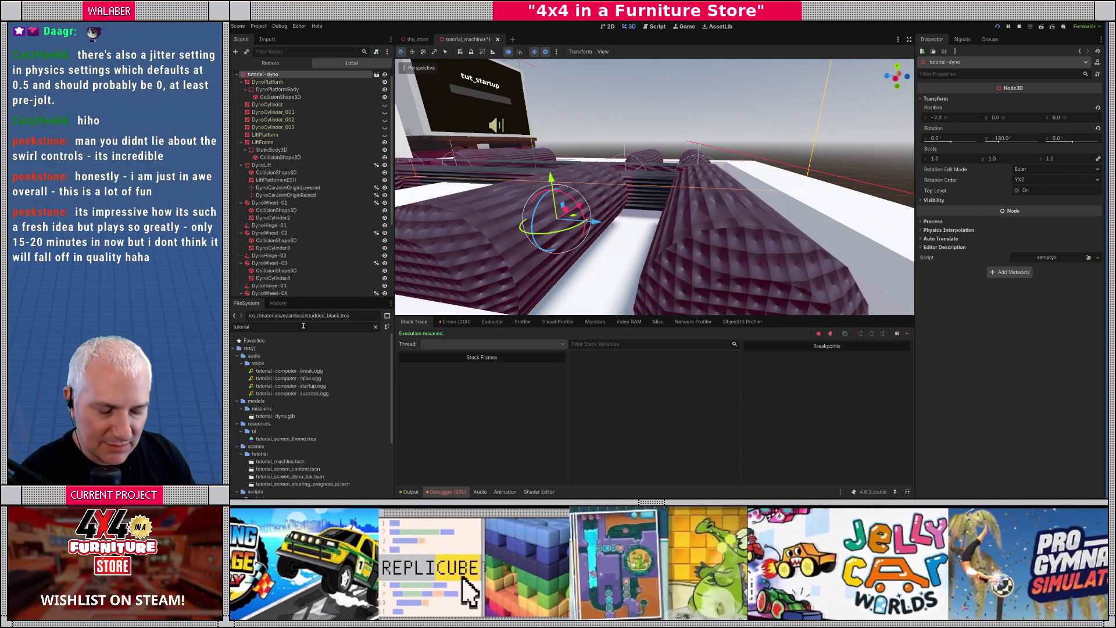
double_click(304, 326)
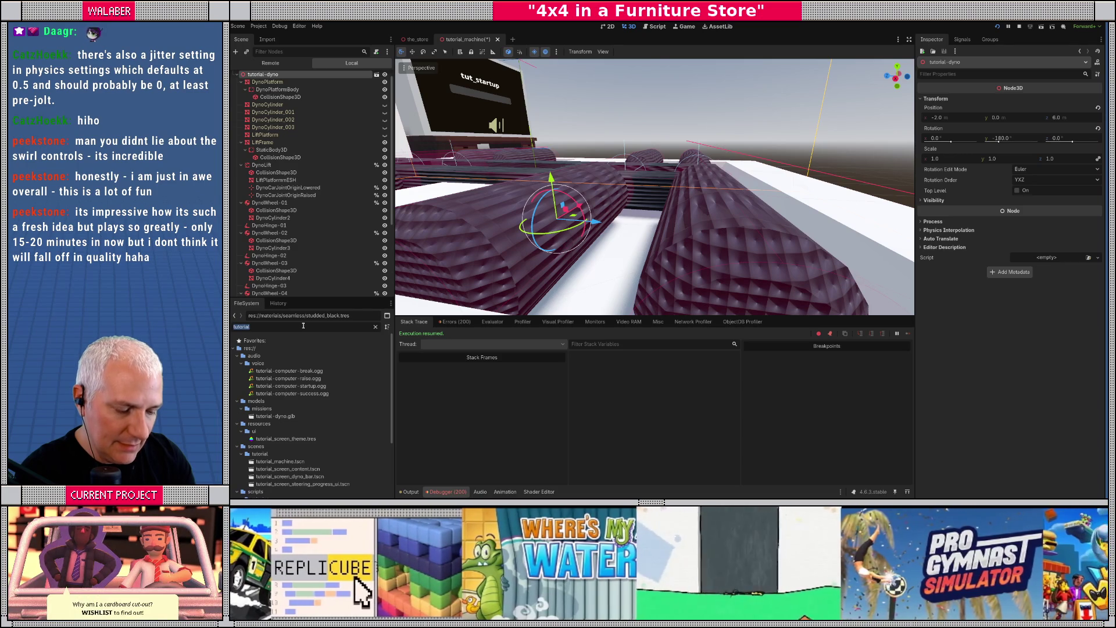
- Filter files by 'studded' and keep StuddedBlack_Normals.png's Normal Map import setting on Enable
type("studded")
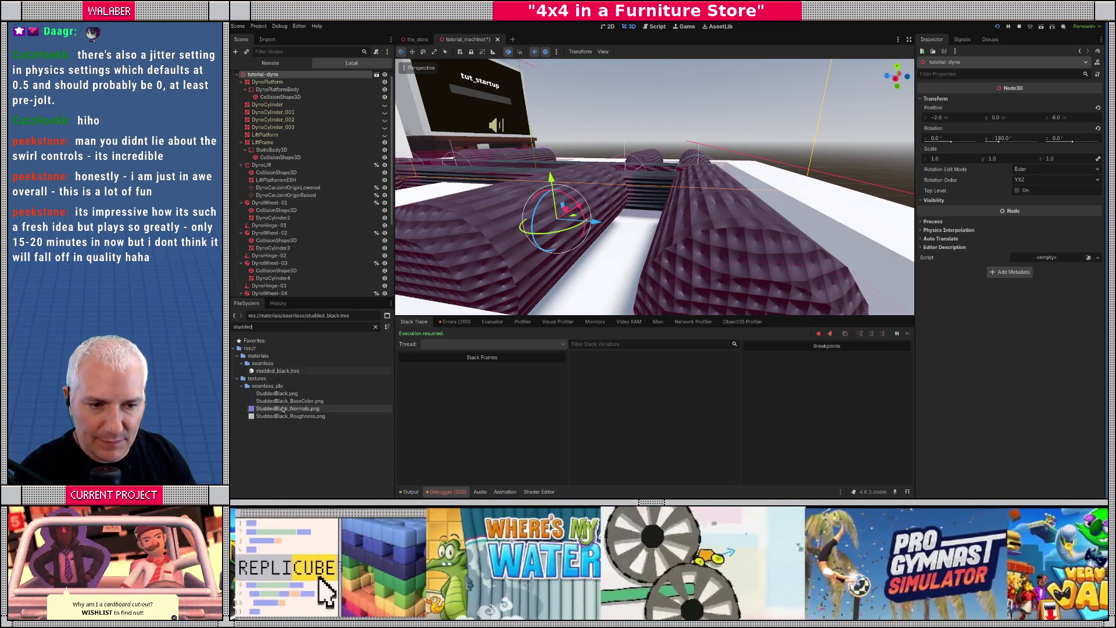
left_click(283, 410)
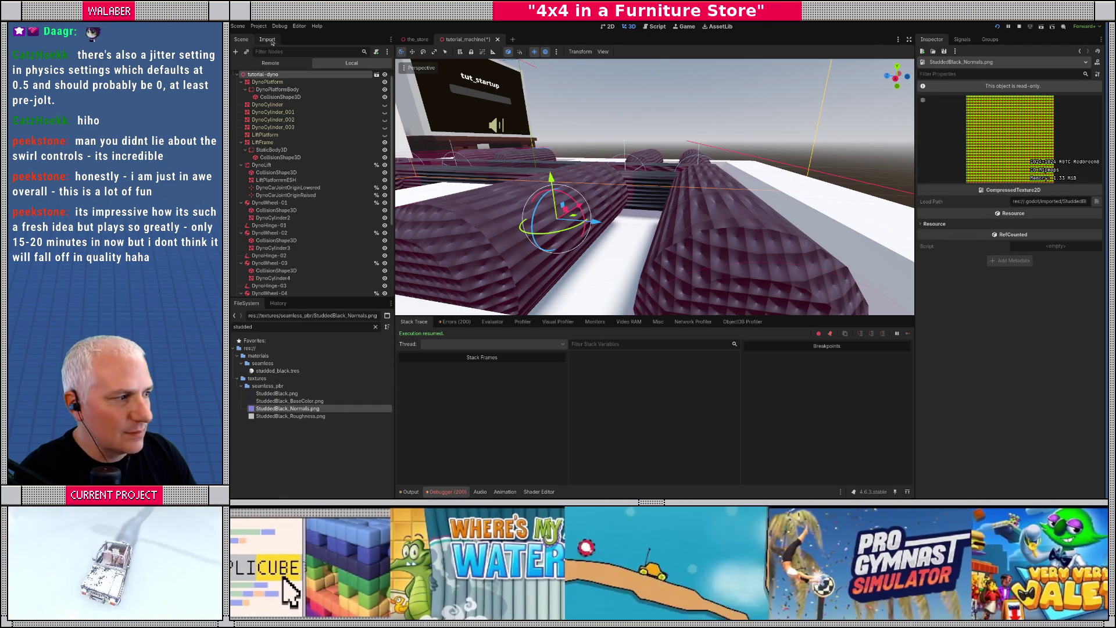
left_click(268, 39)
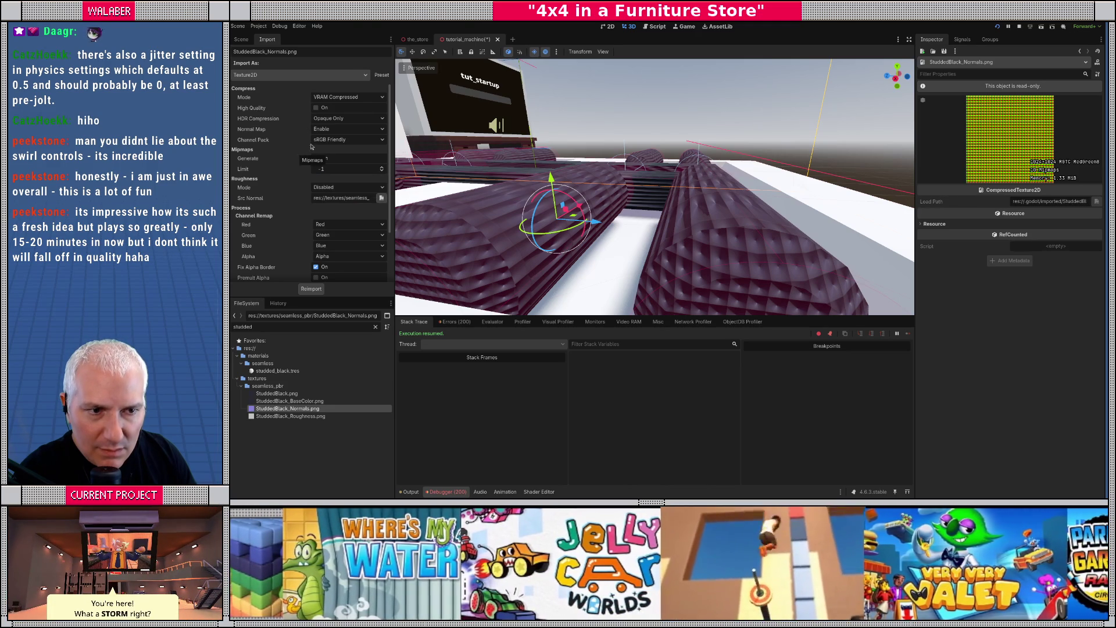
left_click(337, 129)
left_click(338, 131)
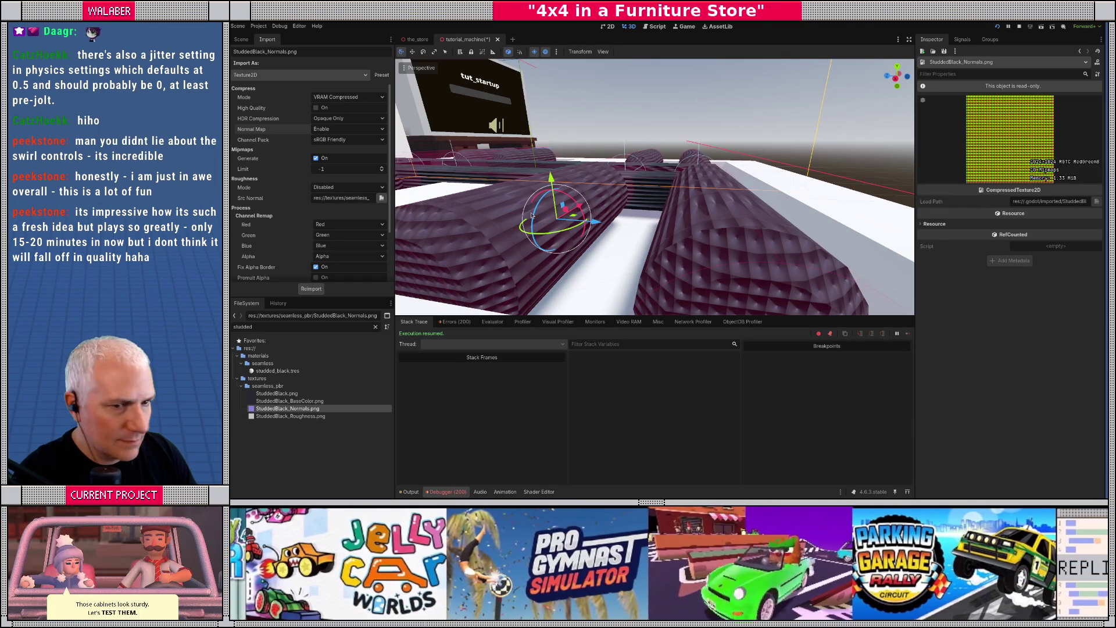
- View the studded car body head-on in the viewport, then return to Blender
scroll(698, 257, "up", 5)
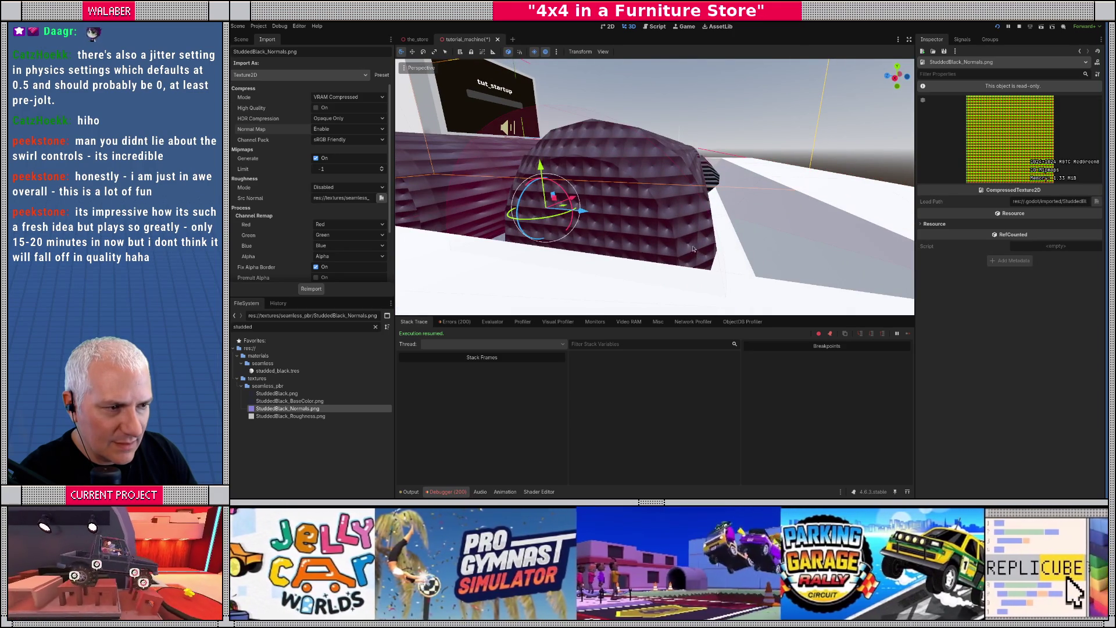
scroll(639, 238, "down", 5)
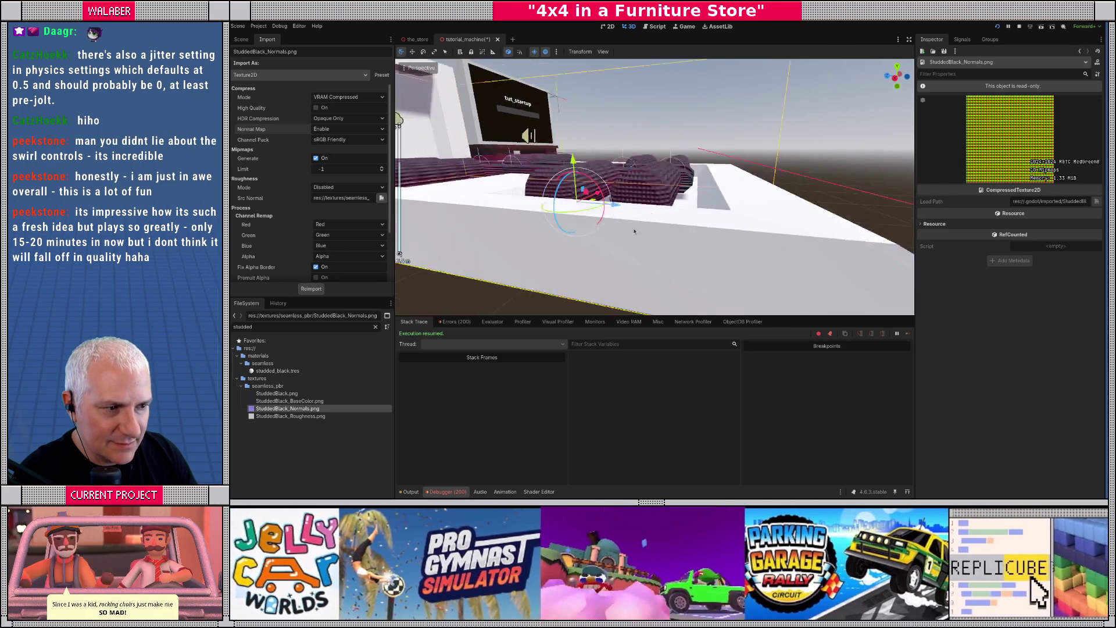
left_click_drag(620, 236, 662, 237)
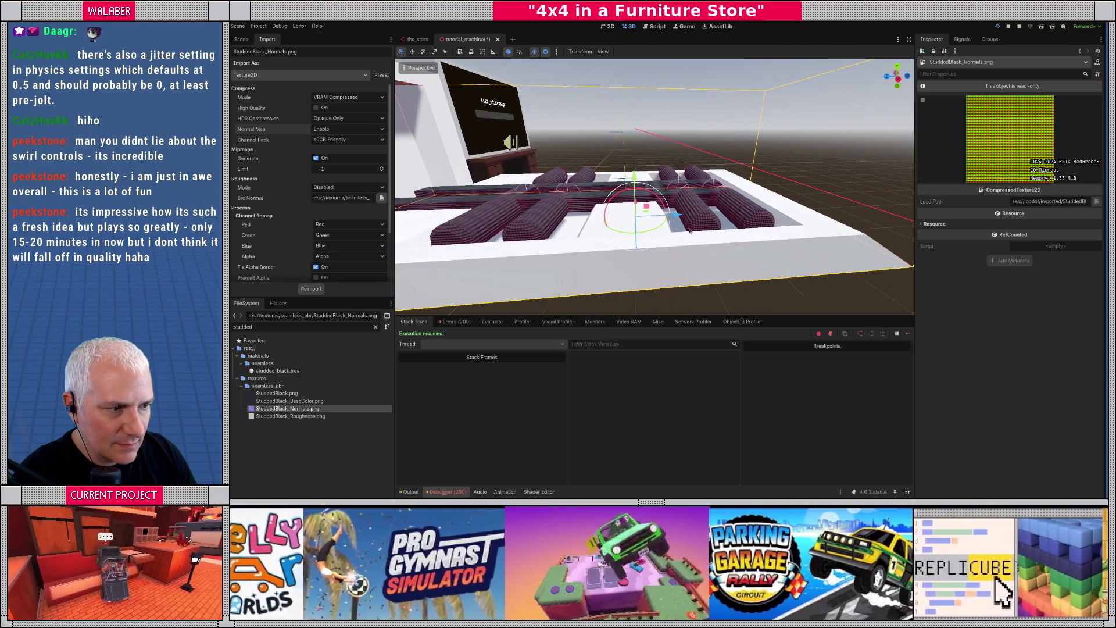
scroll(685, 231, "up", 2)
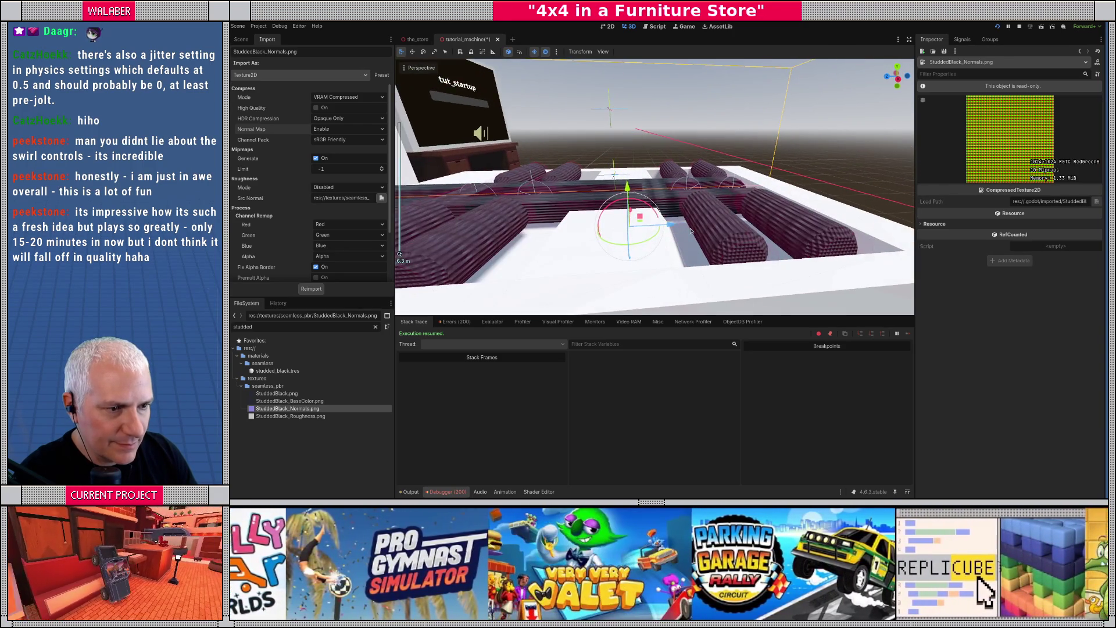
key("alt+Tab")
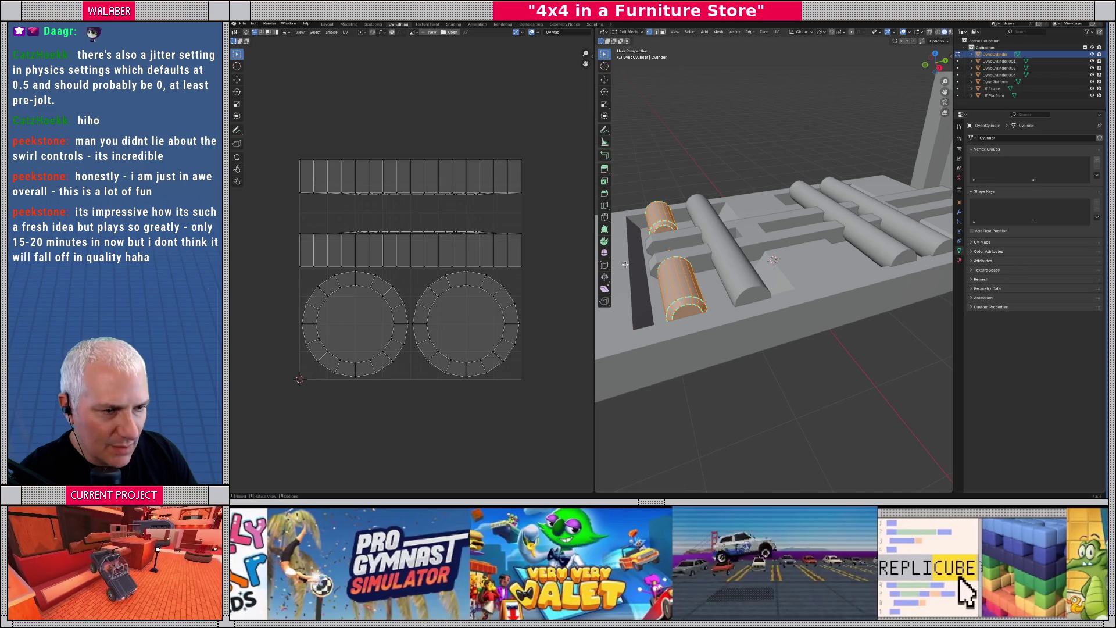
- Mark the cylinders' end edge loops as seams with Edge > Mark Seam
mouse_move(639, 289)
left_mouse_down()
mouse_move(721, 311)
mouse_move(750, 304)
mouse_move(713, 283)
left_mouse_up()
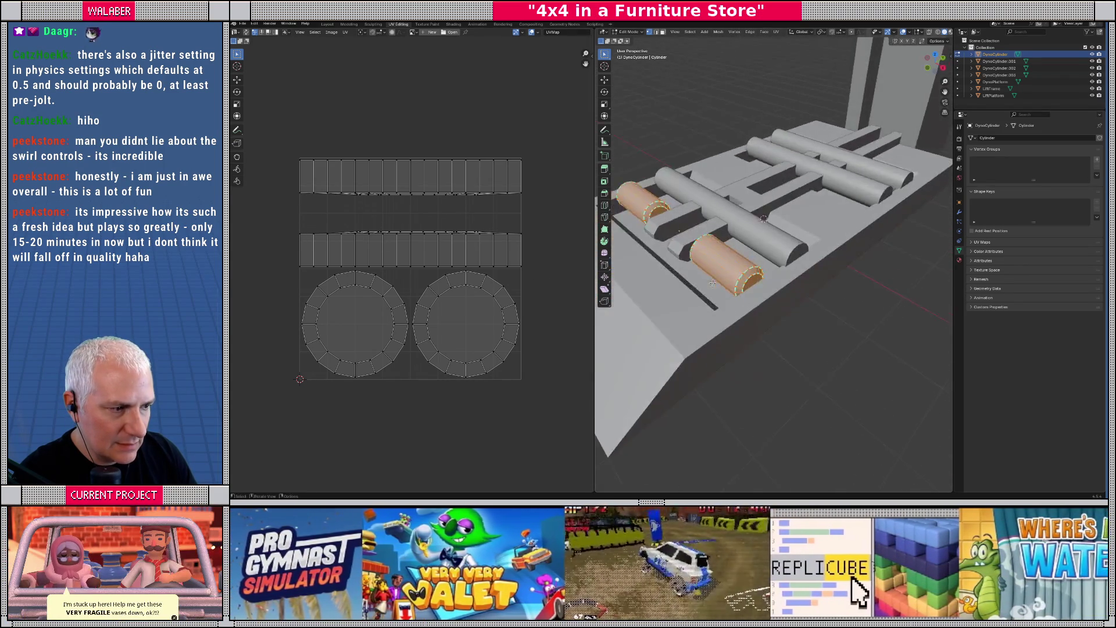
scroll(713, 283, "up", 3)
left_click(724, 279, "alt")
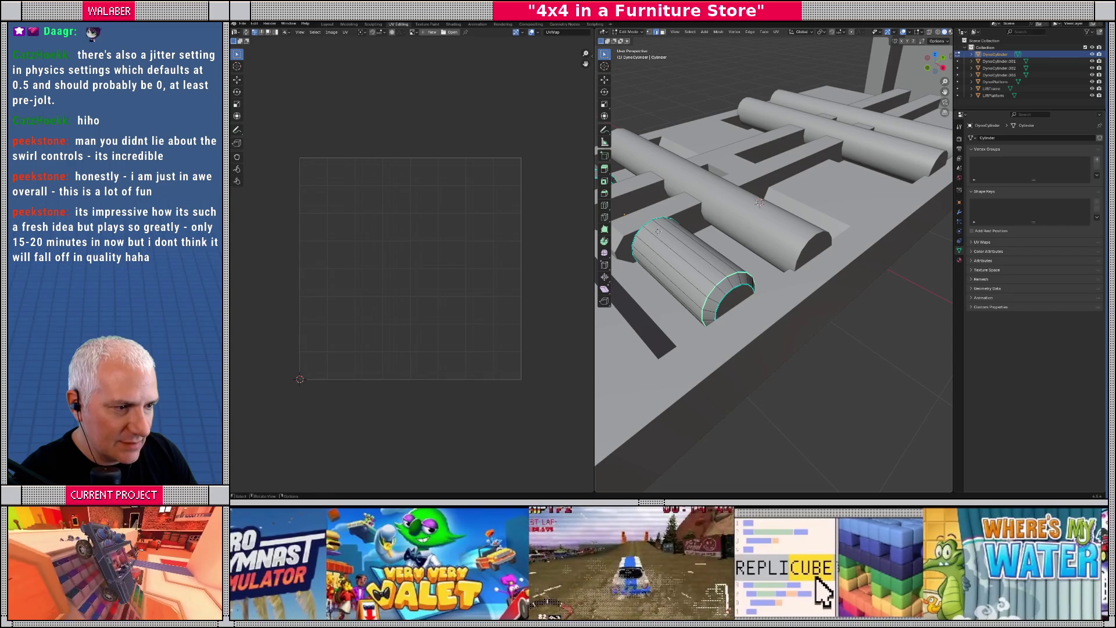
left_click_drag(650, 224, 755, 276)
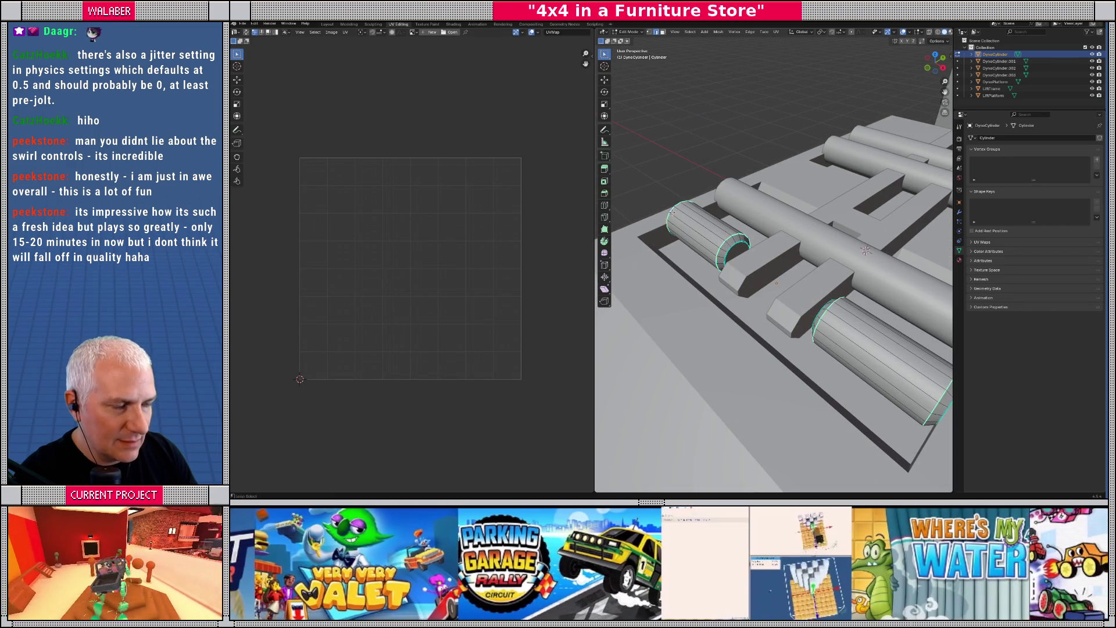
left_click(750, 31)
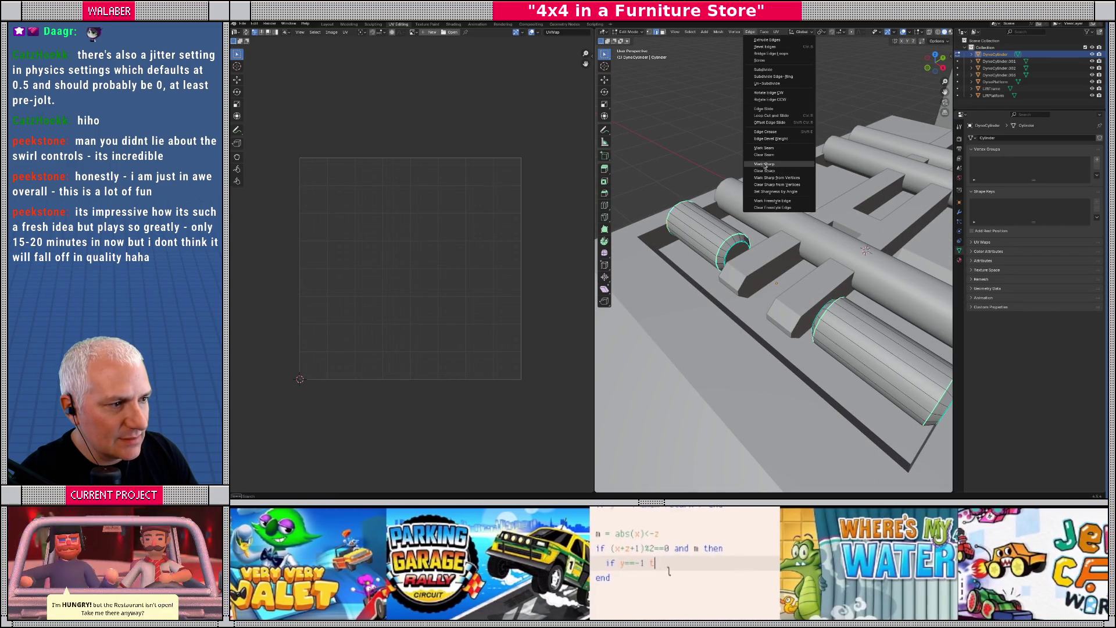
left_click(764, 147)
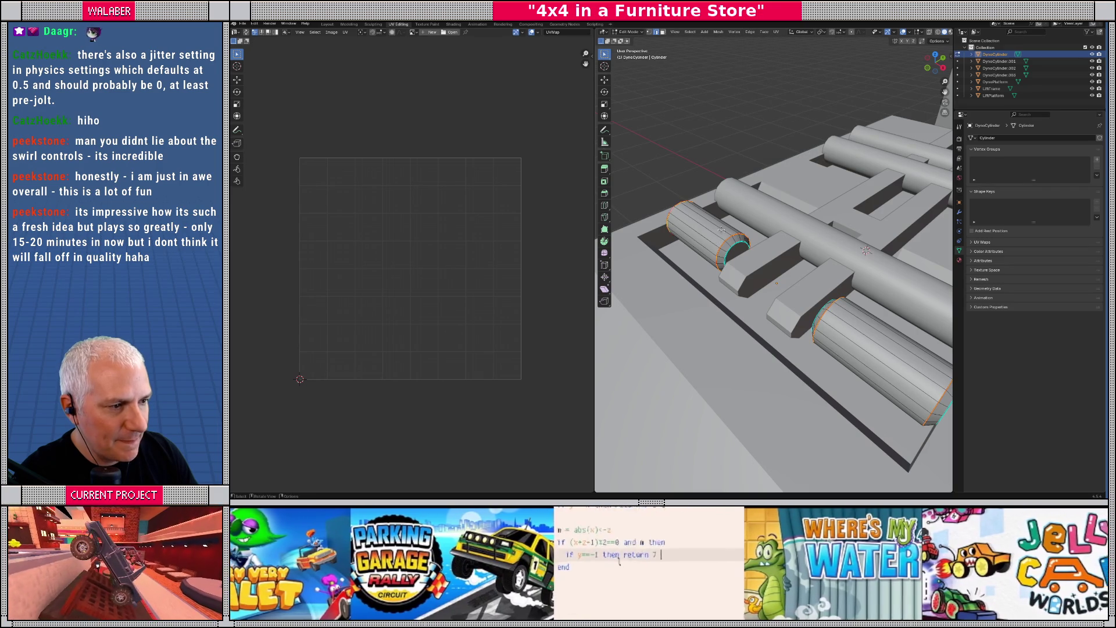
key("alt+a")
- Select a lengthwise cylinder edge and isolate the two cylinders in Local view
left_click_drag(851, 321, 724, 327)
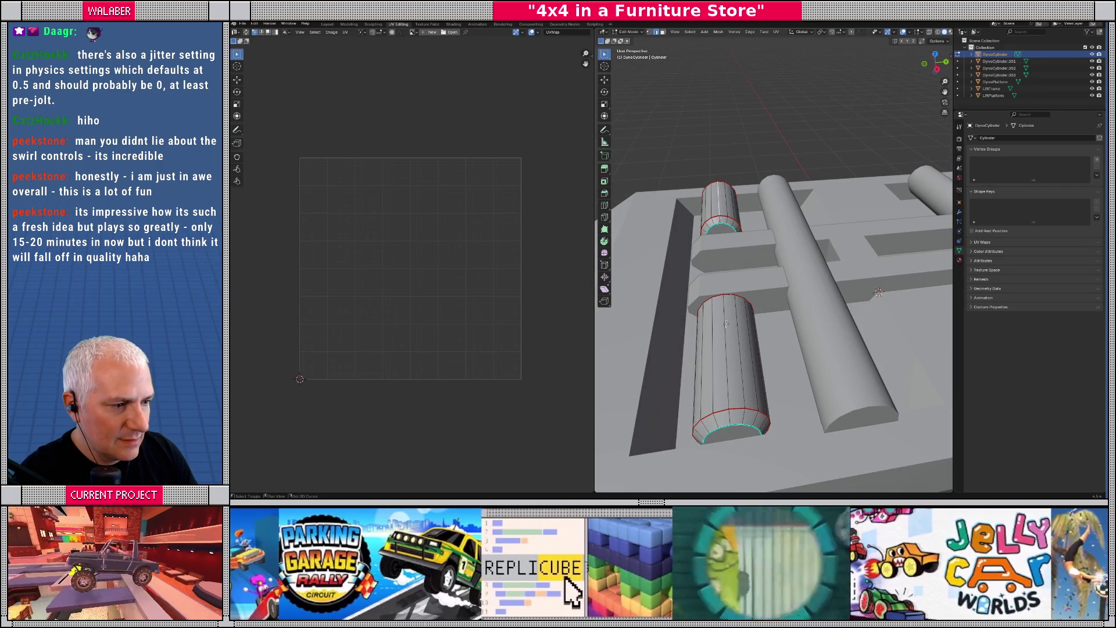
left_click(726, 324)
mouse_move(720, 290)
left_mouse_down()
mouse_move(711, 266)
mouse_move(773, 252)
mouse_move(756, 191)
mouse_move(757, 52)
left_mouse_up()
key("KP_Divide")
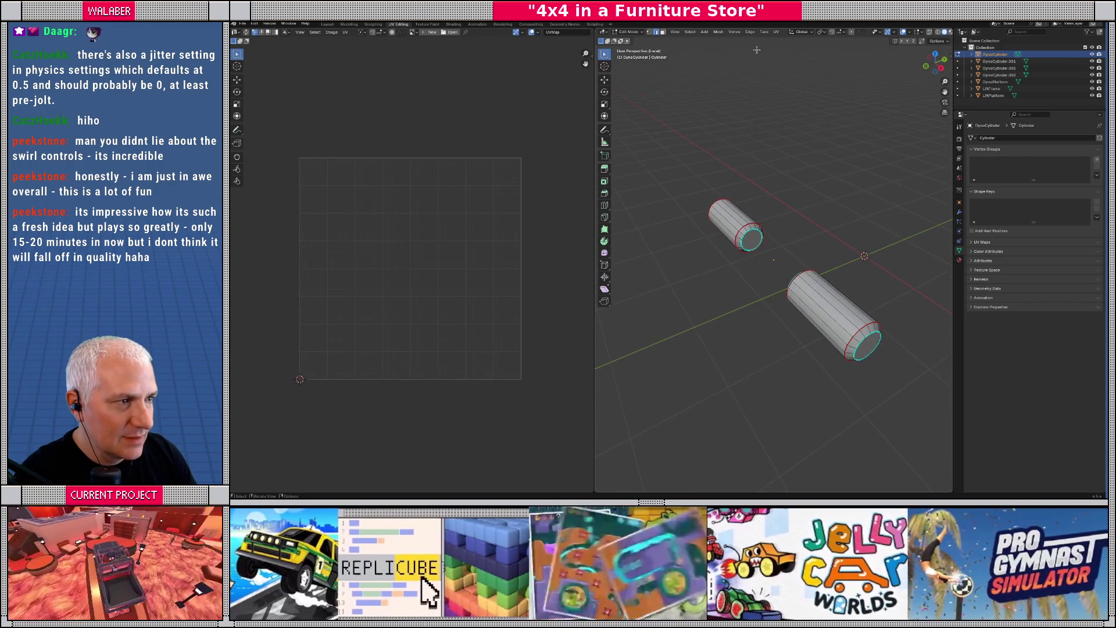
- Select both cylinders entirely, Unwrap them along their seams, and exit Local view
left_click(750, 32)
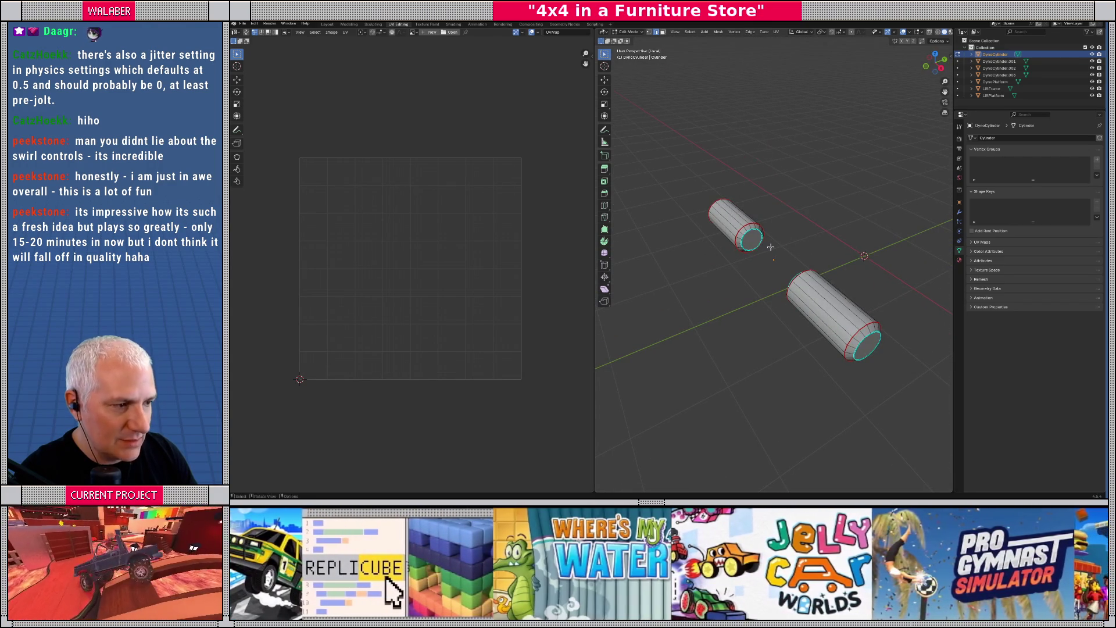
key("a")
key("u")
left_click(727, 250)
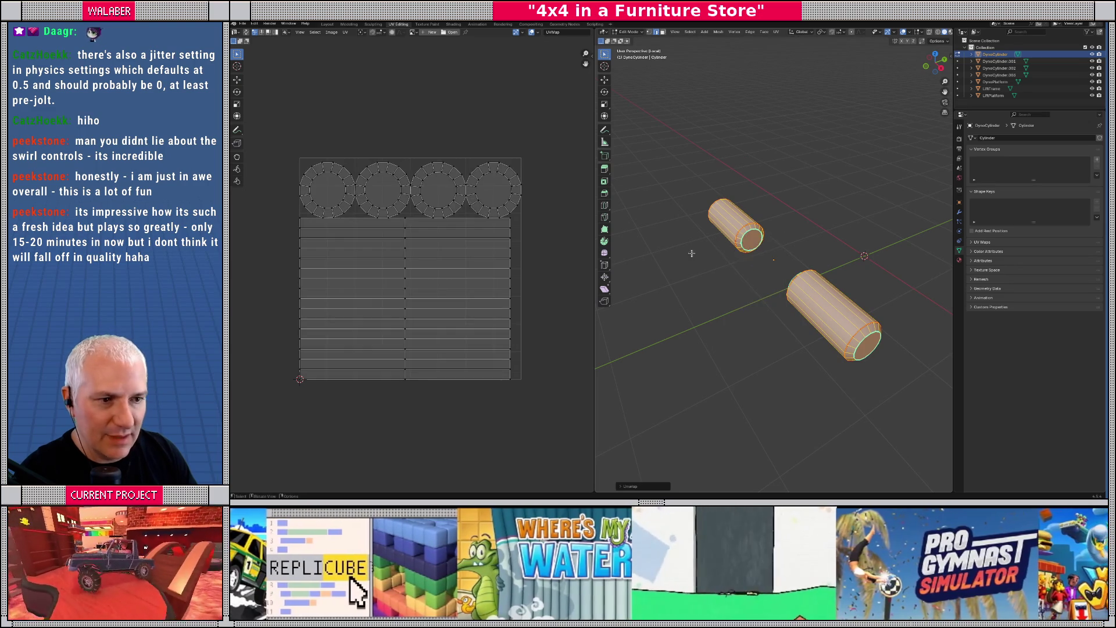
key("KP_Divide")
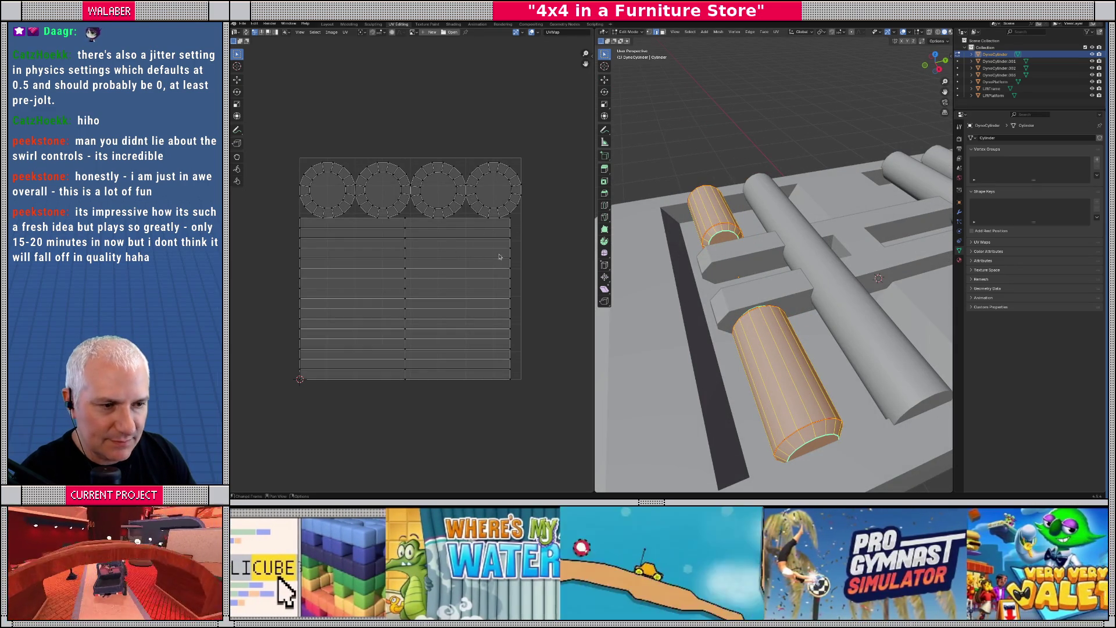
mouse_move(753, 312)
left_mouse_down()
mouse_move(824, 302)
mouse_move(801, 297)
left_mouse_up()
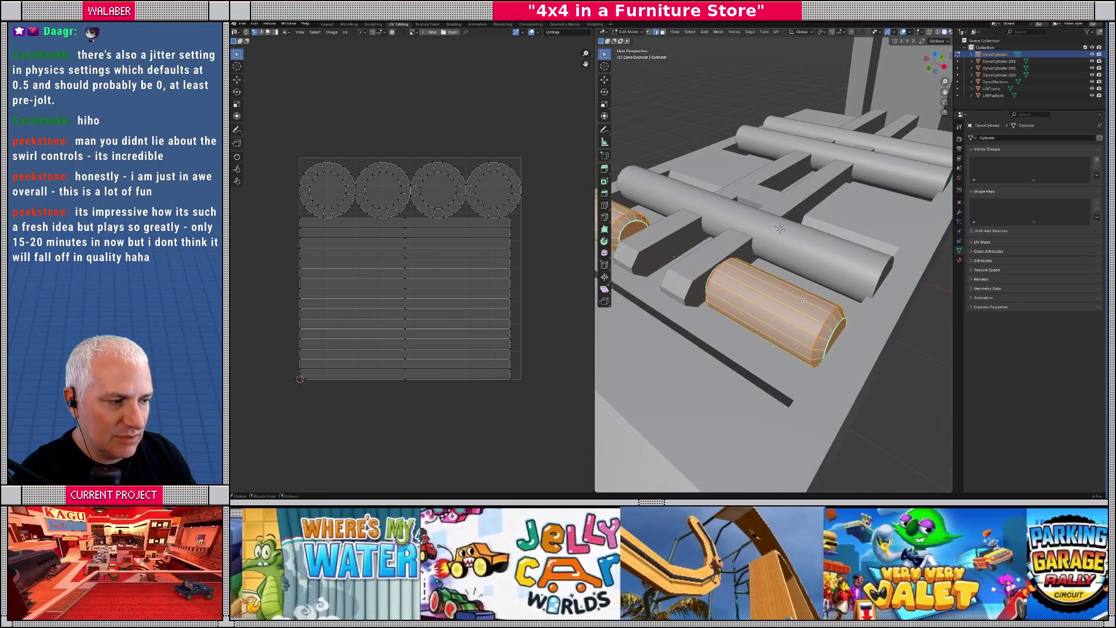
scroll(814, 333, "up", 4)
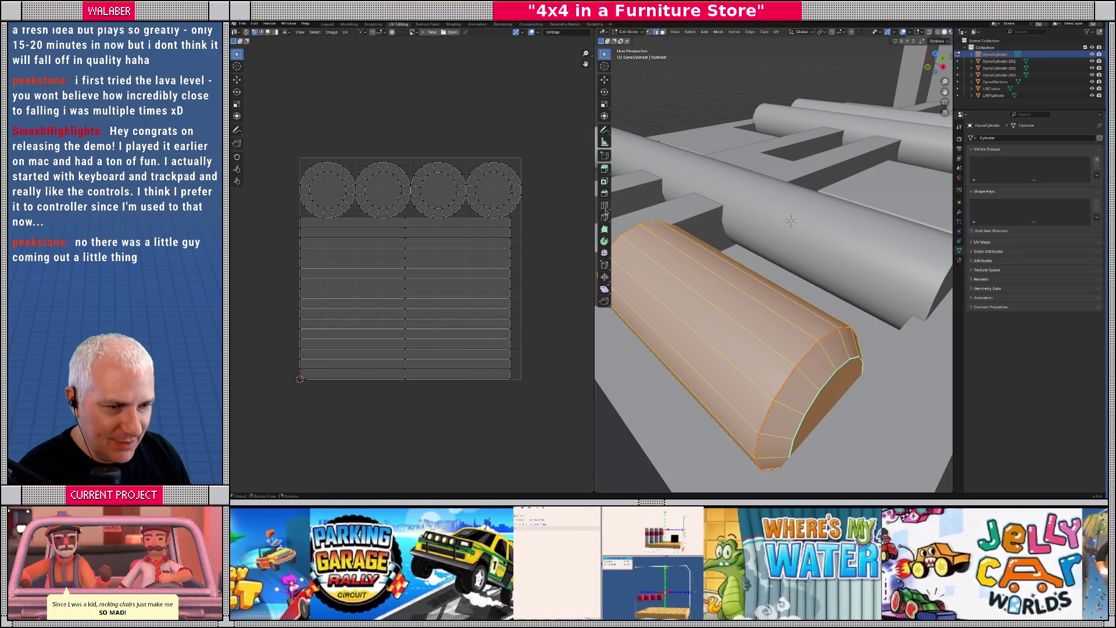
scroll(721, 235, "down", 8)
- Isolate the LiftPlatform in Local view and edit its mesh with nothing selected
key("Tab")
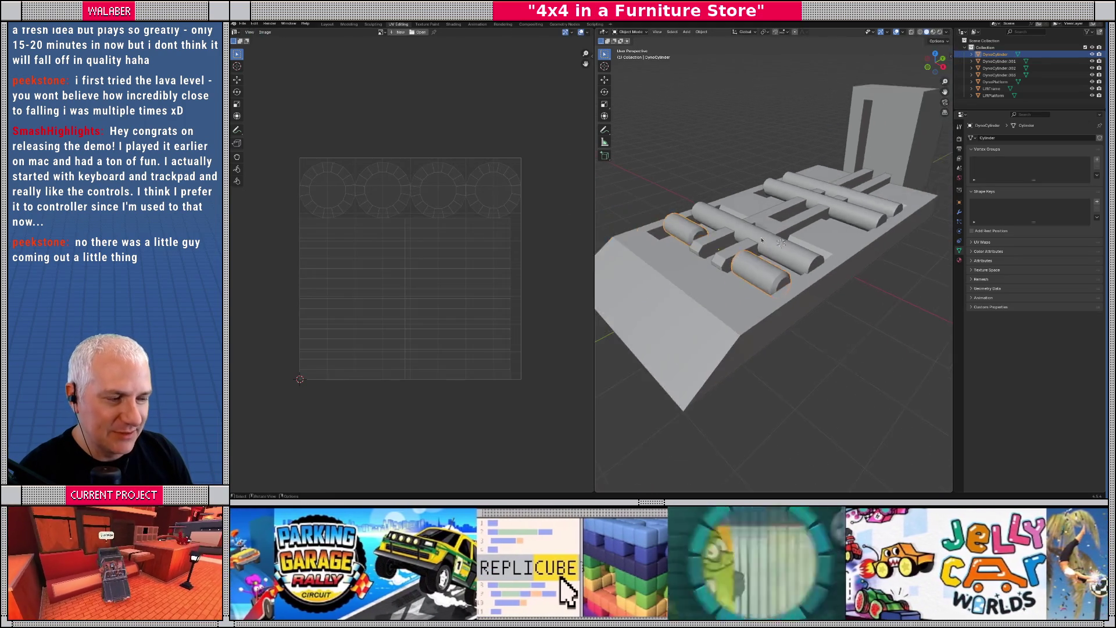
scroll(763, 241, "down", 3)
scroll(779, 239, "up", 3)
left_click(779, 239)
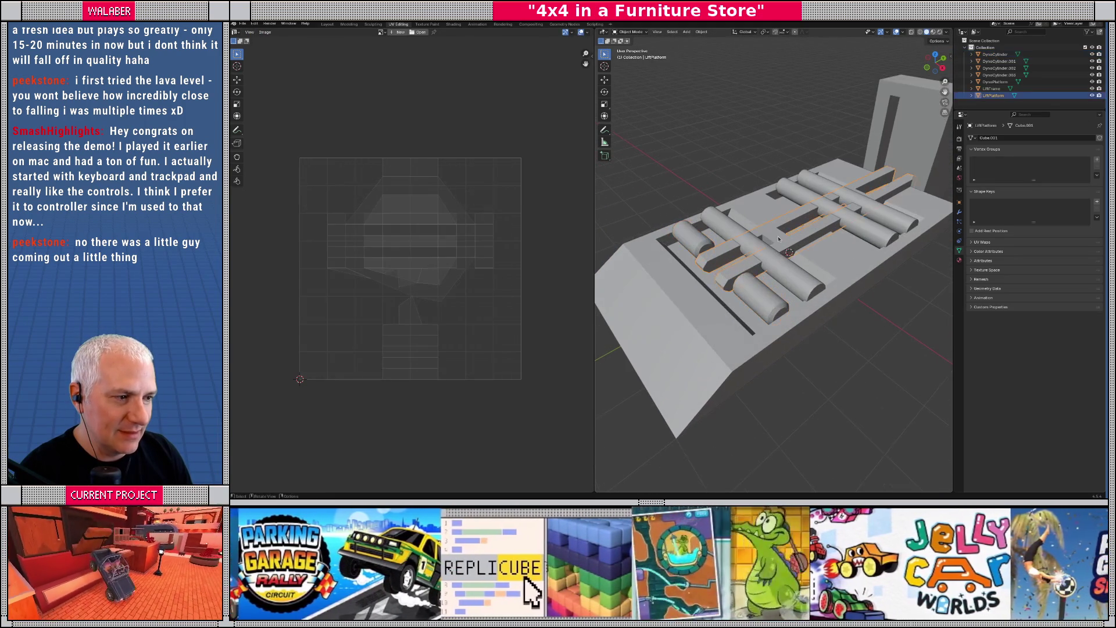
key("KP_Divide")
key("Tab")
scroll(778, 250, "up", 4)
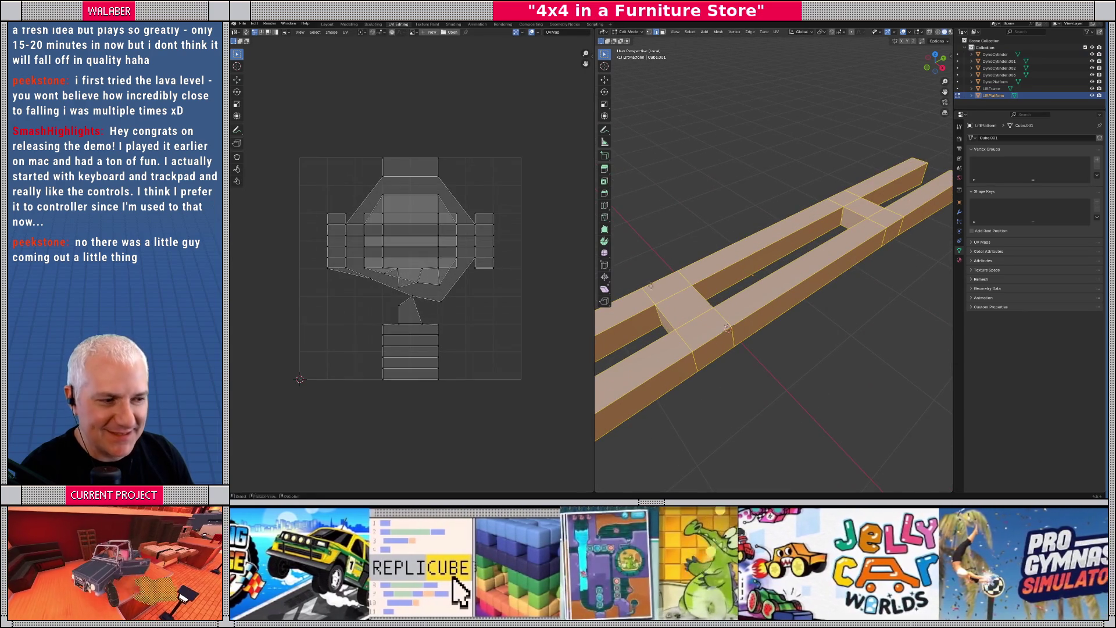
scroll(739, 266, "down", 2)
scroll(739, 266, "down", 4)
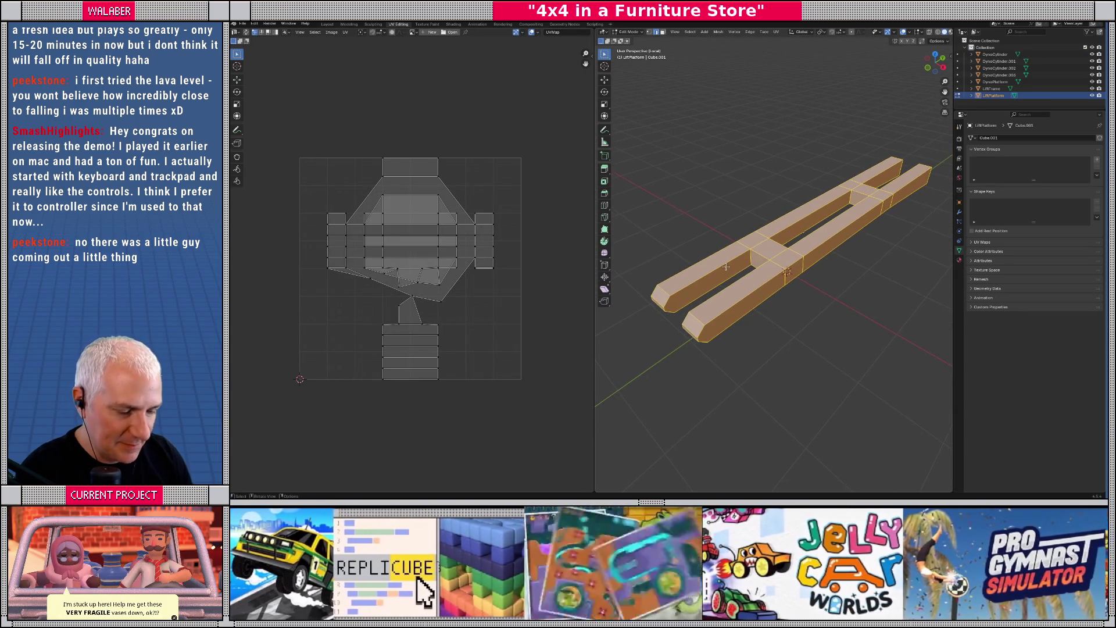
key("alt+a")
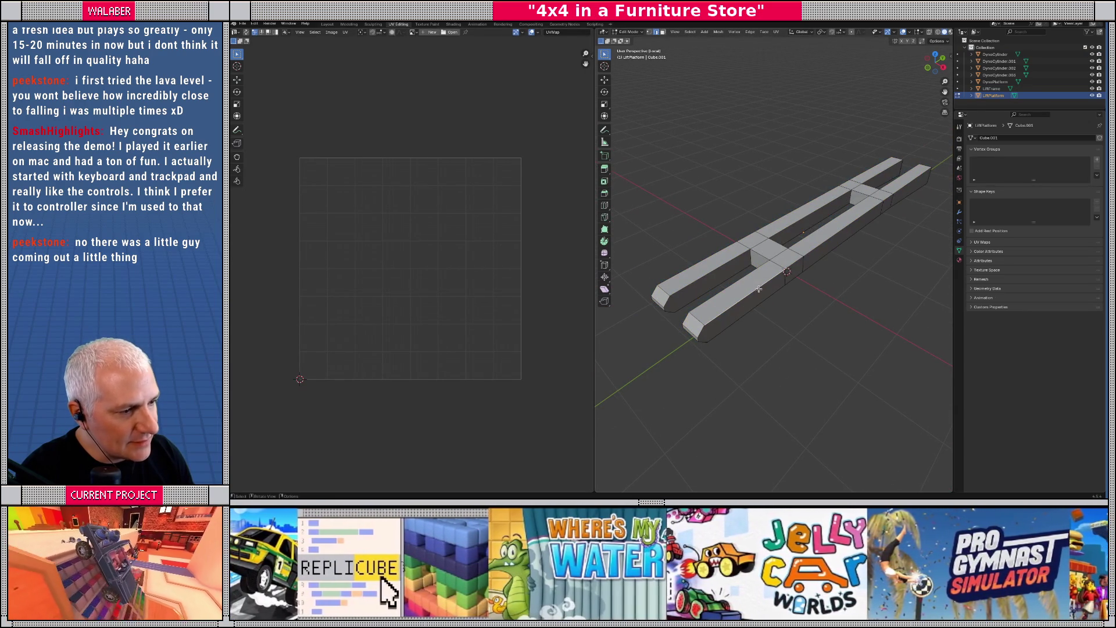
- Select the edge loops along the rails, their ends and the crossbar's front edge
left_click(758, 288, "alt")
left_click(808, 259, "alt+shift")
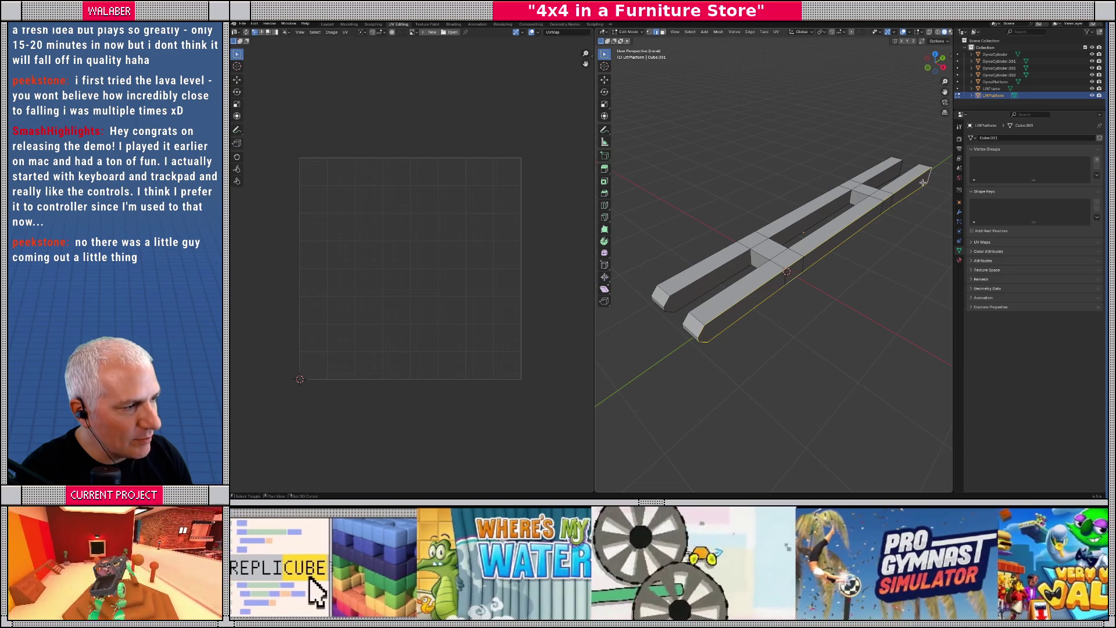
left_click_drag(686, 265, 763, 255)
left_click(834, 261, "alt+shift")
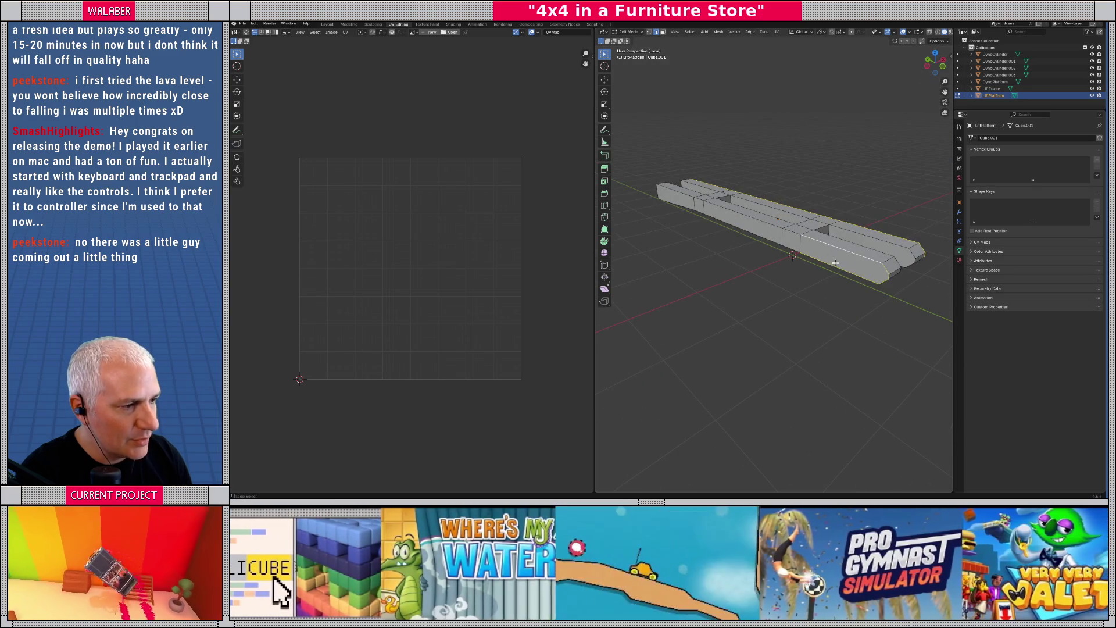
left_click(785, 233, "alt+shift")
left_click(687, 208, "alt+shift")
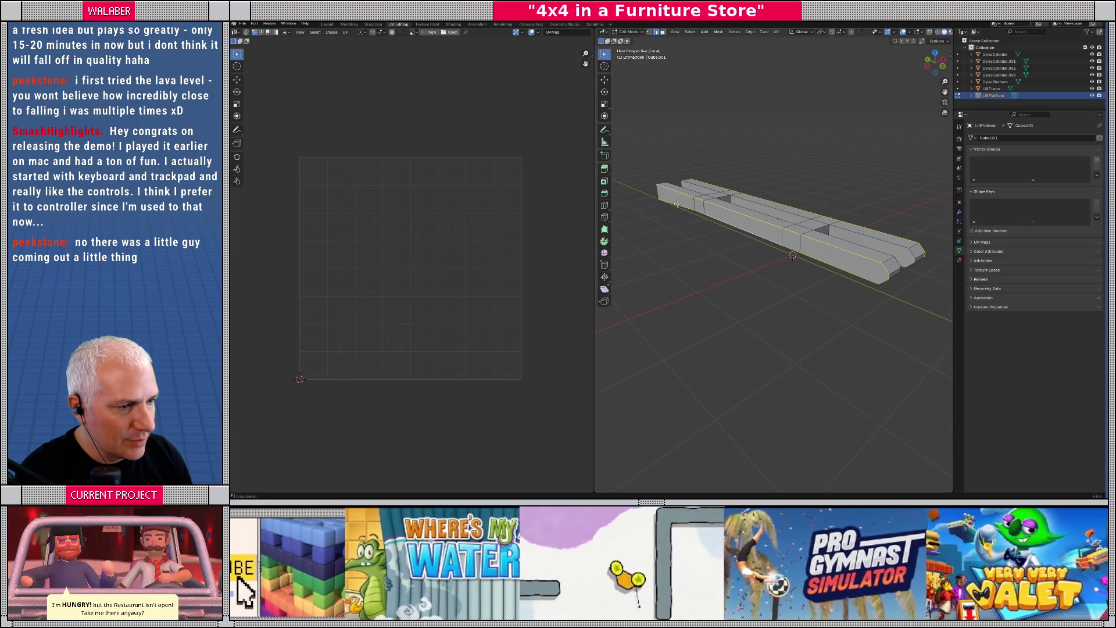
mouse_move(714, 250)
left_mouse_down()
mouse_move(688, 282)
mouse_move(681, 255)
mouse_move(705, 280)
left_mouse_up()
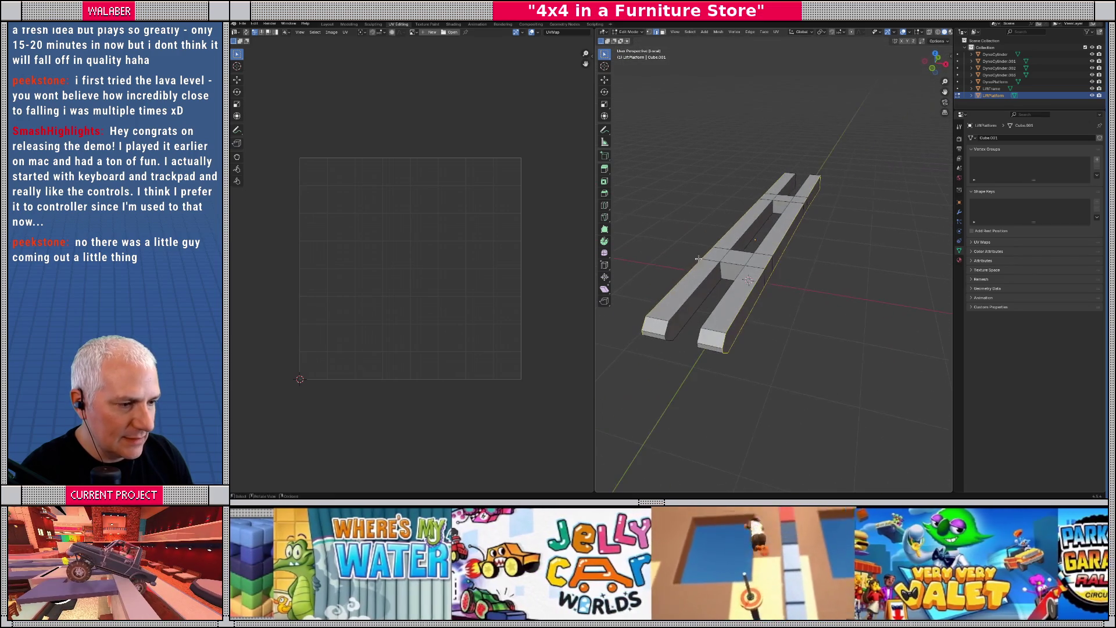
left_click(723, 265, "alt+shift")
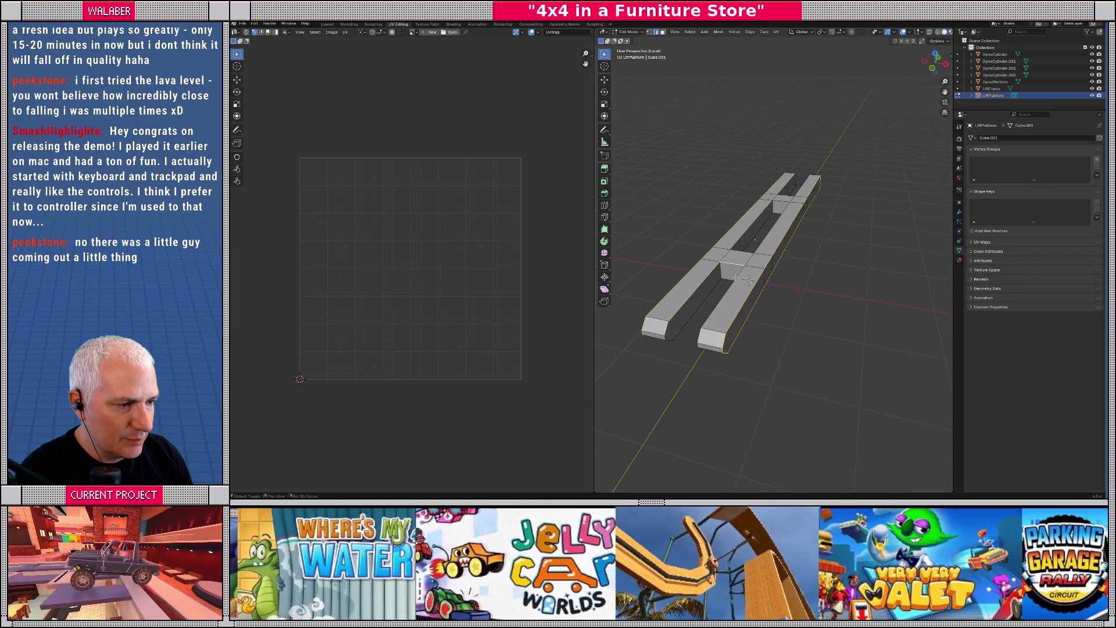
left_click(667, 327, "alt+shift")
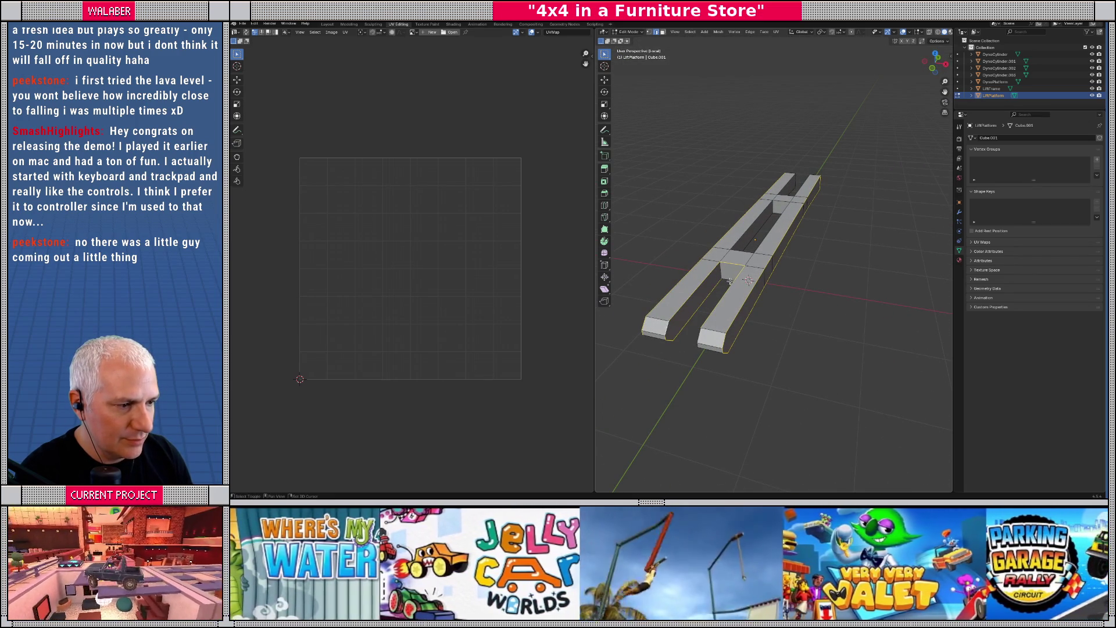
mouse_move(727, 281)
left_mouse_down()
mouse_move(767, 297)
mouse_move(838, 295)
mouse_move(800, 278)
left_mouse_up()
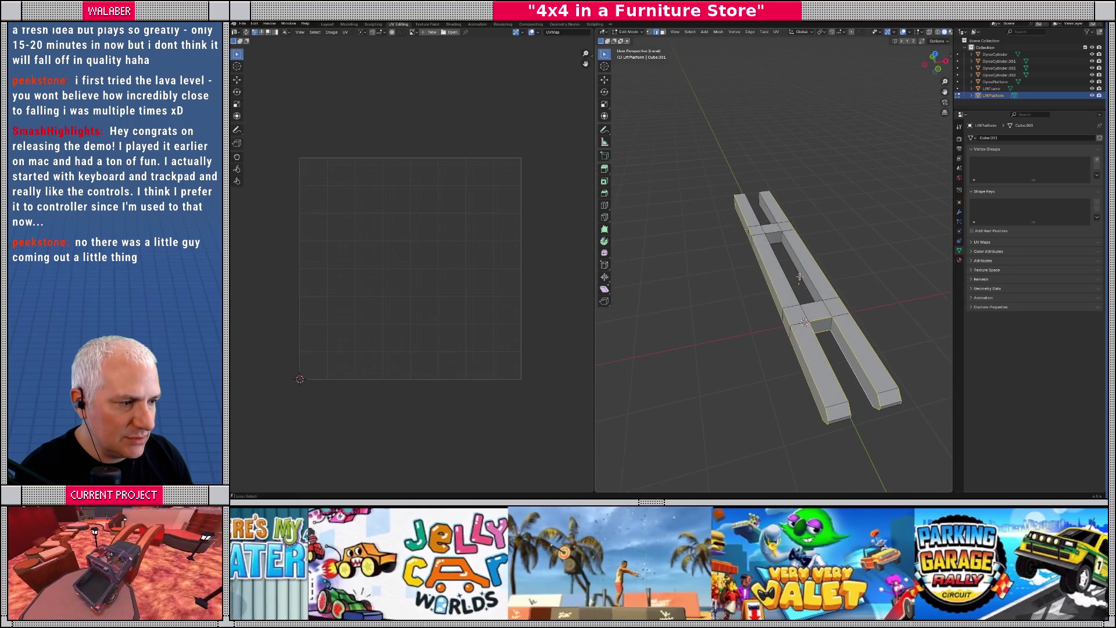
mouse_move(777, 240)
left_mouse_down()
mouse_move(802, 284)
mouse_move(668, 284)
mouse_move(711, 293)
left_mouse_up()
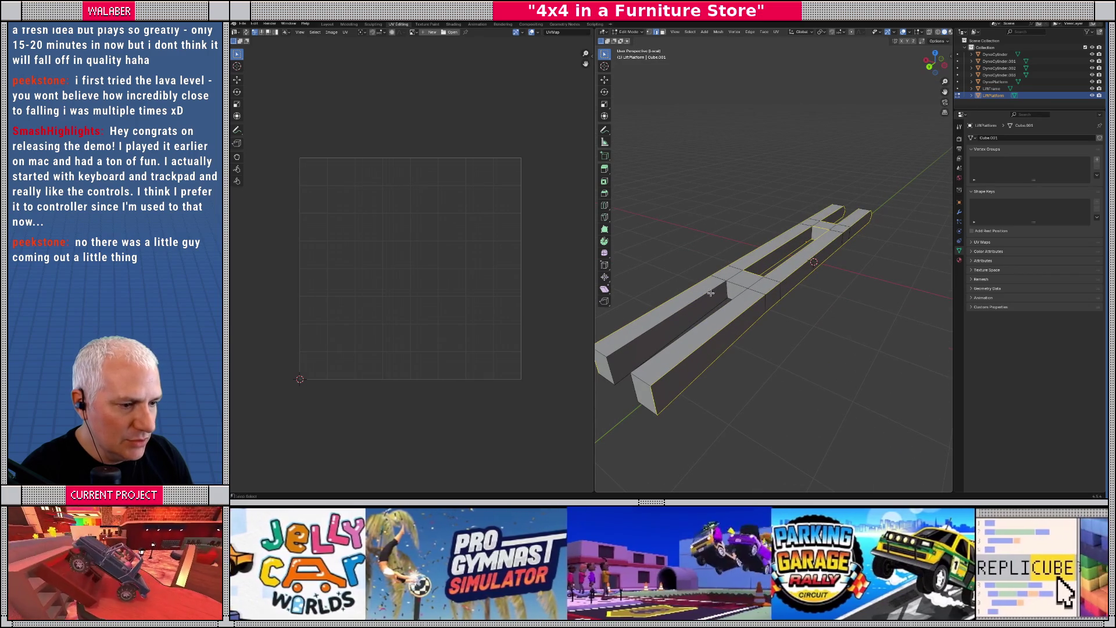
left_click_drag(731, 282, 814, 298)
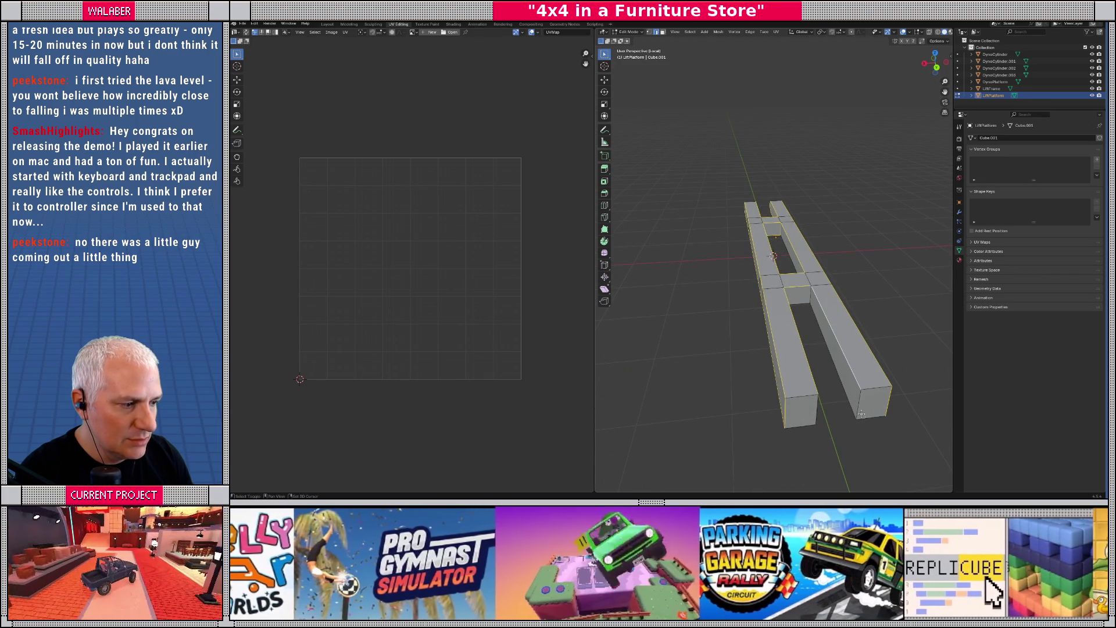
mouse_move(810, 338)
left_mouse_down()
mouse_move(717, 380)
mouse_move(717, 392)
mouse_move(781, 375)
left_mouse_up()
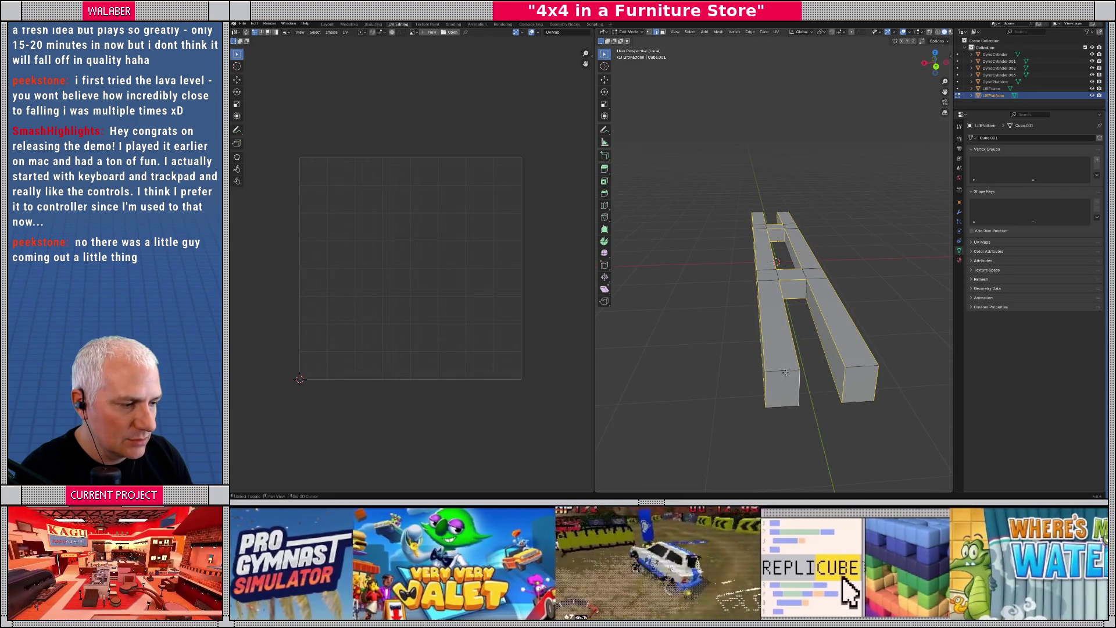
mouse_move(889, 386)
left_mouse_down()
mouse_move(797, 368)
mouse_move(753, 376)
left_mouse_up()
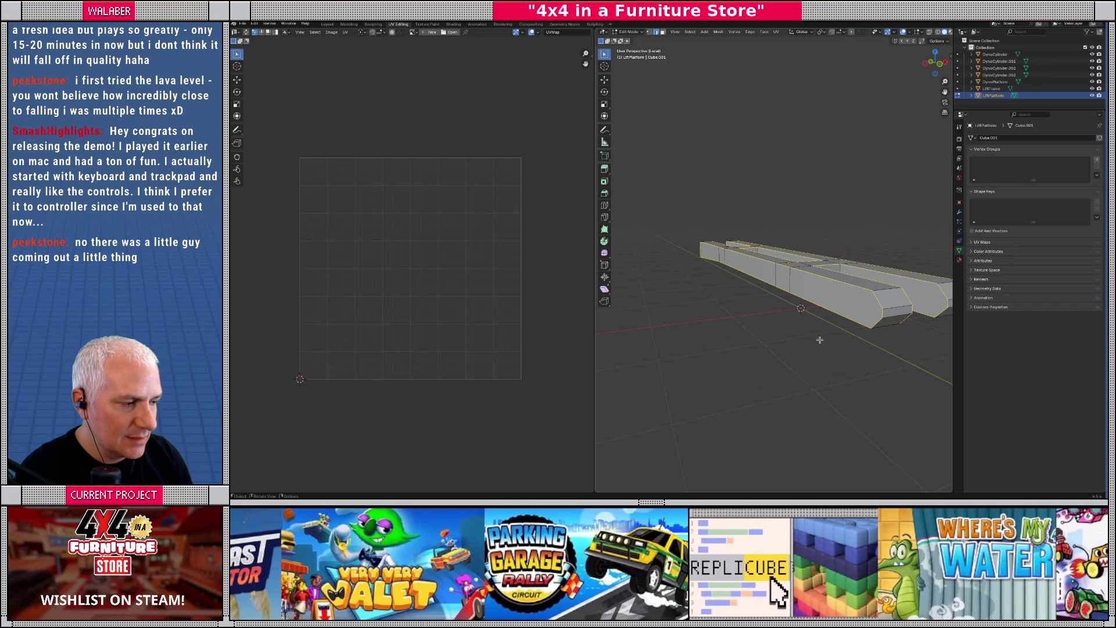
left_click_drag(820, 337, 796, 332)
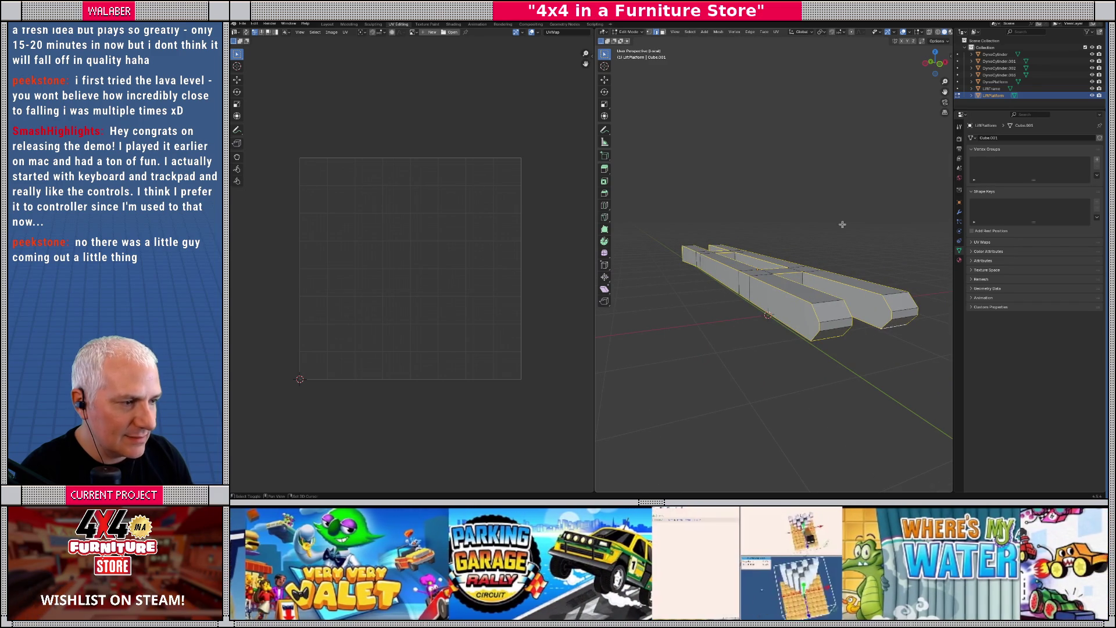
- Mark those edges as seams and unwrap the platform, trying Angle Based, Conformal and Minimum Stretch
left_click(753, 33)
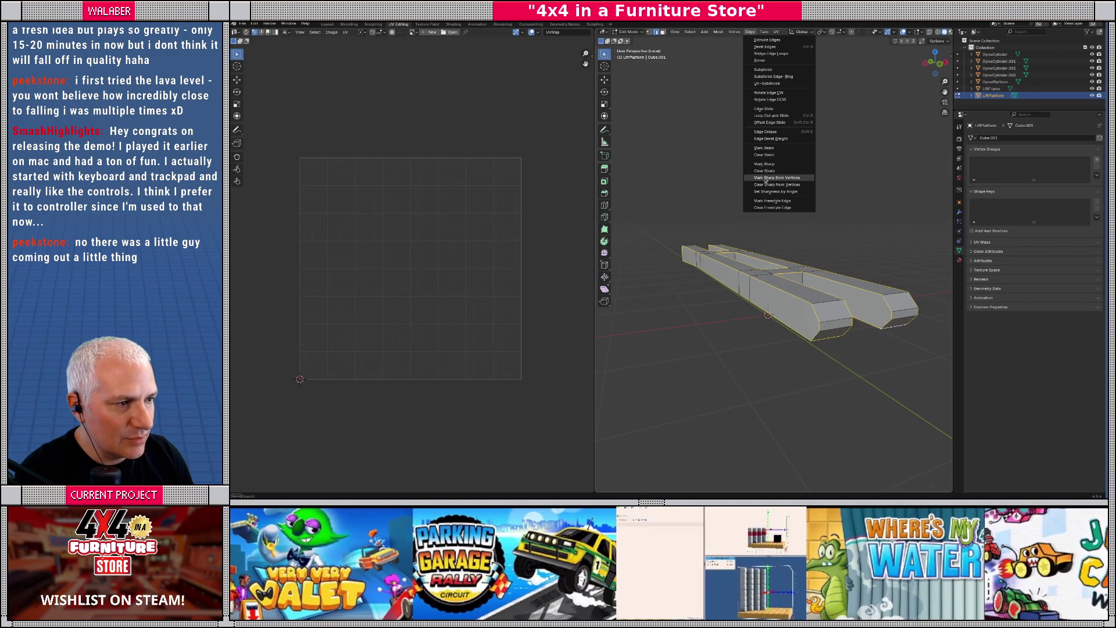
left_click(764, 150)
key("a")
key("u")
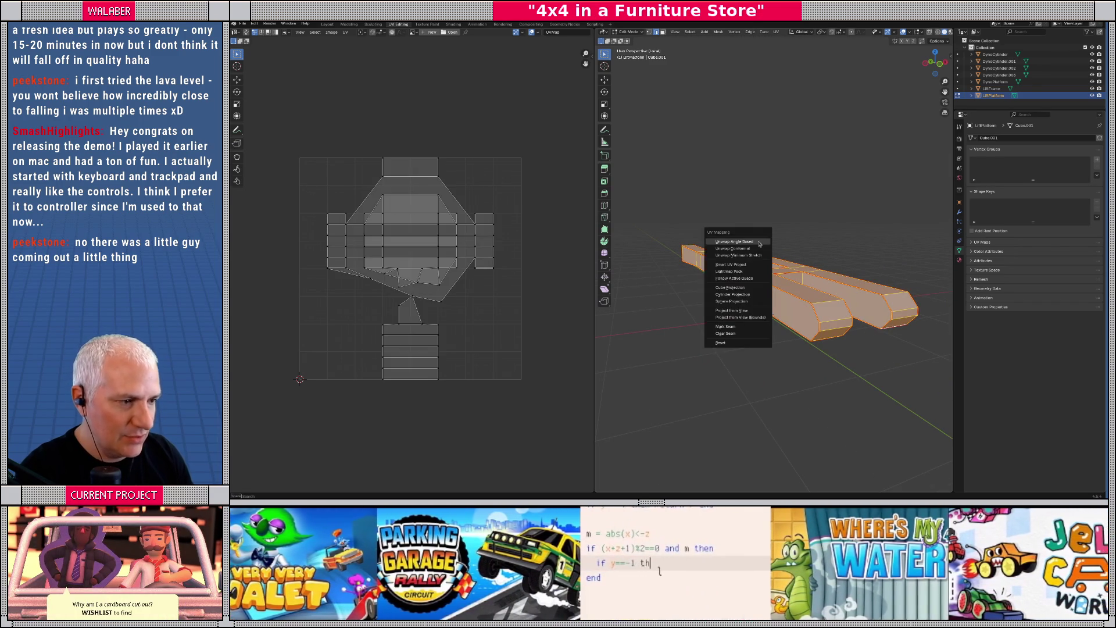
left_click(731, 242)
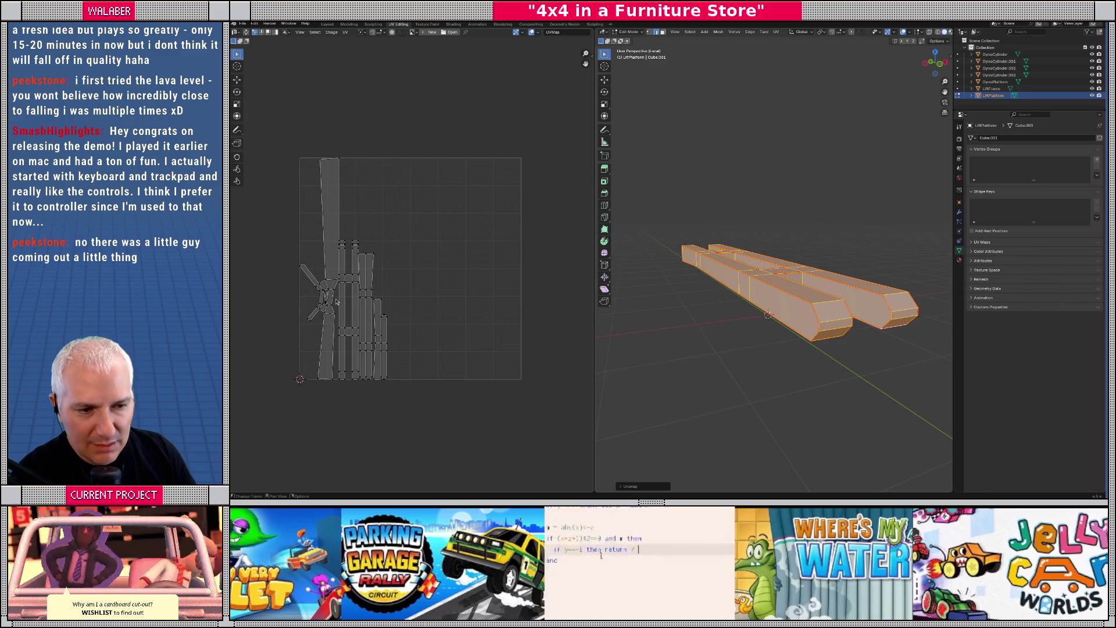
key("u")
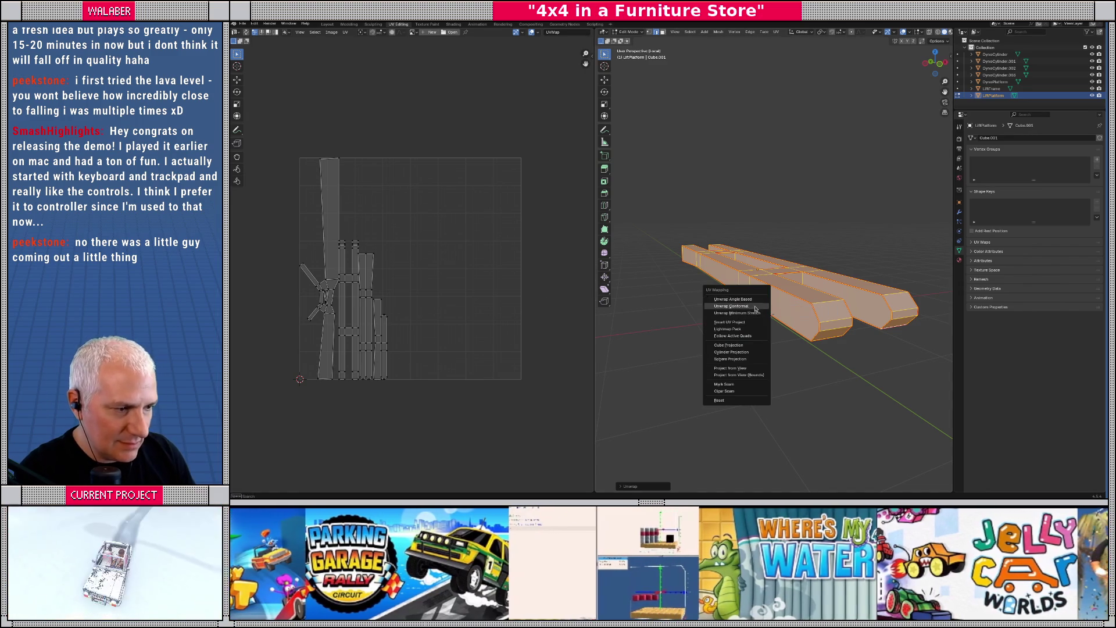
left_click(755, 306)
key("u")
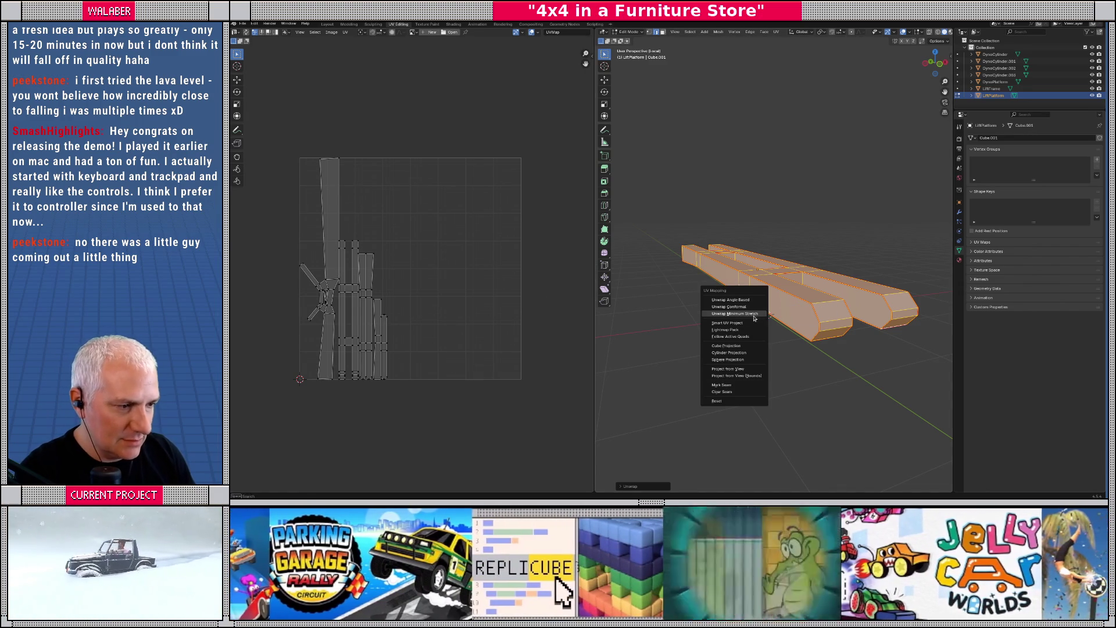
left_click(754, 321)
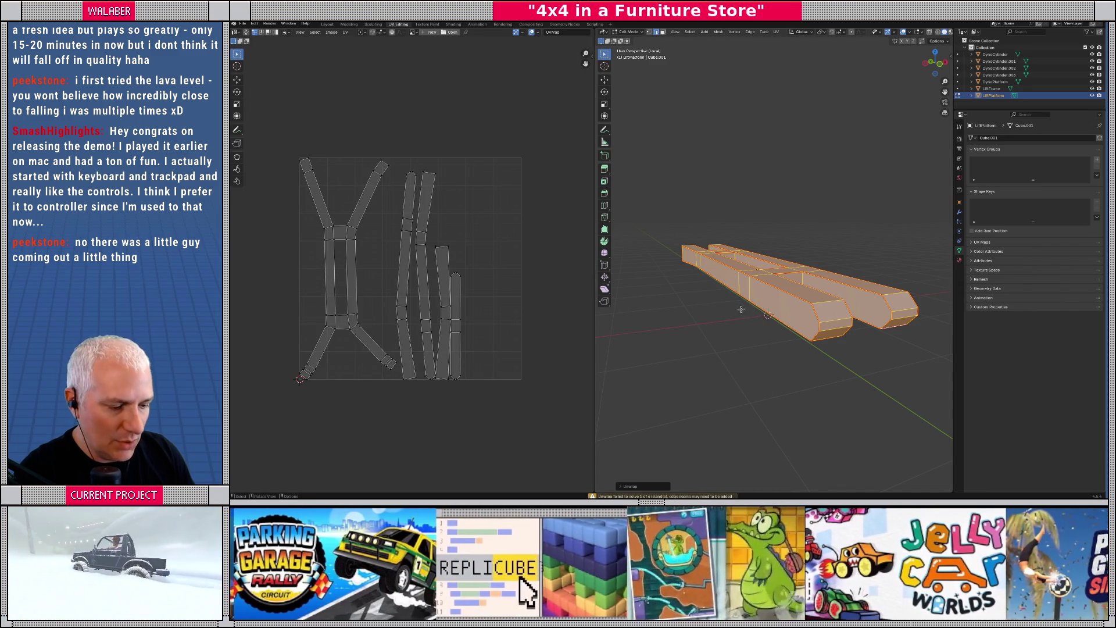
key("u")
left_click(739, 304)
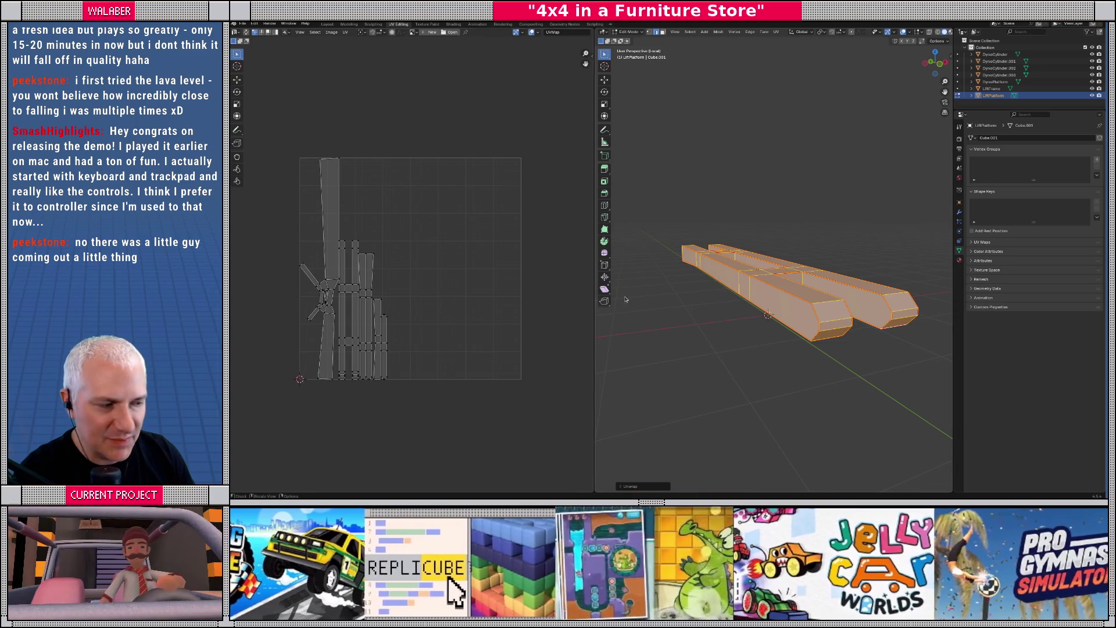
- Select individual beam faces and their linked parts to compare their UV islands
key("KP_8")
key("KP_4")
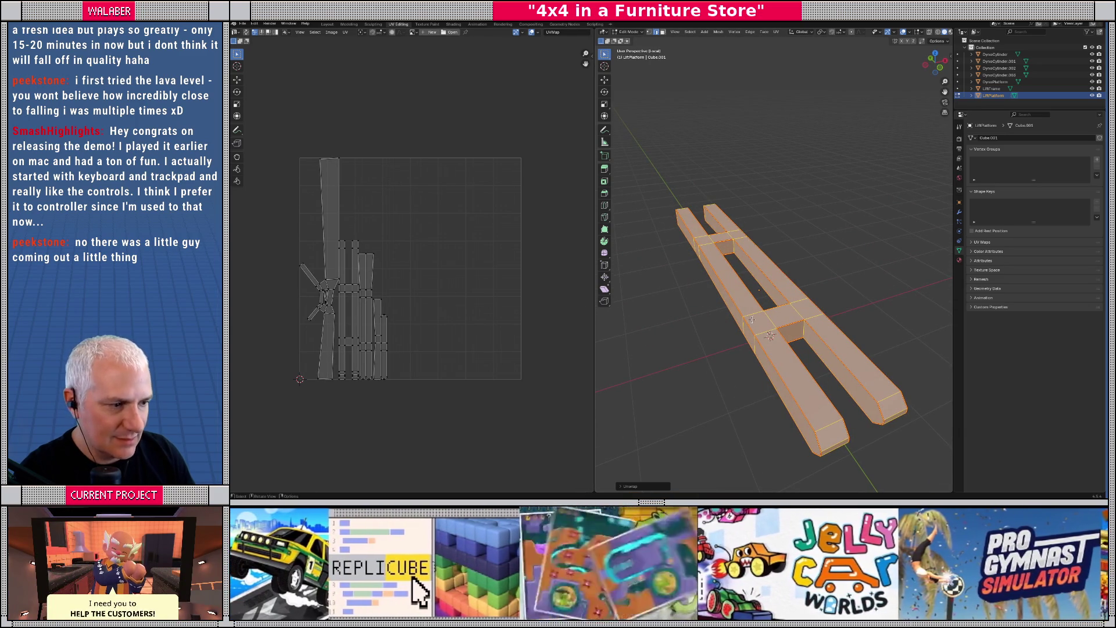
left_click(733, 283)
left_click(732, 303)
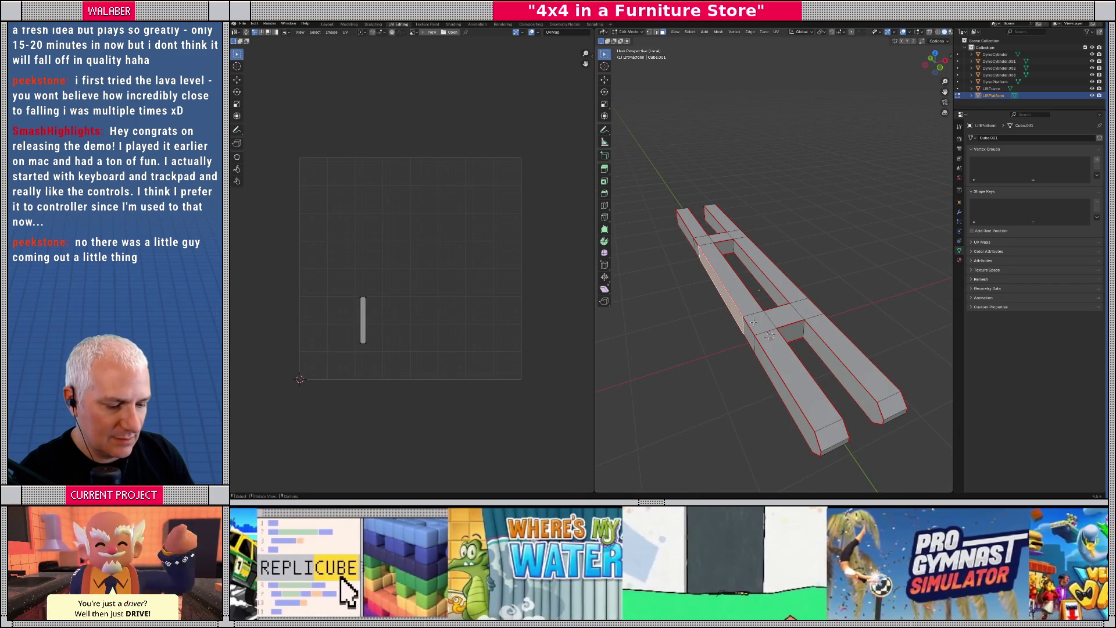
key("ctrl+l")
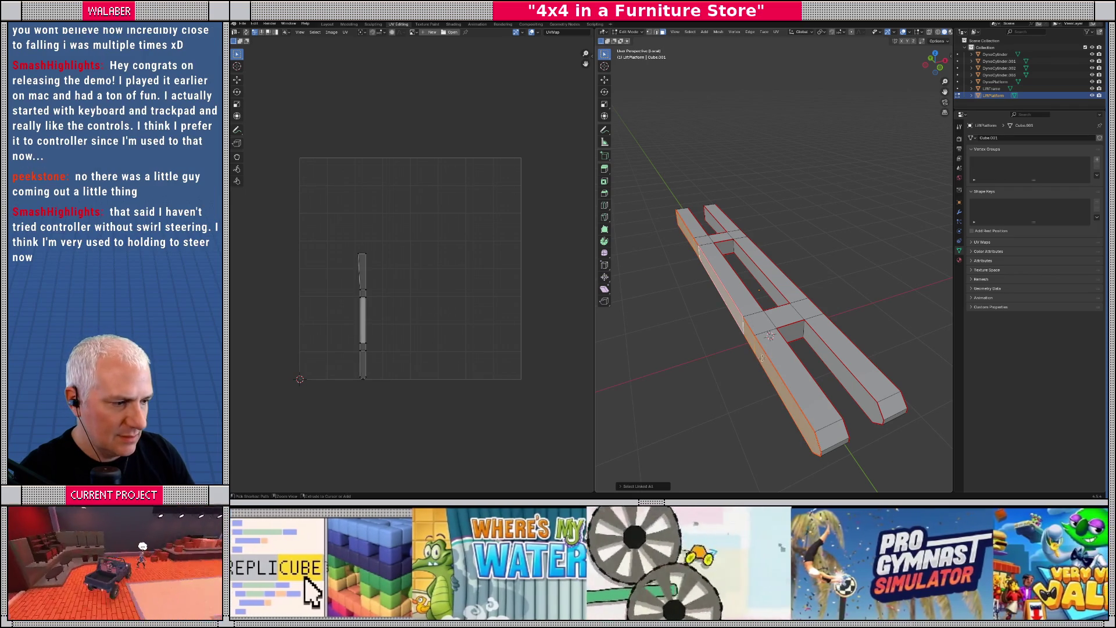
left_click_drag(754, 321, 774, 353)
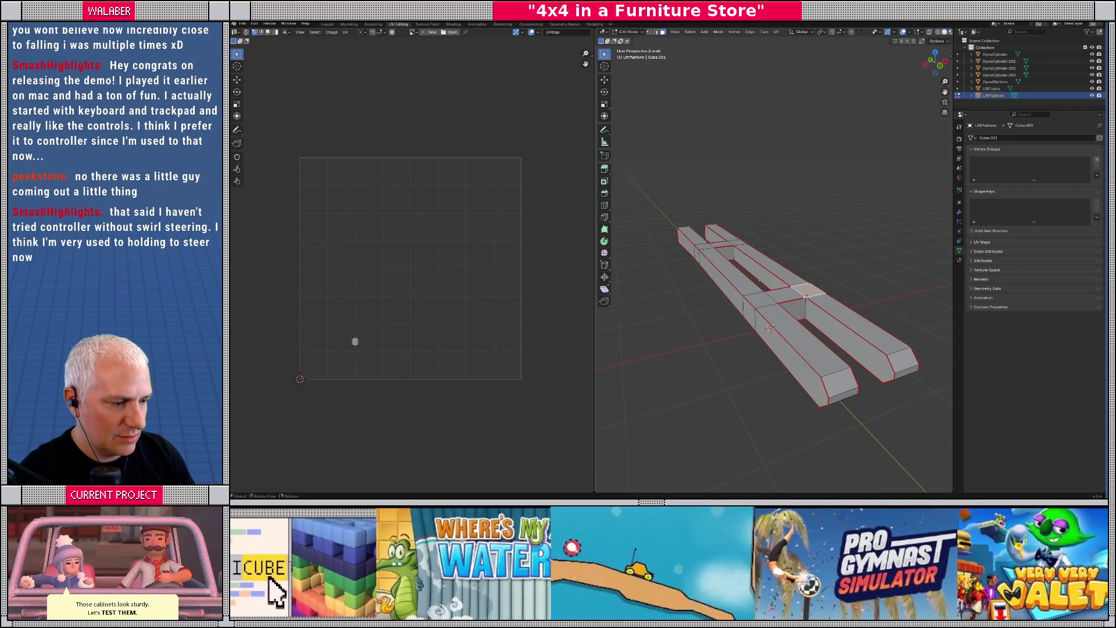
left_click(807, 297, "shift")
key("ctrl+l")
mouse_move(807, 297)
left_mouse_down()
mouse_move(753, 218)
mouse_move(709, 200)
mouse_move(723, 217)
mouse_move(750, 164)
left_mouse_up()
left_click(750, 213)
key("ctrl+l")
- Select the whole platform to show its UVs, then inspect one face's UV strip
key("alt+a")
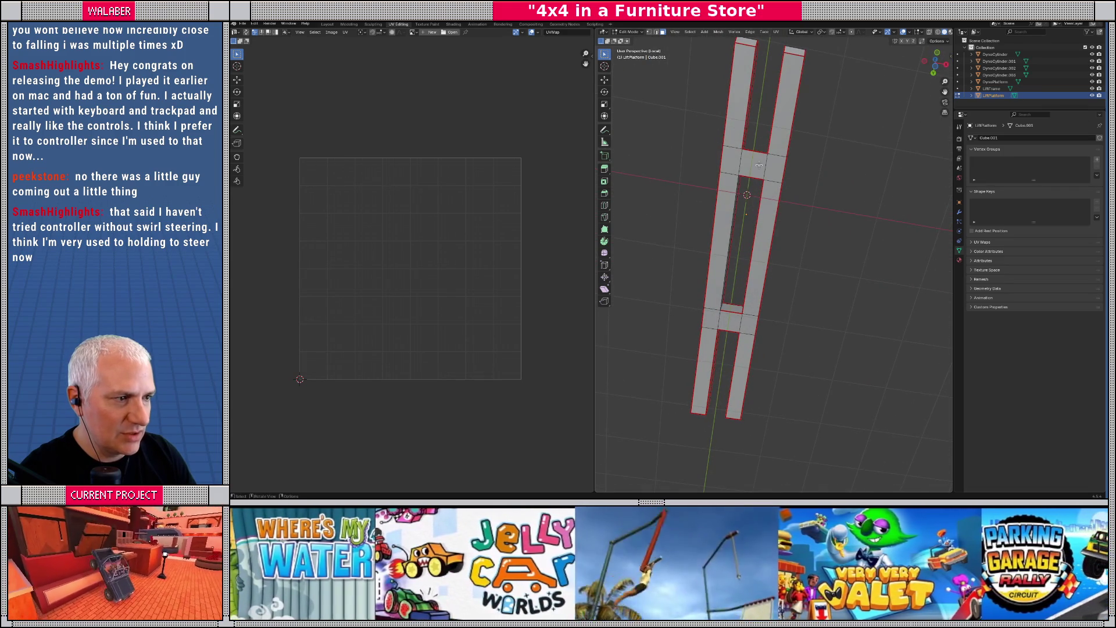
mouse_move(721, 302)
left_mouse_down()
mouse_move(755, 246)
mouse_move(766, 312)
mouse_move(776, 265)
left_mouse_up()
key("a")
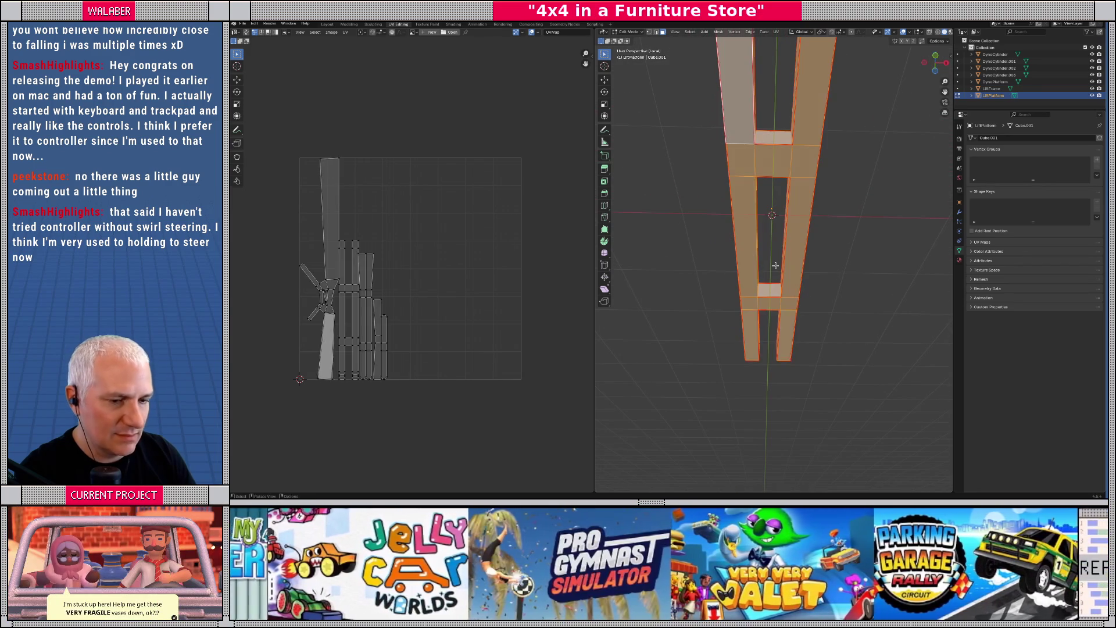
scroll(300, 305, "up", 5)
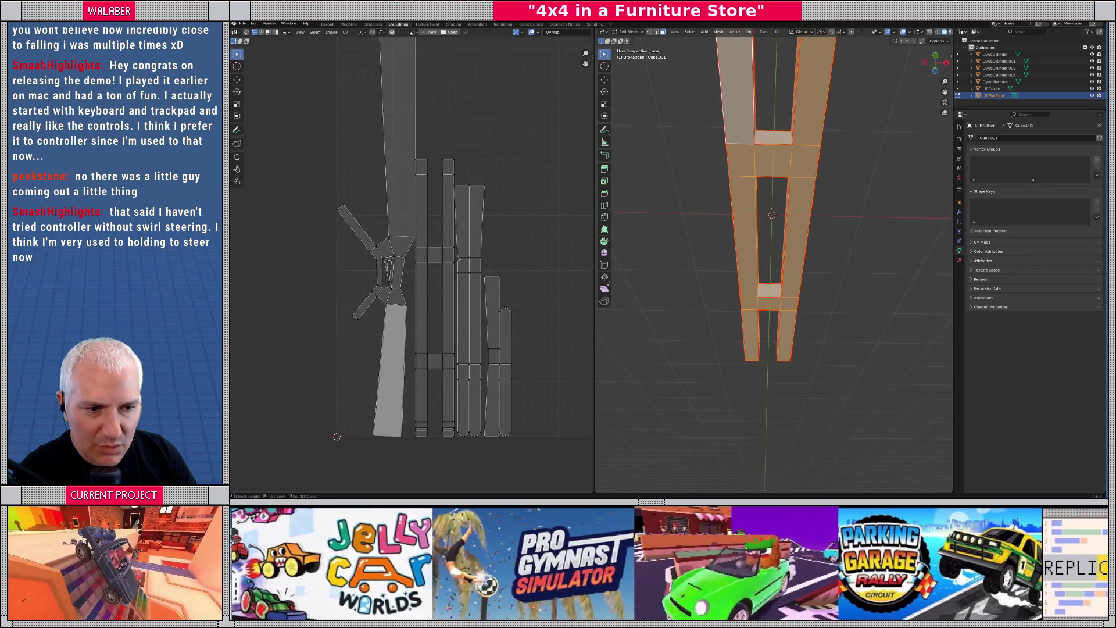
scroll(372, 296, "up", 1)
mouse_move(773, 221)
left_mouse_down()
mouse_move(759, 179)
mouse_move(792, 166)
mouse_move(774, 141)
mouse_move(749, 169)
left_mouse_up()
left_click(732, 136)
left_click(768, 227)
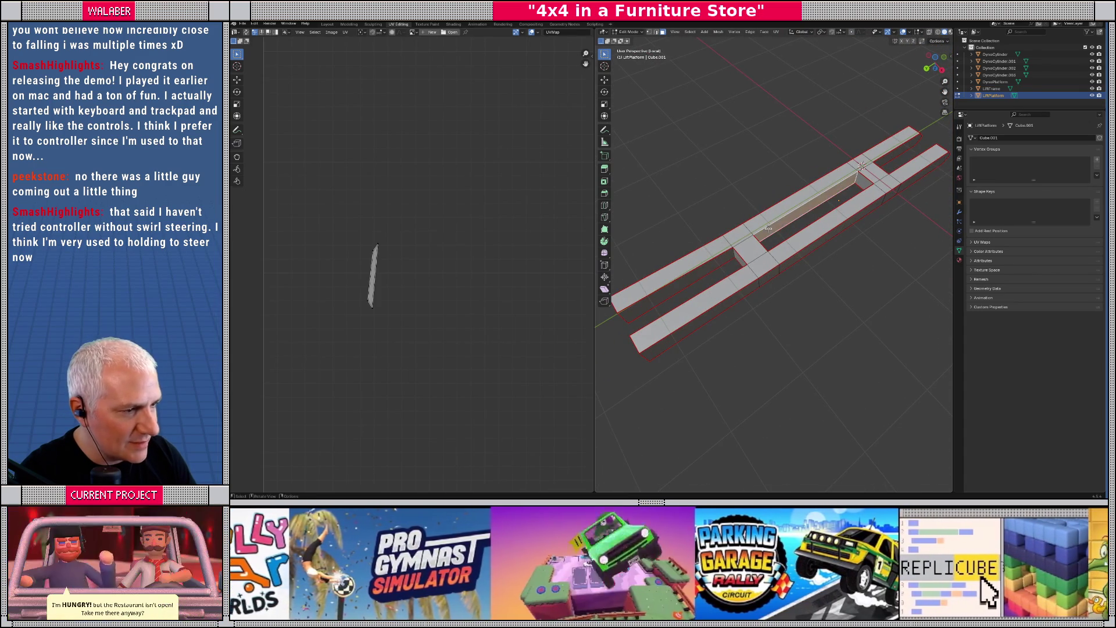
key("alt+a")
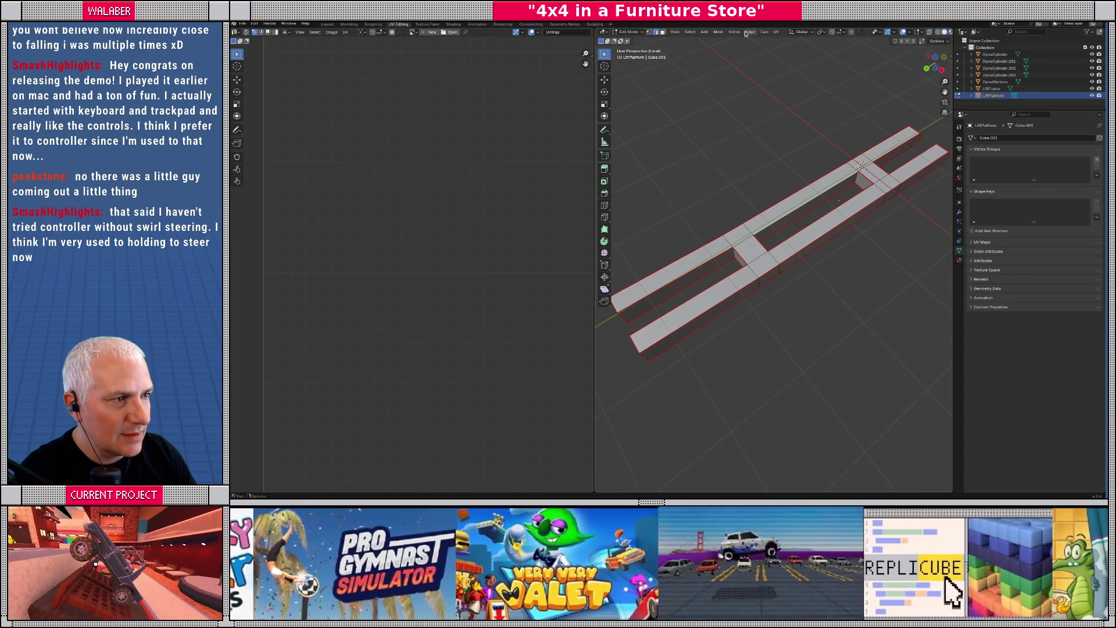
- Mark the chosen edges as seams and re-unwrap the whole platform with the new seams
left_click(750, 32)
left_click(763, 149)
key("a")
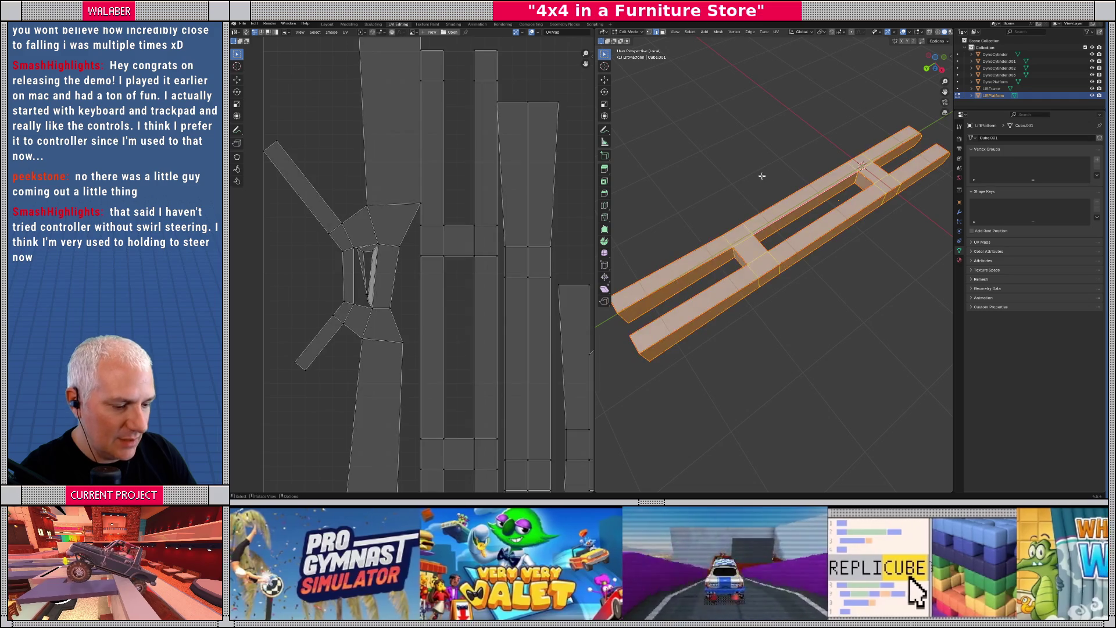
key("u")
left_click(763, 178)
scroll(400, 265, "down", 3)
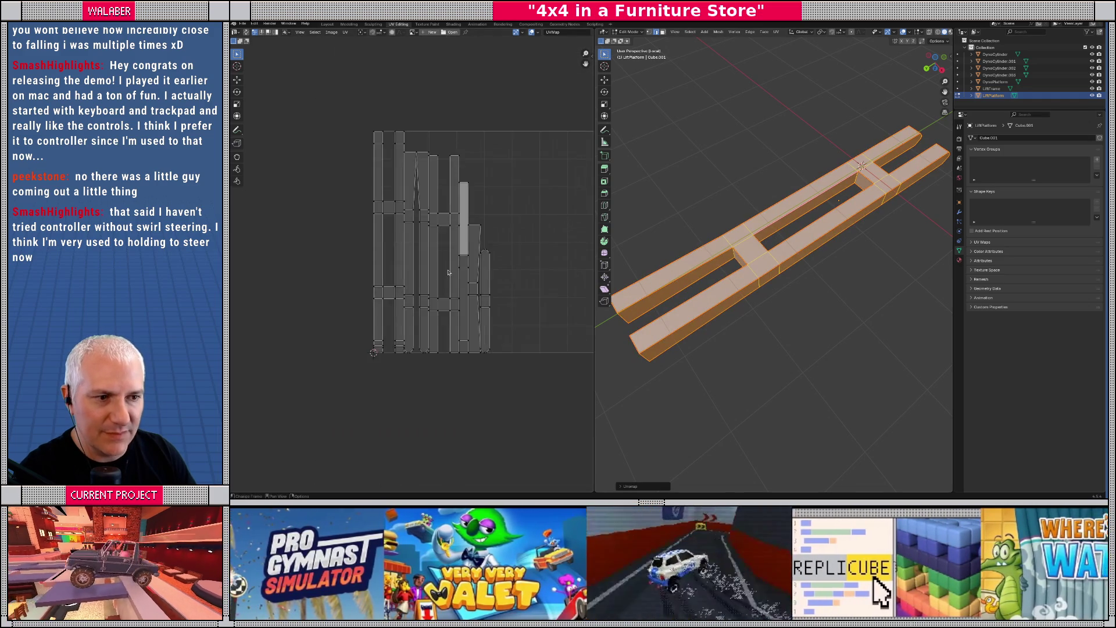
scroll(399, 265, "up", 3)
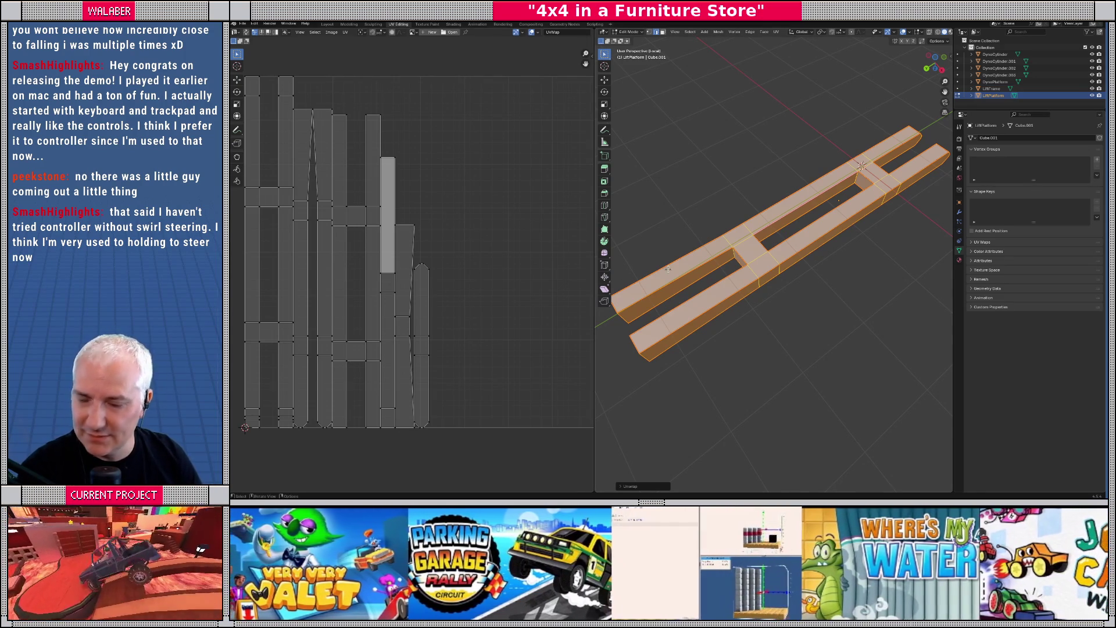
scroll(669, 268, "down", 3)
scroll(495, 281, "down", 4)
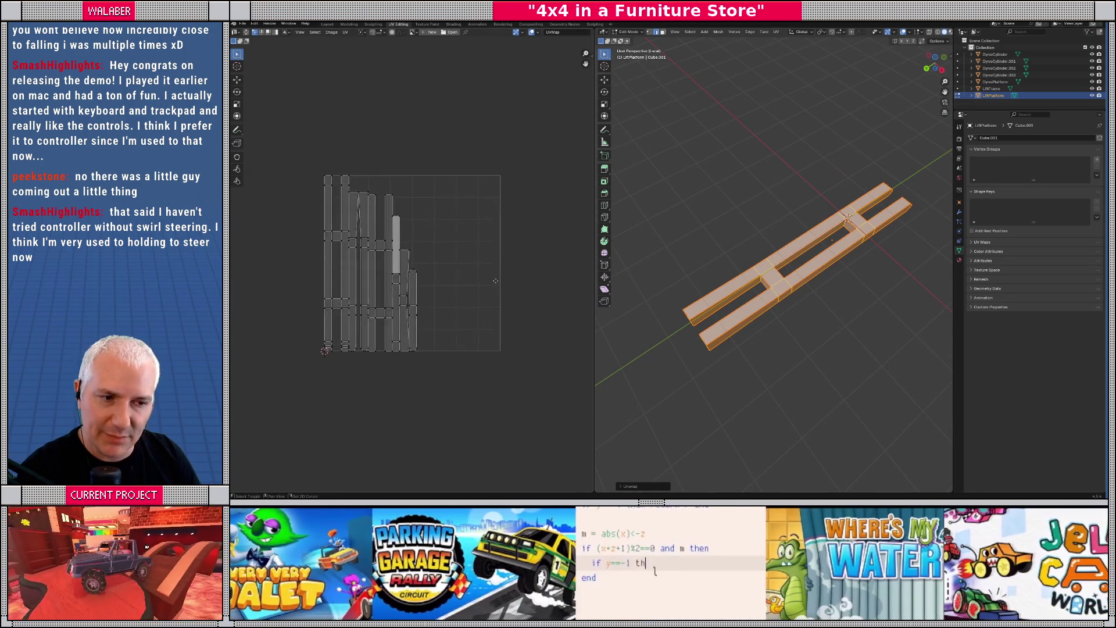
scroll(472, 283, "up", 2)
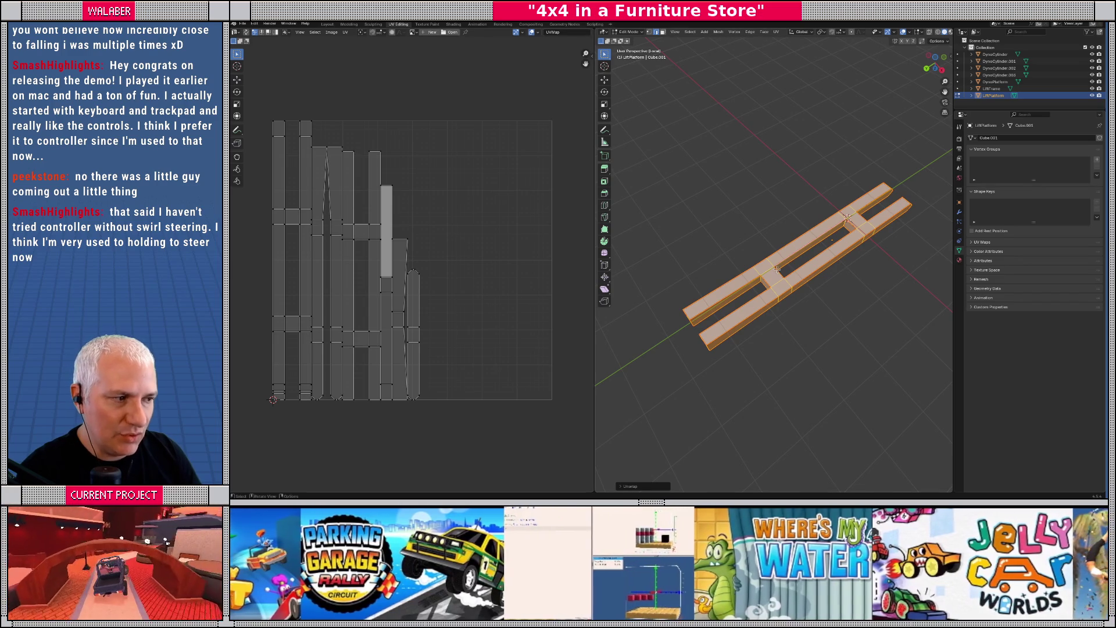
- Return to Object Mode and exit Local view to show the full lift assembly
key("Tab")
scroll(756, 276, "up", 4)
left_click_drag(755, 283, 662, 268)
key("KP_Divide")
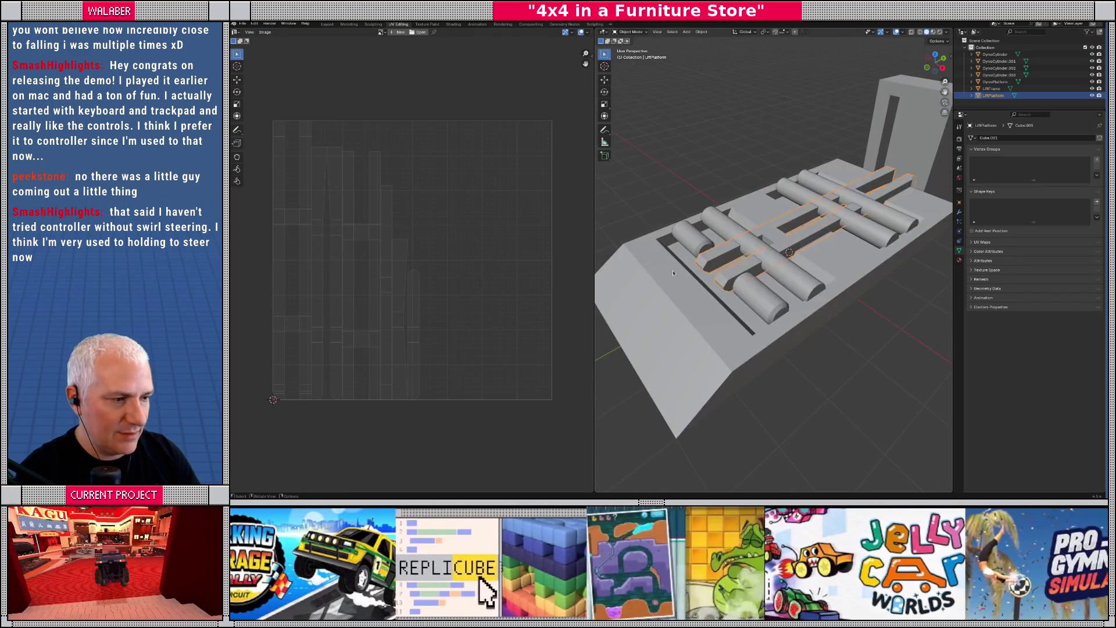
- Export the scene as glTF 2.0 to models/missions, overwriting tutorial-dyno.glb
scroll(722, 245, "down", 2)
left_click_drag(722, 246, 696, 277)
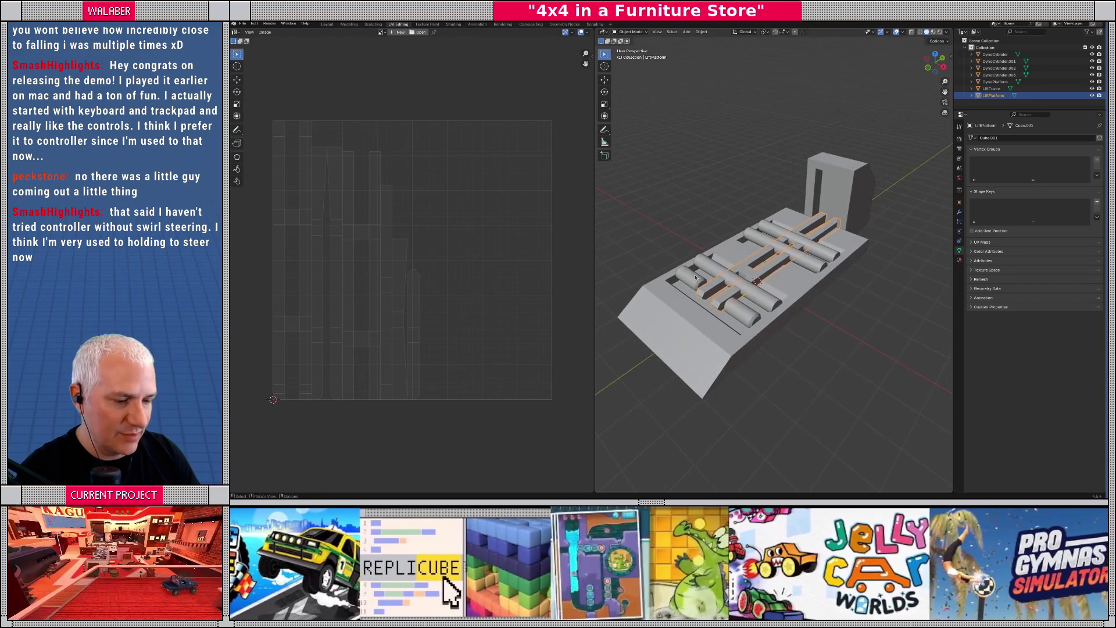
left_click(243, 24)
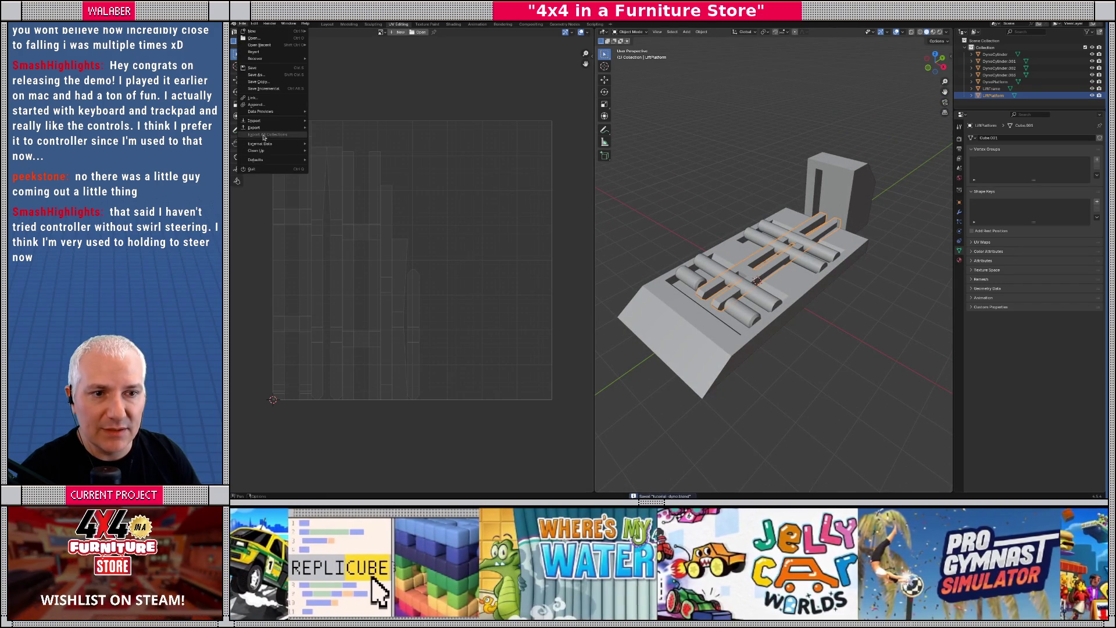
mouse_move(279, 128)
left_click(353, 197)
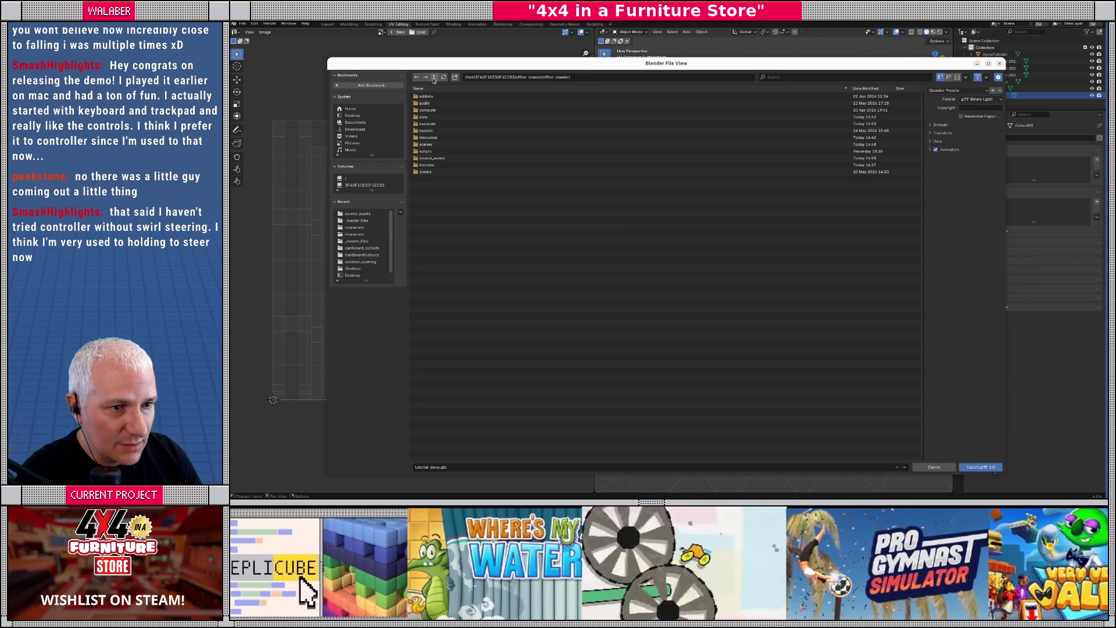
double_click(427, 131)
double_click(430, 145)
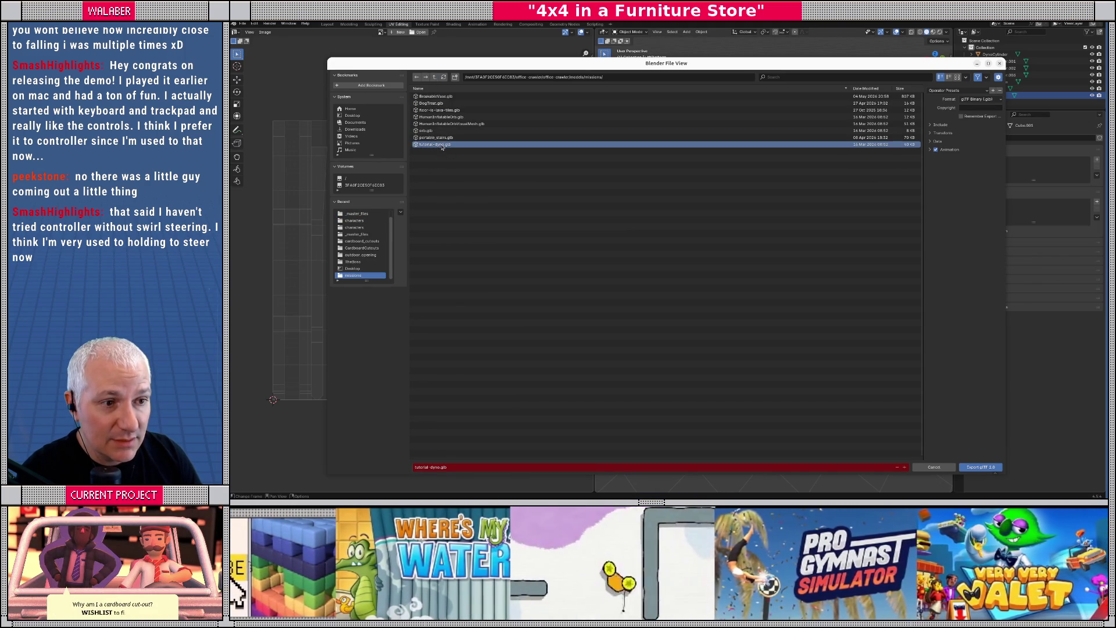
left_click(443, 145)
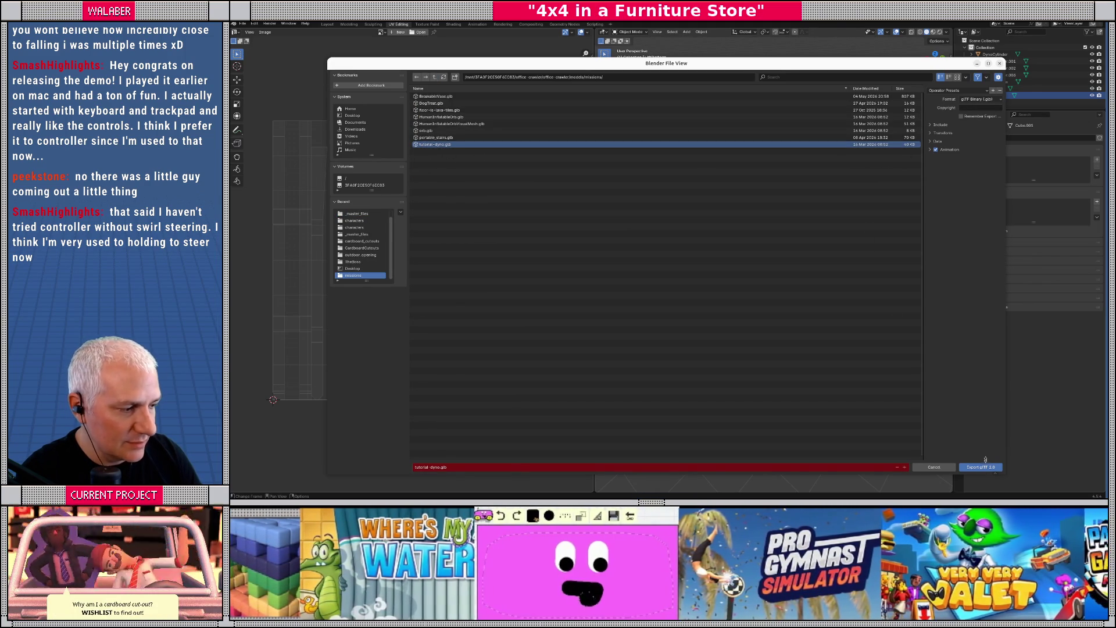
left_click(985, 466)
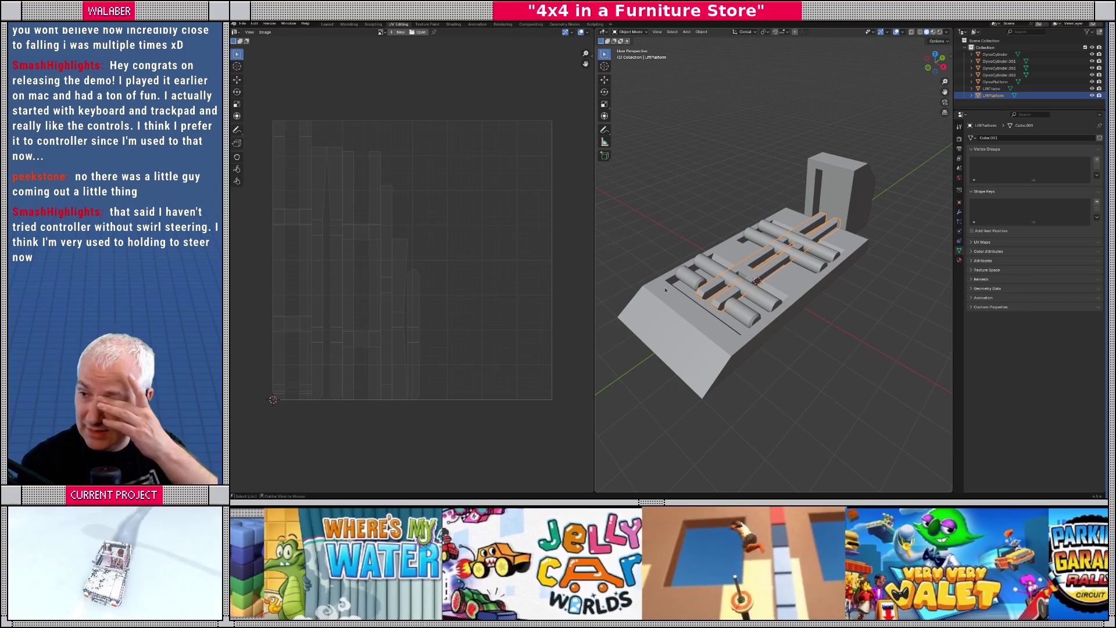
key("alt+Tab")
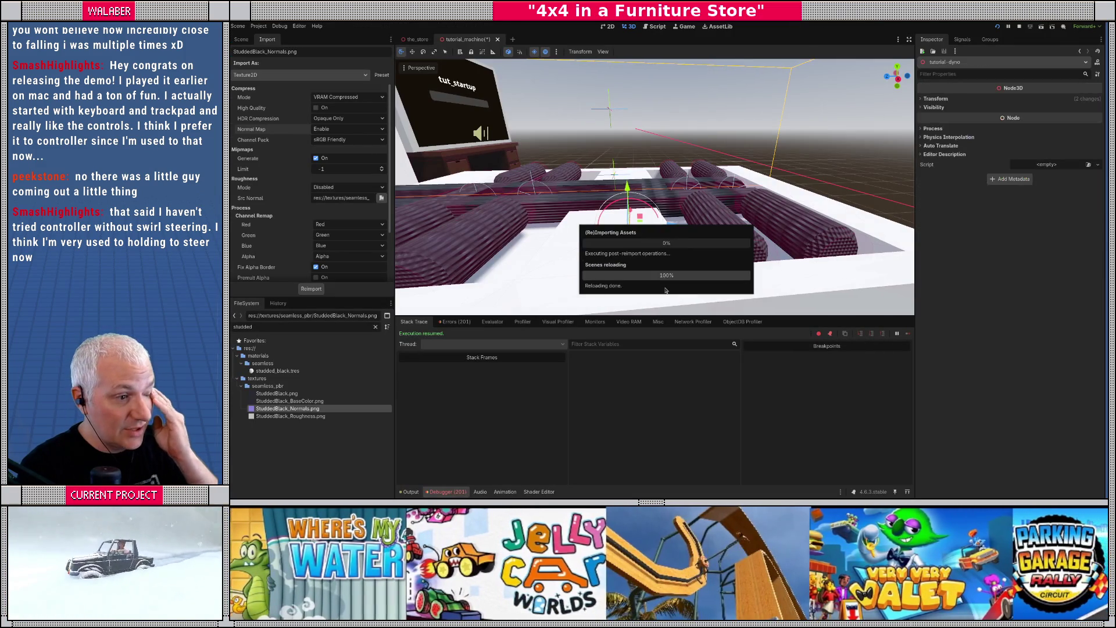
- Orbit around the reimported dyno, show the Scene tree and select DynoCylinder2
left_click_drag(687, 261, 679, 228)
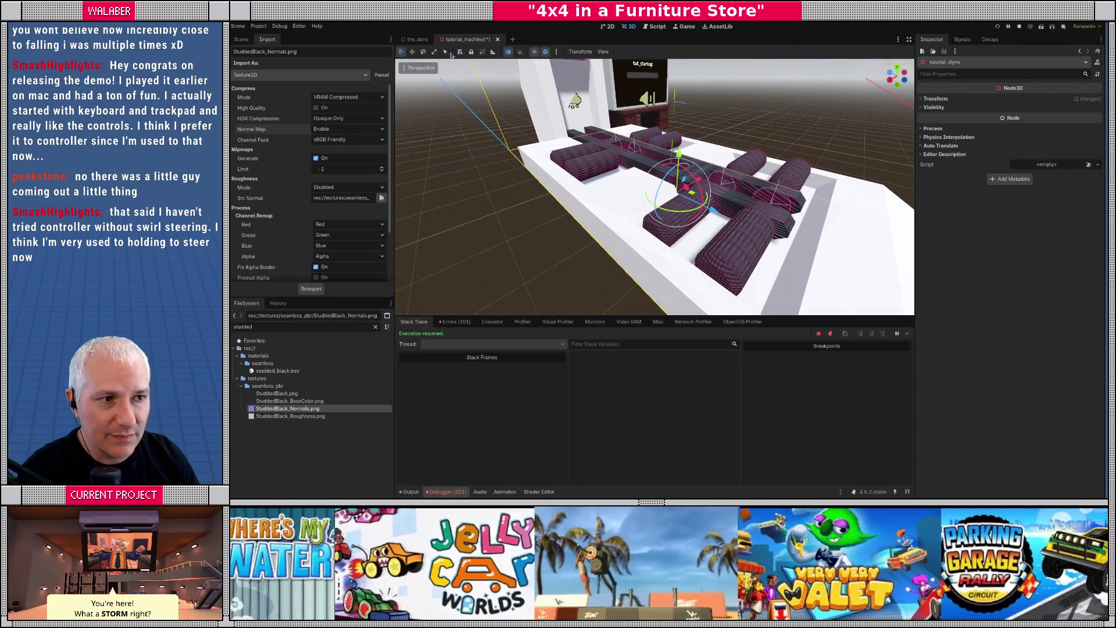
left_click(242, 39)
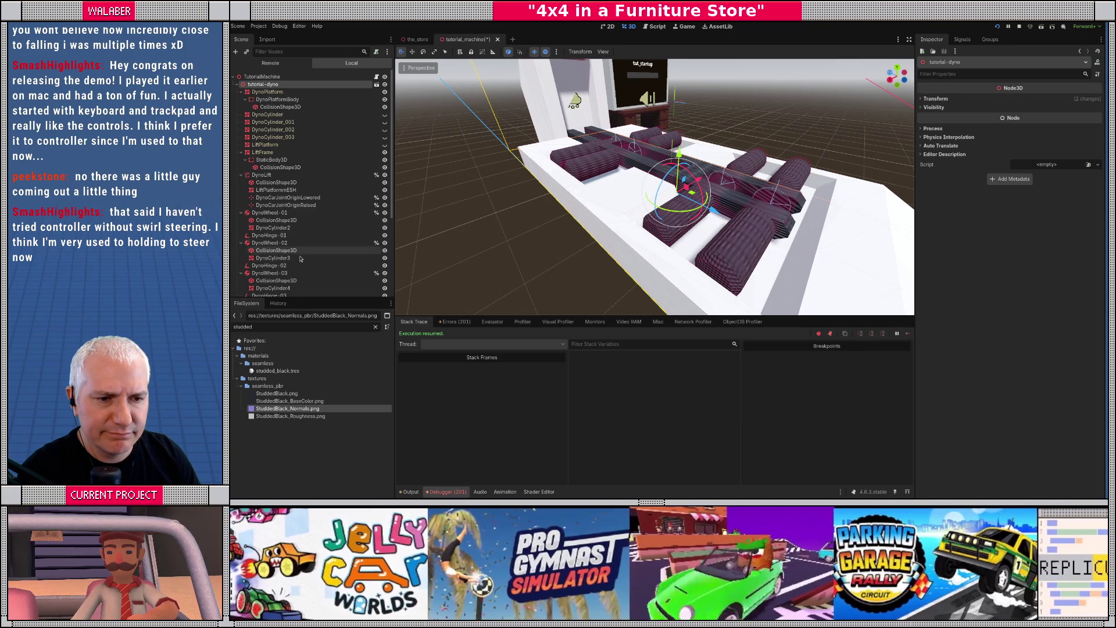
left_click(720, 258)
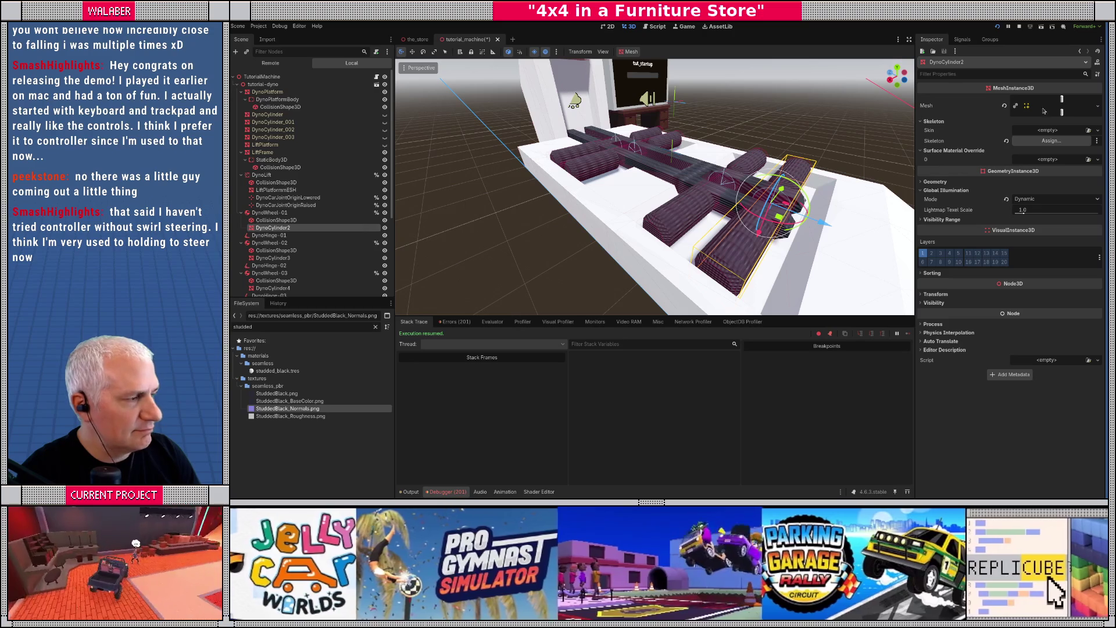
- Check DynoCylinder2's mesh resource, then drag studded_black.tres onto it as the material override
left_click(1066, 111)
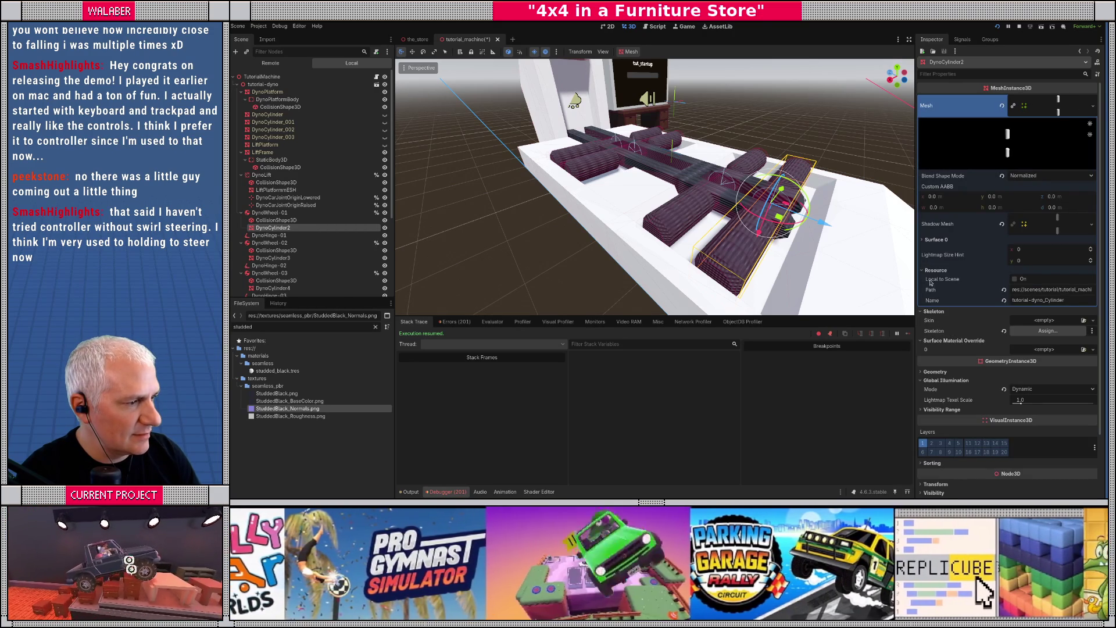
left_click_drag(1024, 289, 1104, 290)
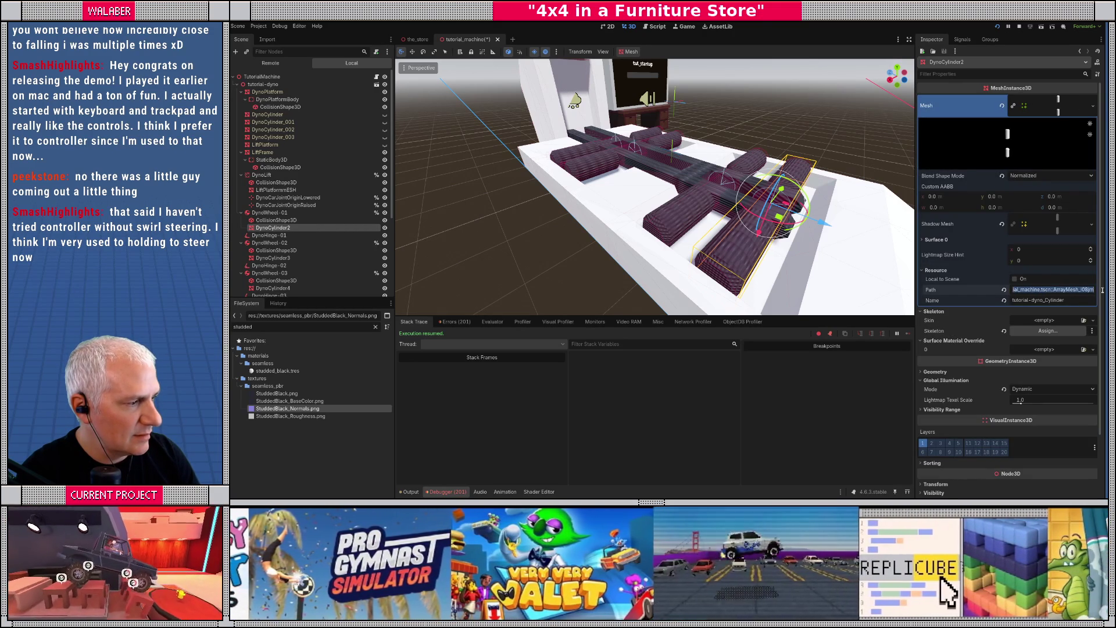
left_click(1002, 106)
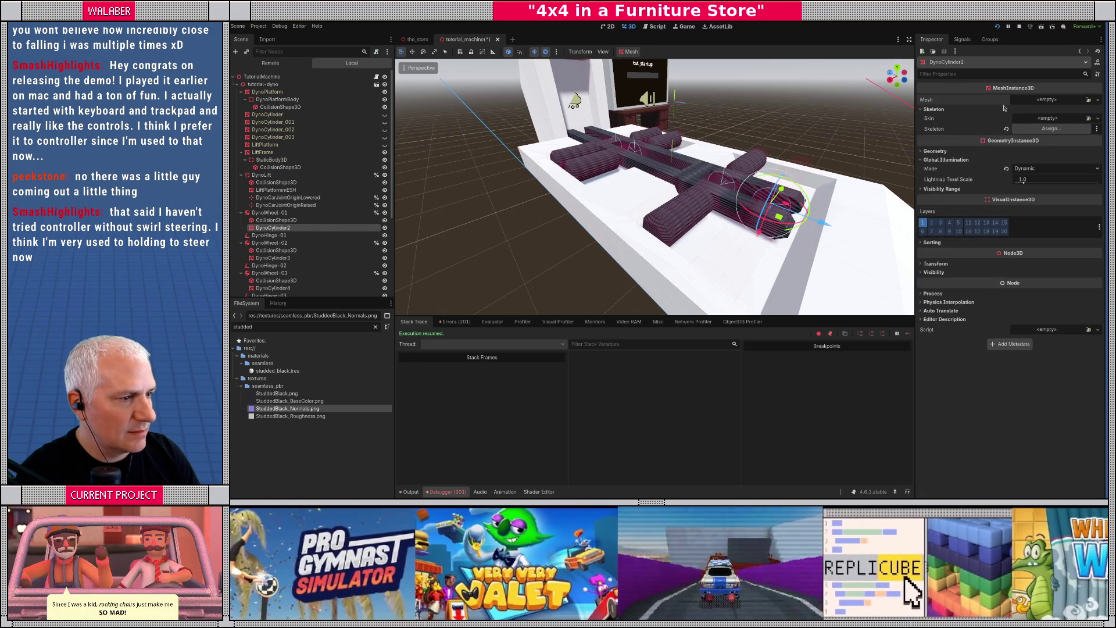
key("ctrl+z")
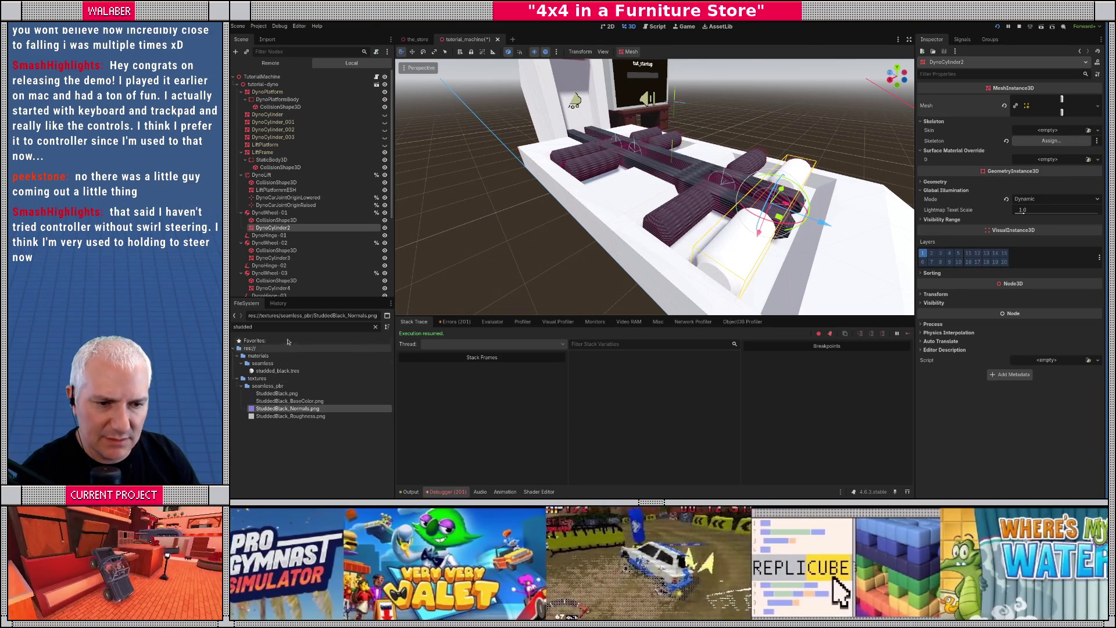
left_click(274, 378)
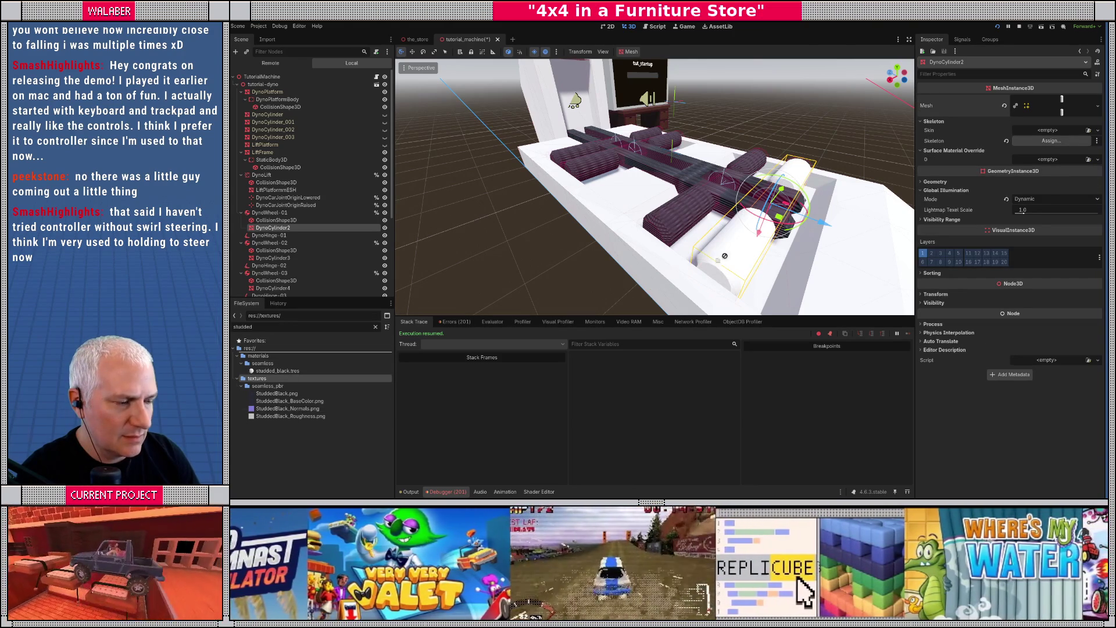
mouse_move(277, 371)
left_mouse_down()
mouse_move(314, 349)
mouse_move(732, 253)
mouse_move(665, 264)
mouse_move(662, 193)
mouse_move(628, 210)
left_mouse_up()
- Replace the 'studded' FileSystem filter with 'tutorial'
scroll(664, 264, "up", 5)
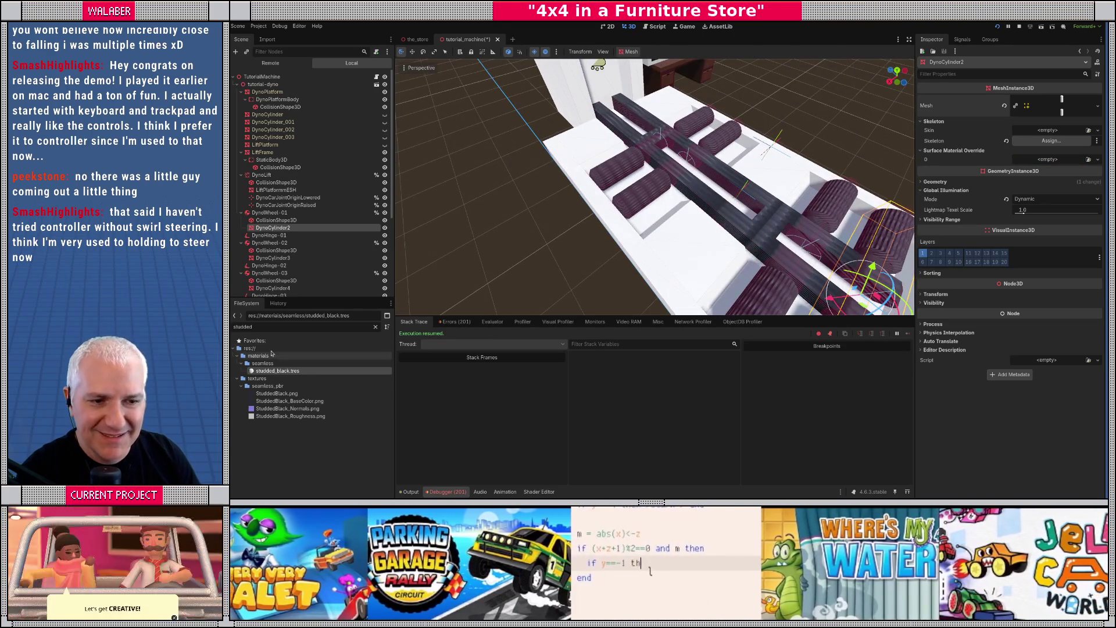
double_click(285, 329)
type("tutorial")
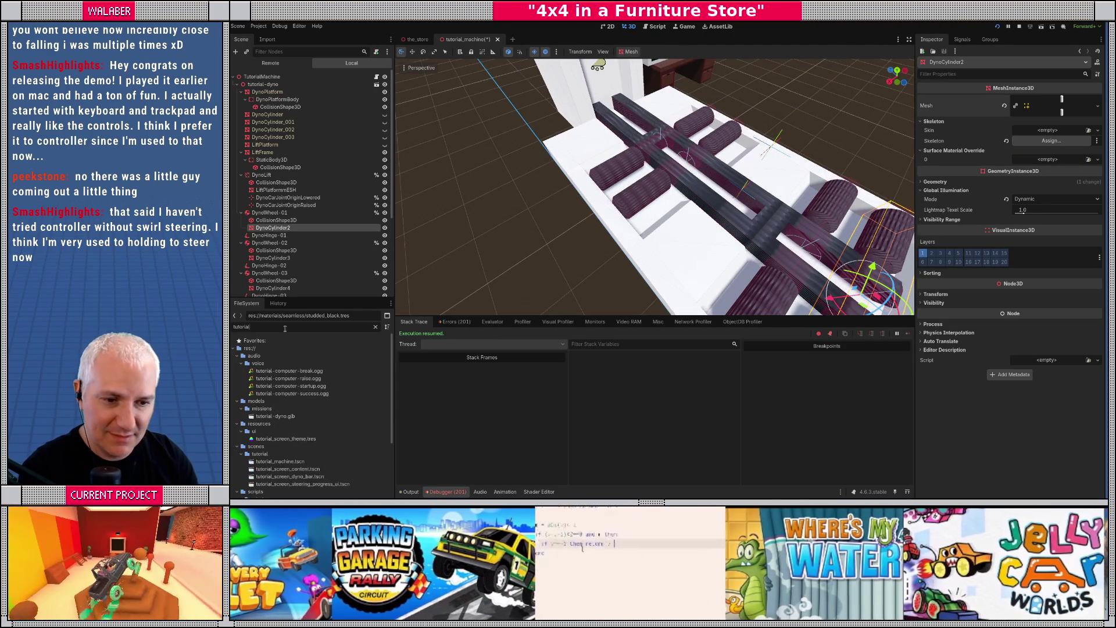
- Inspect the tutorial-dyno.glb preview in Advanced Import Settings and reimport the dyno model
double_click(275, 416)
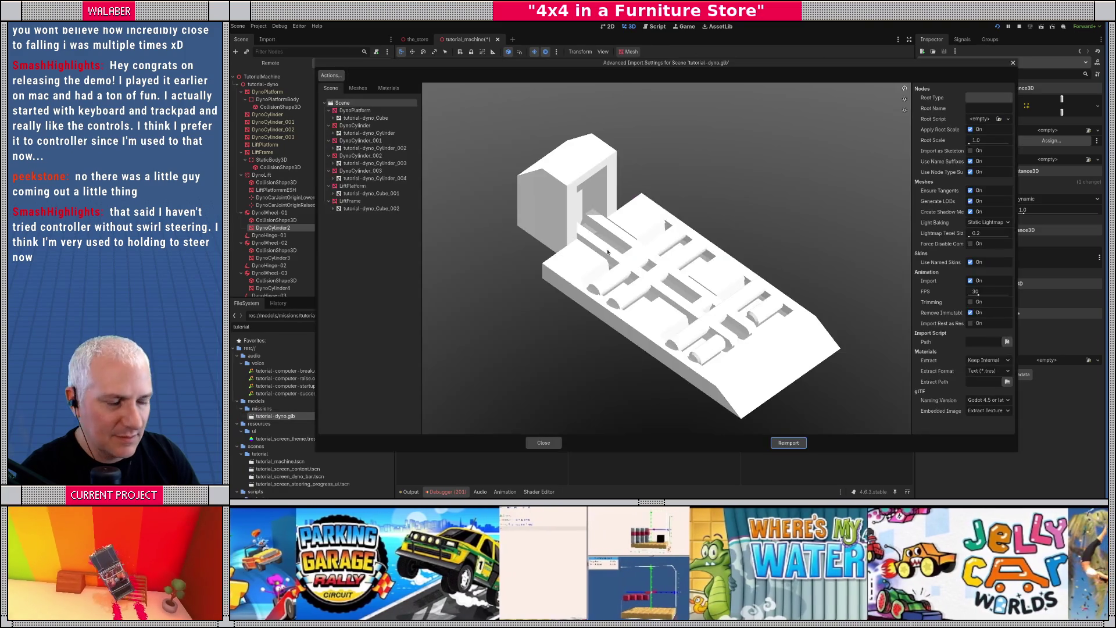
left_click_drag(620, 275, 644, 400)
left_click(788, 443)
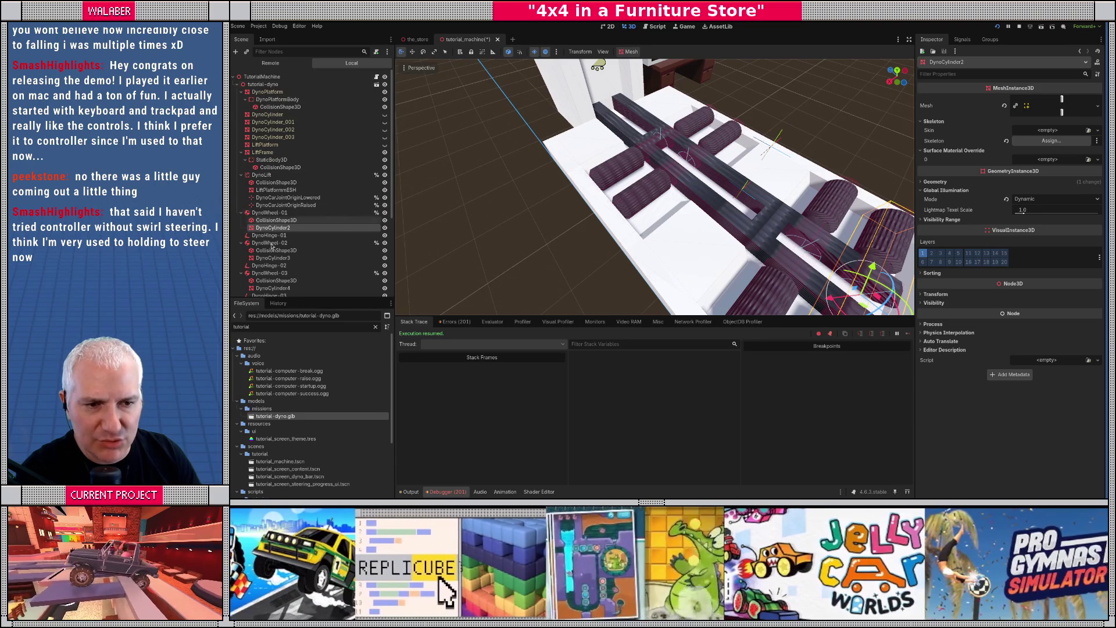
scroll(602, 218, "up", 3)
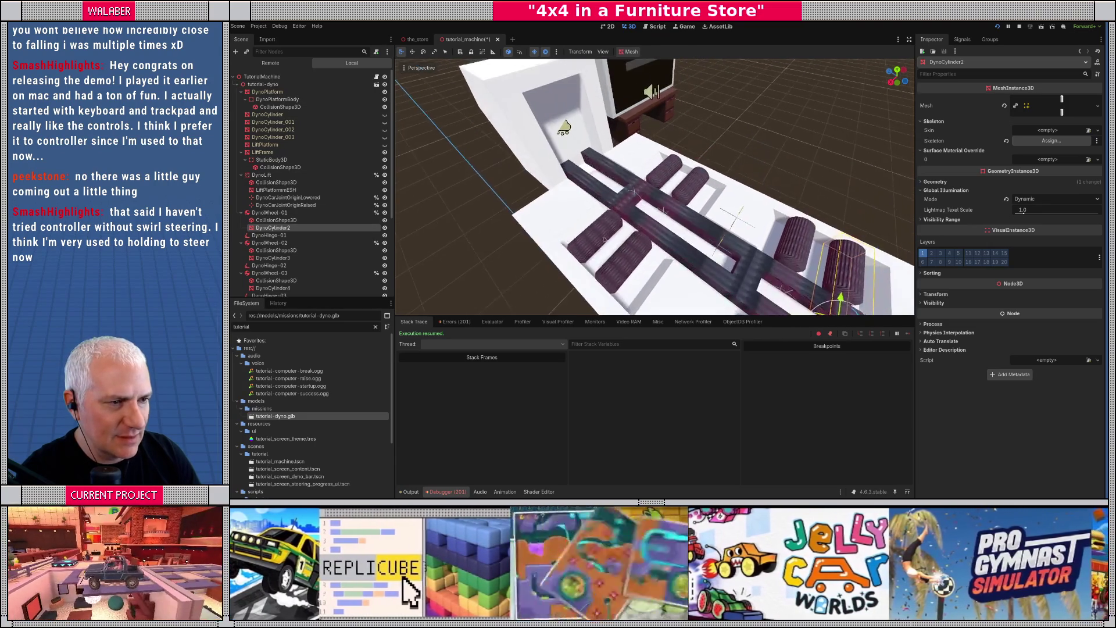
scroll(601, 241, "down", 5)
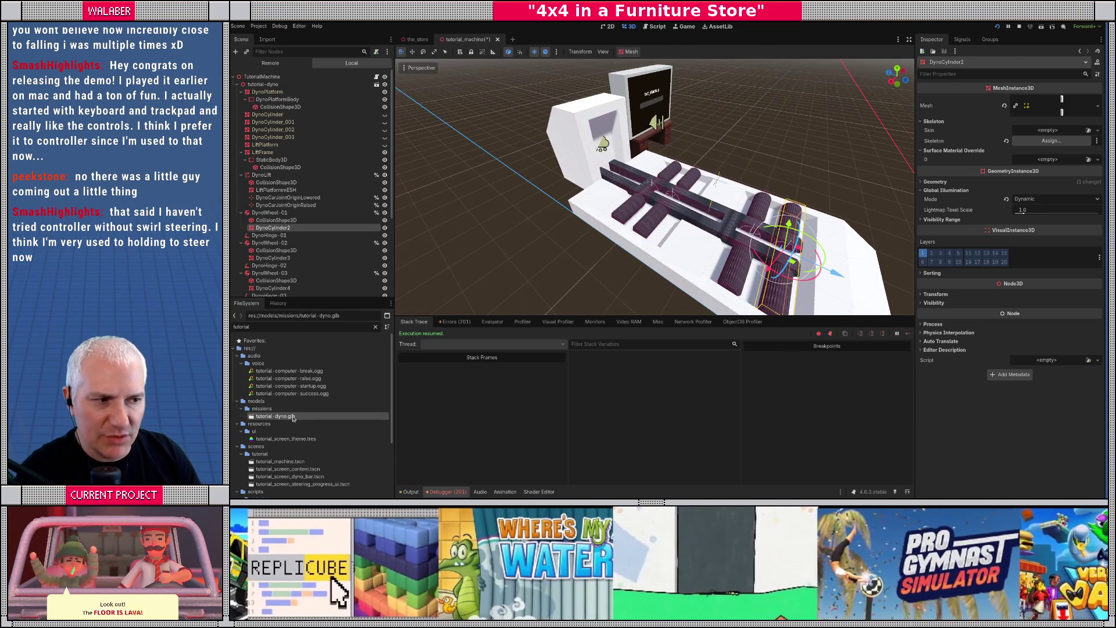
- Create a tutorial-dyno folder in models/missions and set it as the dyno's mesh save path
double_click(293, 418)
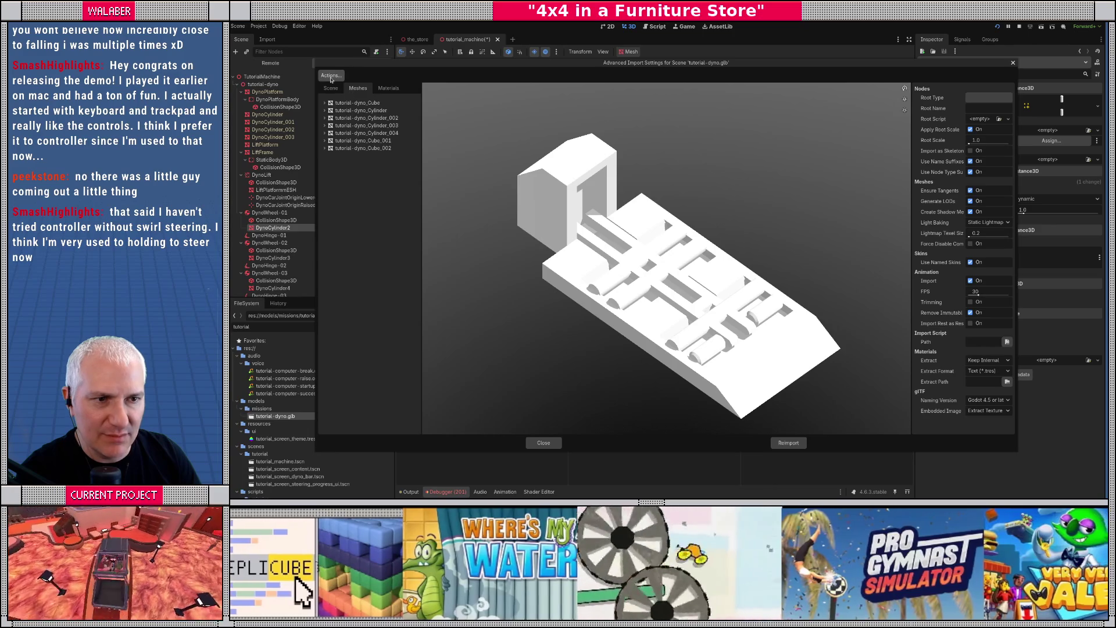
left_click(331, 78)
left_click(355, 109)
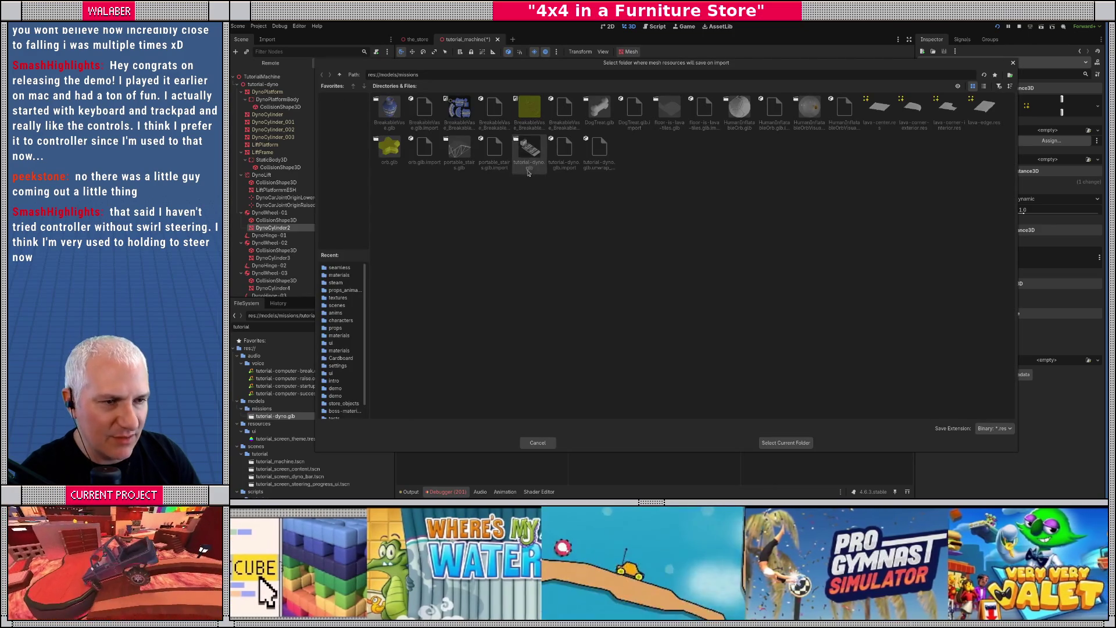
left_click(1009, 76)
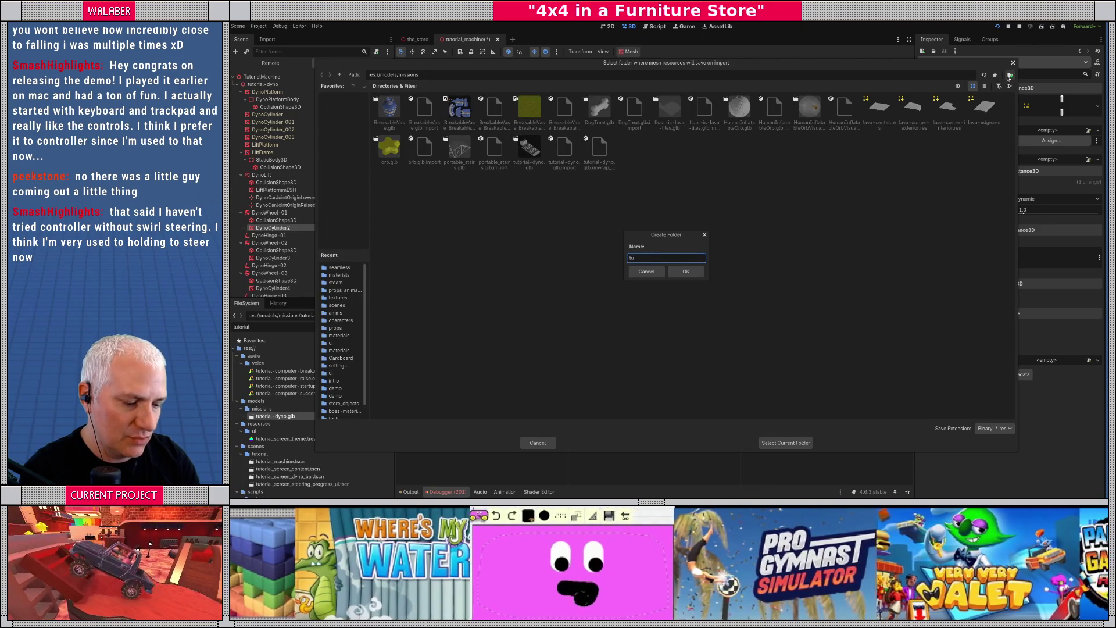
type("tutorial_dyno")
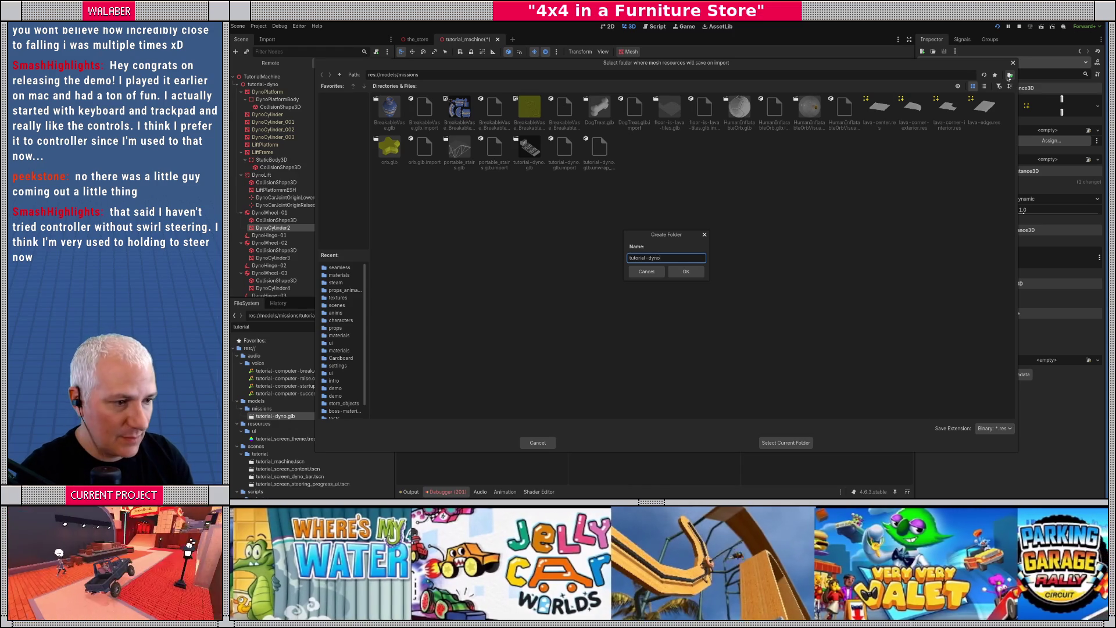
key("Return")
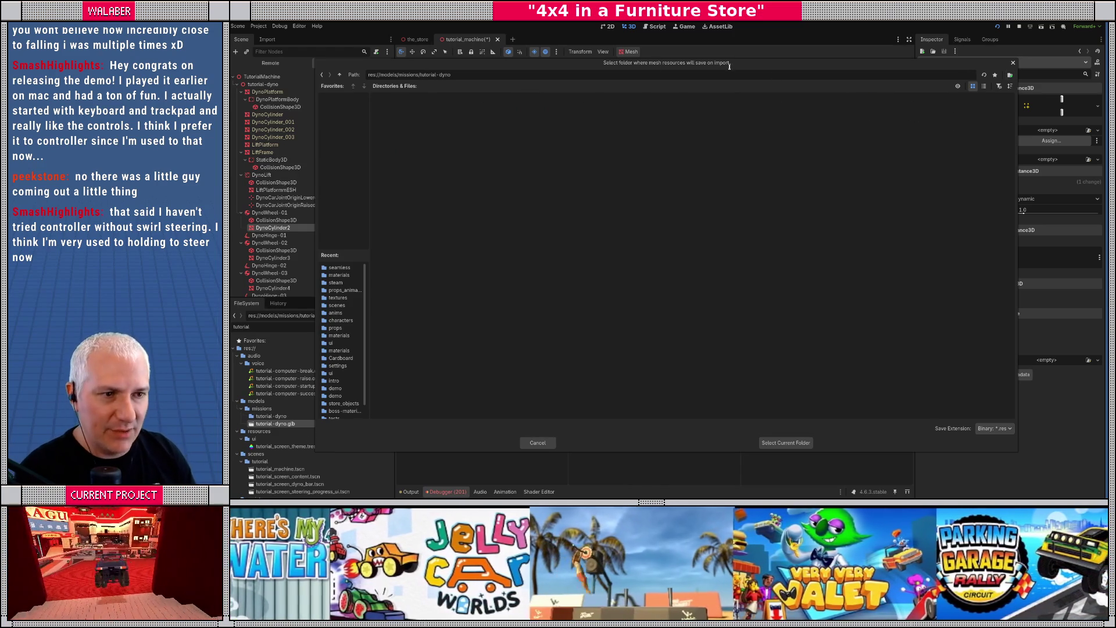
left_click(781, 444)
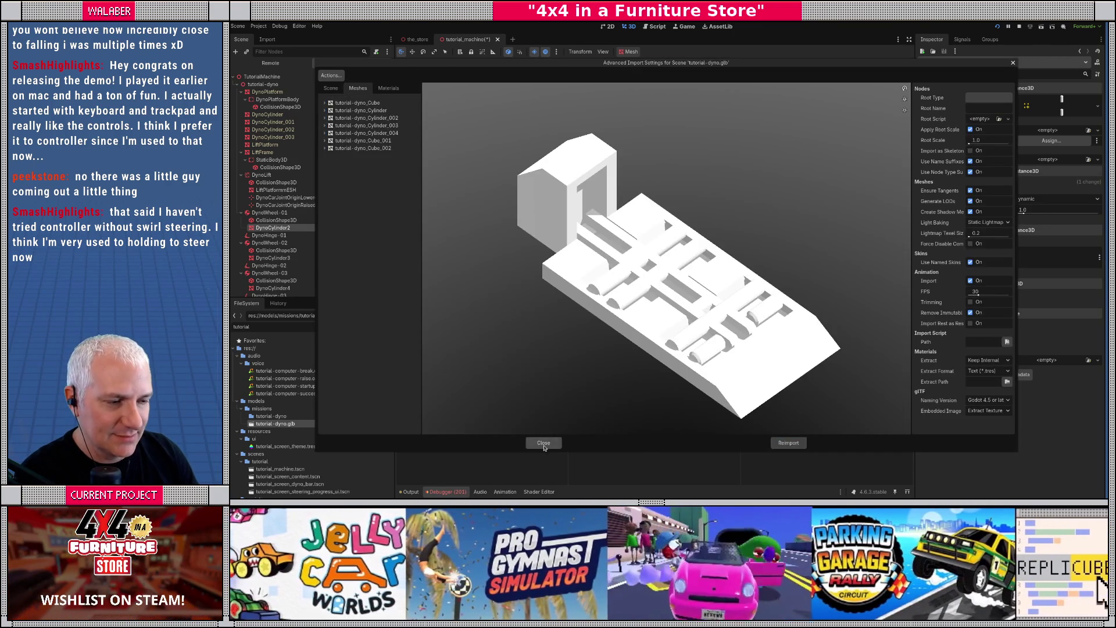
left_click(544, 443)
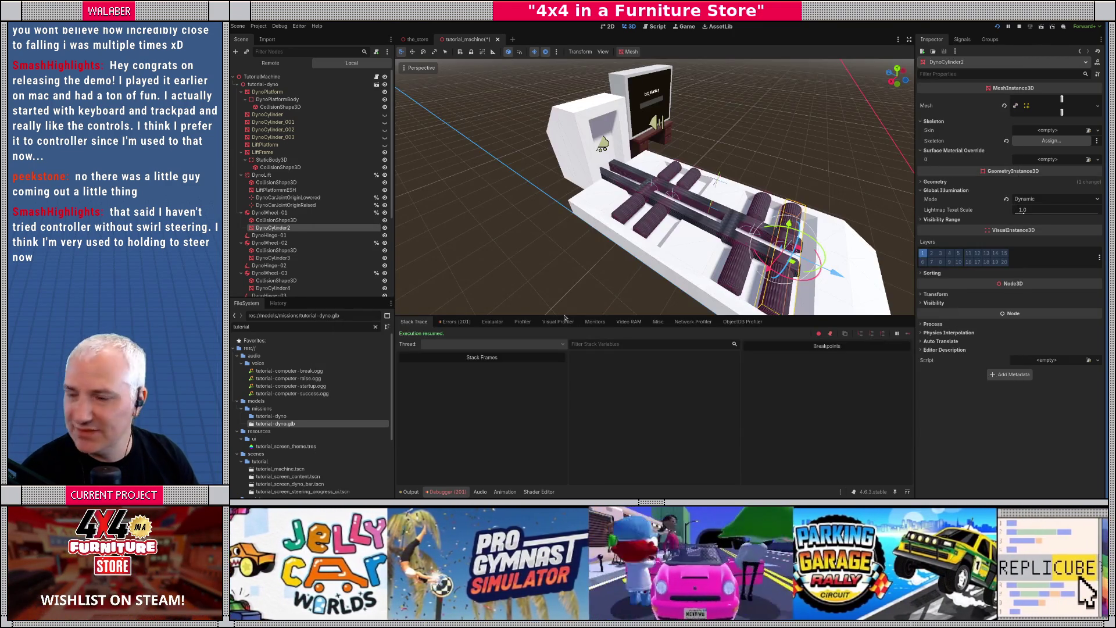
- In Blender, rename the DynoPlatform's mesh data to dyno-platform
key("alt+Tab")
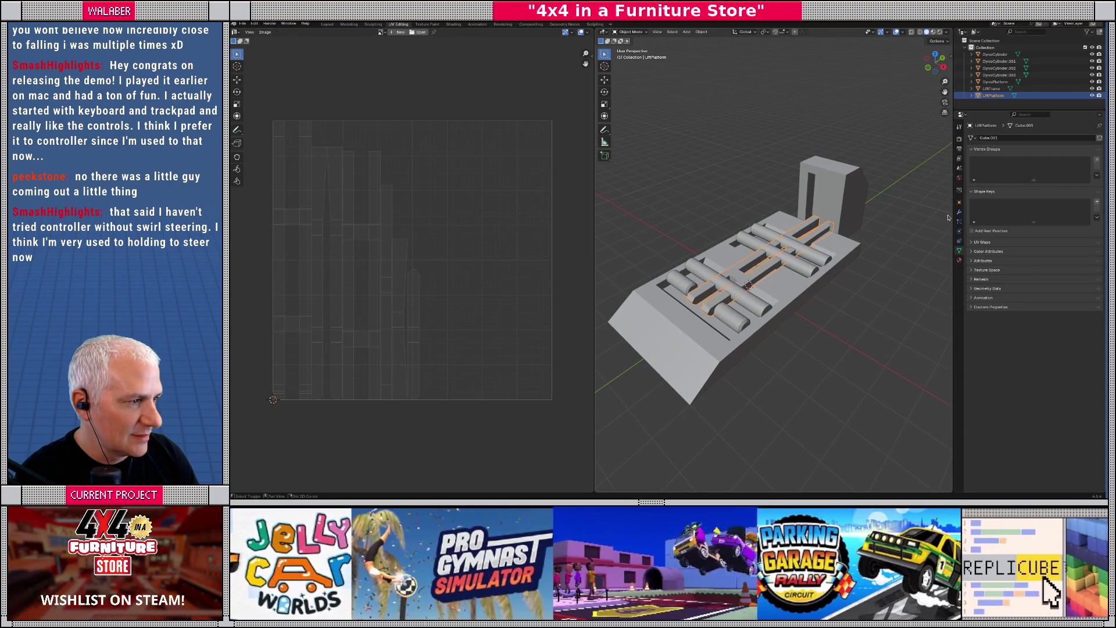
left_click(960, 203)
left_click(853, 239)
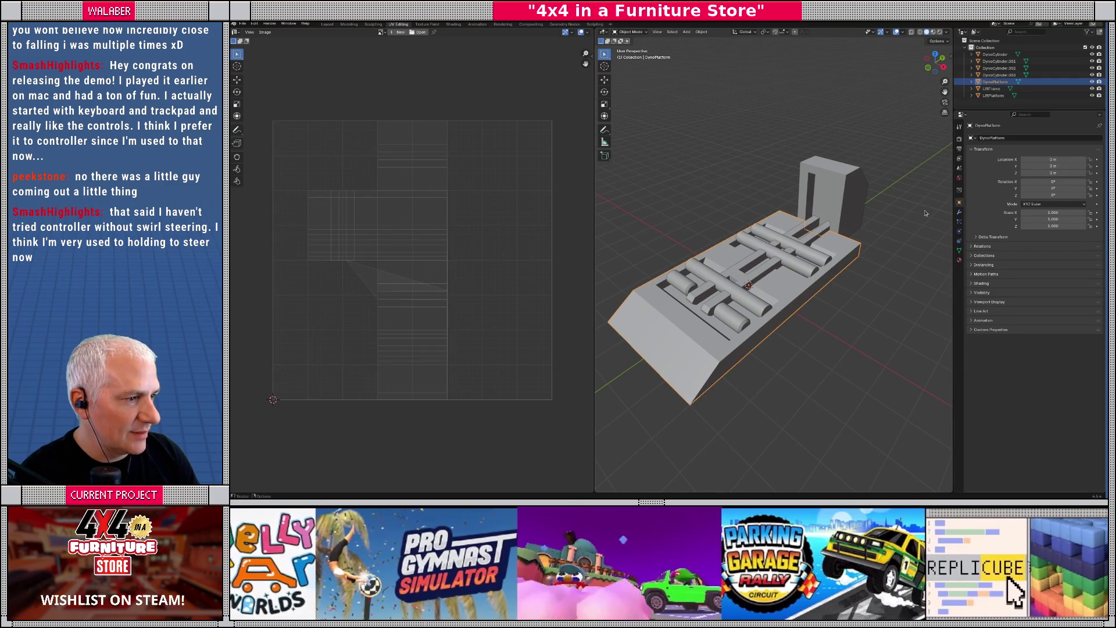
left_click(959, 251)
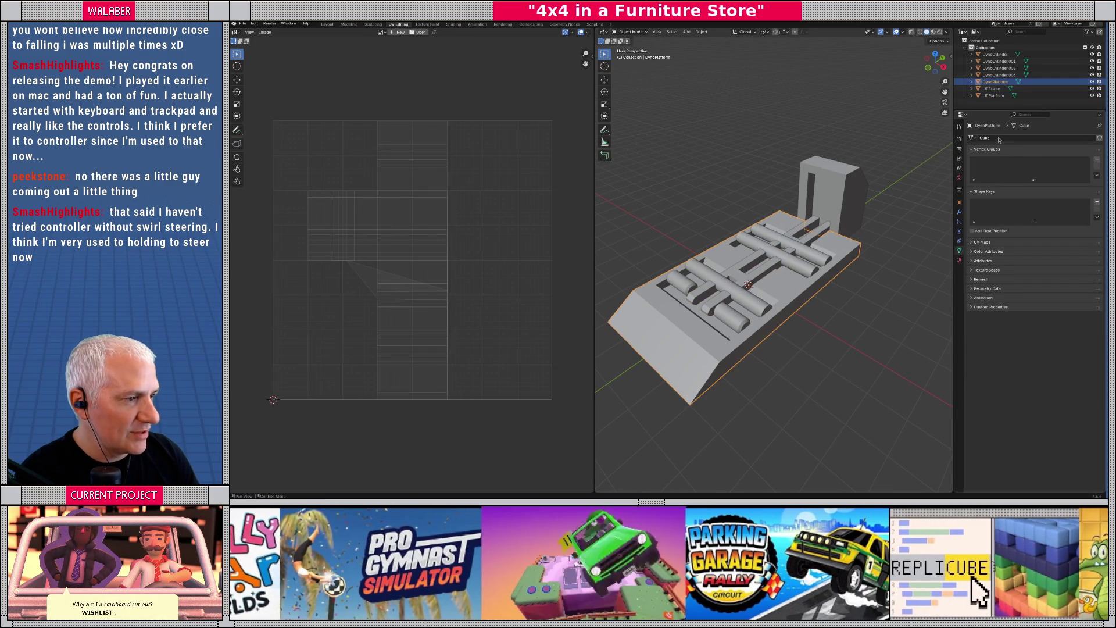
left_click(999, 140)
type("d")
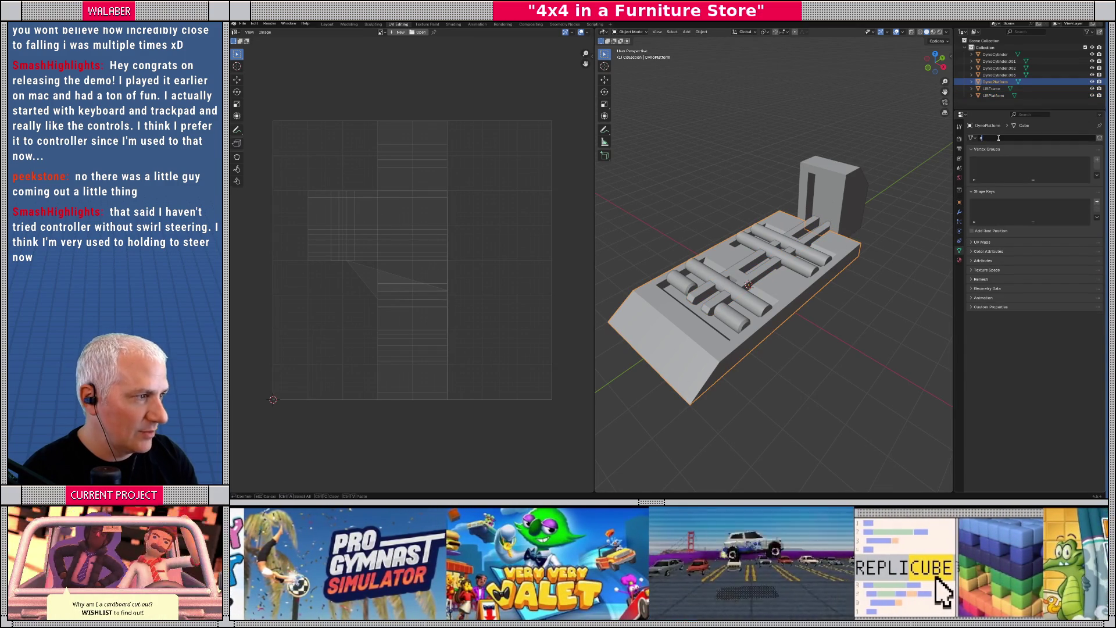
type("yno-platform")
key("Return")
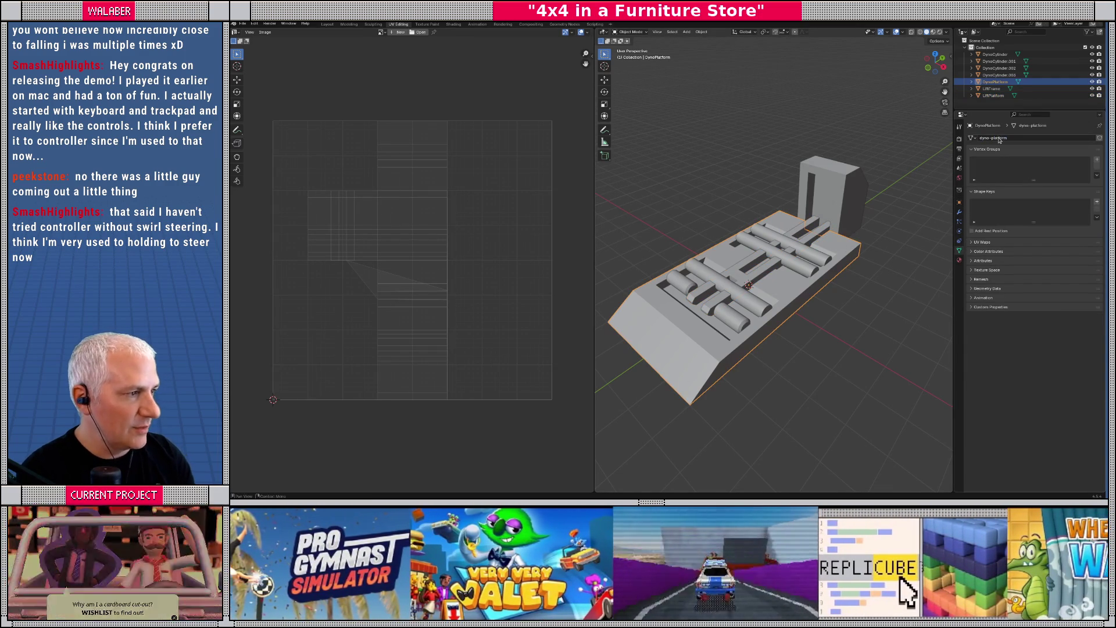
- Rename the LiftFrame and LiftPlatform meshes to lift-frame and lift-platform
left_click(852, 192)
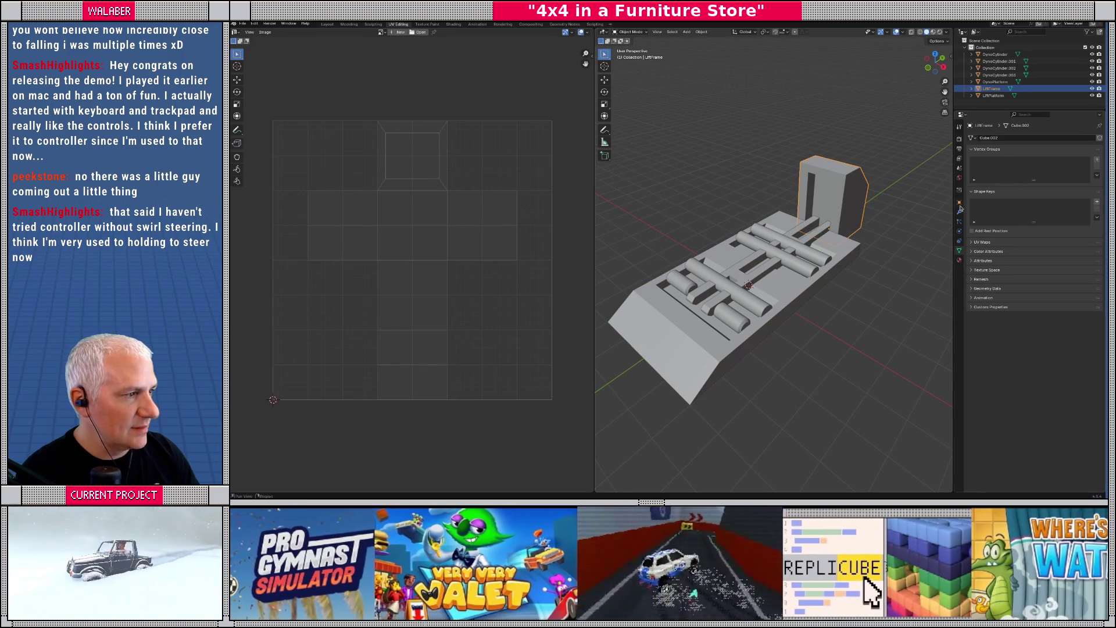
double_click(1010, 138)
type("lift-fram")
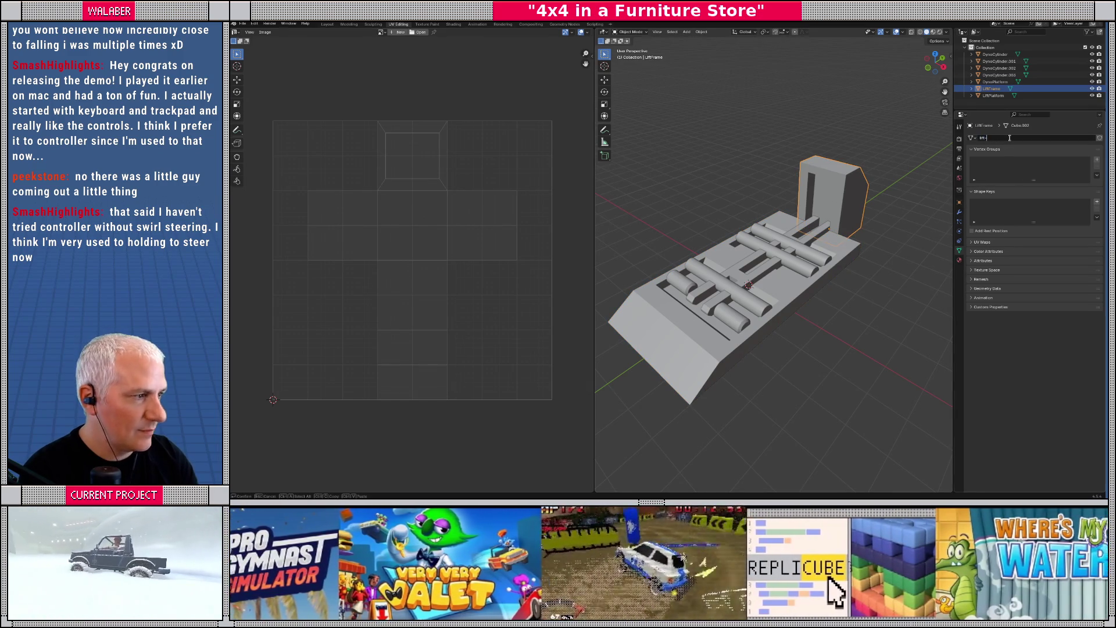
type("e")
key("Return")
left_click(801, 233)
double_click(1010, 137)
type("lift-p")
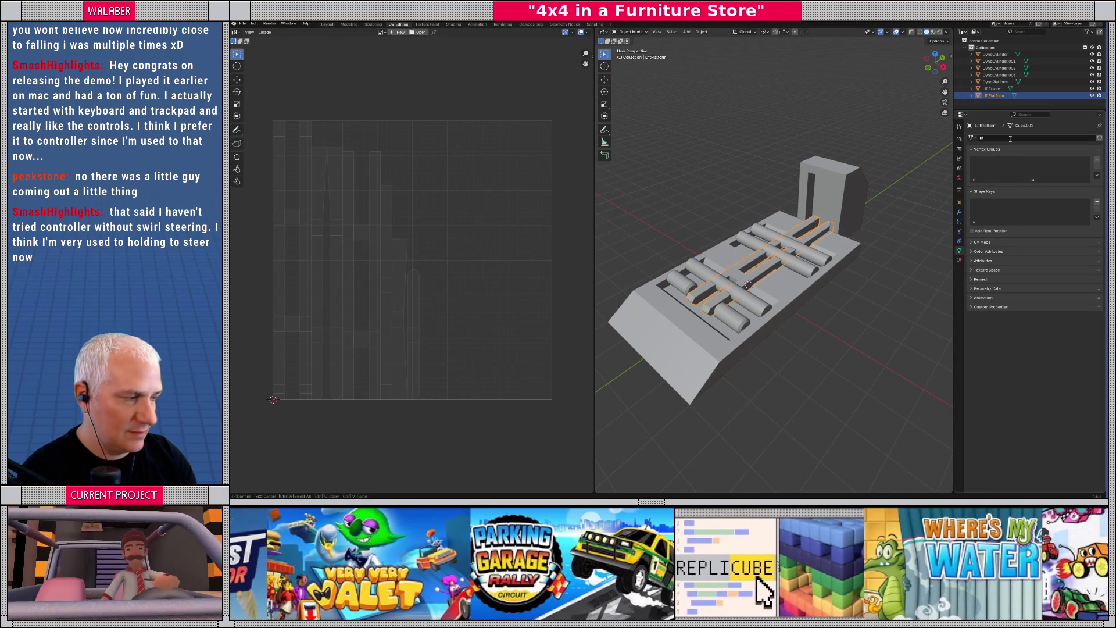
type("latform")
key("Return")
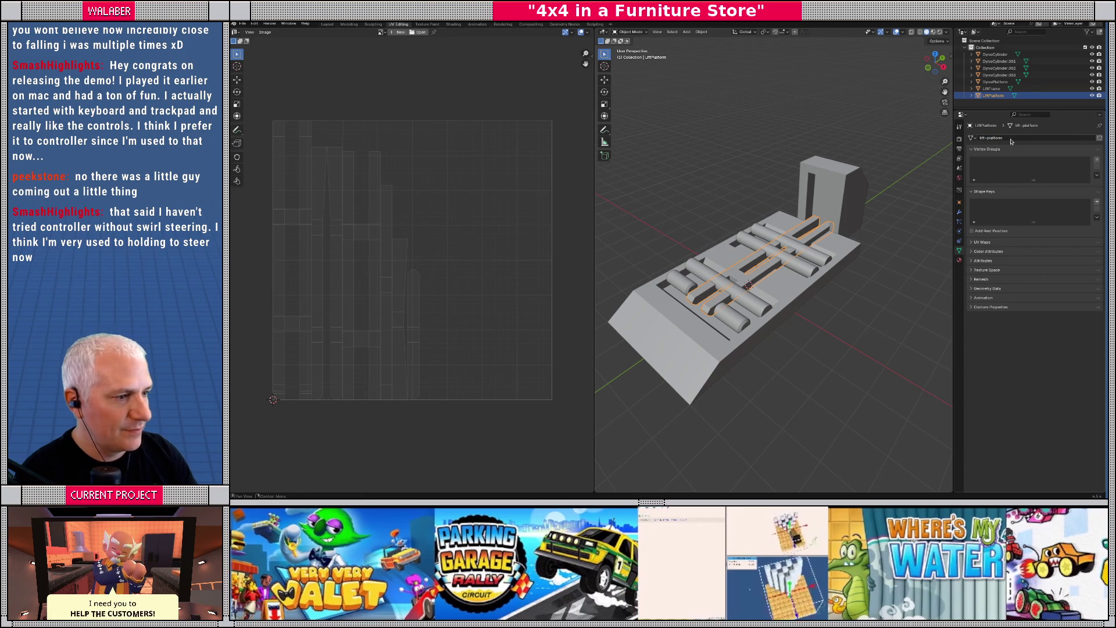
- Rename DynoCylinder.001's mesh to dummy-cylinder and delete the rear roller DynoCylinder.002
left_click(749, 306)
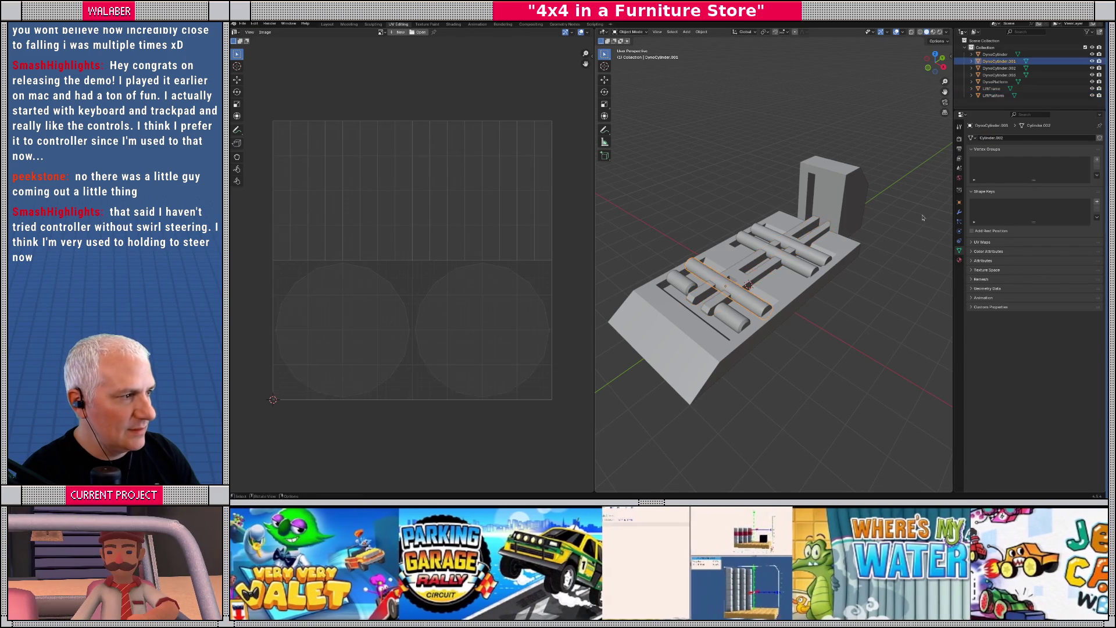
double_click(1022, 138)
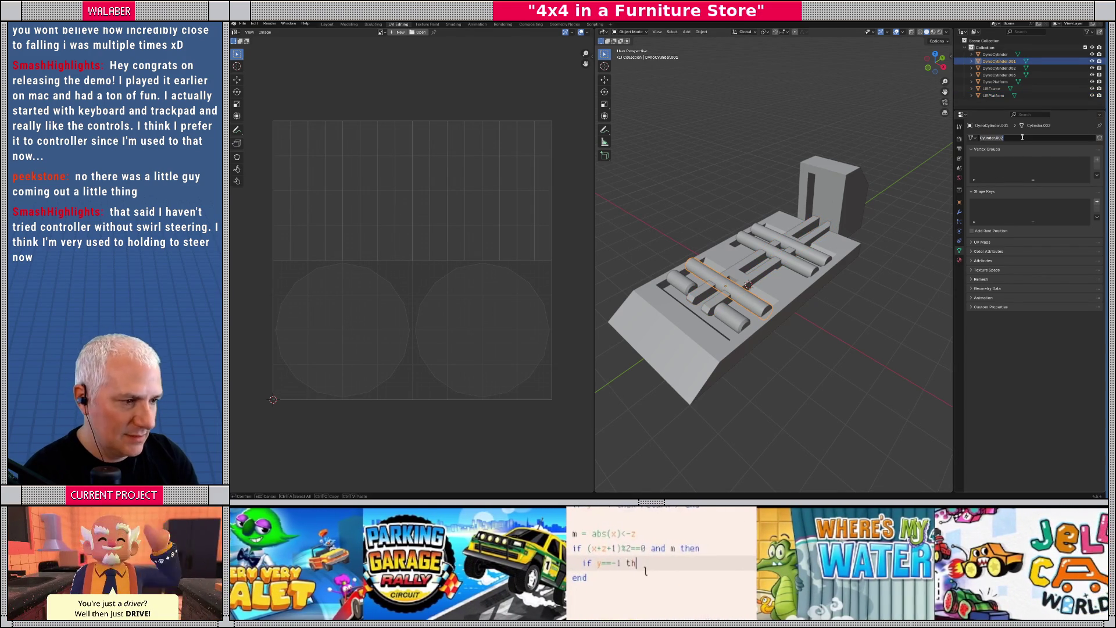
type("dummy-c")
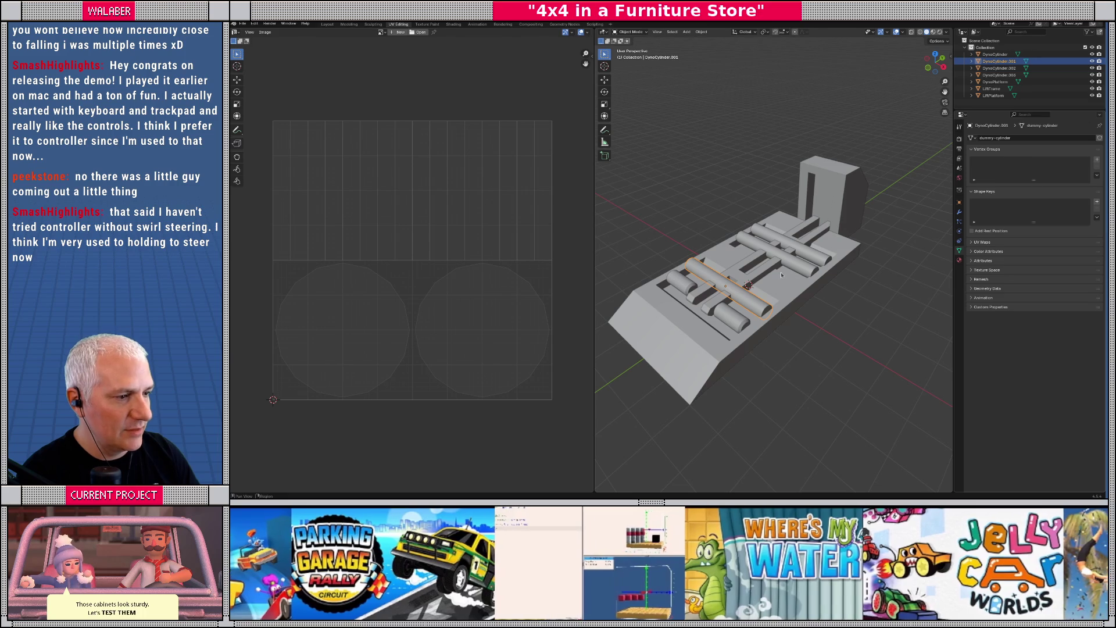
left_click(804, 266)
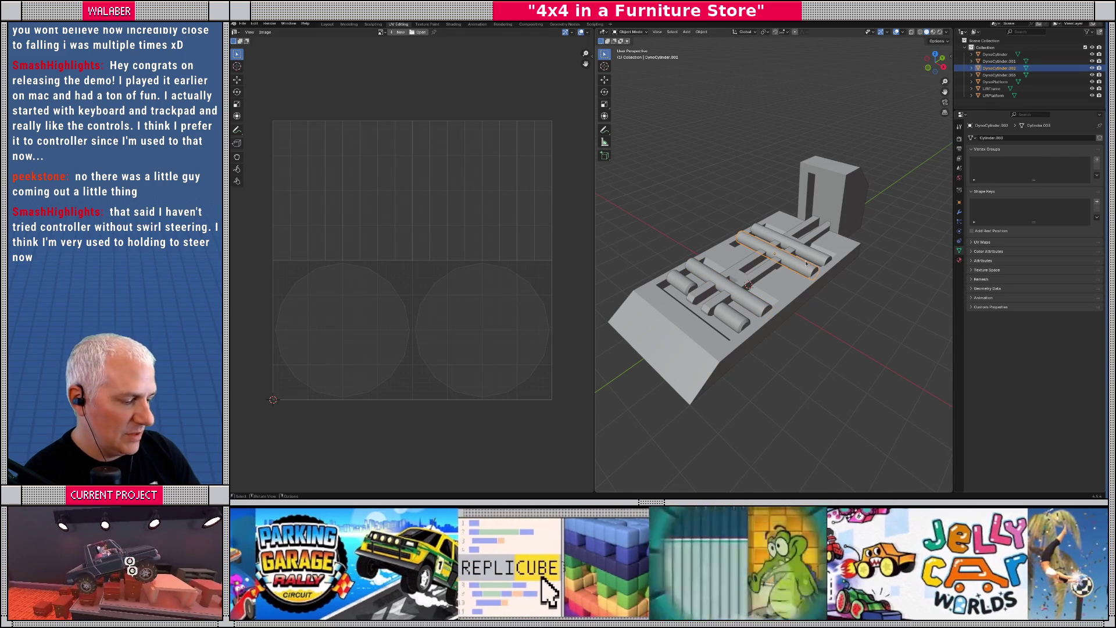
key("Delete")
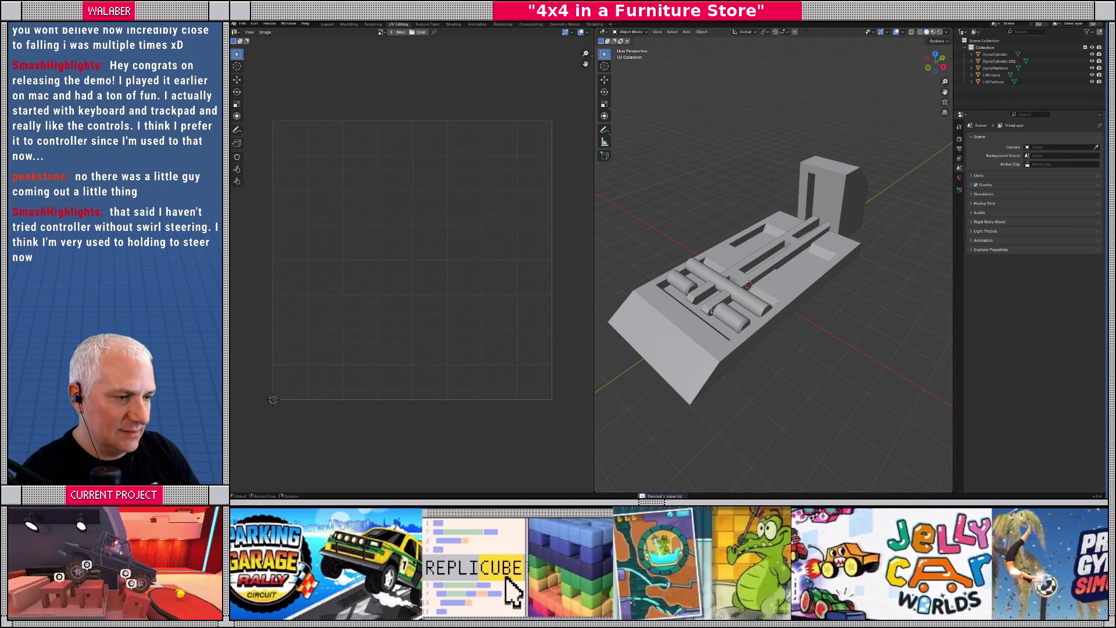
- Join the two roller cylinders and name the combined mesh dyno-cylinder
left_click(733, 317)
key("ctrl+j")
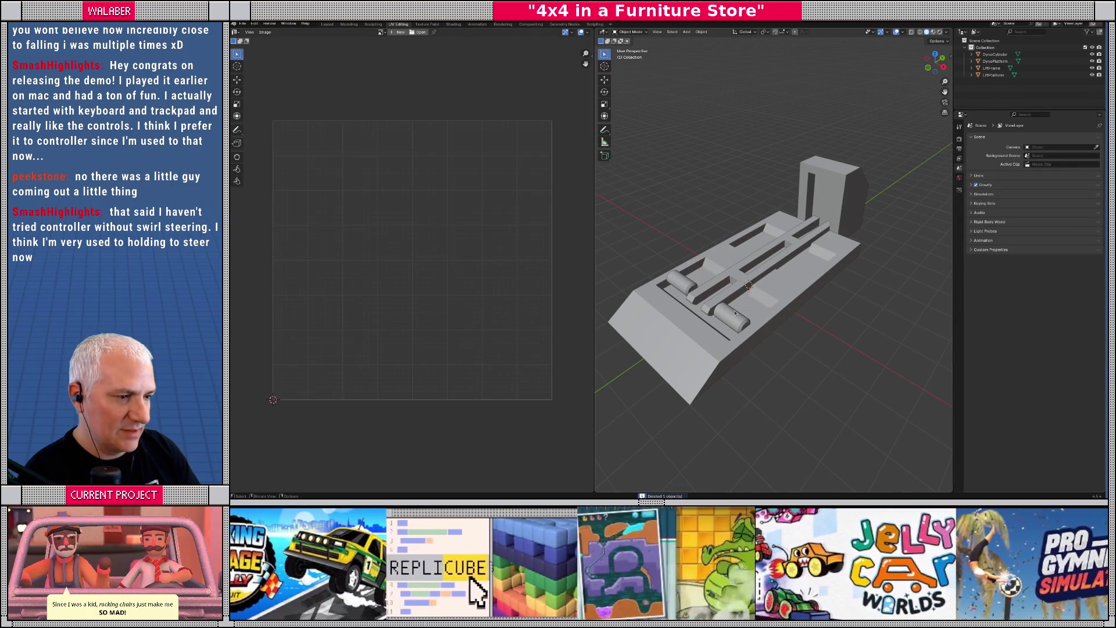
double_click(1010, 138)
type("Dy")
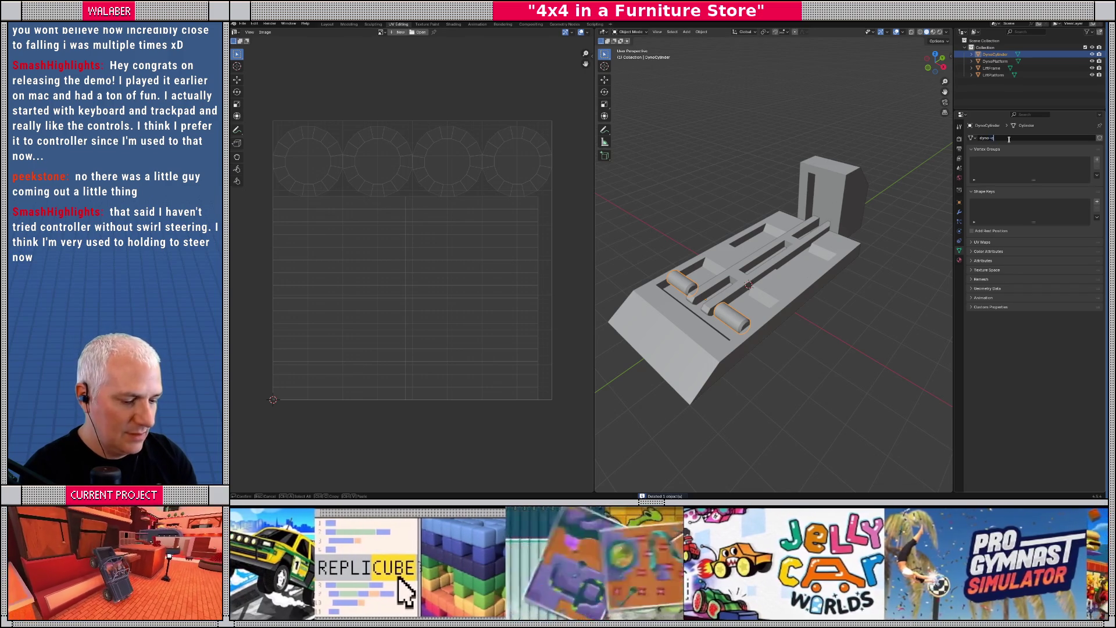
type("der")
key("Return")
- Export the dyno model as glTF 2.0 to tutorial-dyno.glb
left_click_drag(751, 244, 712, 240)
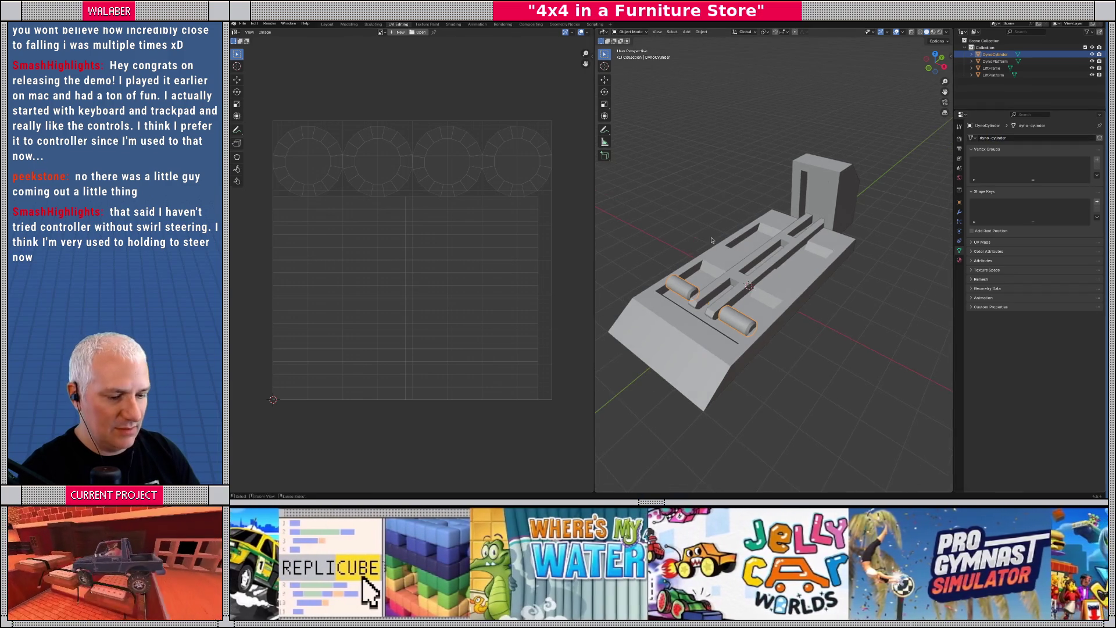
left_click(242, 24)
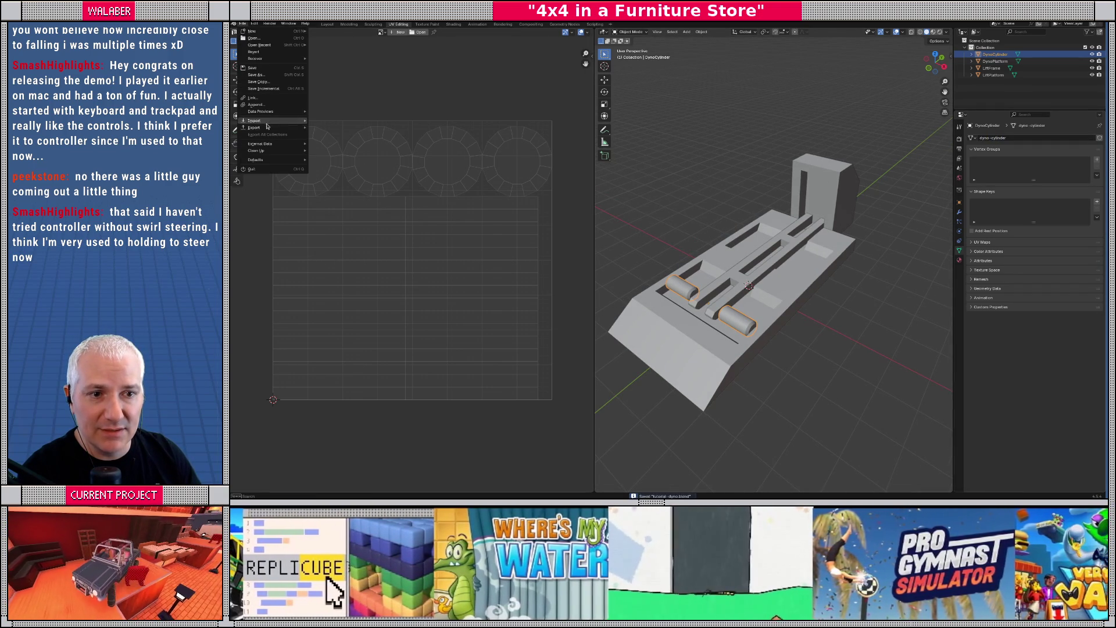
mouse_move(269, 128)
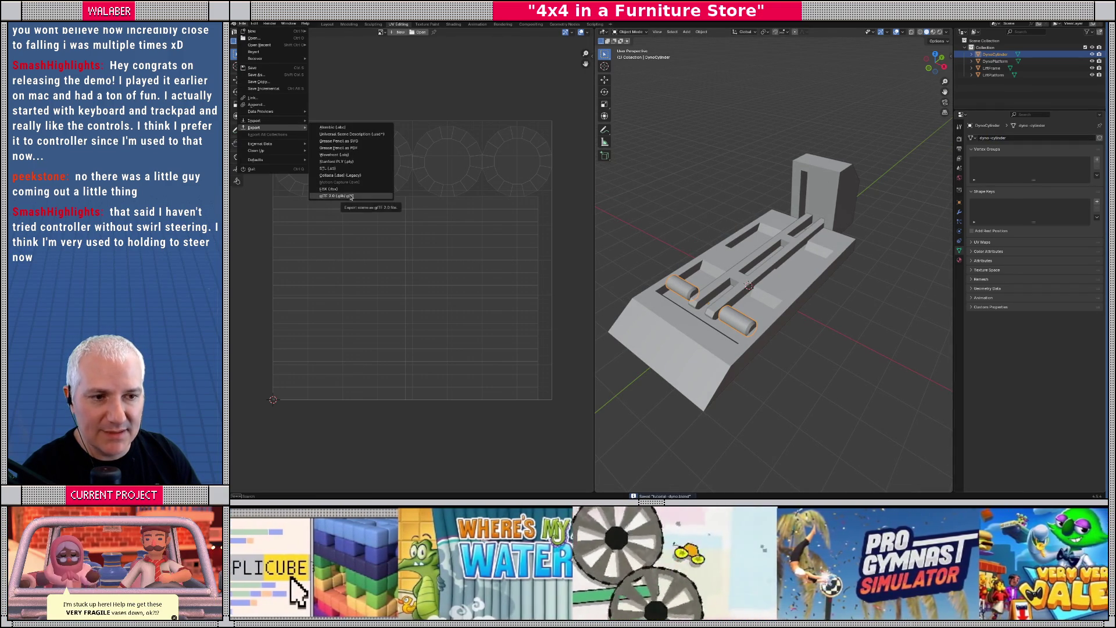
left_click(337, 195)
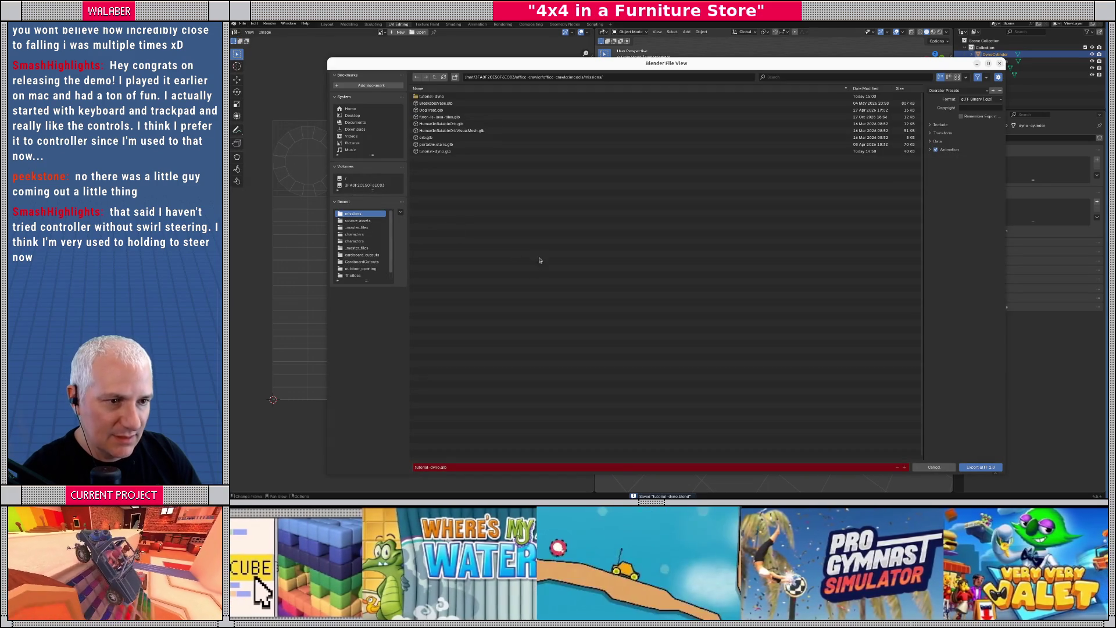
left_click(980, 467)
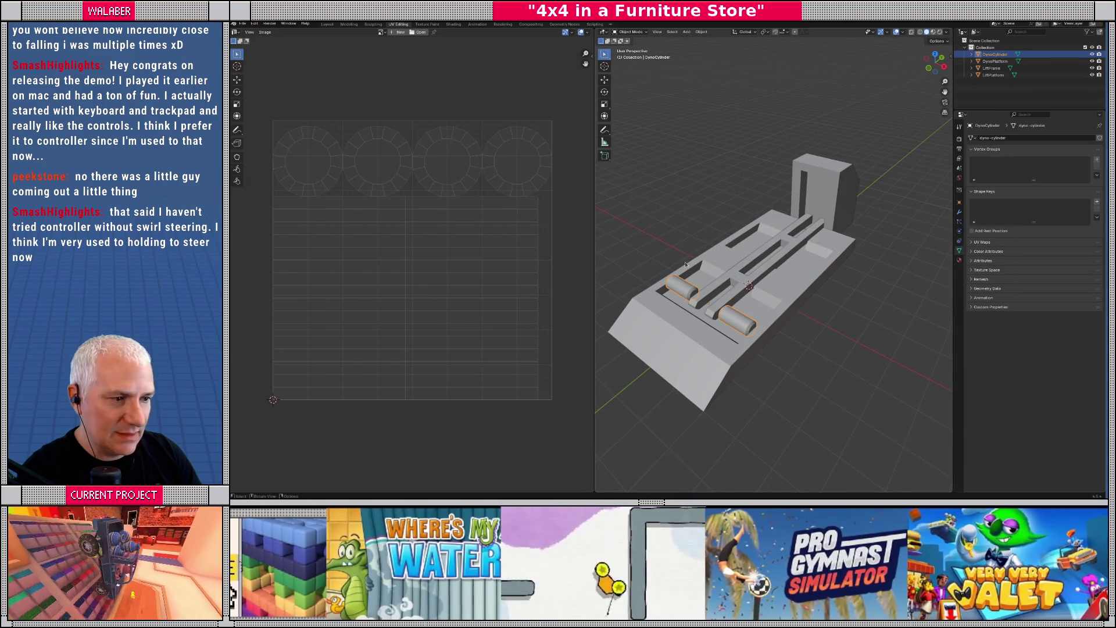
key("alt+Tab")
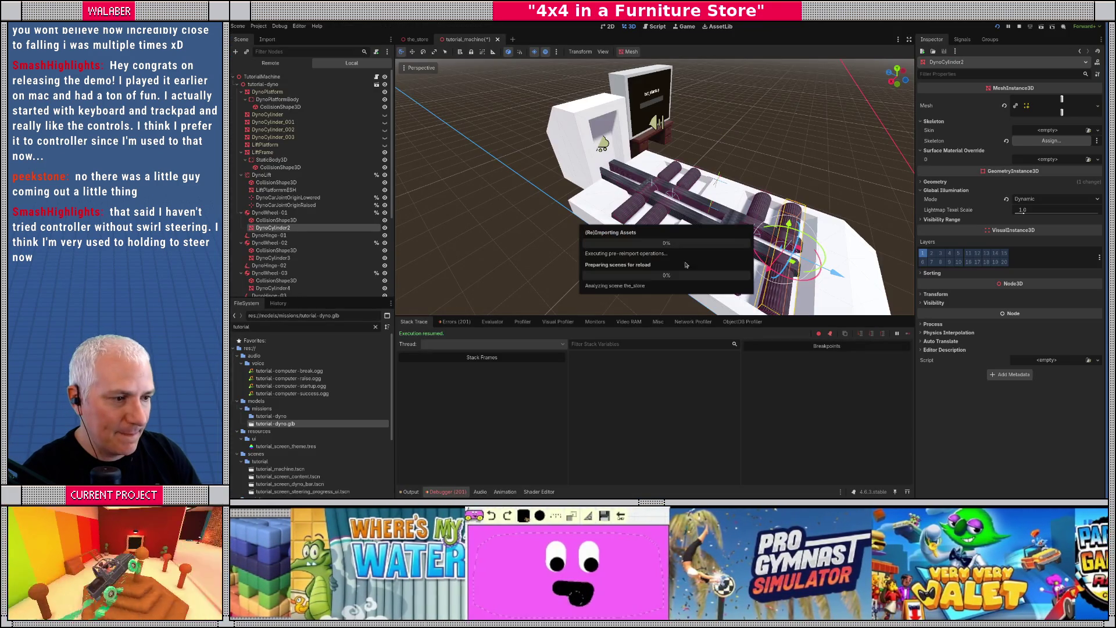
- Point tutorial-dyno.glb's mesh save paths at the tutorial-dyno folder and reimport
double_click(276, 423)
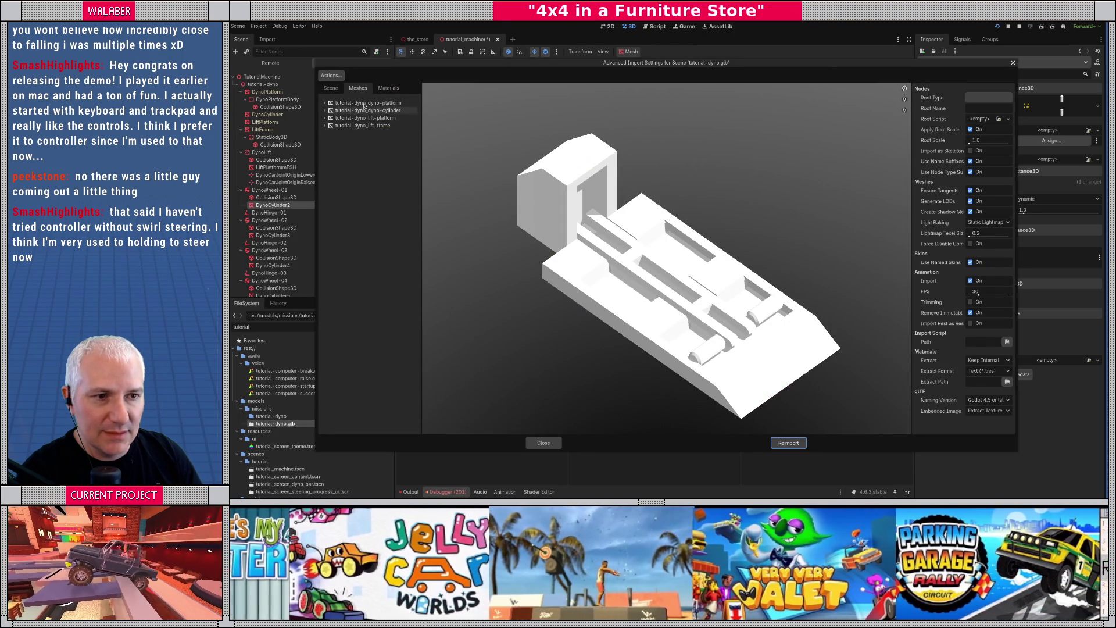
left_click(332, 75)
left_click(354, 100)
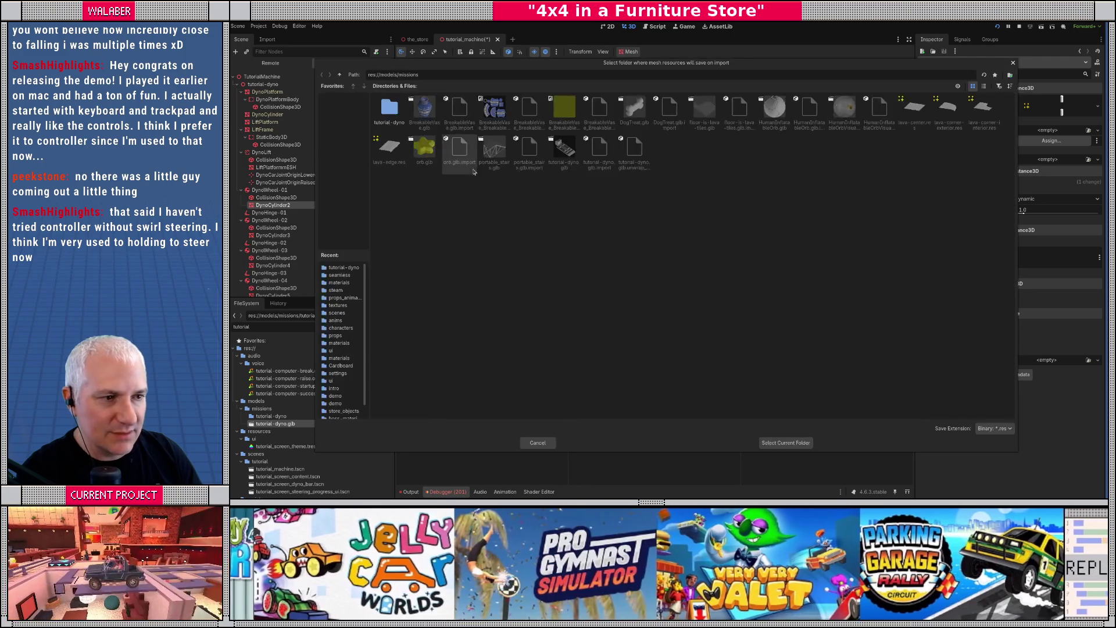
double_click(389, 108)
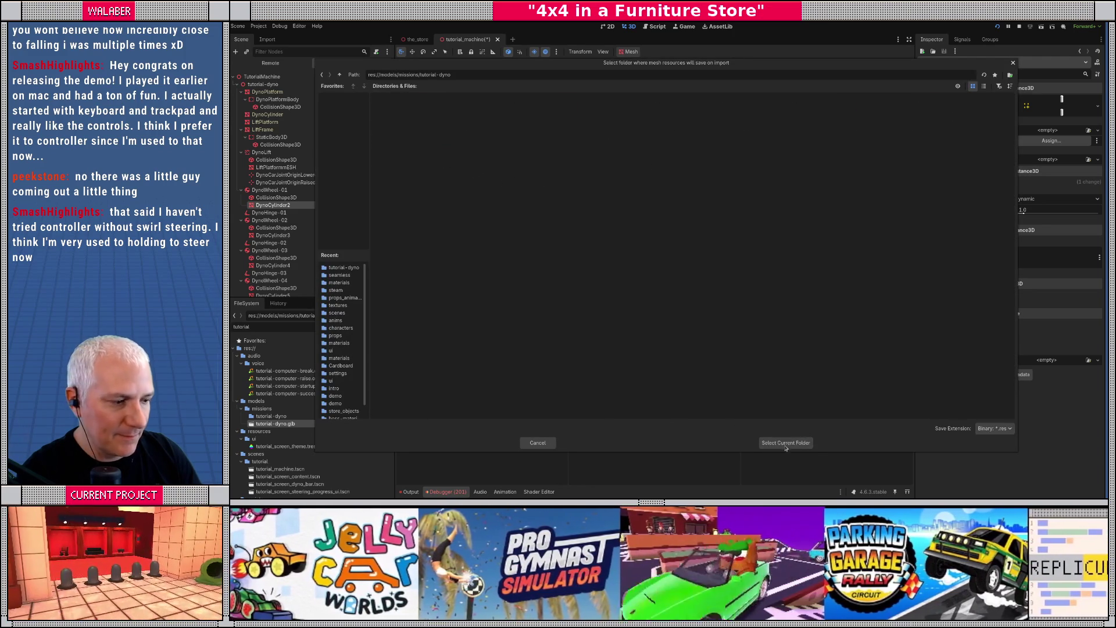
left_click(785, 443)
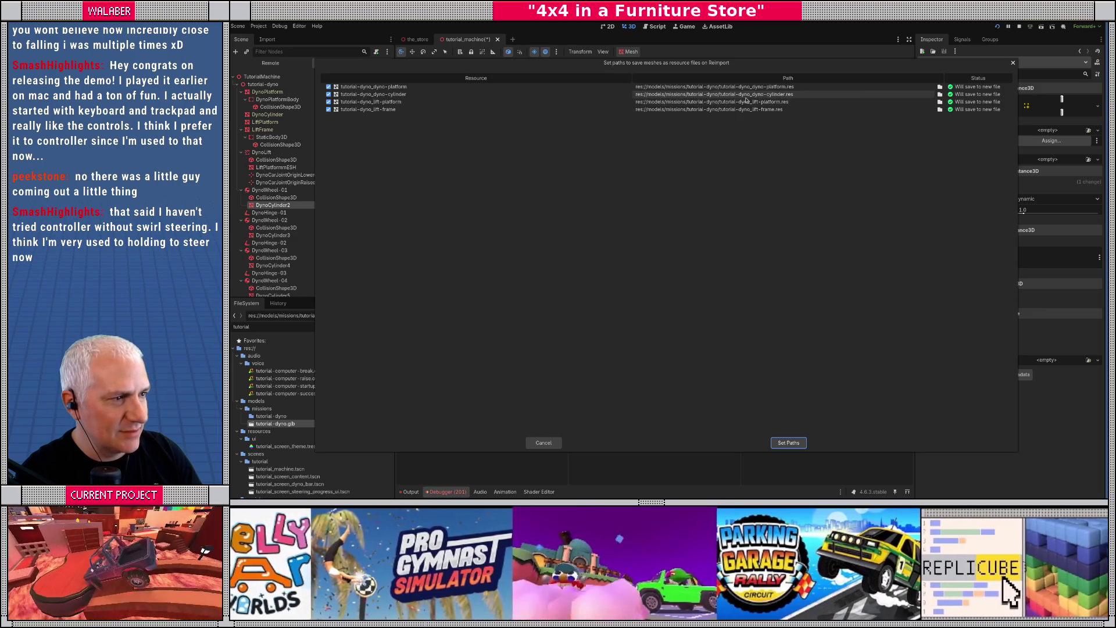
left_click(796, 446)
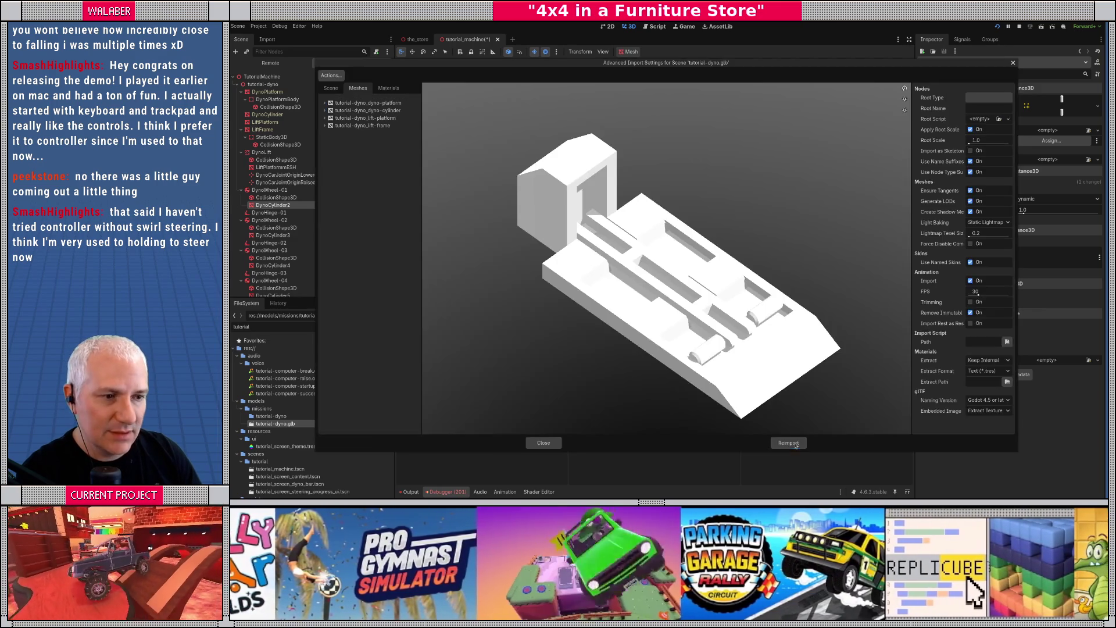
left_click(788, 442)
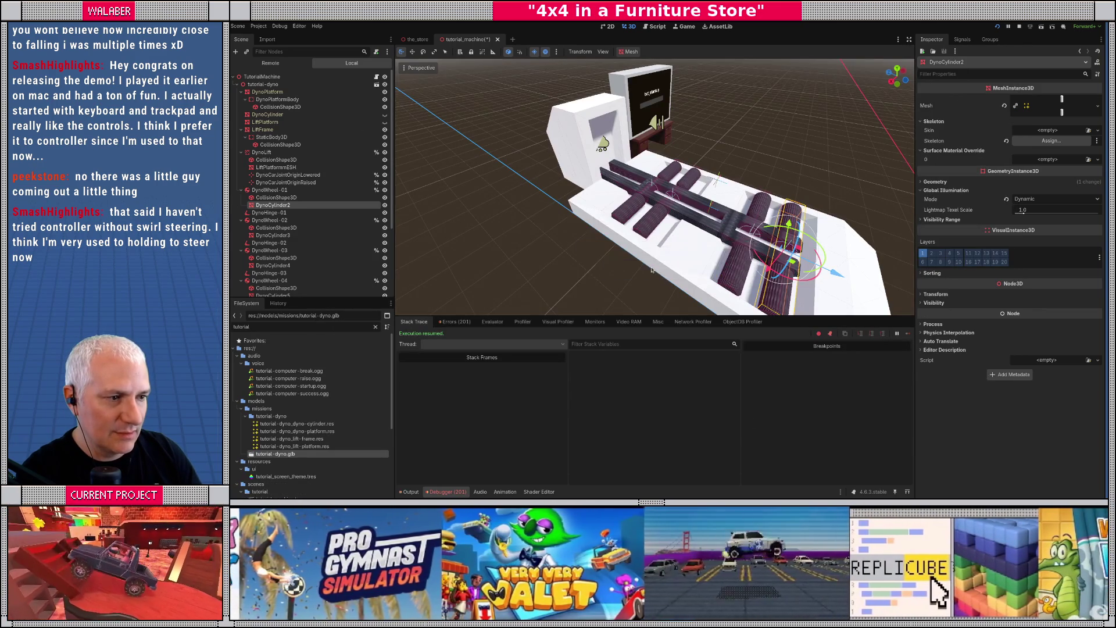
- Quick Load the tutorial-dyno-cylinder mesh onto DynoCylinder2
left_click_drag(602, 231, 418, 230)
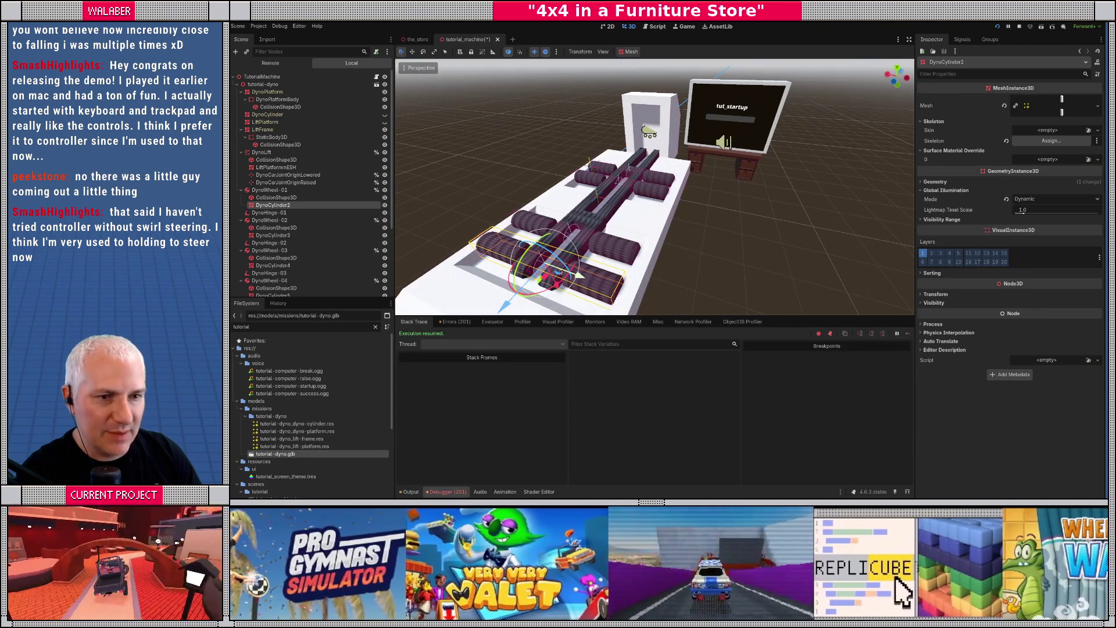
left_click(1097, 106)
left_click(1047, 253)
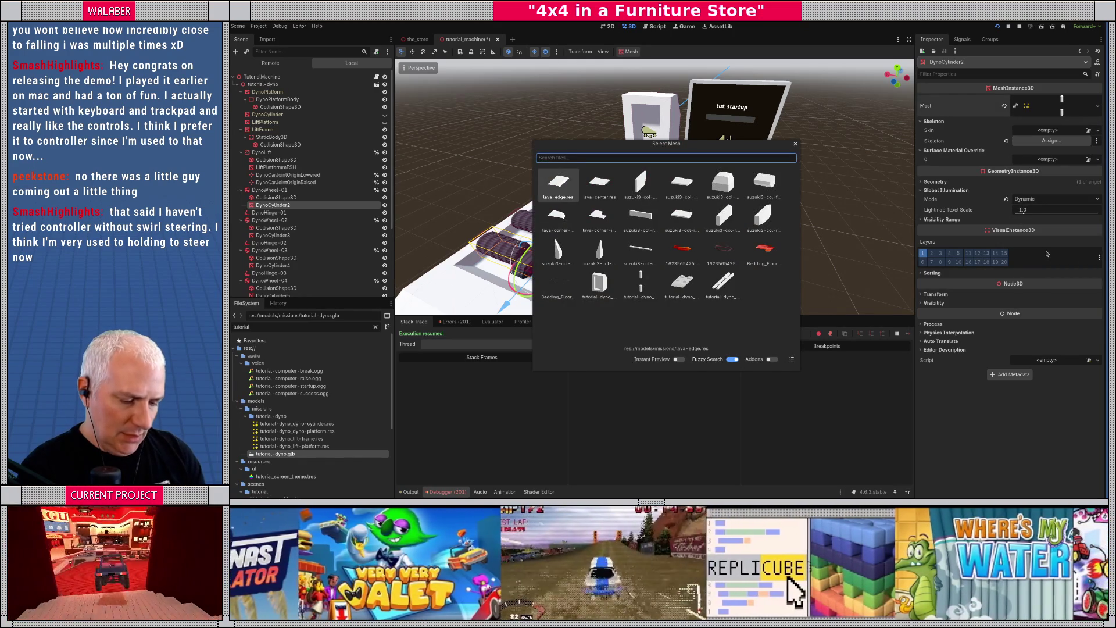
type("dy")
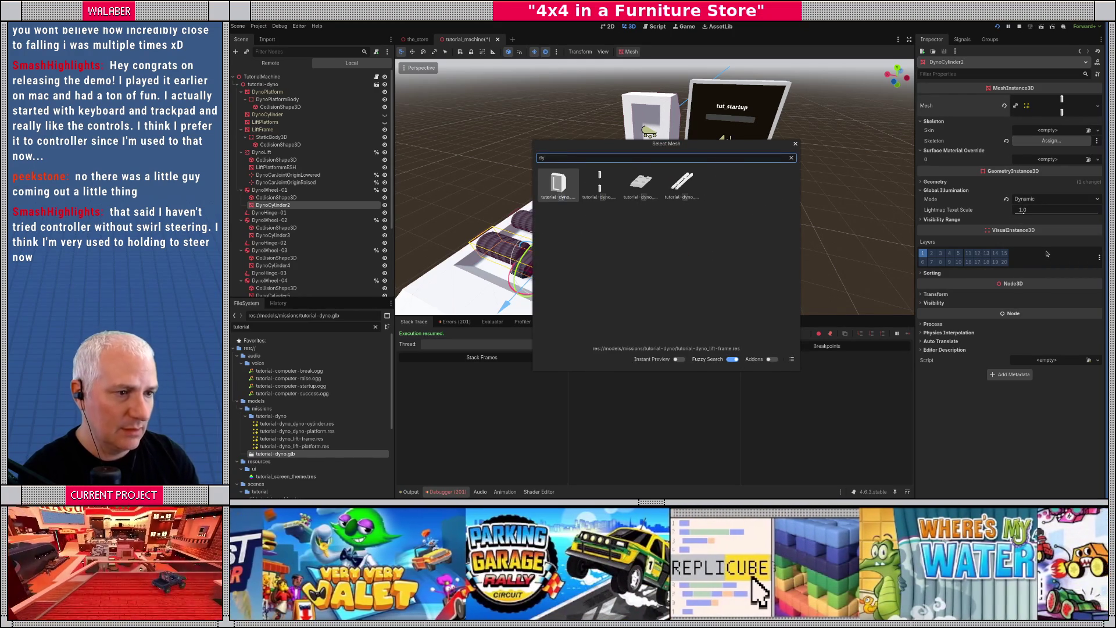
double_click(600, 183)
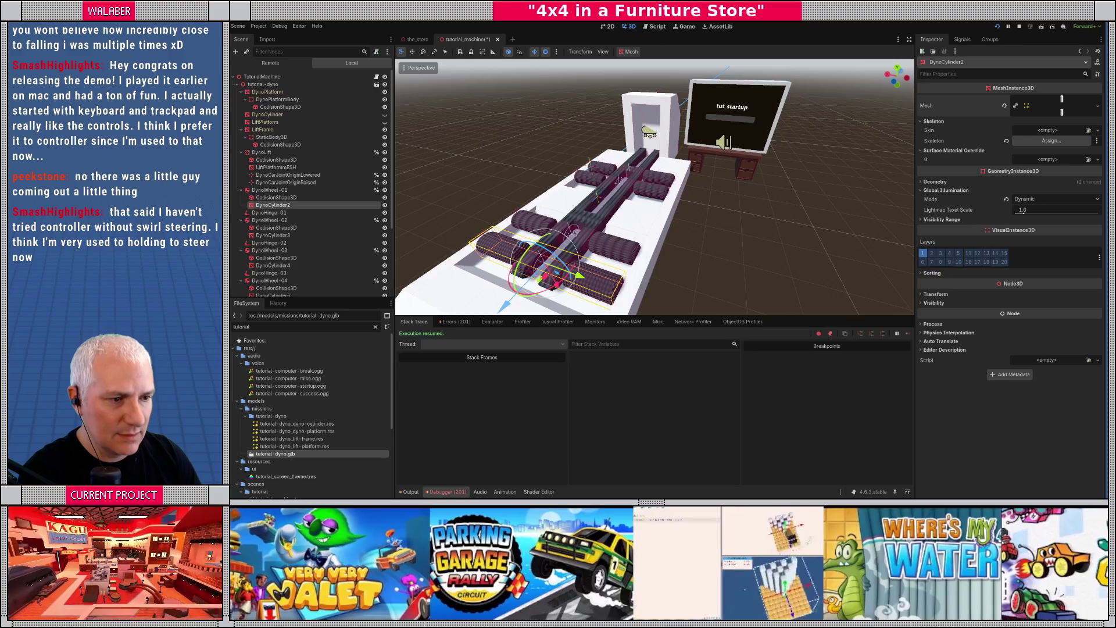
scroll(601, 203, "up", 3)
scroll(601, 202, "down", 3)
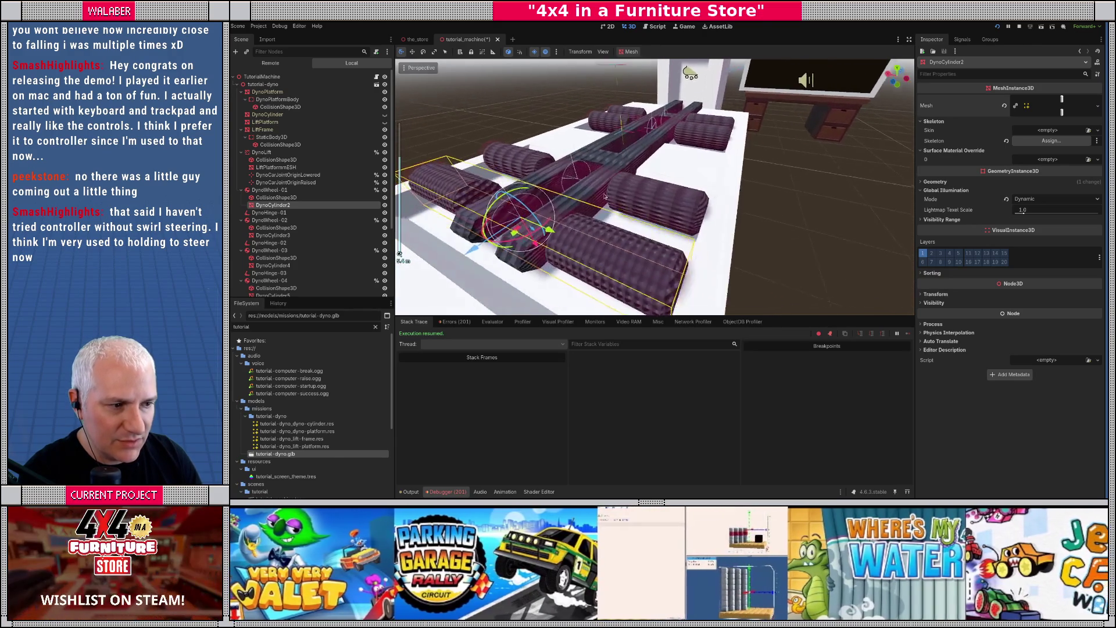
scroll(625, 197, "up", 1)
scroll(638, 194, "up", 3)
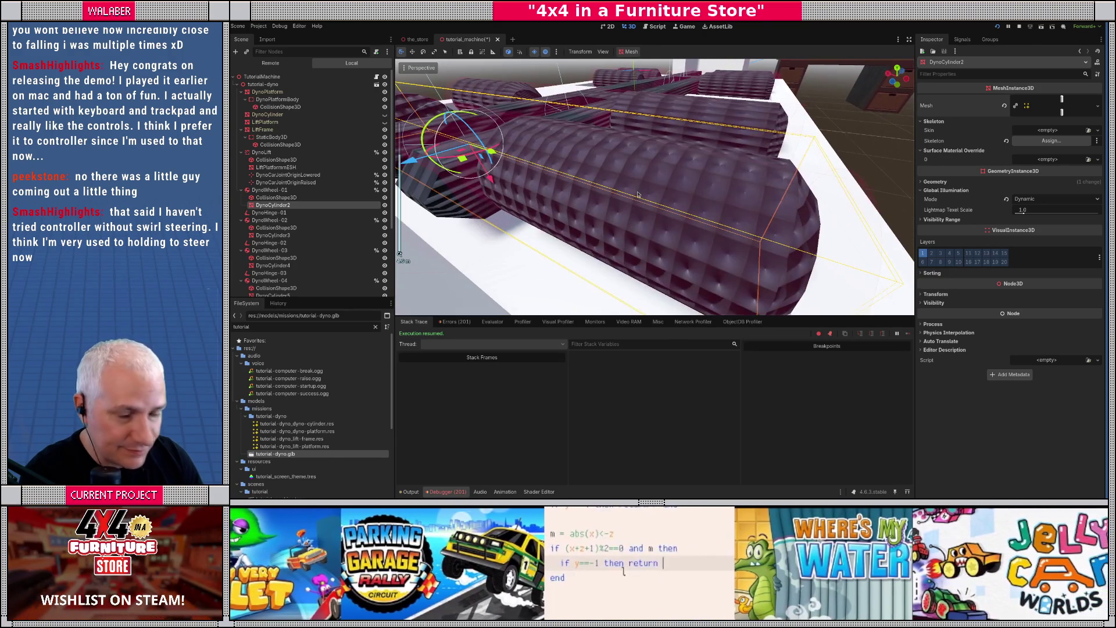
scroll(638, 195, "down", 5)
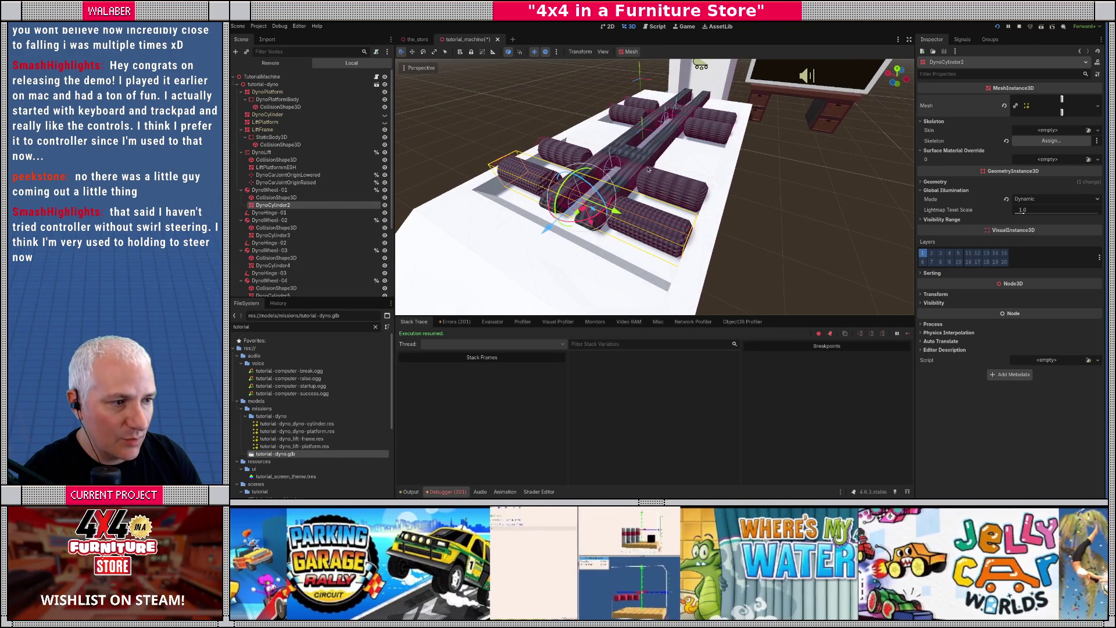
- Assign the tutorial-dyno-cylinder mesh to DynoCylinder3 and DynoCylinder4
left_click(683, 186)
left_click(1098, 107)
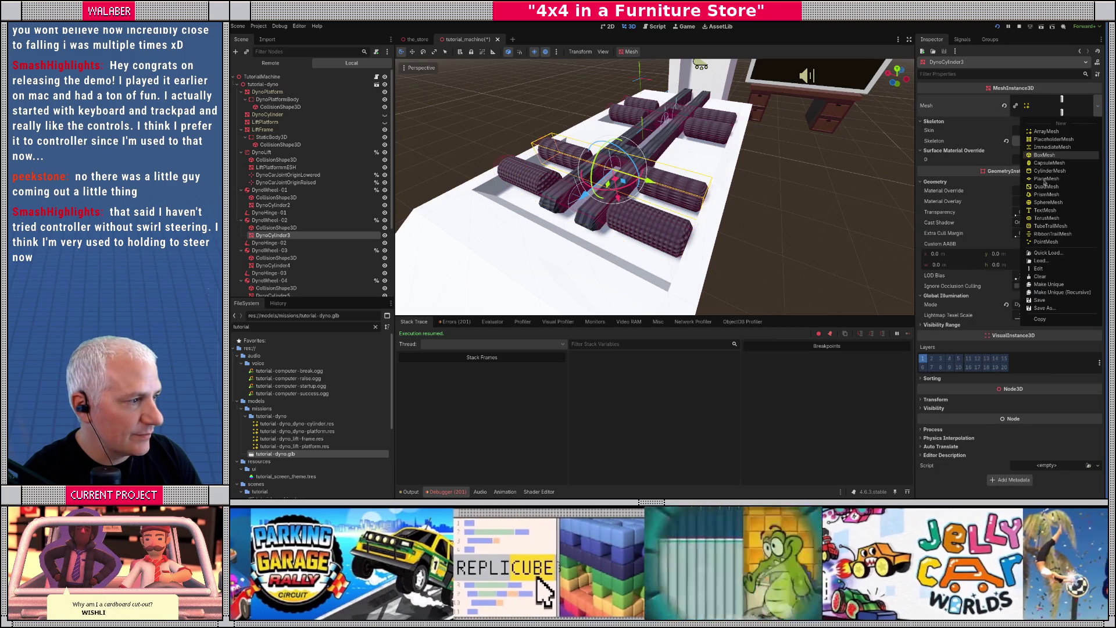
left_click(1046, 254)
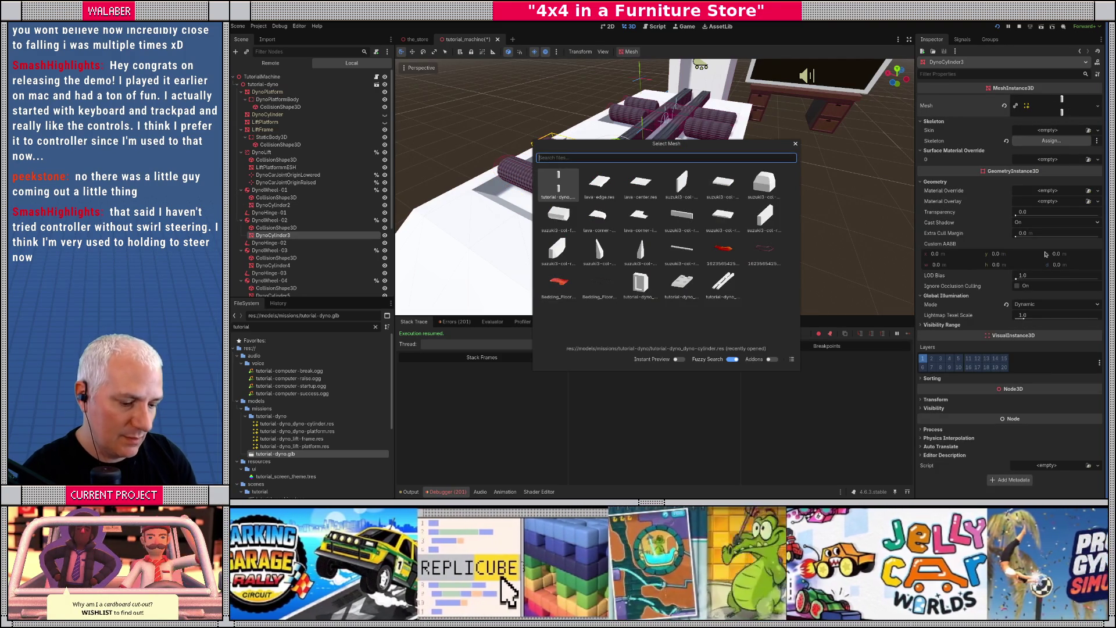
type("dyno")
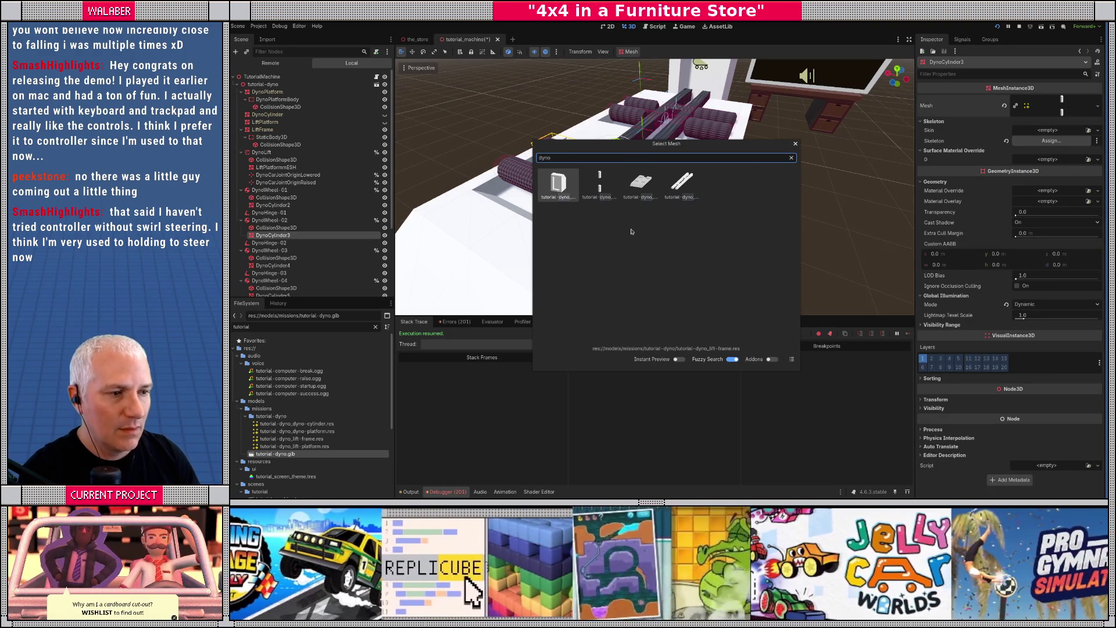
double_click(600, 182)
key("f")
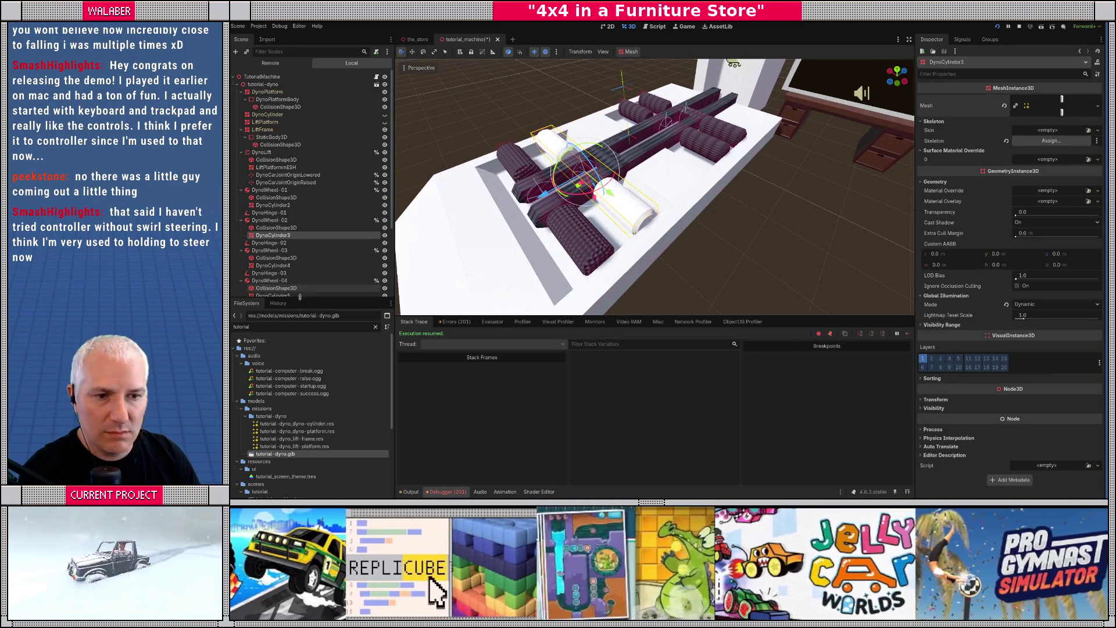
left_click(272, 265)
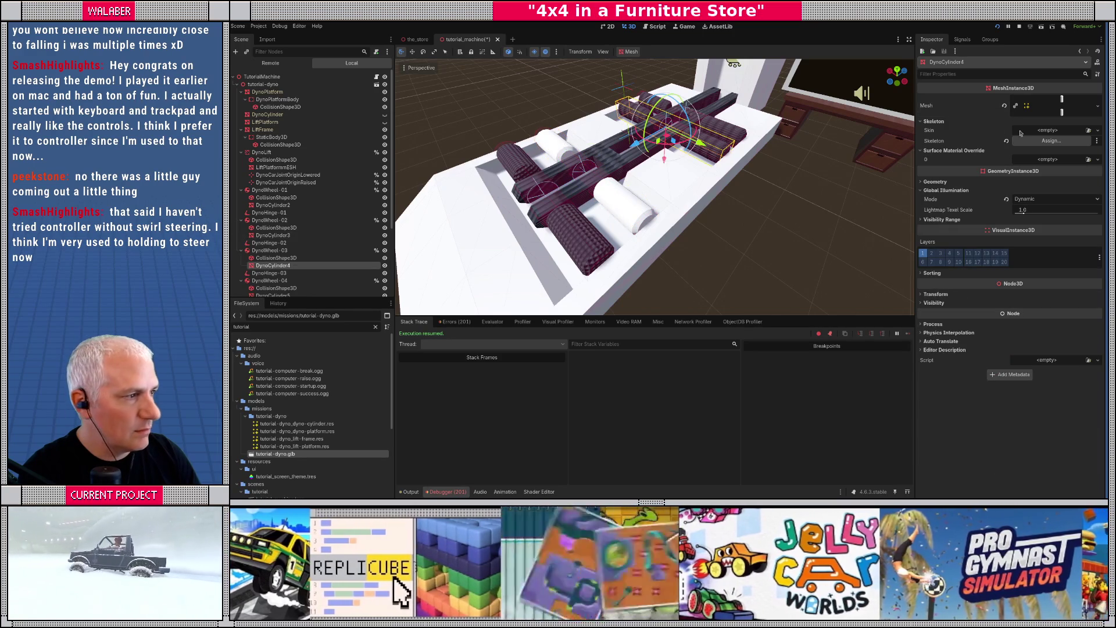
left_click(1094, 108)
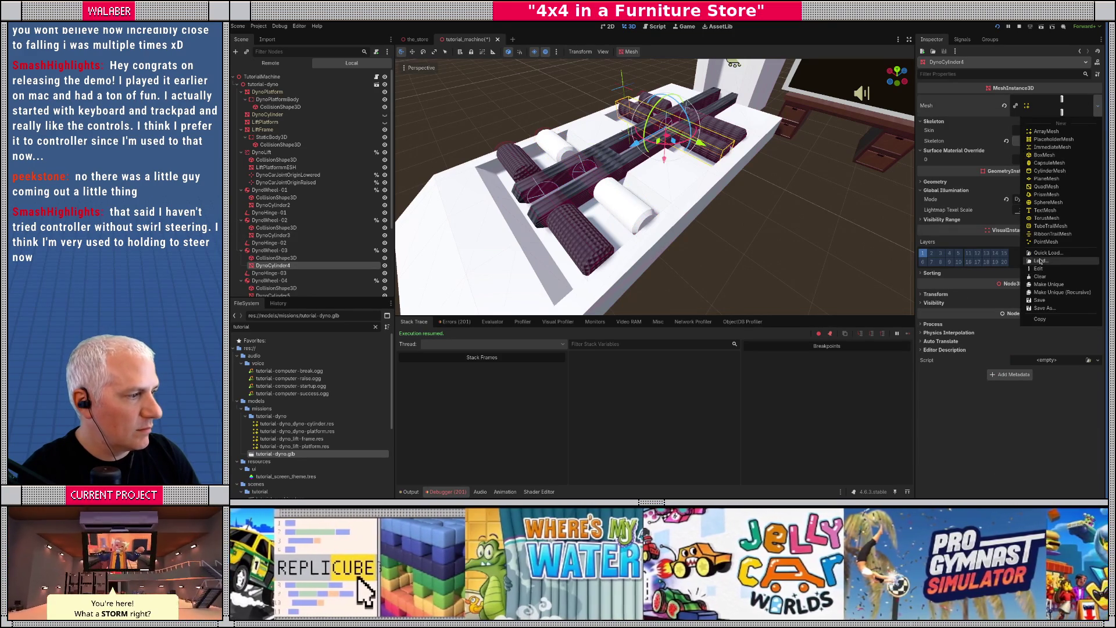
left_click(1041, 254)
type("dyn")
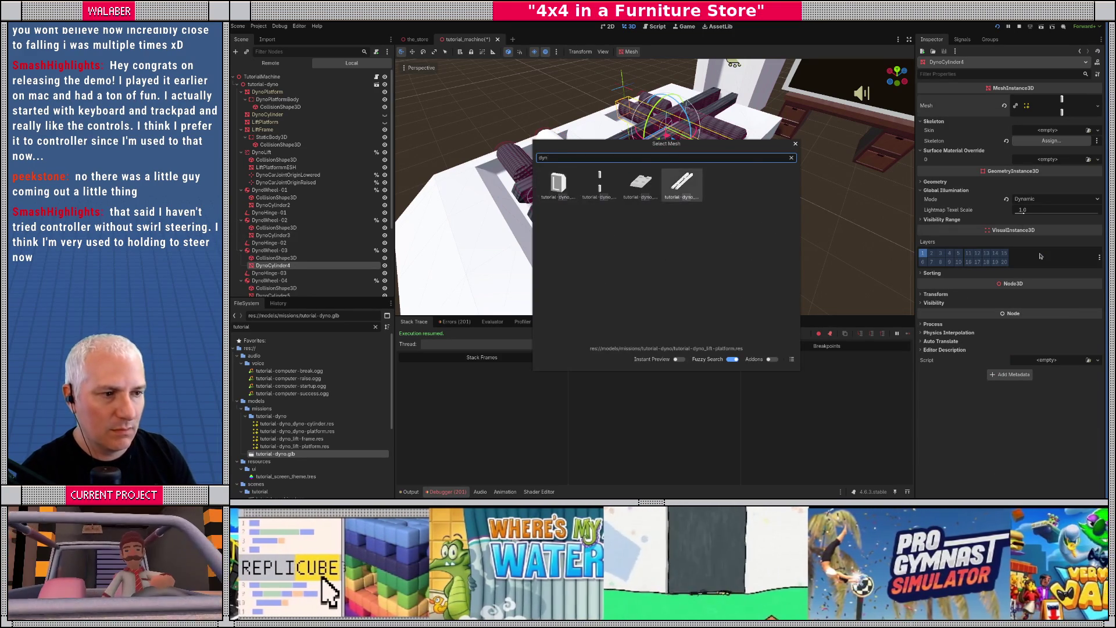
left_click(602, 191)
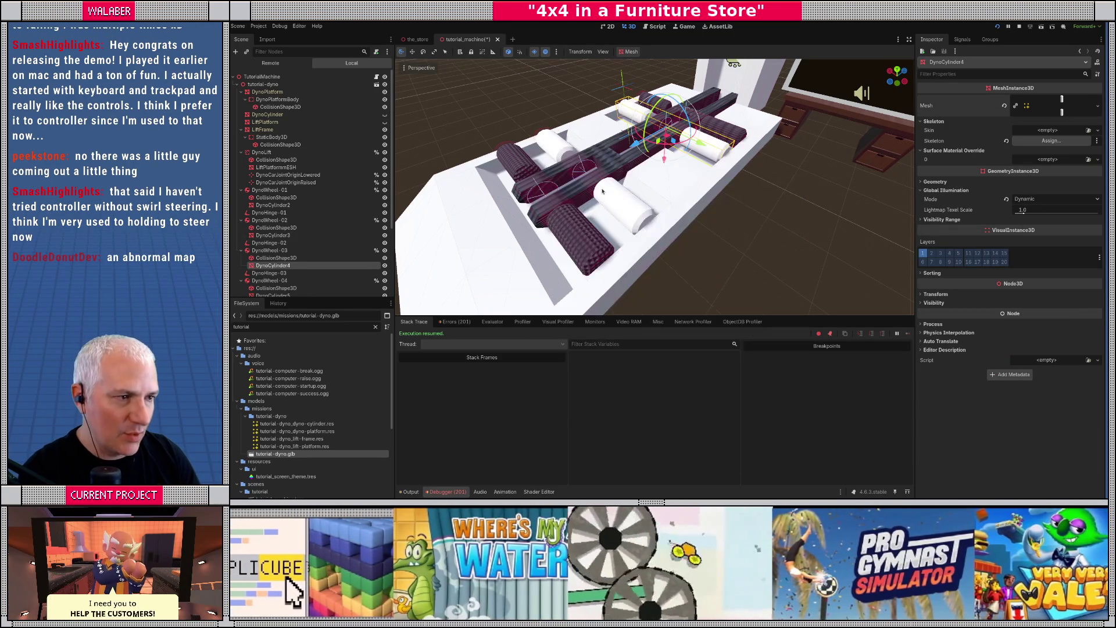
- Give DynoCylinder5 the tutorial-dyno-cylinder mesh, then add DynoCylinder4 to the selection
left_click(744, 136)
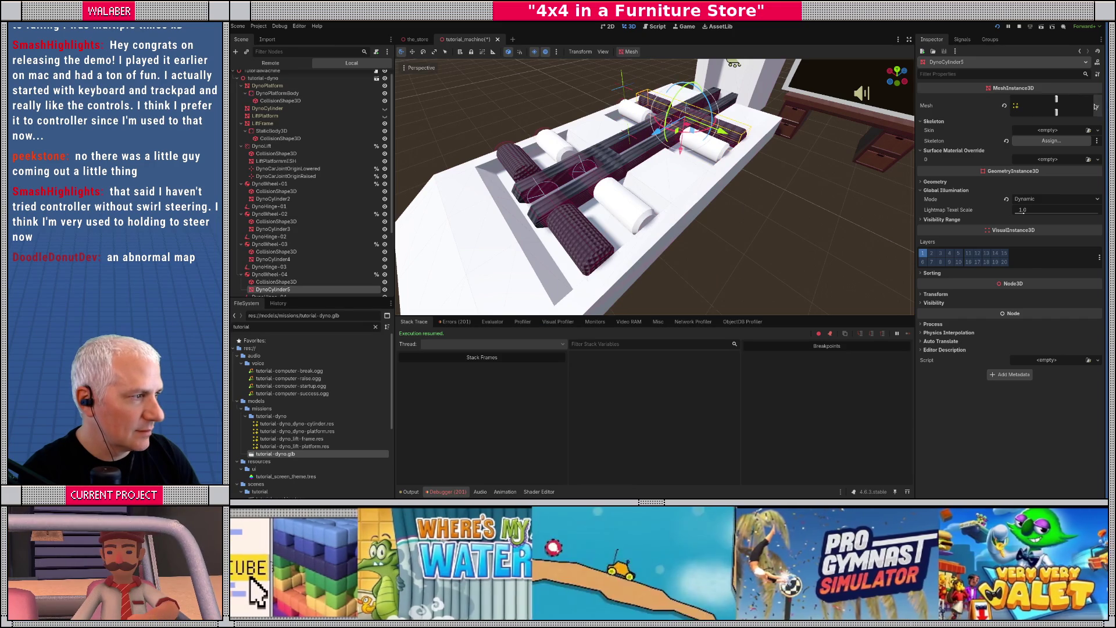
left_click(1097, 106)
left_click(1045, 254)
type("dyn")
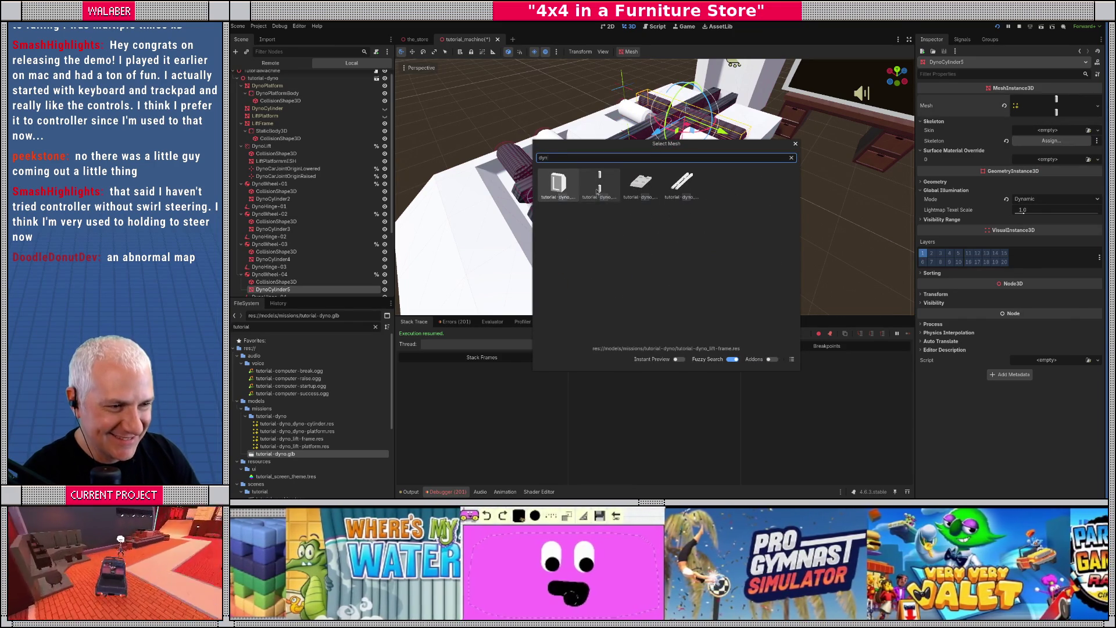
left_click(598, 186)
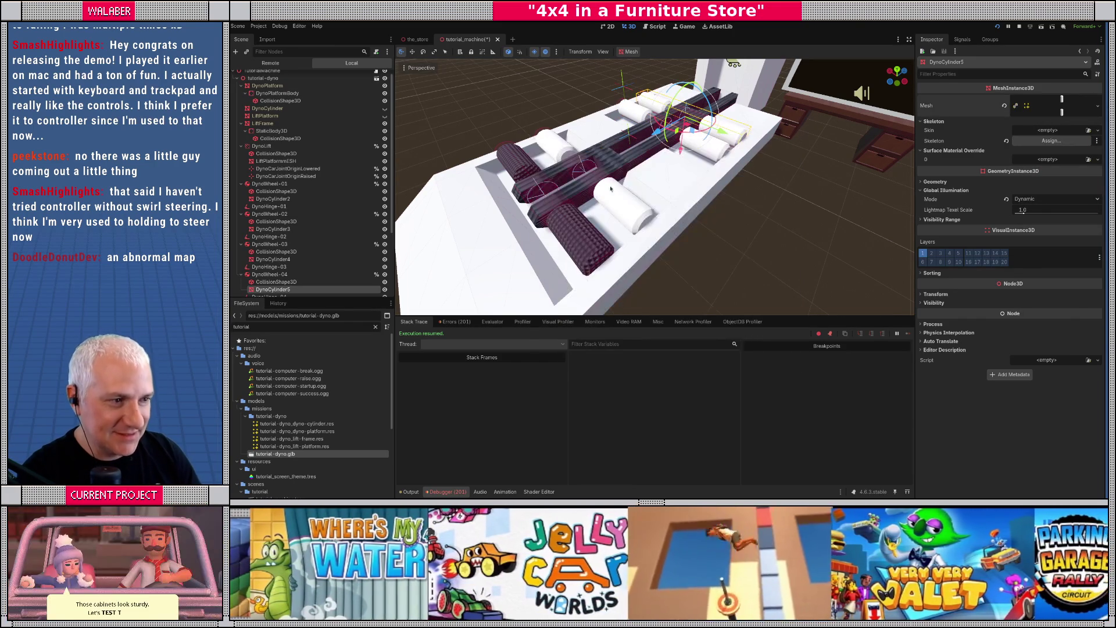
scroll(685, 202, "up", 3)
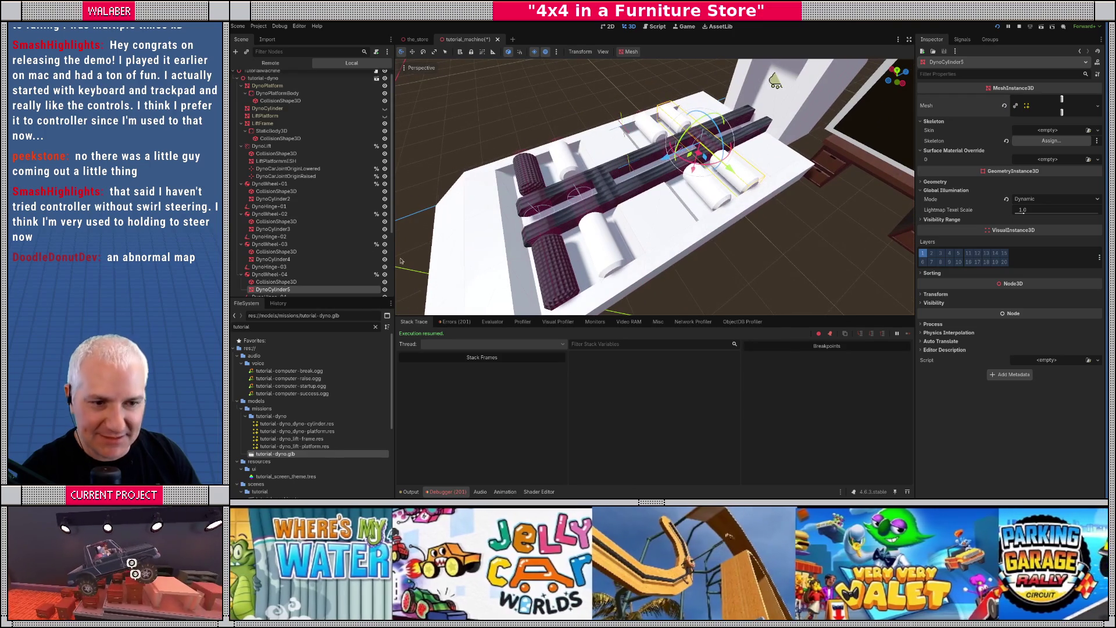
left_click(708, 199, "shift")
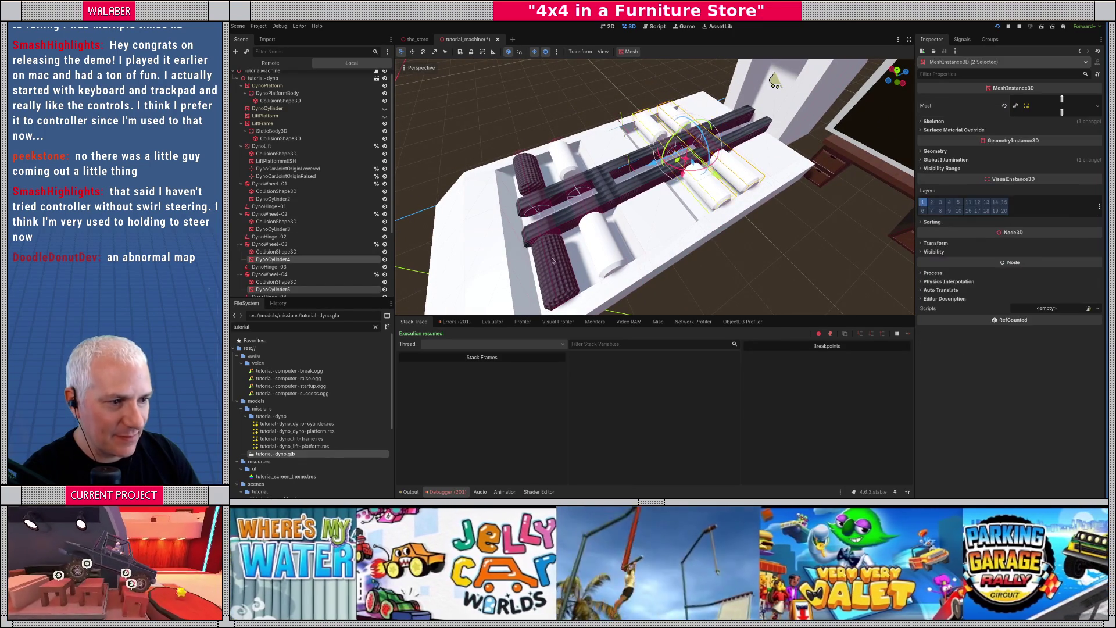
- Set the selected dyno cylinders' Surface Material Override to studded_black
left_click(595, 249, "shift")
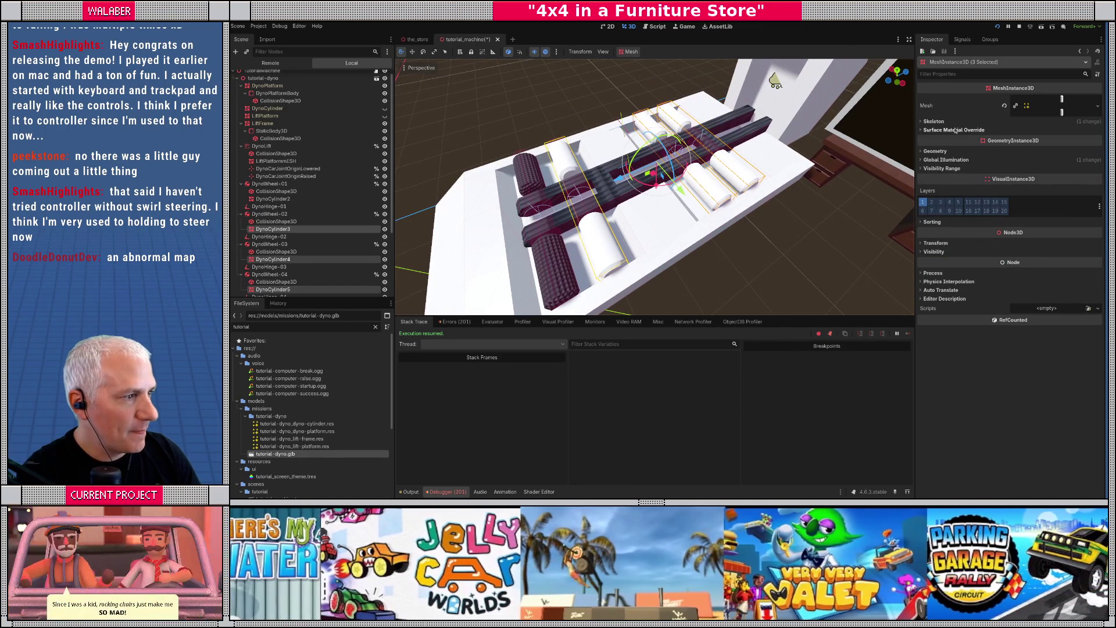
left_click(954, 129)
left_click(1088, 139)
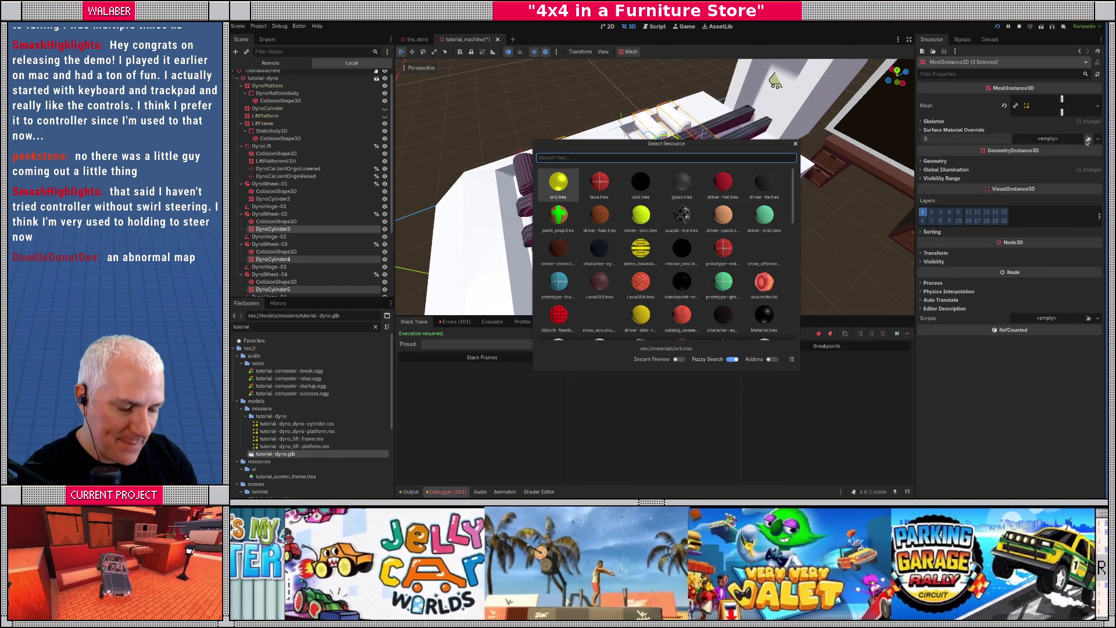
type("studded")
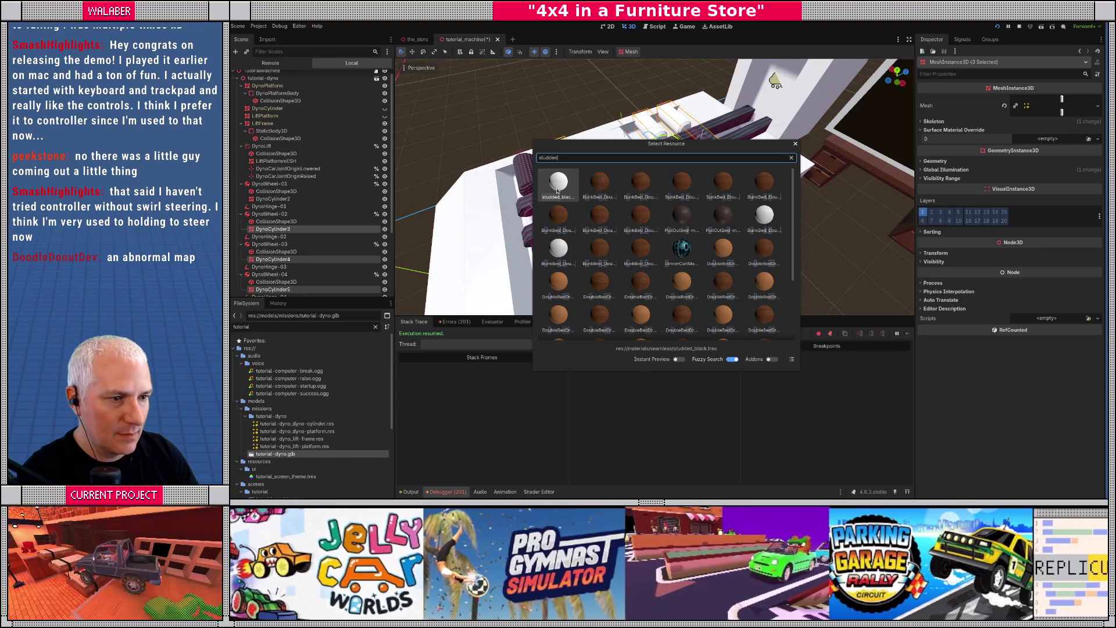
double_click(573, 191)
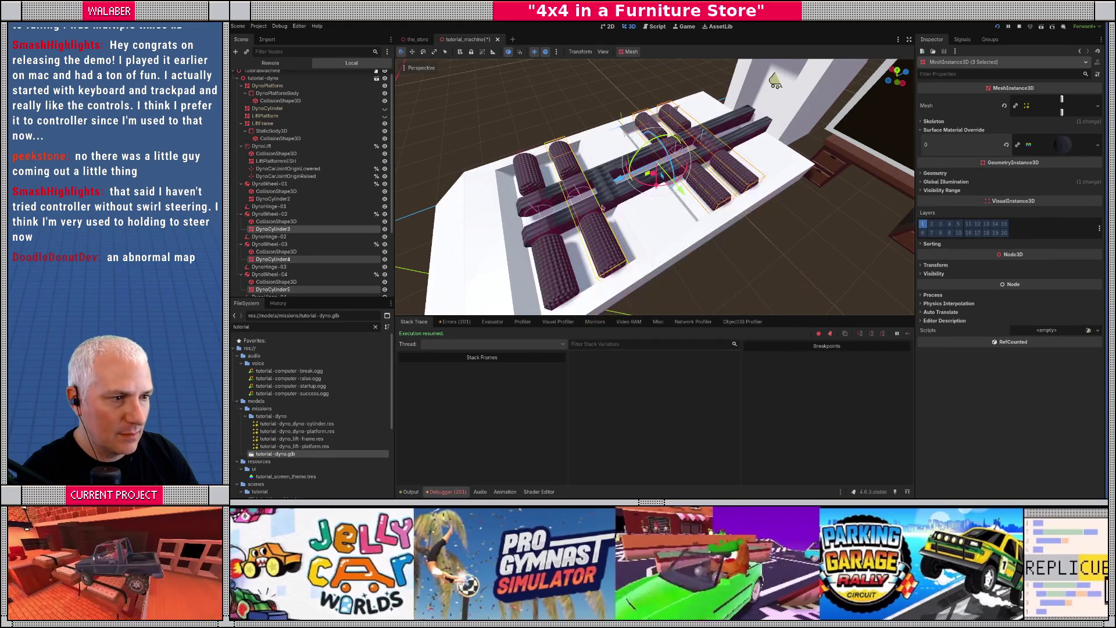
- Assign the tutorial-dyno-lift-frame mesh to LiftPlatformMESH
left_click(614, 198)
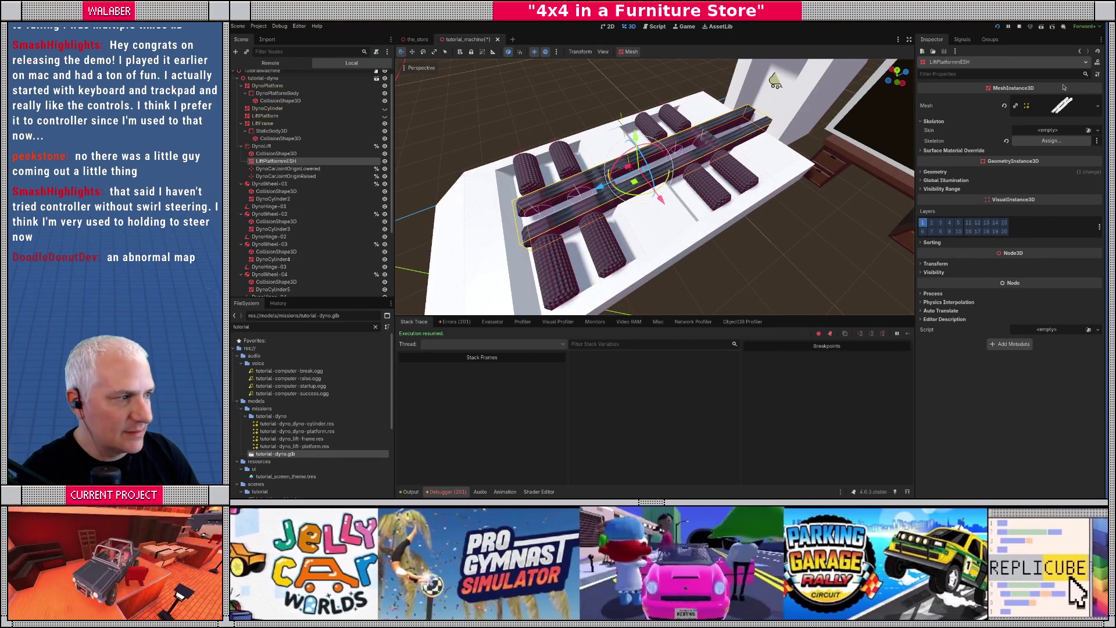
left_click(1094, 110)
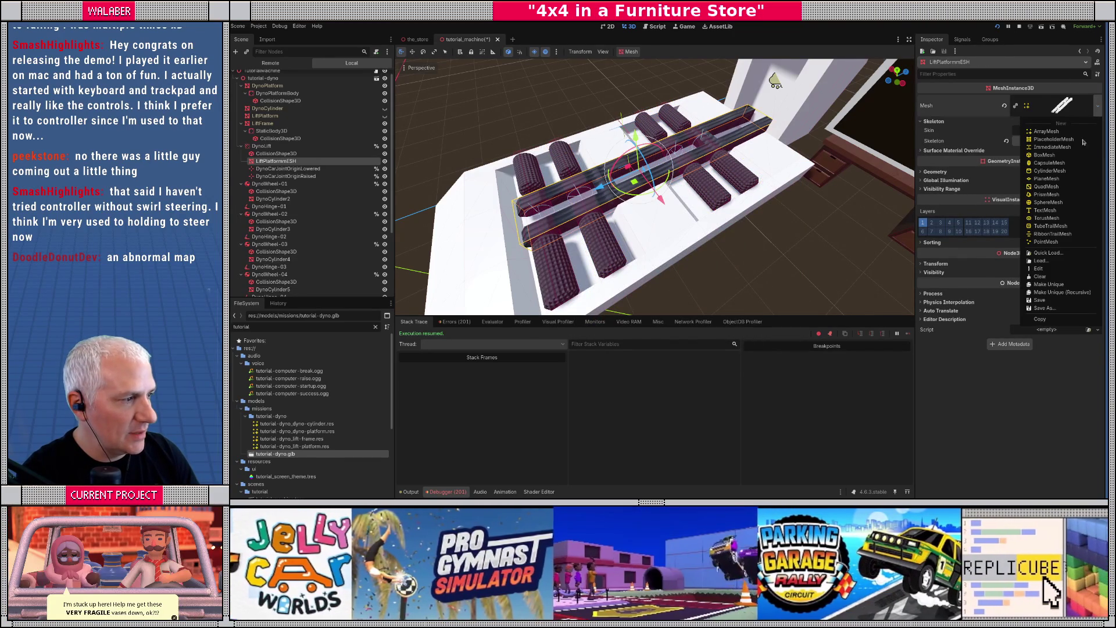
left_click(1045, 257)
type("dyno")
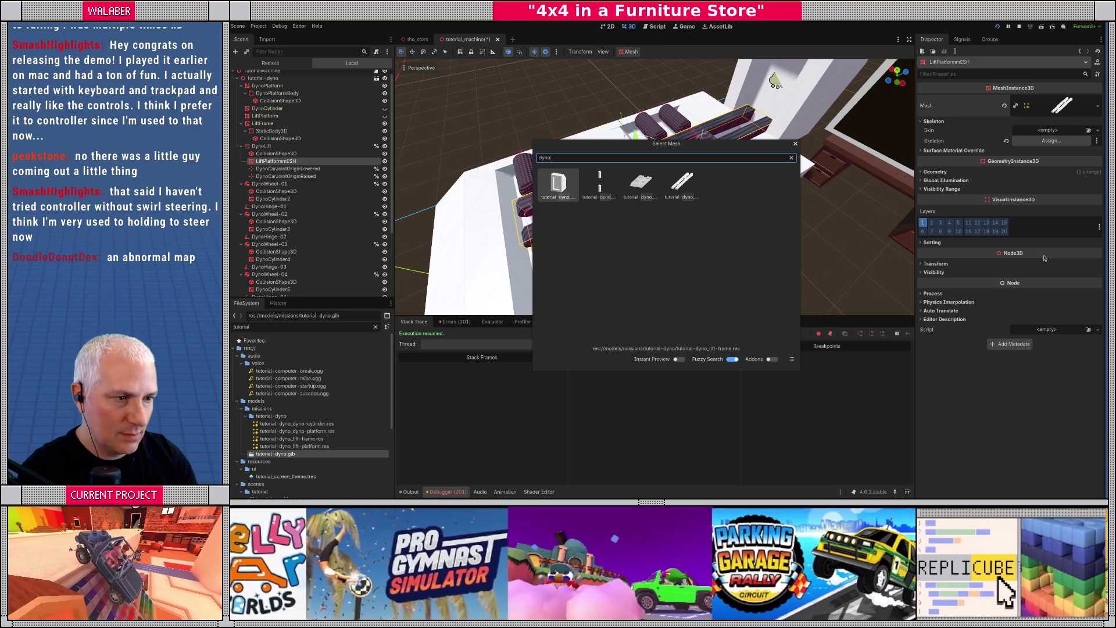
double_click(683, 195)
scroll(687, 209, "up", 5)
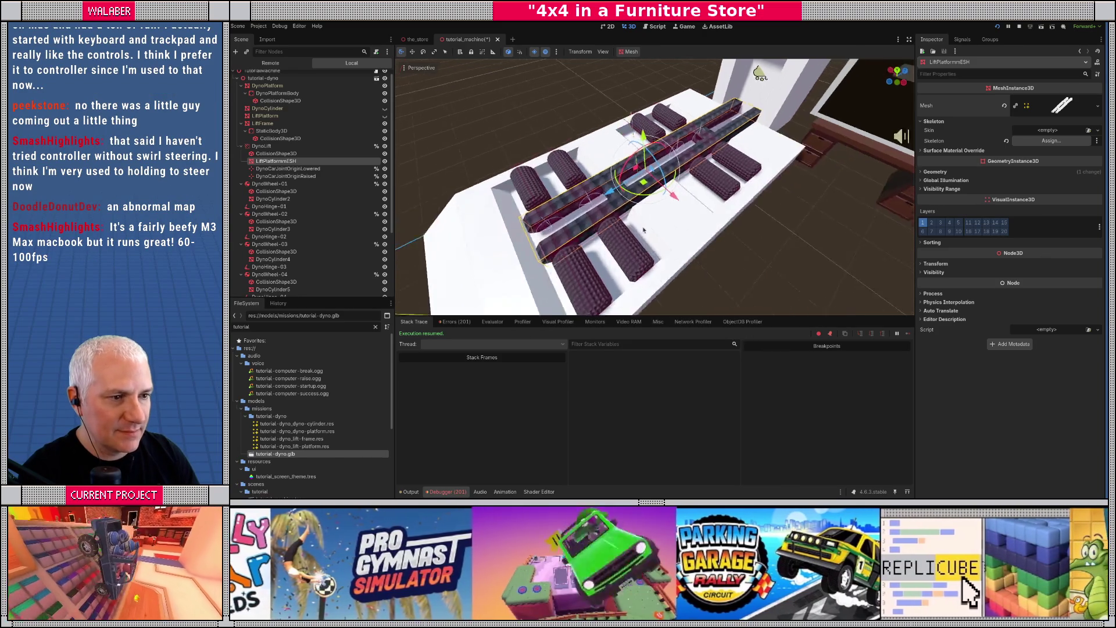
scroll(687, 209, "down", 8)
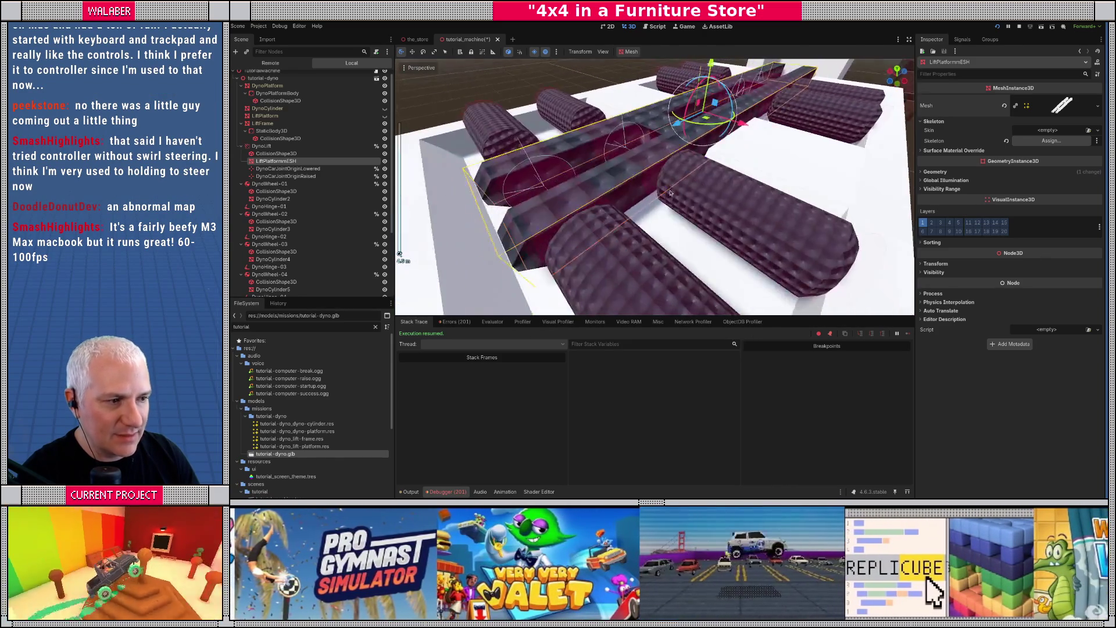
scroll(660, 208, "down", 3)
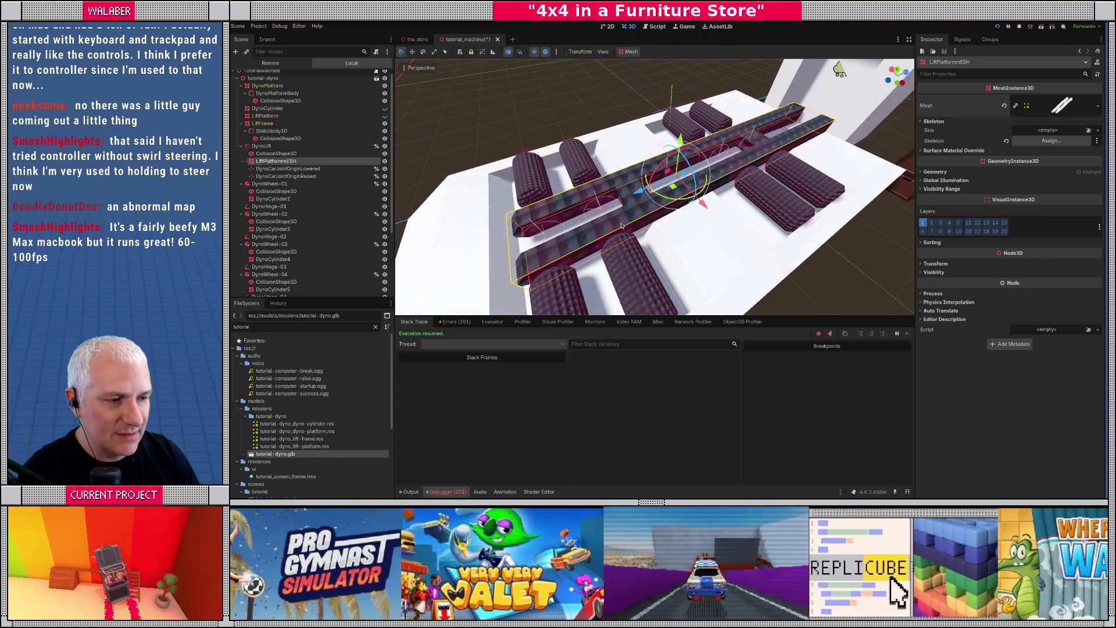
- In Blender, put the LiftPlatform object into Edit Mode to inspect its UVs
key("alt+Tab")
left_click(750, 273)
key("Tab")
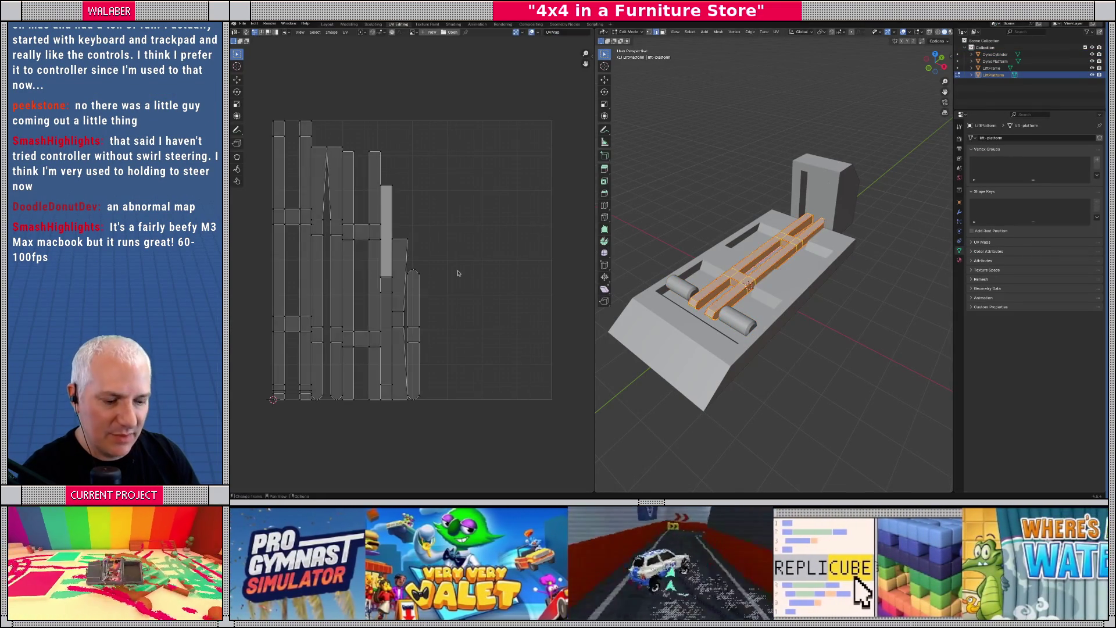
- Select all of LiftPlatform's UVs, then return to Object Mode
key("a")
key("Tab")
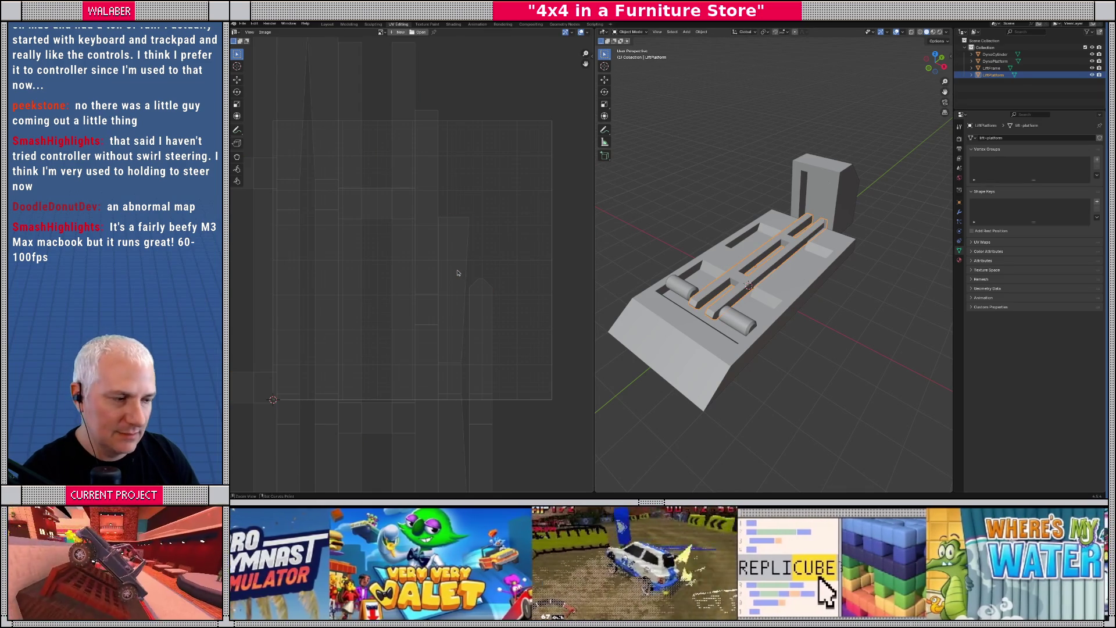
key("alt+Tab")
key("alt+Tab")
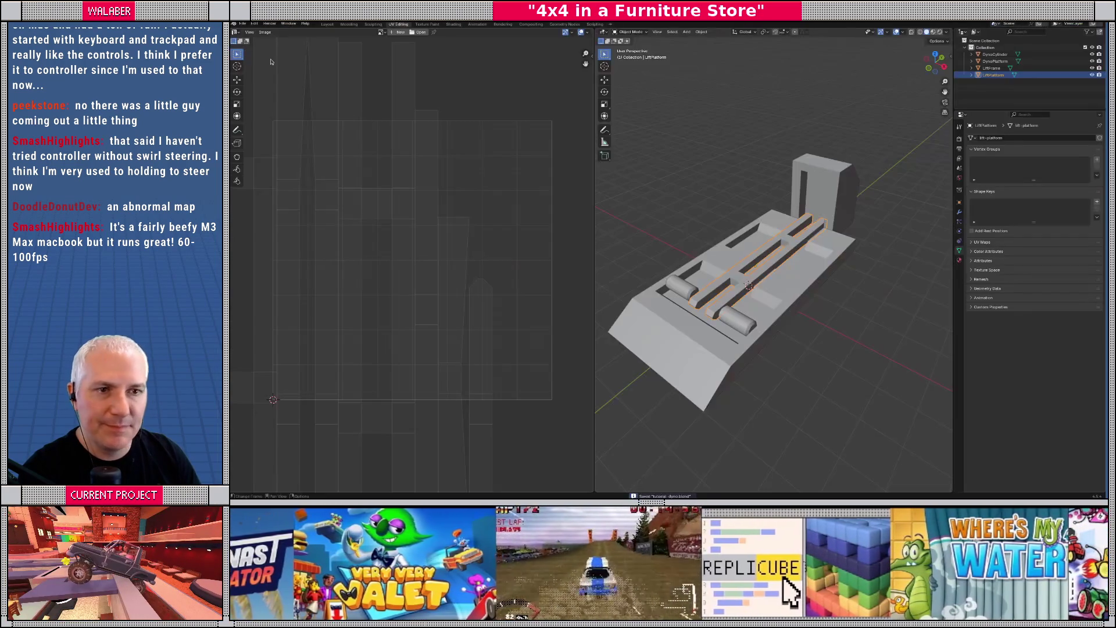
- Re-export the model as glTF 2.0 to tutorial-dyno.glb and return to Godot
left_click(243, 24)
mouse_move(257, 128)
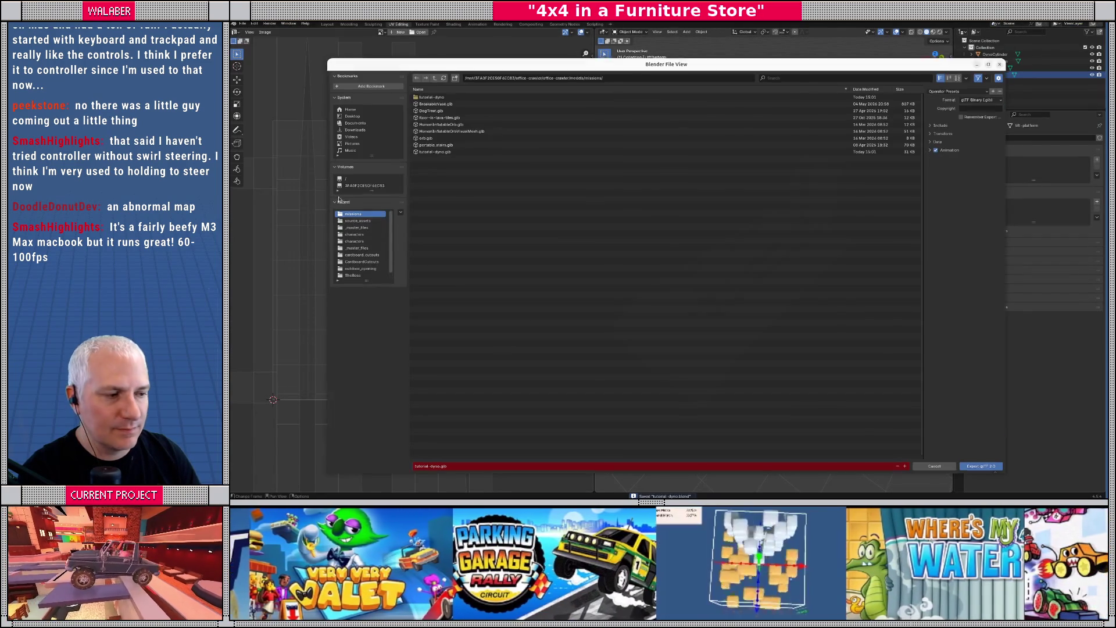
left_click(336, 196)
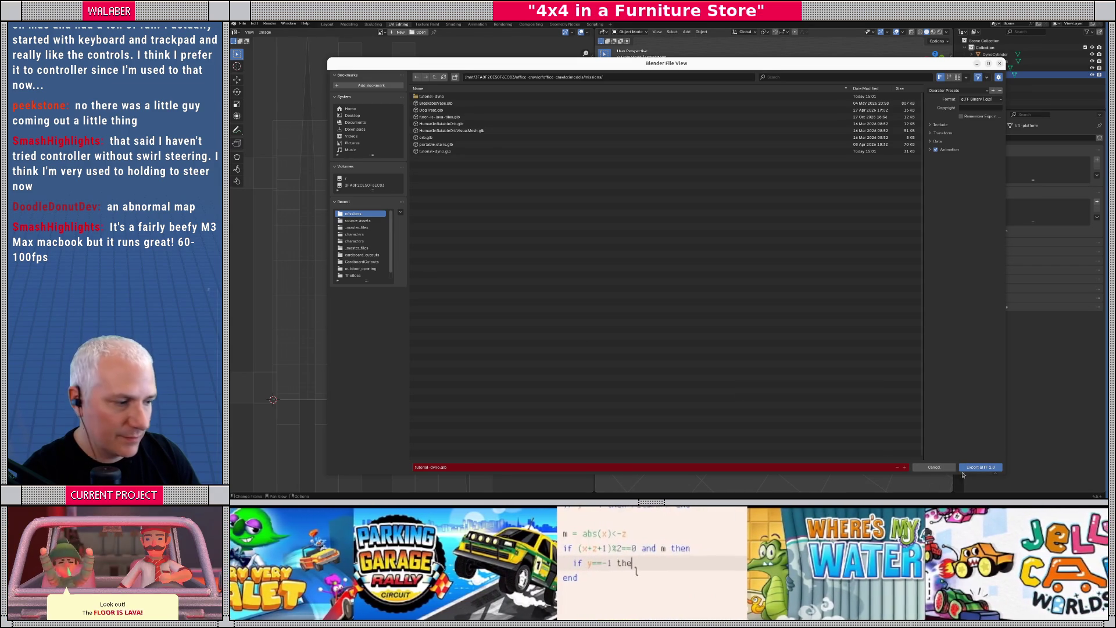
left_click(977, 466)
key("super+Tab")
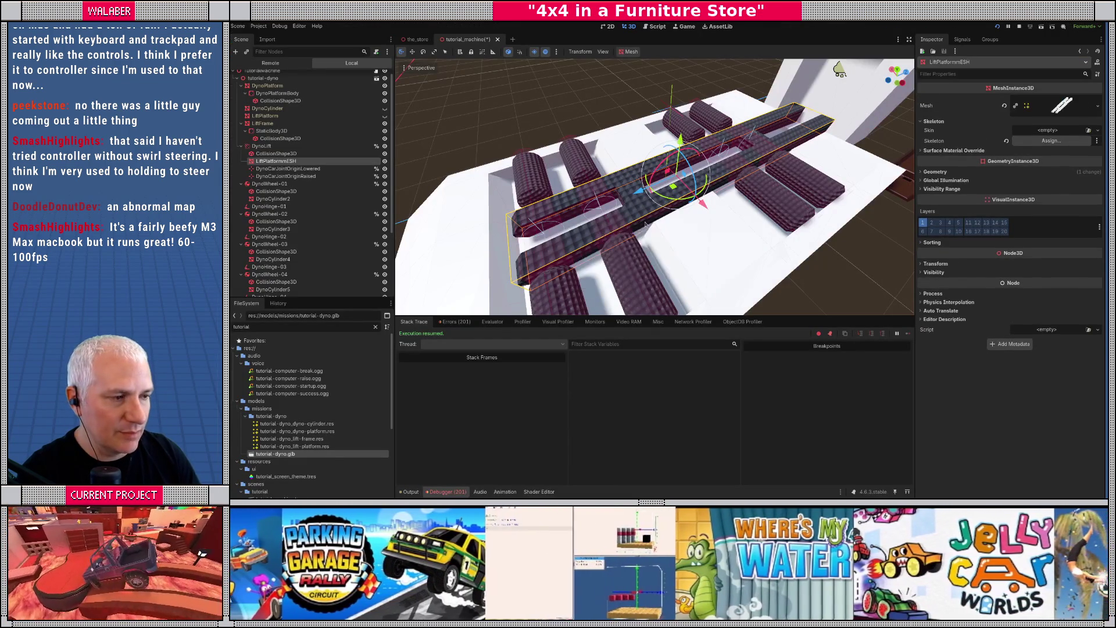
- Quick Load the tutorial-dyno_lift-frame mesh onto the LiftFrame node
scroll(616, 200, "up", 3)
scroll(617, 200, "down", 5)
scroll(734, 178, "up", 5)
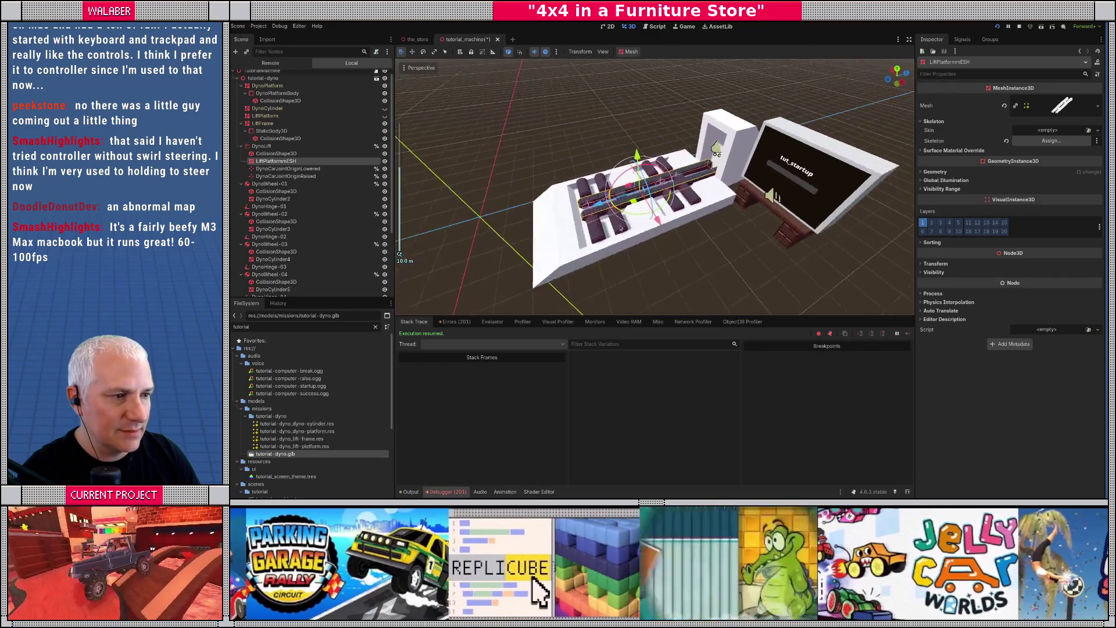
left_click(734, 178)
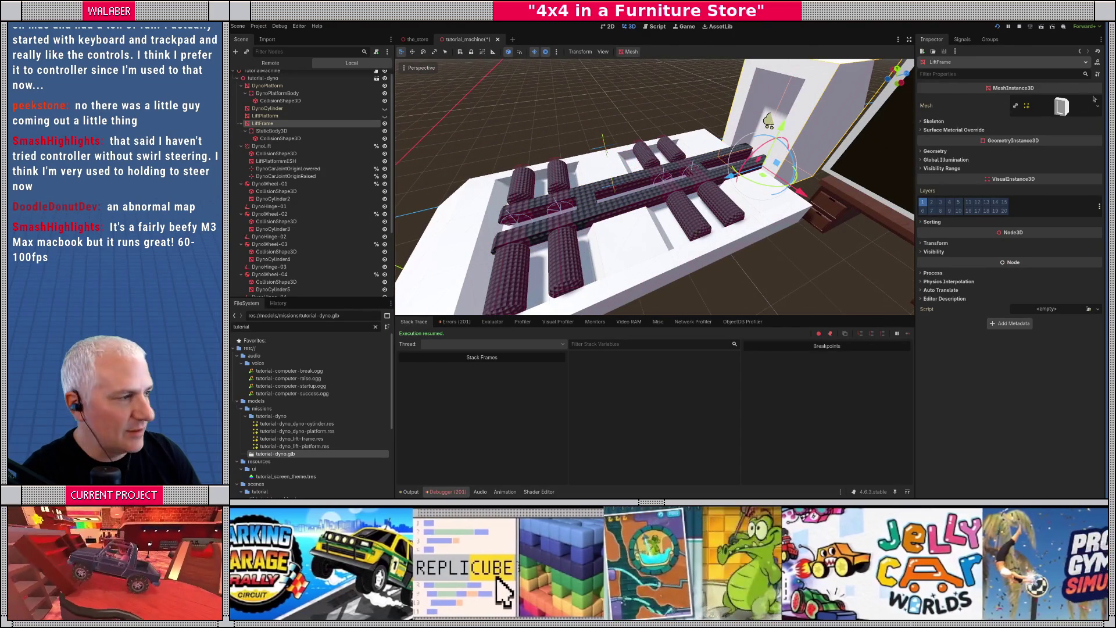
left_click(1097, 107)
left_click(1042, 255)
type("dy")
double_click(558, 185)
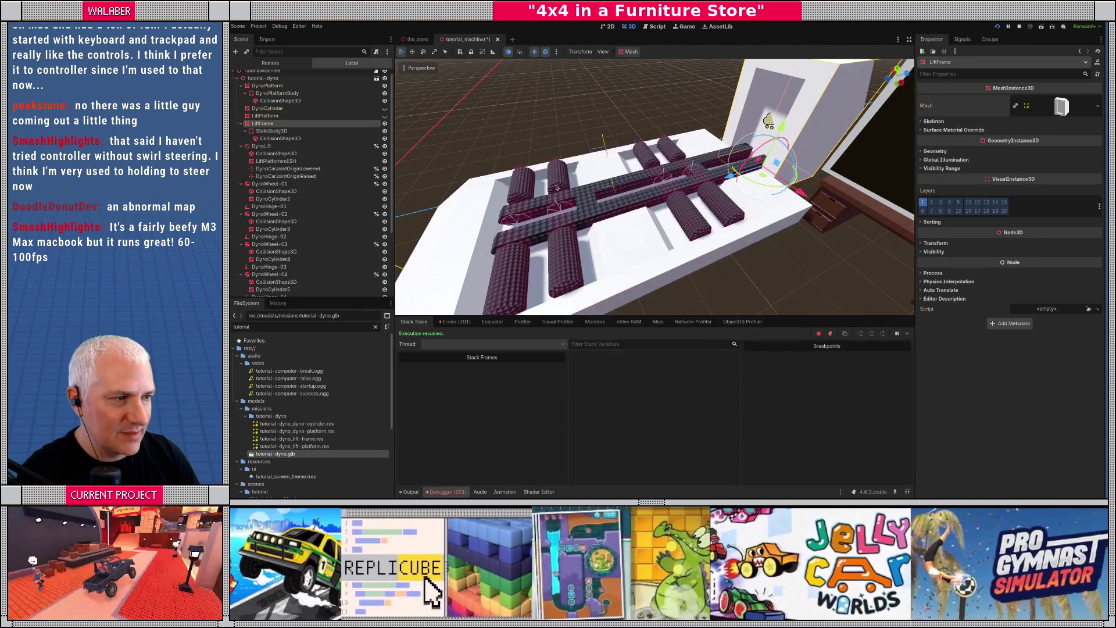
- Assign the matching tutorial-dyno platform mesh to DynoPlatform, then select LiftPlatformMESH
left_click(468, 256)
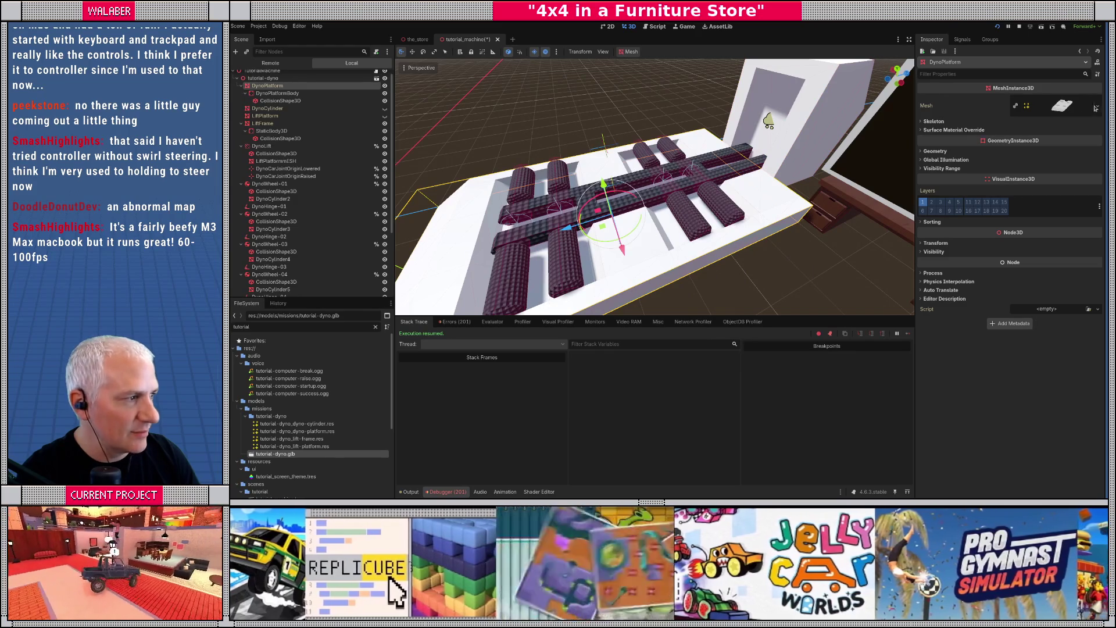
left_click(1098, 107)
left_click(1039, 254)
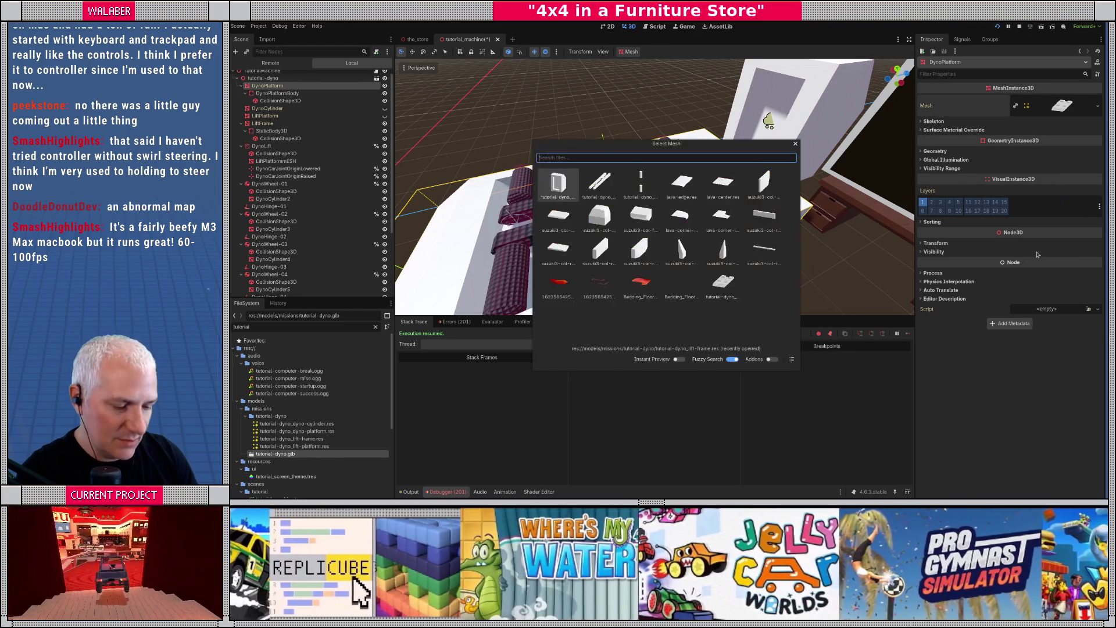
type("dy")
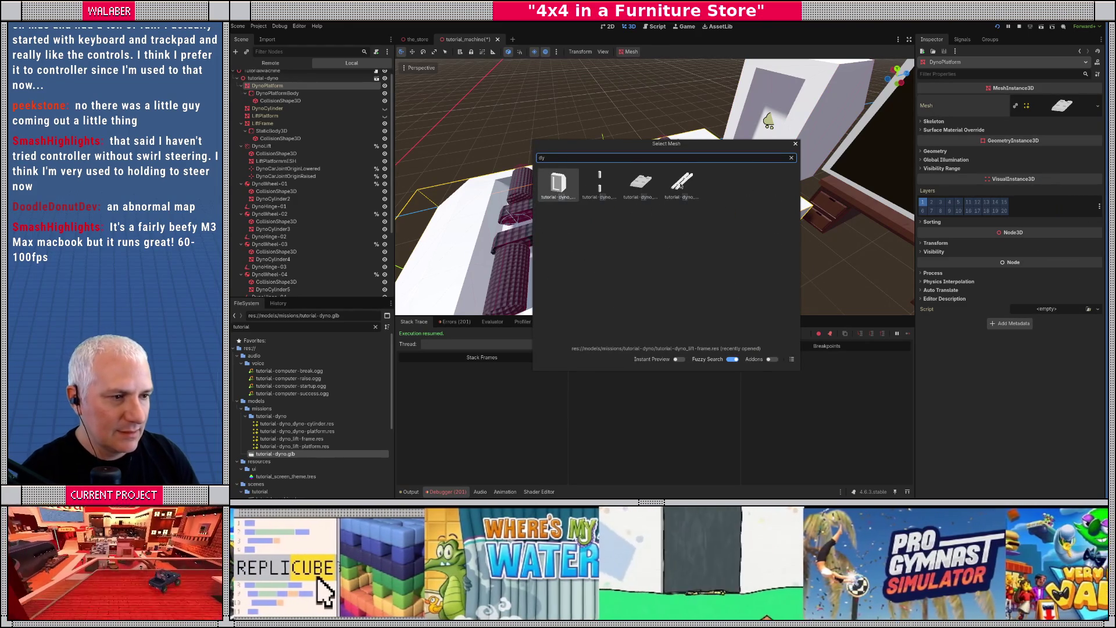
double_click(641, 181)
scroll(758, 191, "down", 5)
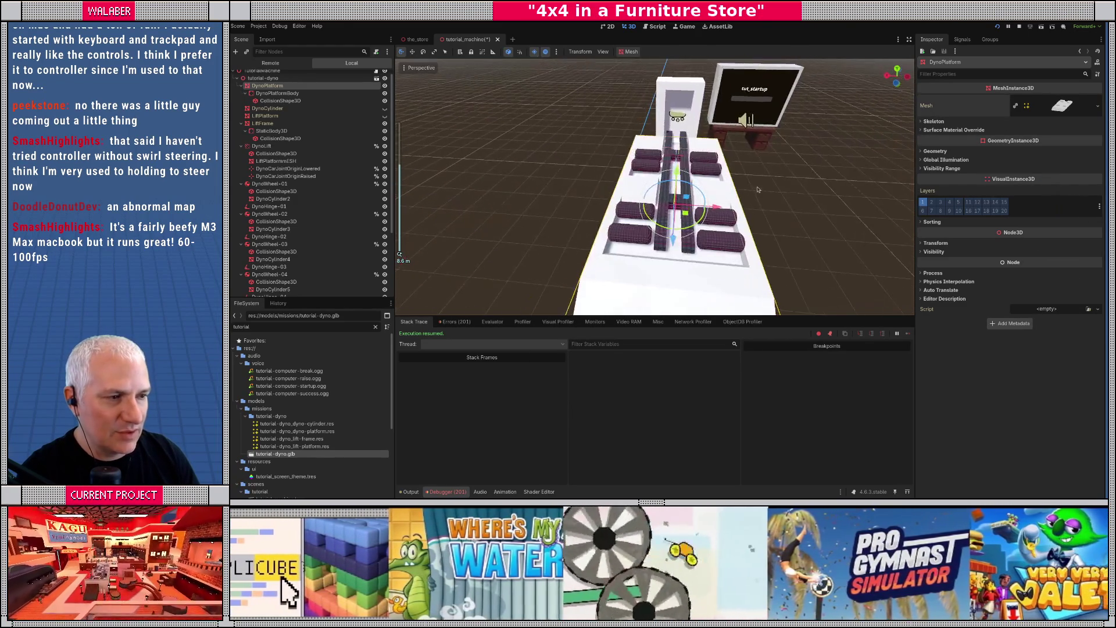
scroll(758, 190, "left", 5)
scroll(686, 200, "up", 5)
scroll(686, 199, "down", 5)
scroll(686, 200, "up", 5)
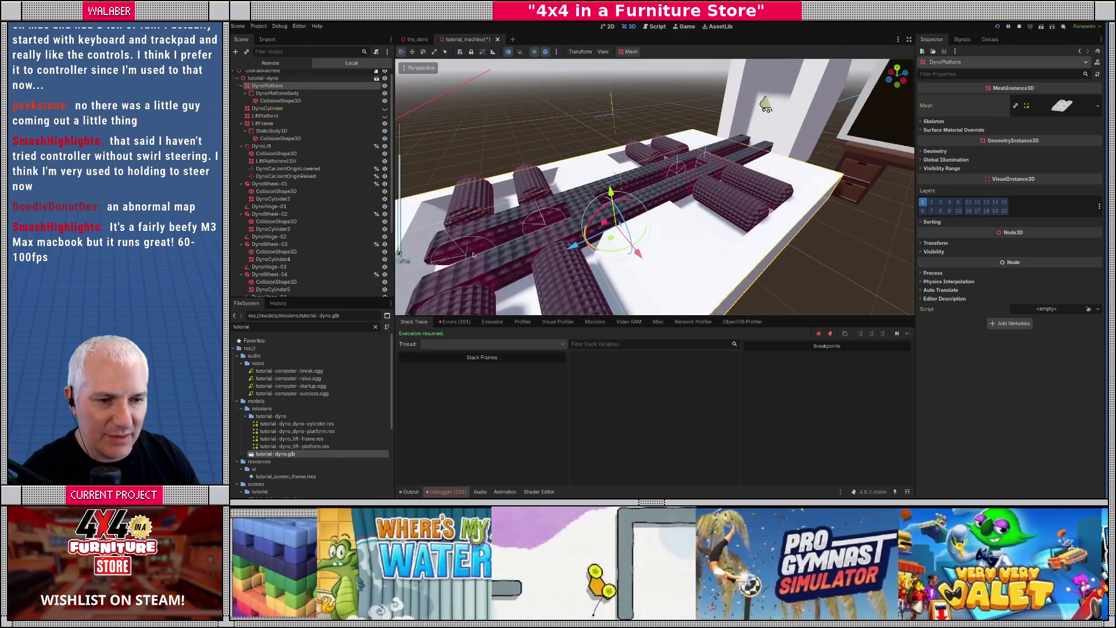
left_click(590, 199)
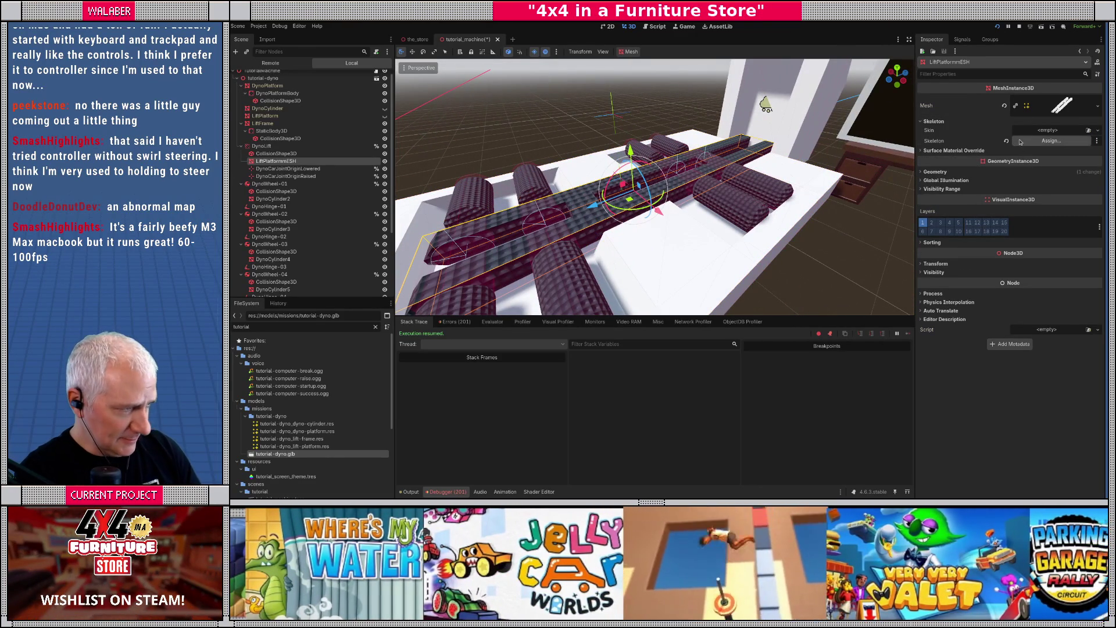
- Create a new StandardMaterial3D as LiftPlatformMESH's Geometry material override
left_click(933, 172)
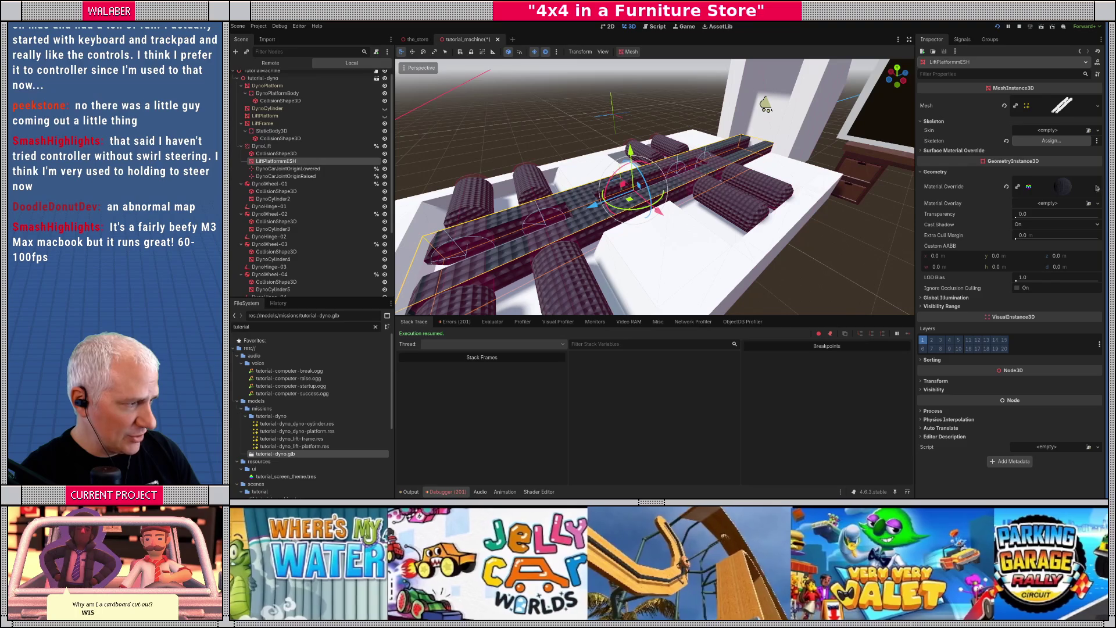
left_click(1096, 187)
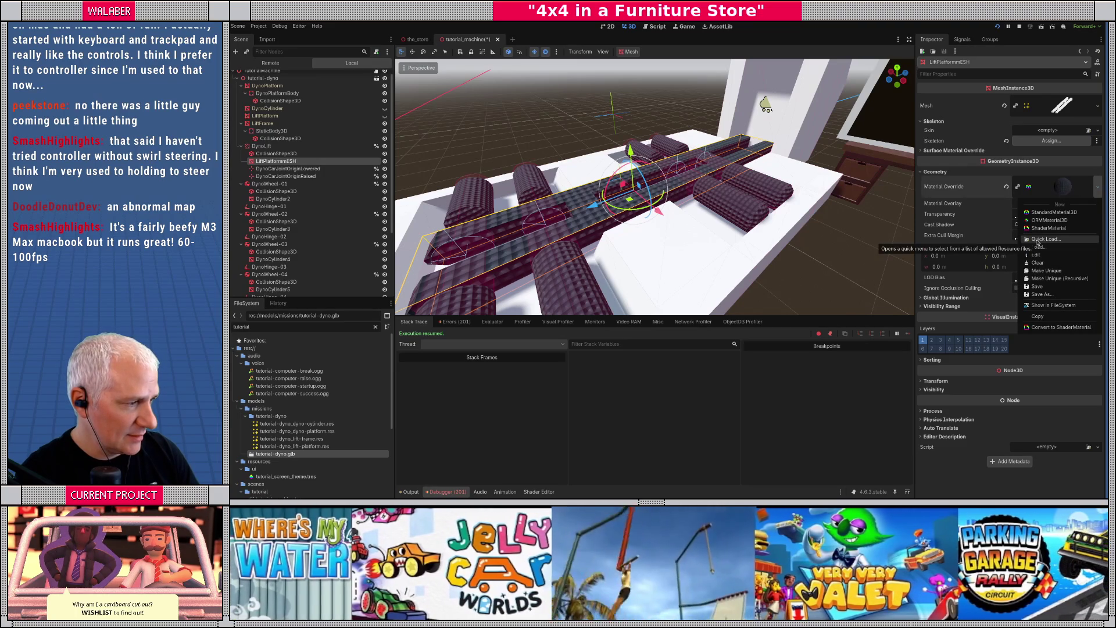
left_click(1045, 213)
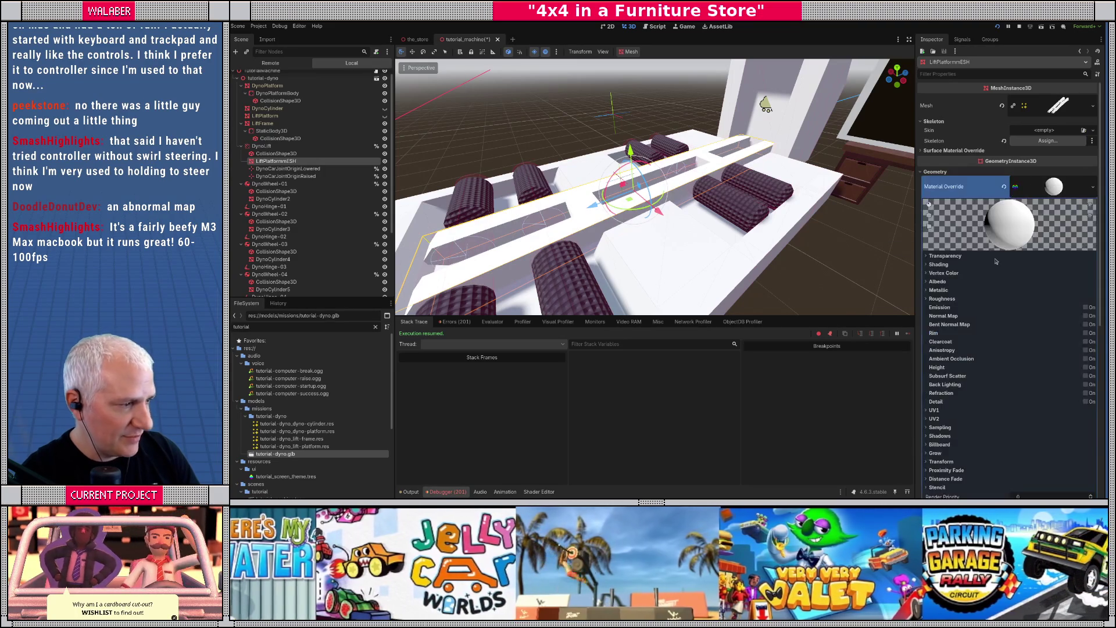
left_click(1093, 187)
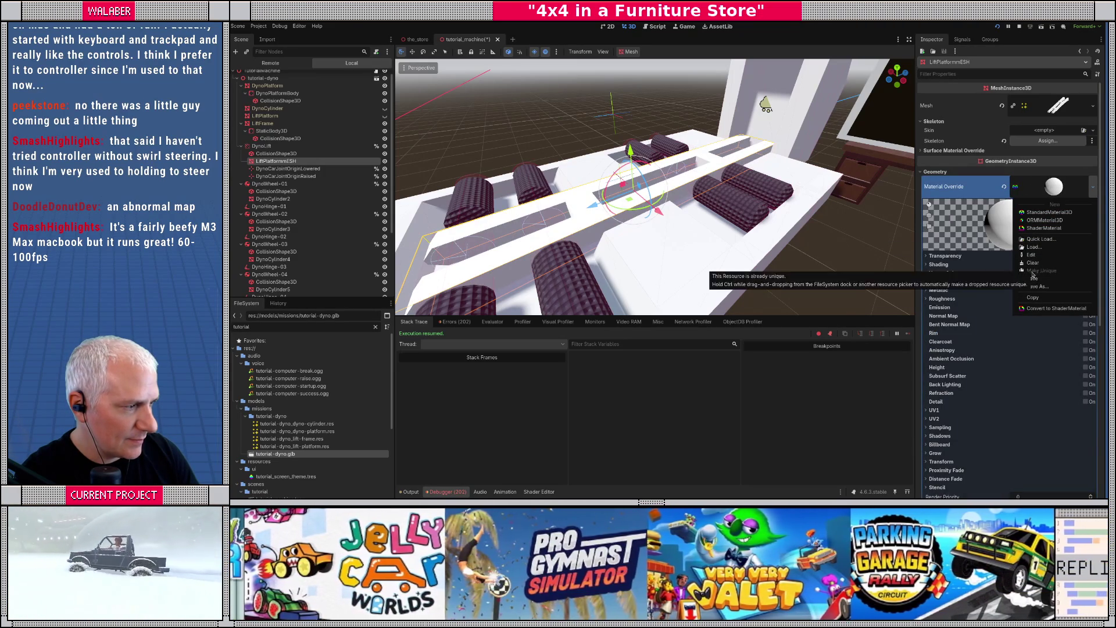
left_click(944, 256)
left_click(942, 336)
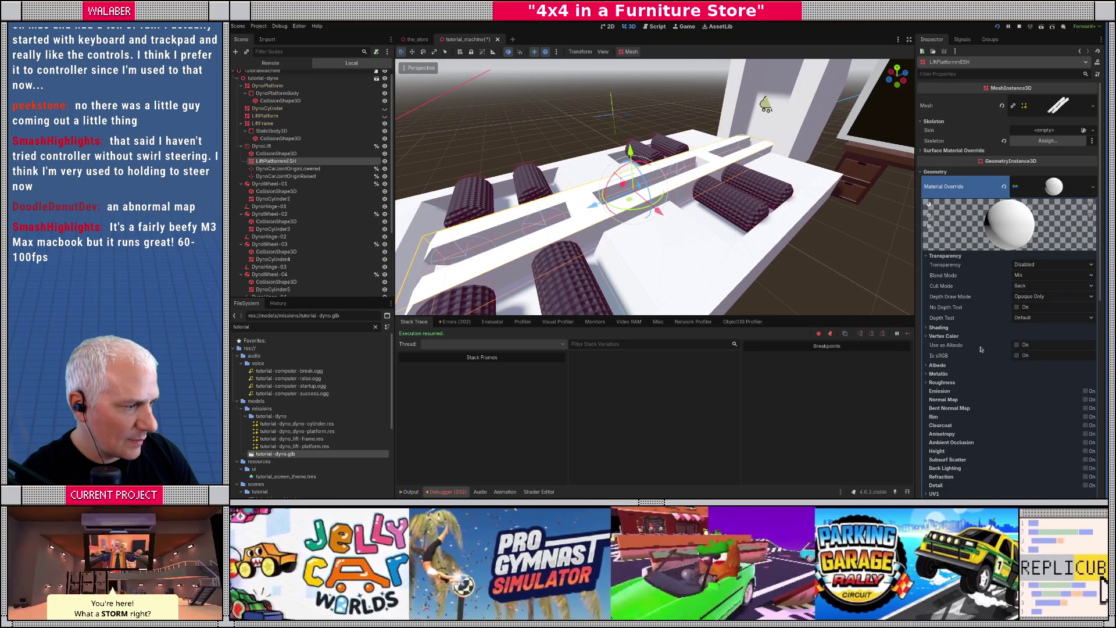
left_click(938, 366)
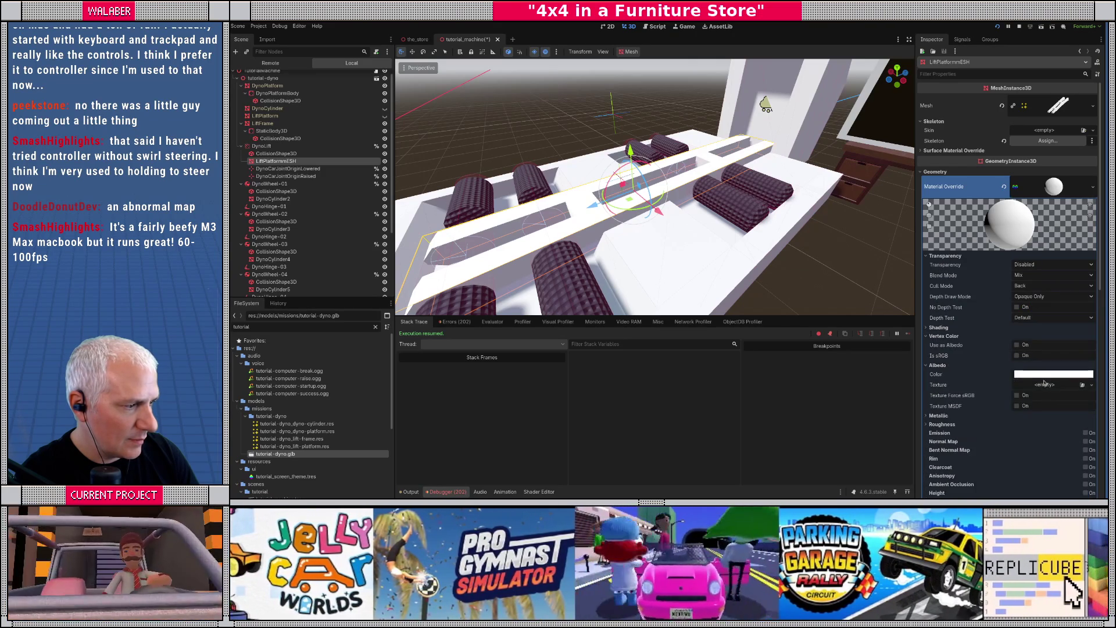
- Set the override's albedo to blue-grey 738aa2 and Metallic to 1.0
left_click(1054, 374)
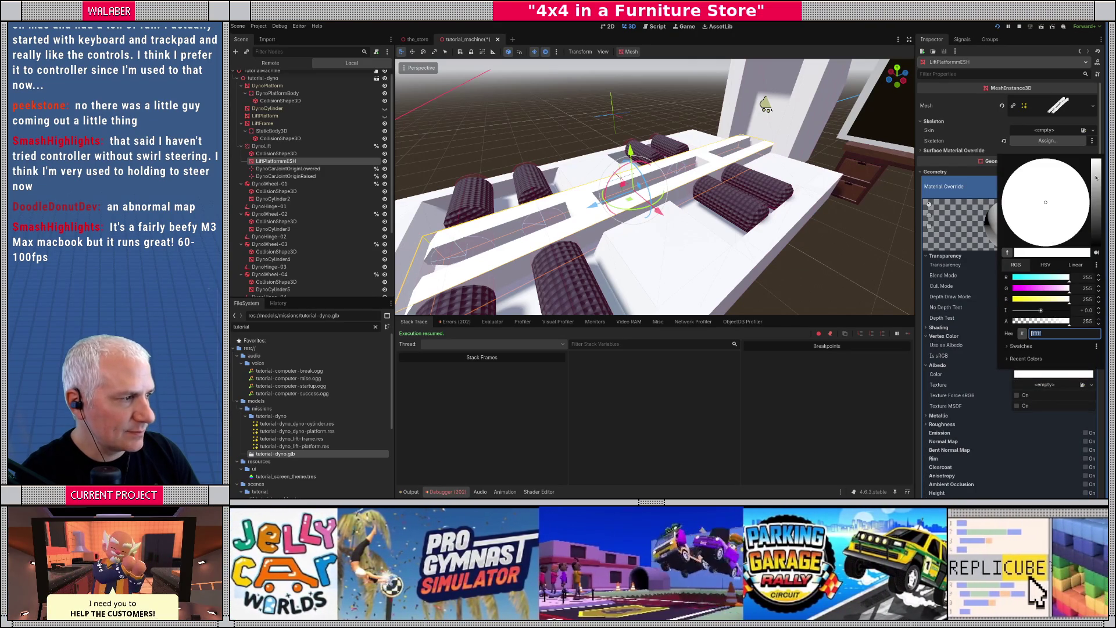
left_click(1097, 184)
left_click(1043, 192)
left_click_drag(1097, 180, 1096, 191)
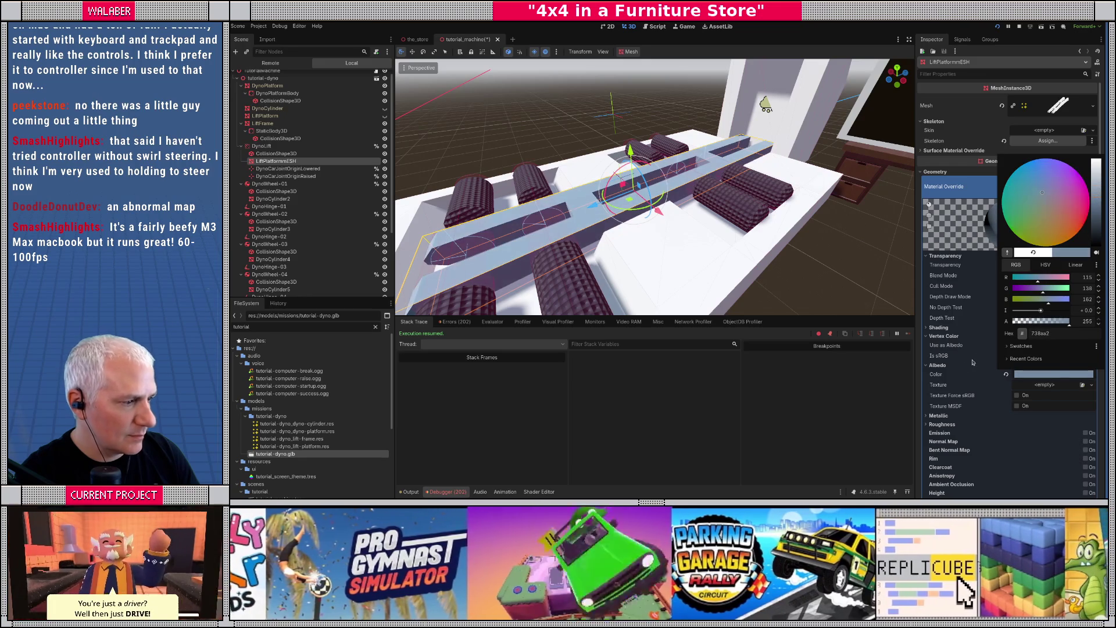
left_click(944, 416)
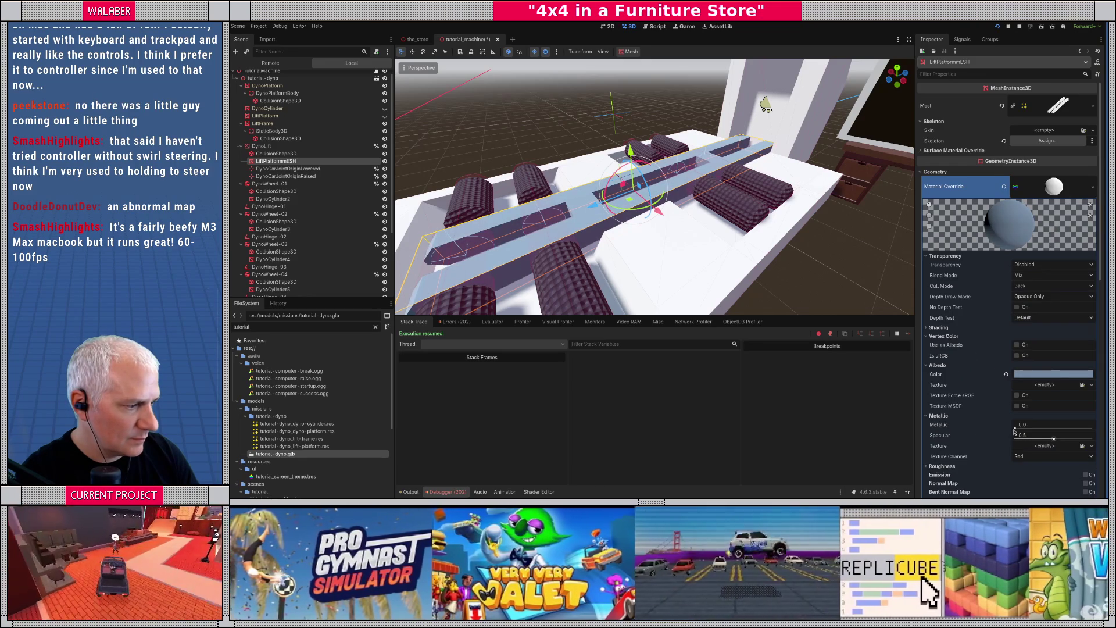
left_click_drag(1015, 427, 1105, 429)
scroll(696, 295, "left", 10)
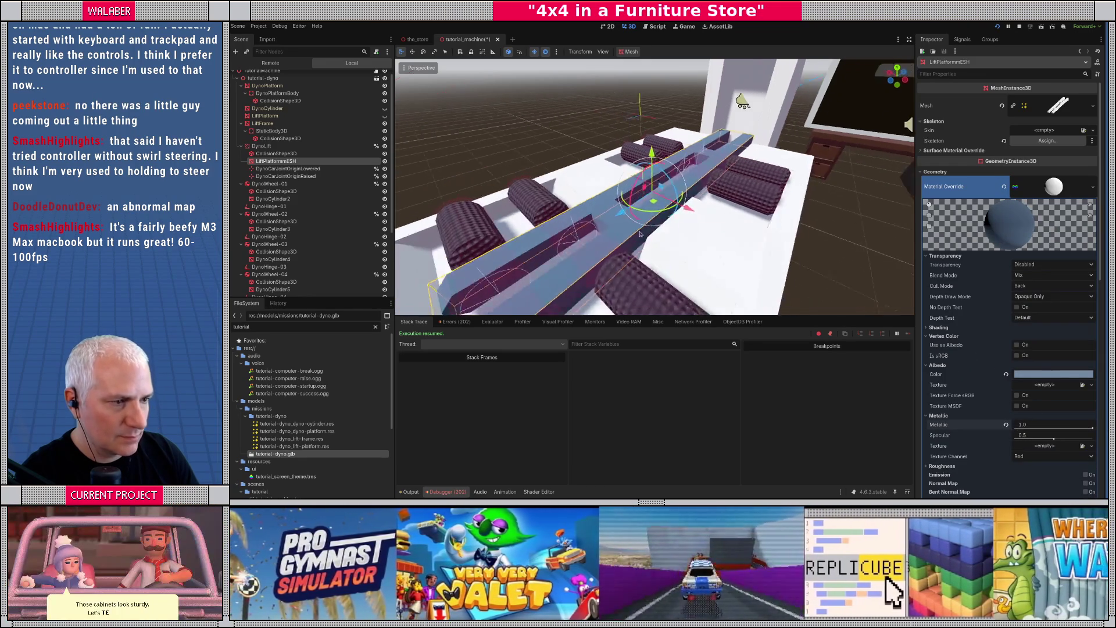
scroll(654, 260, "left", 10)
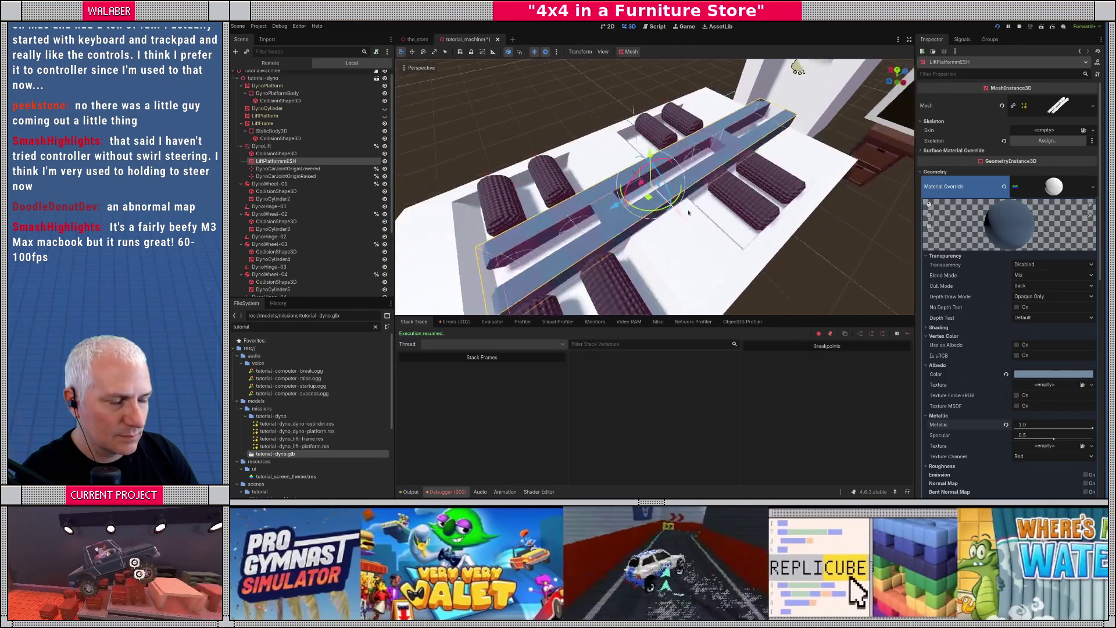
scroll(747, 186, "left", 10)
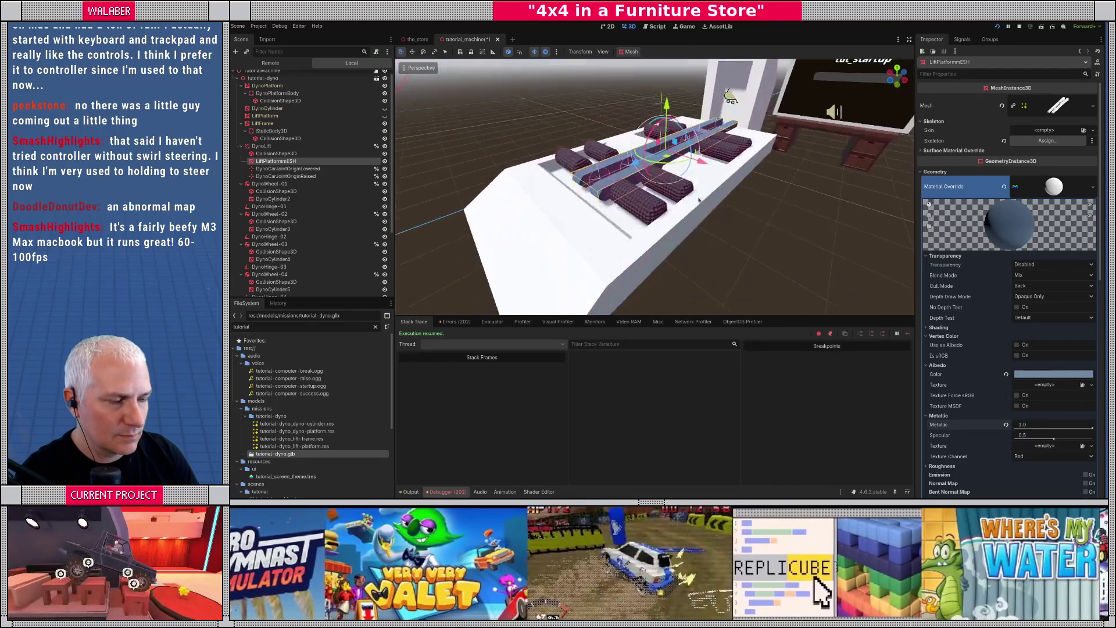
scroll(677, 212, "left", 2)
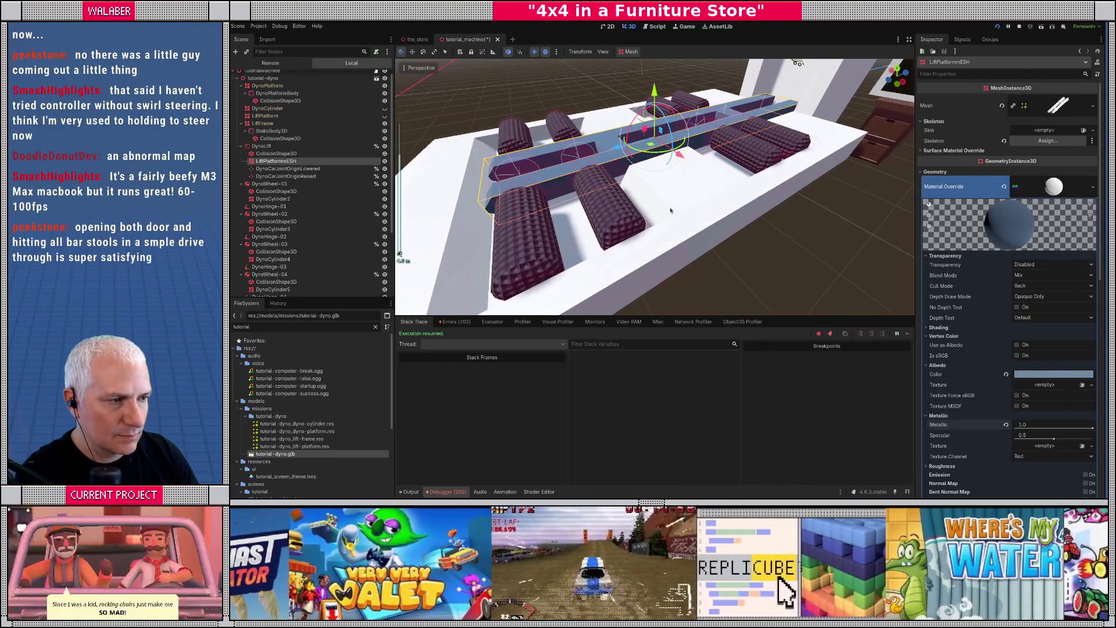
- Filter the FileSystem dock for 'studded' and select the studded_black.tres material
double_click(288, 326)
type("studded")
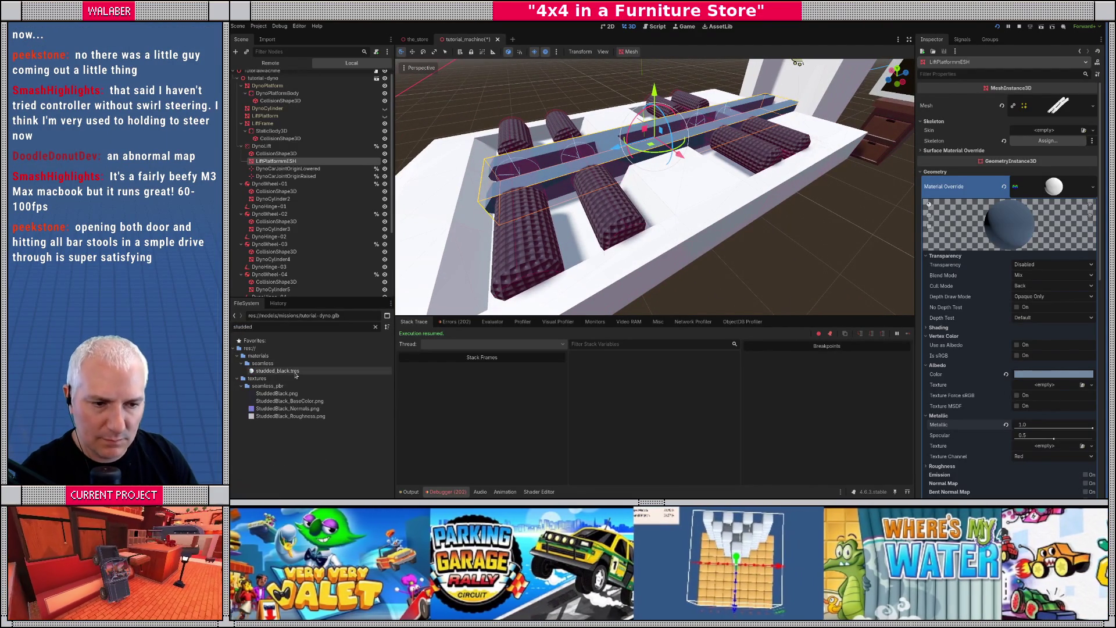
left_click(277, 370)
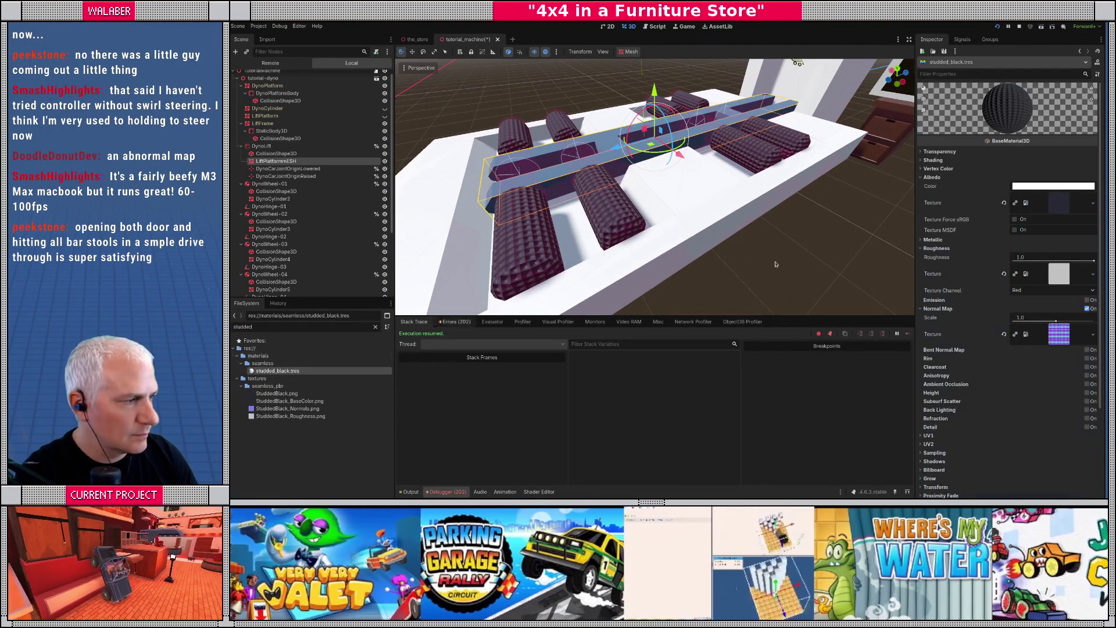
- Set the studded_black material's Normal Map Scale to -0.5
left_click_drag(1056, 322, 1052, 322)
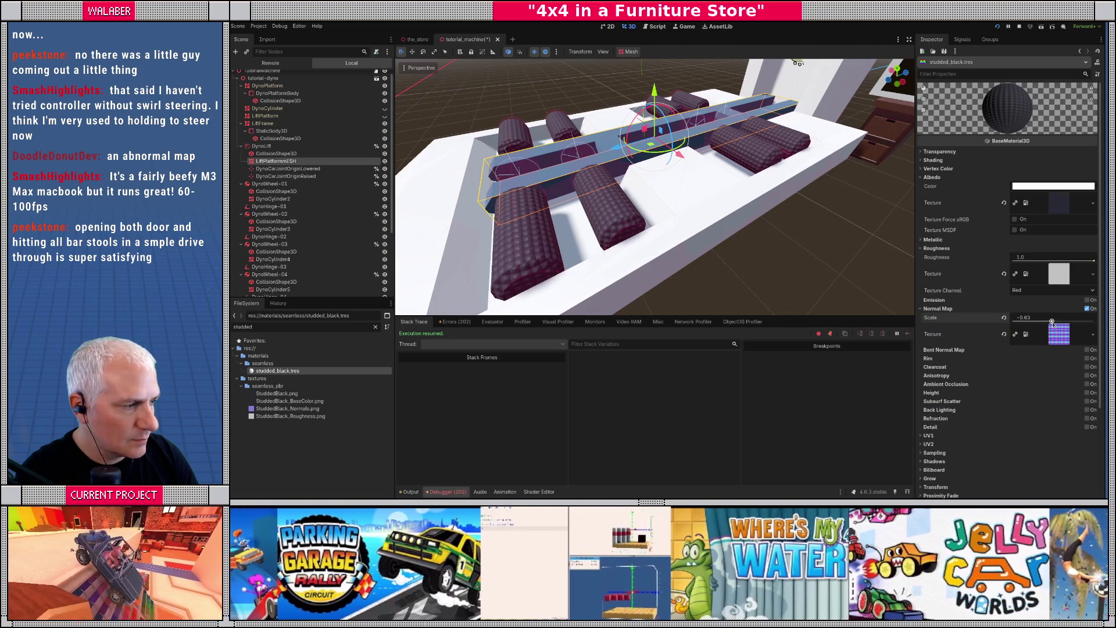
left_click(1039, 319)
type("0.5")
key("Return")
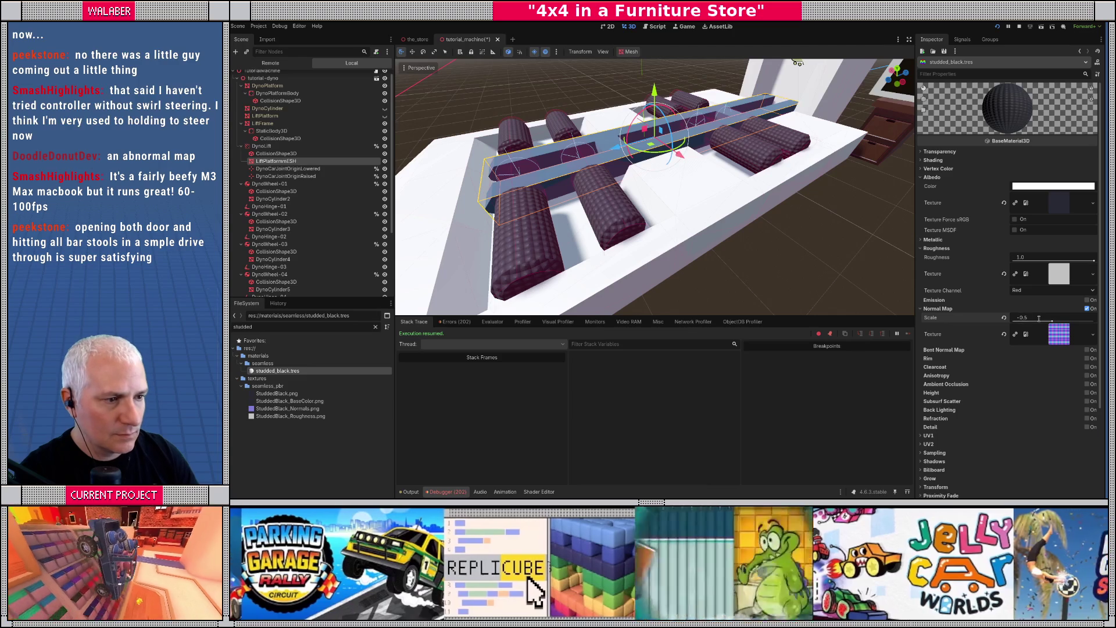
scroll(715, 186, "left", 10)
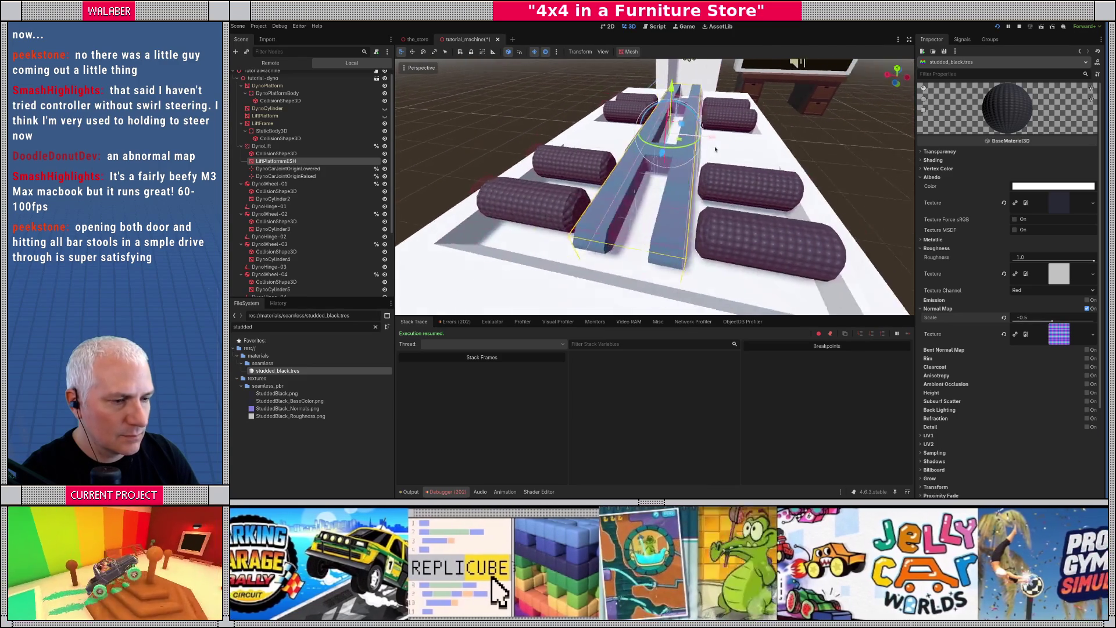
scroll(725, 146, "left", 10)
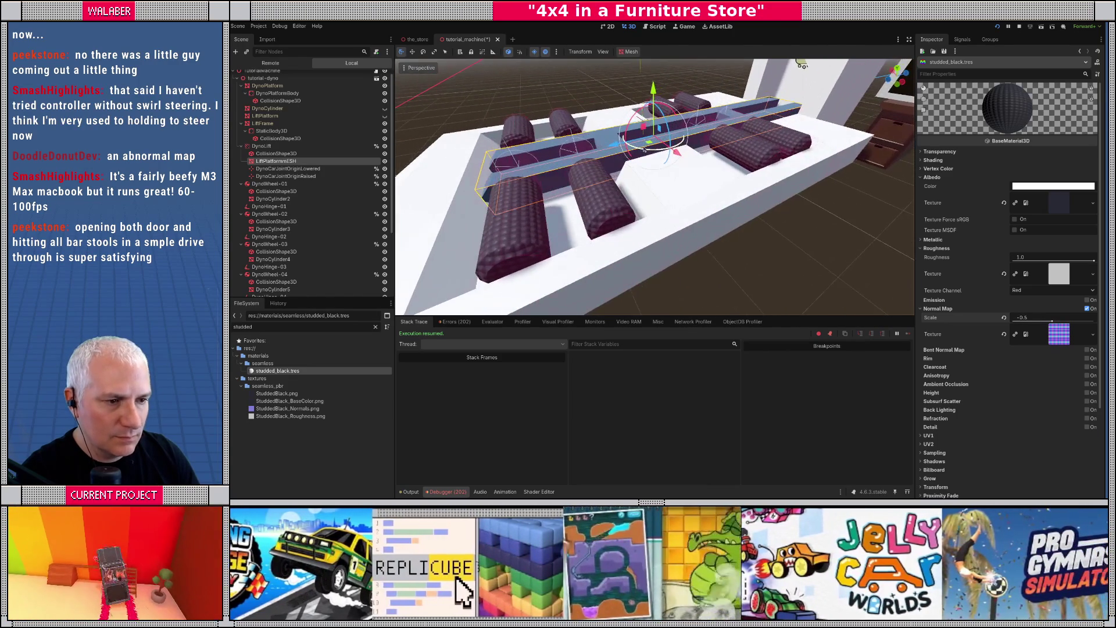
scroll(655, 158, "left", 10)
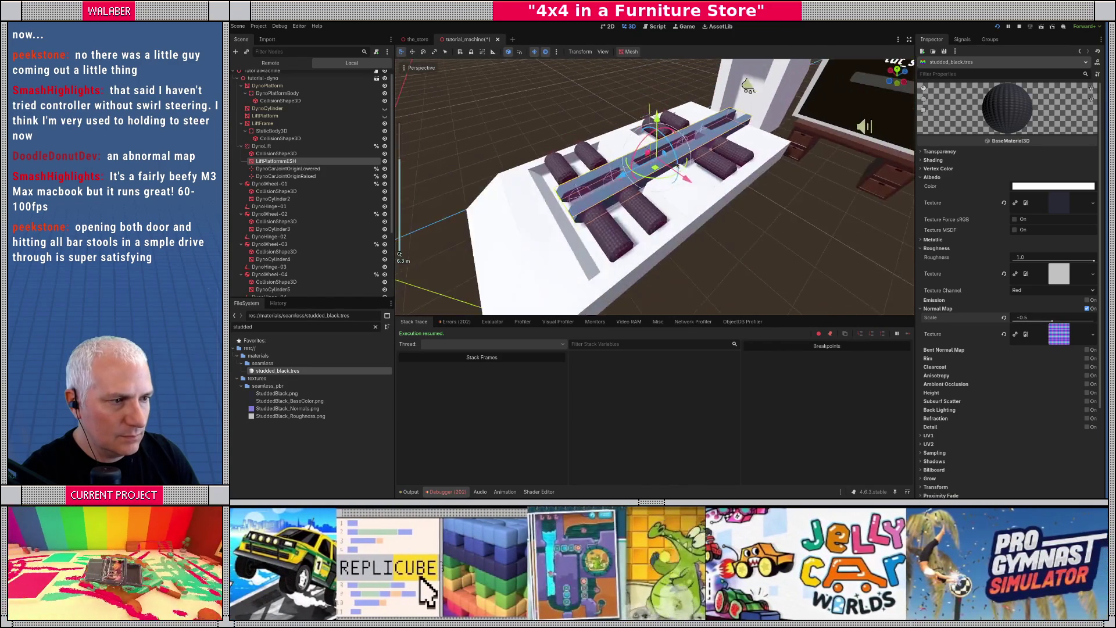
scroll(681, 205, "left", 5)
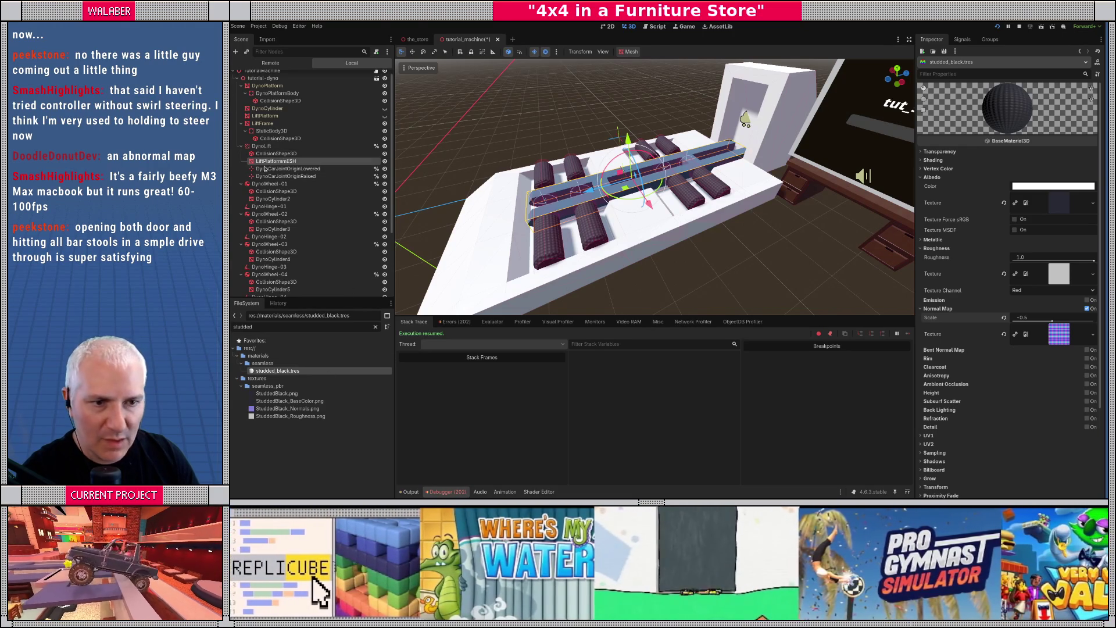
- Drag LiftPlatformMESH's override material Roughness slider down from 1.0 to 0.86
left_click(276, 161)
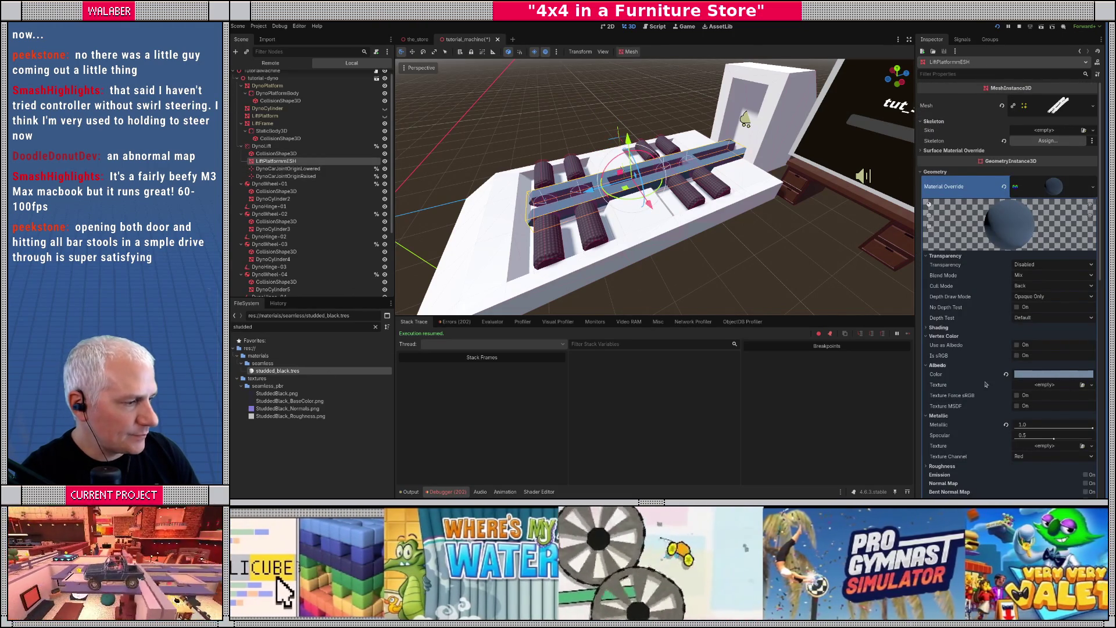
scroll(989, 378, "down", 2)
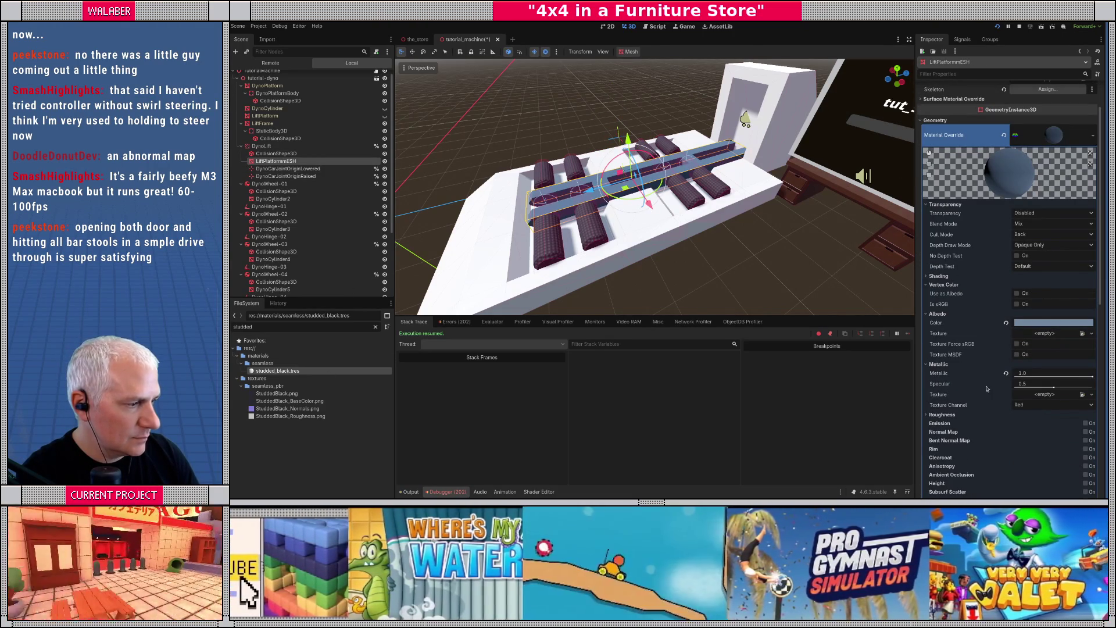
left_click(940, 415)
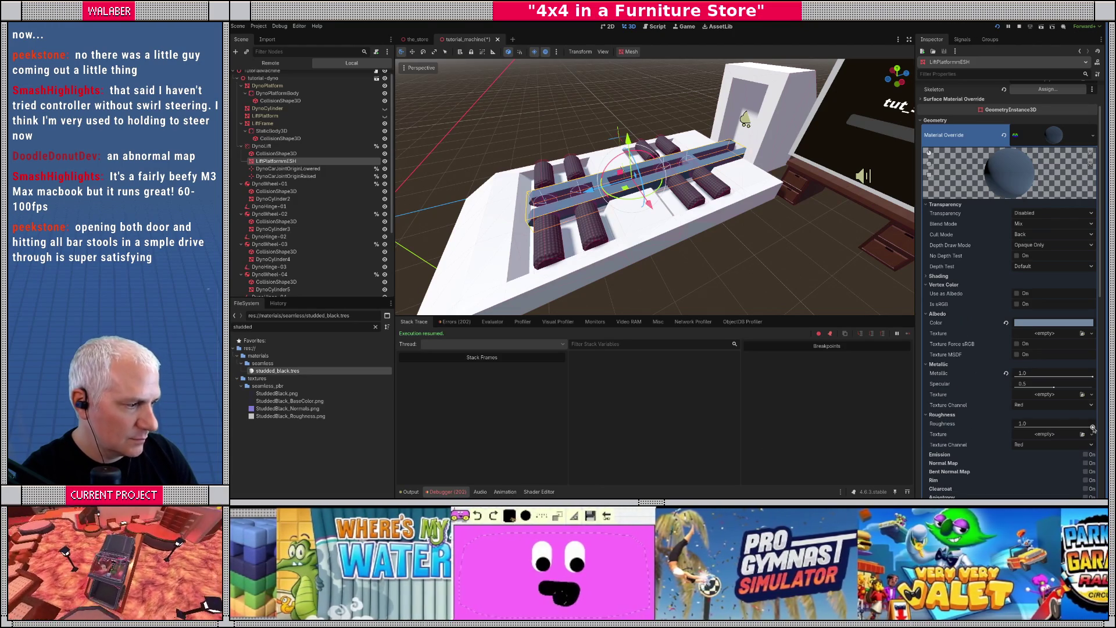
left_click_drag(1093, 429, 1082, 429)
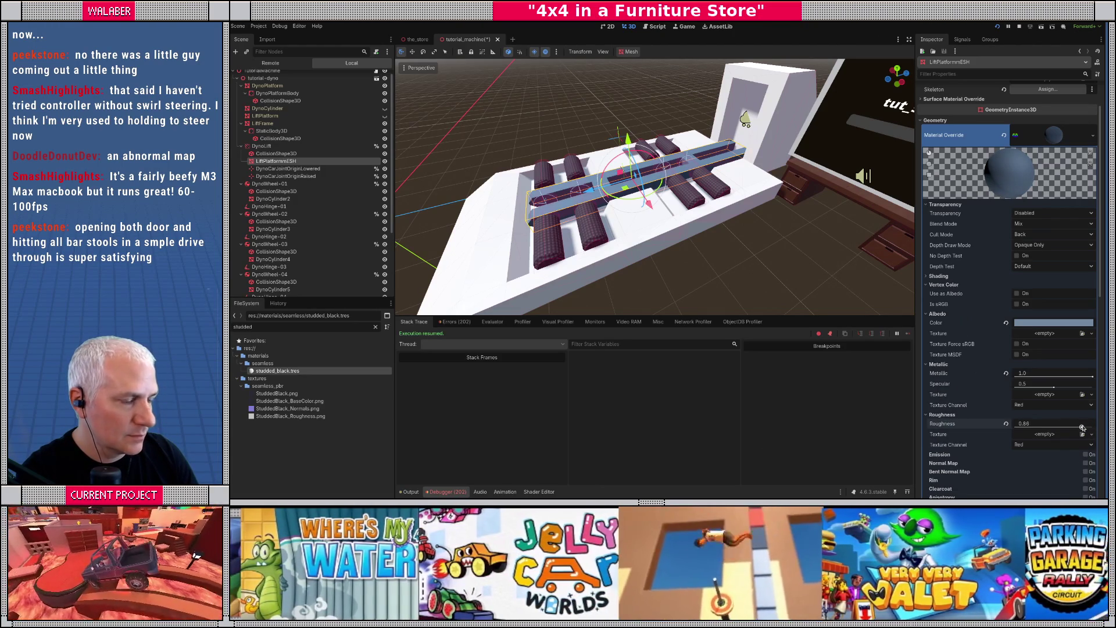
left_click(662, 241)
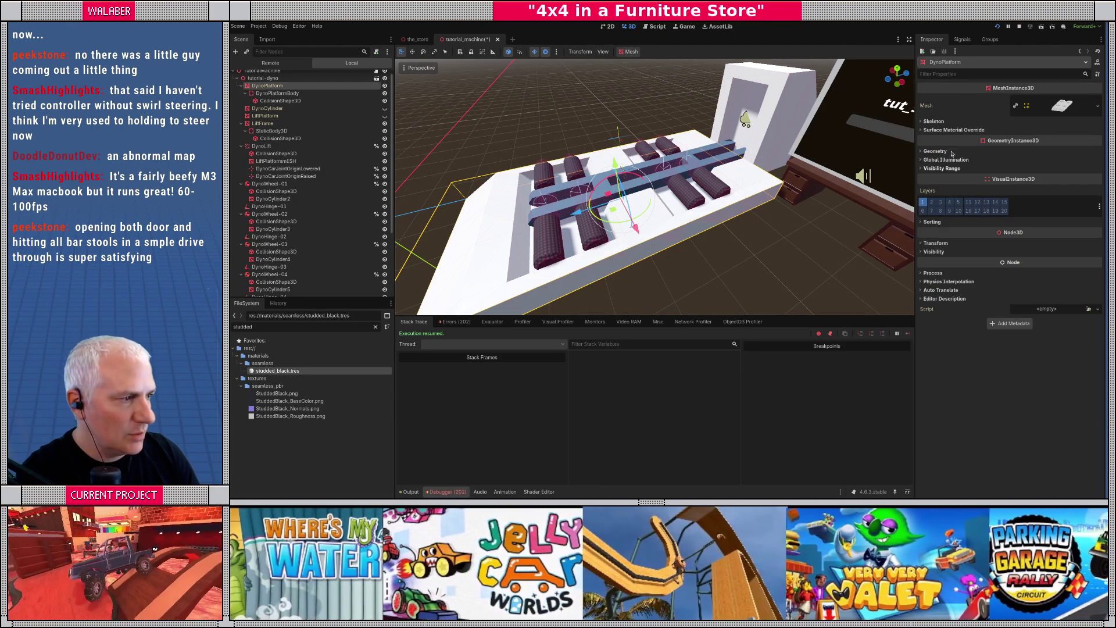
- Give the DynoPlatform mesh a new StandardMaterial3D surface material override
left_click(1055, 139)
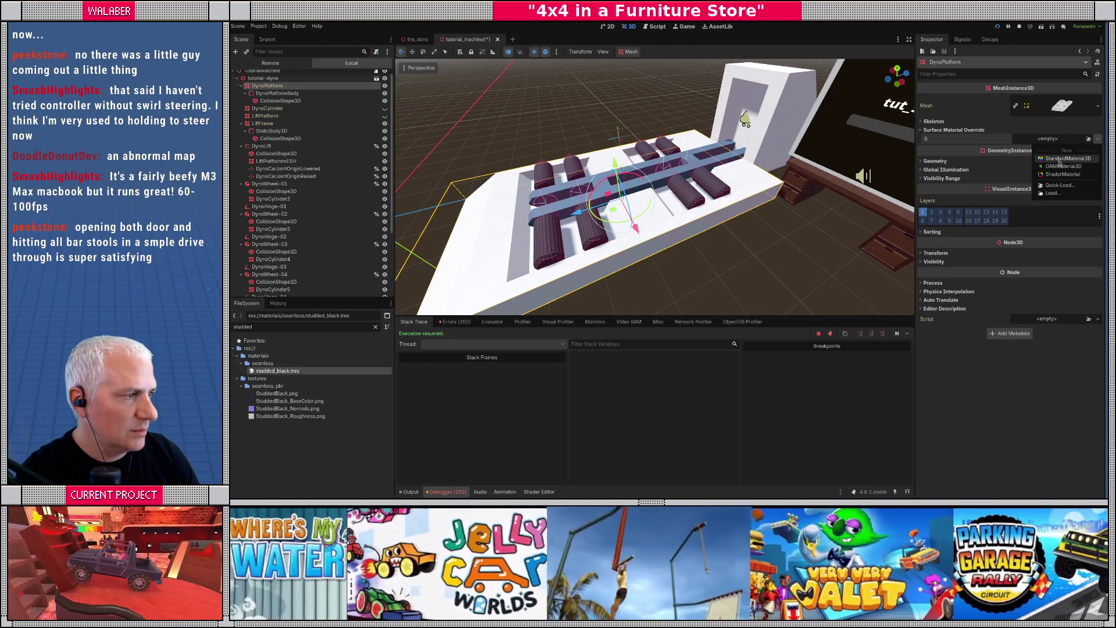
left_click(1045, 158)
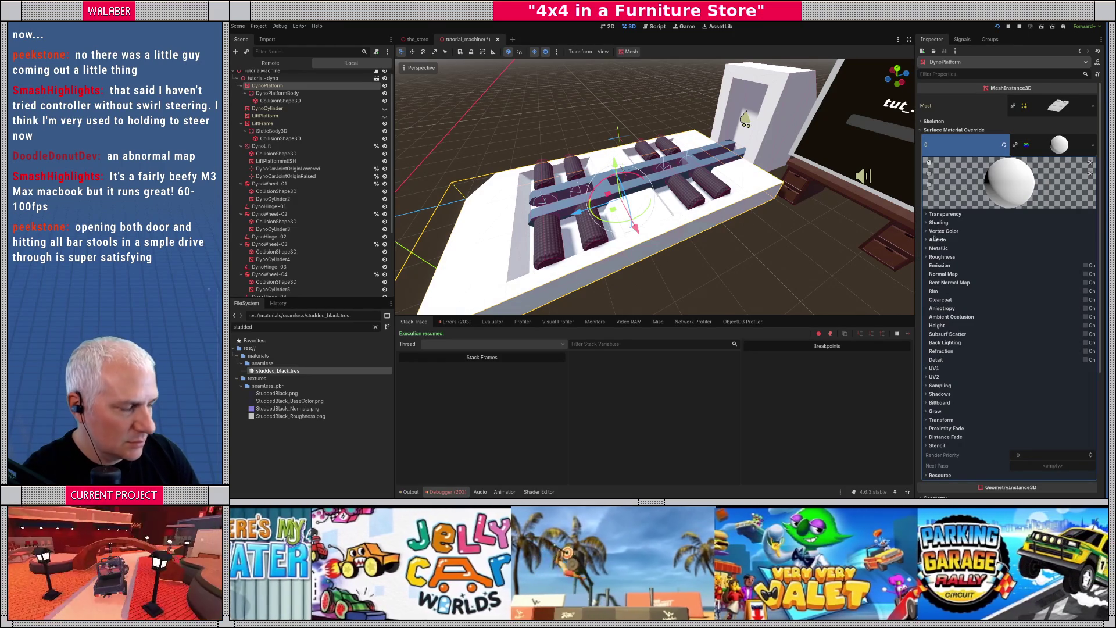
left_click(993, 240)
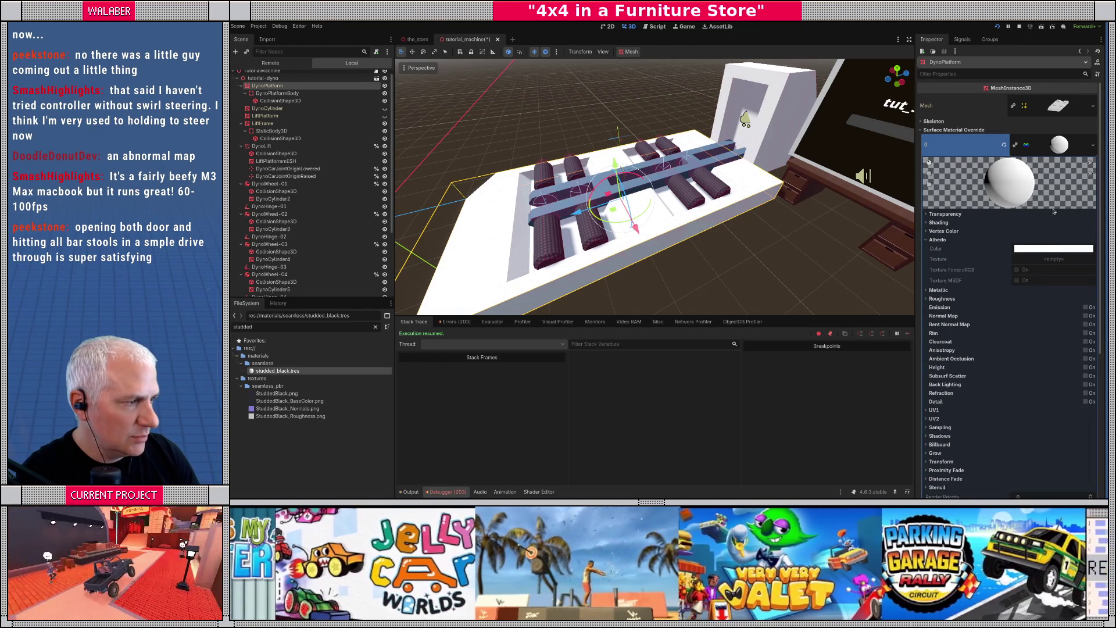
left_click(1093, 145)
left_click(949, 241)
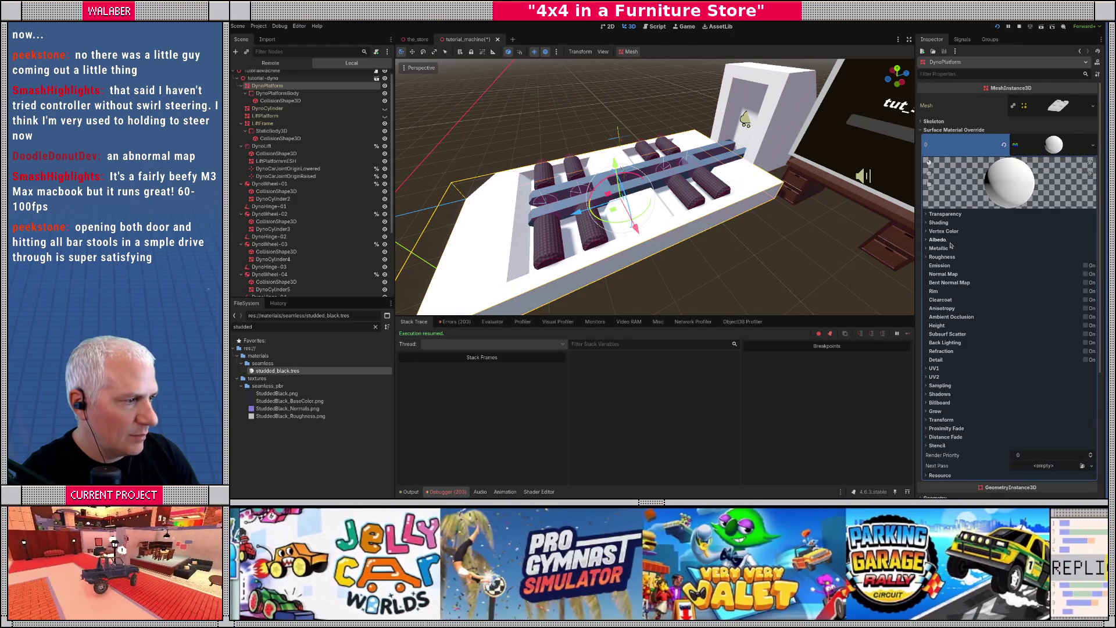
left_click(936, 240)
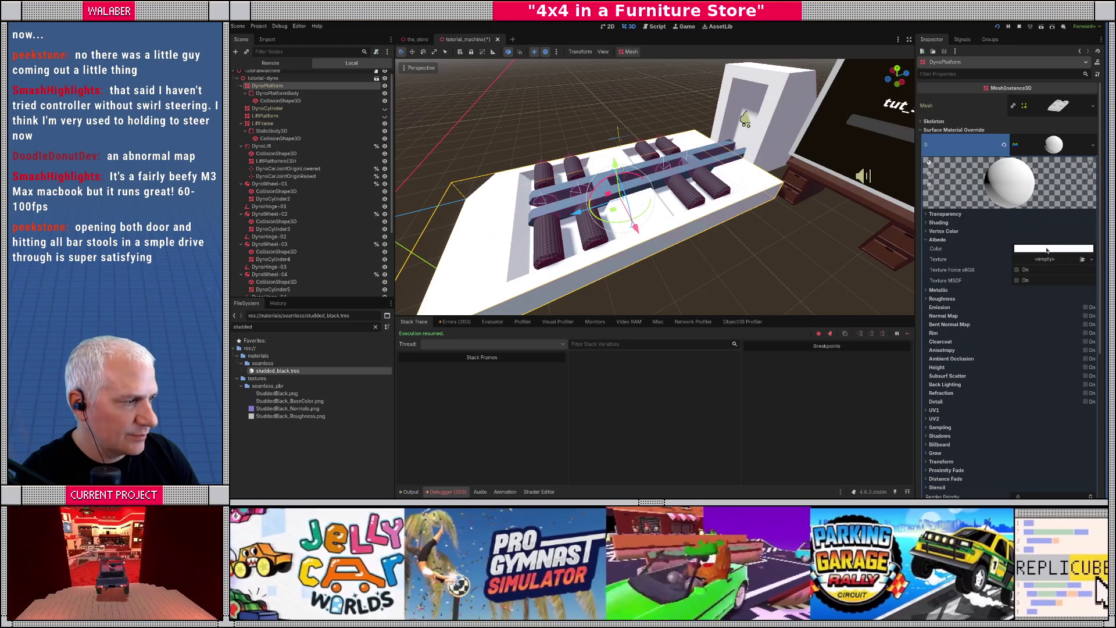
- Set the material's albedo colour to a grey-teal around 7f8d92
left_click(1046, 250)
left_click(1096, 278)
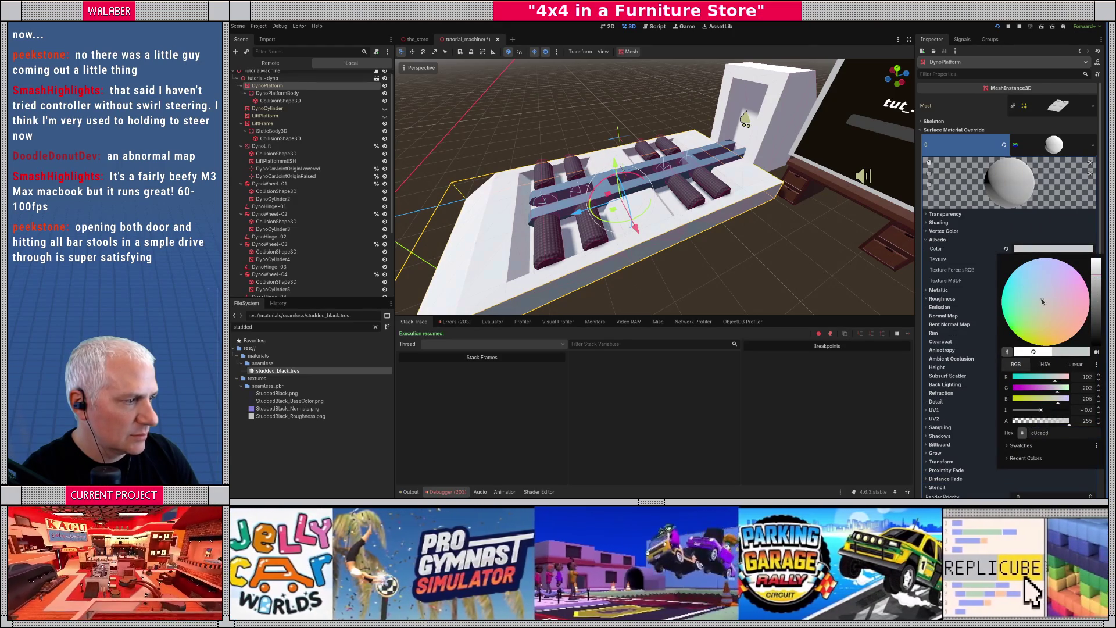
left_click(1096, 286)
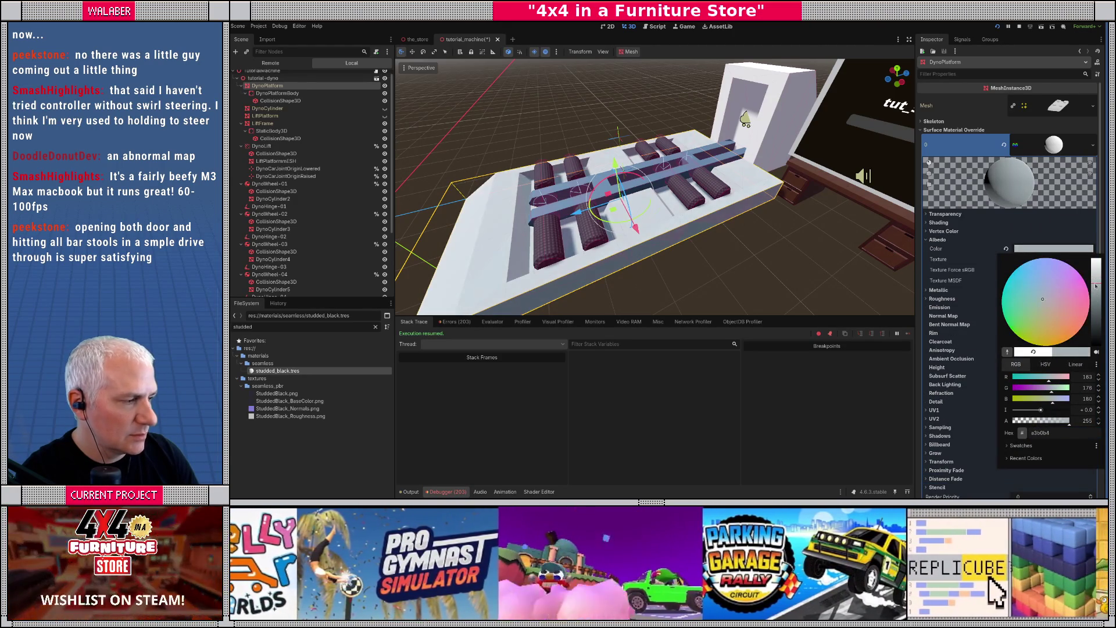
left_click(1097, 299)
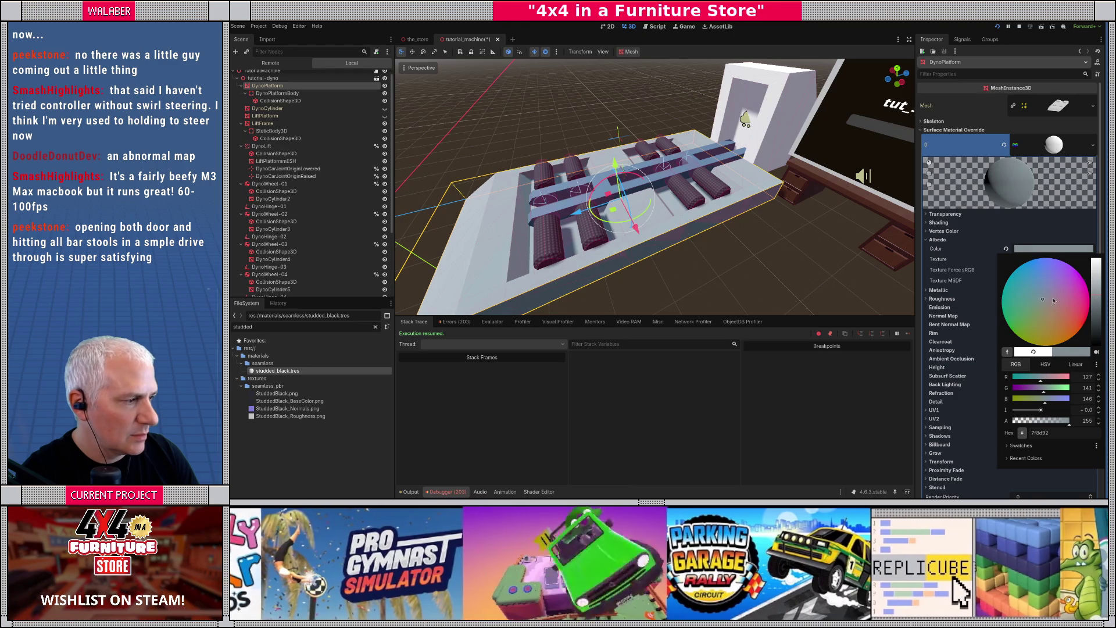
mouse_move(1043, 300)
left_mouse_down()
mouse_move(1045, 290)
mouse_move(1035, 300)
left_mouse_up()
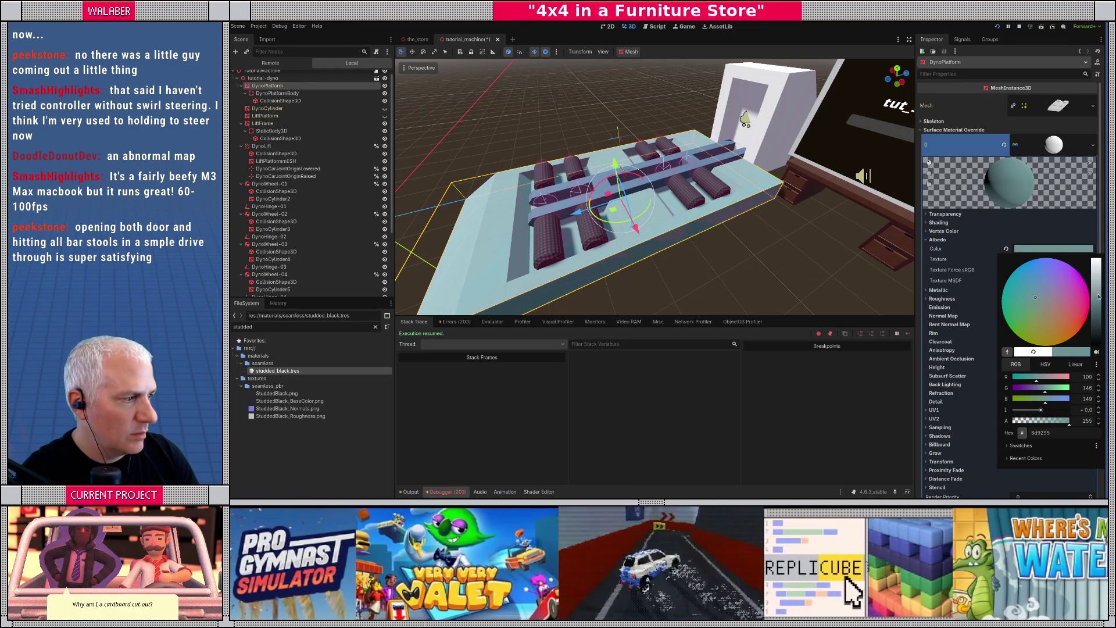
left_click_drag(1096, 298, 1097, 300)
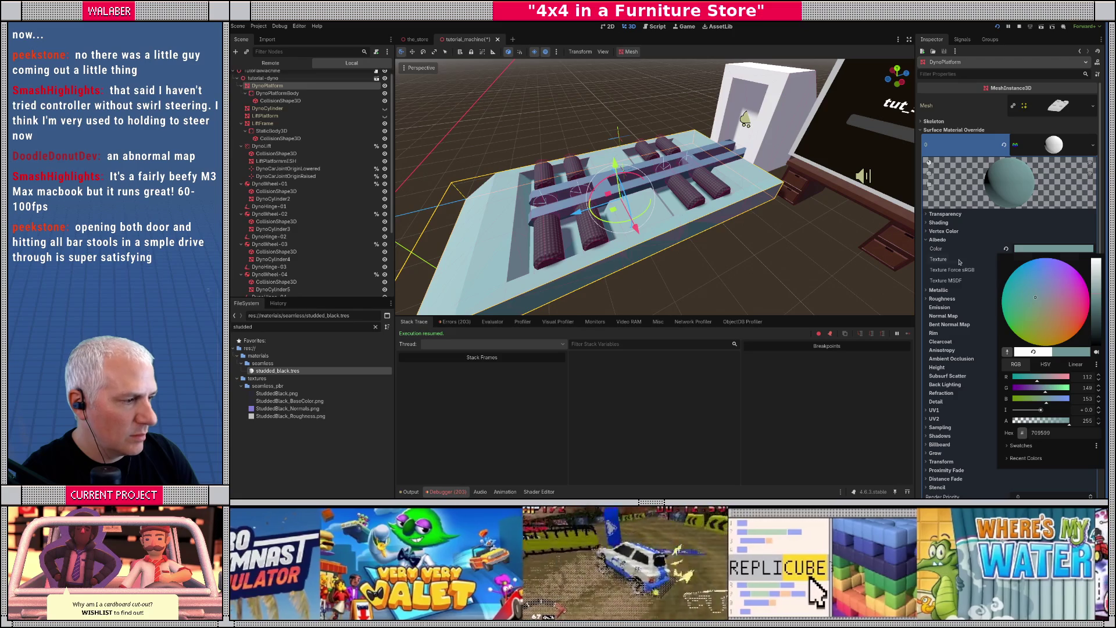
left_click(938, 290)
- Make the DynoPlatform material fully metallic at 1.0
left_click(939, 291)
left_click_drag(1017, 304, 1092, 302)
left_click(967, 340)
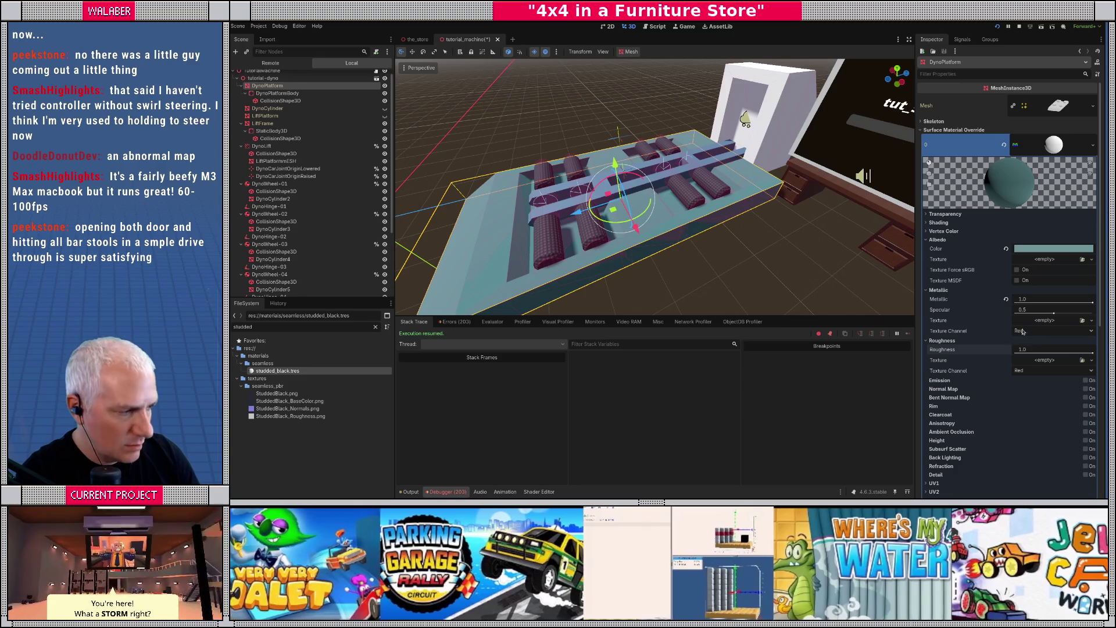
left_click(1082, 360)
- Assign a 'roug' roughness texture to the DynoPlatform material, then switch to Blender
type("rou")
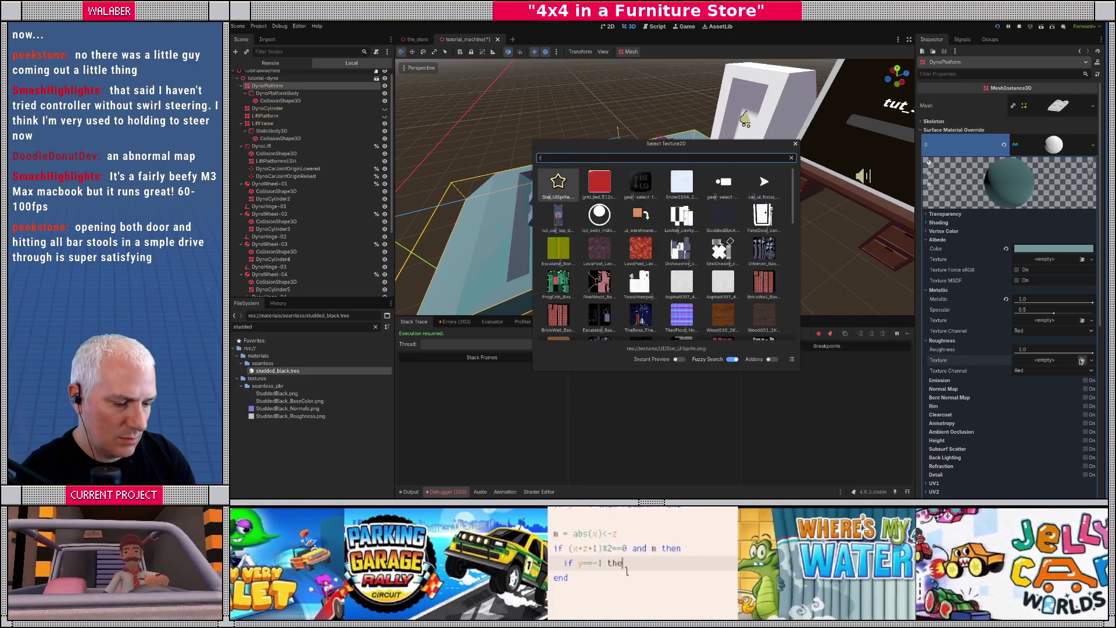
type("gh")
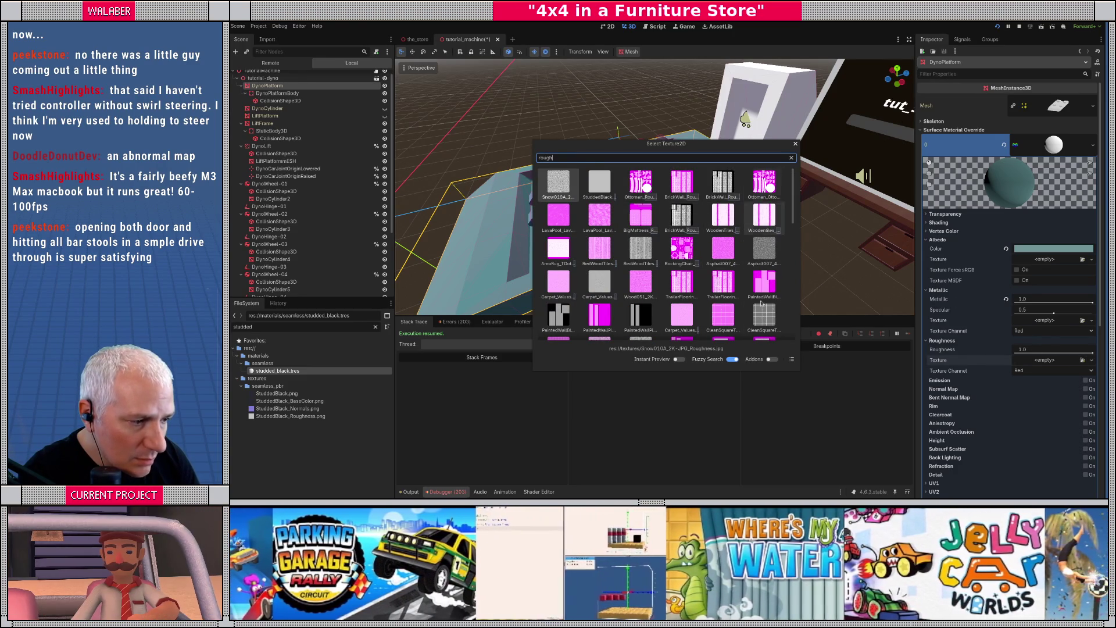
left_click(792, 359)
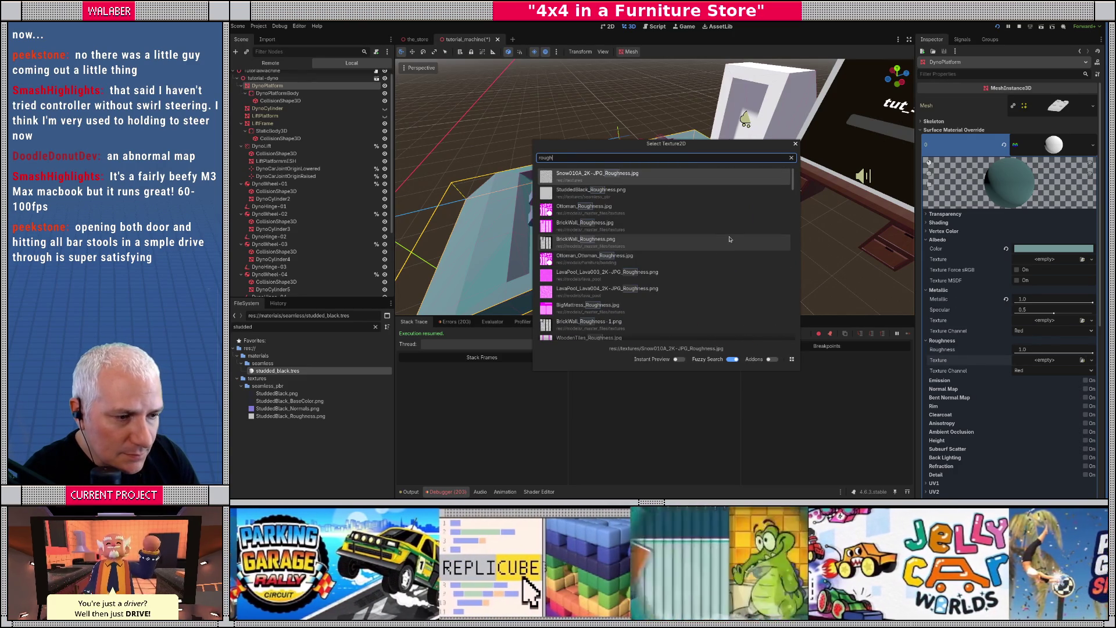
scroll(727, 244, "down", 2)
scroll(725, 249, "down", 4)
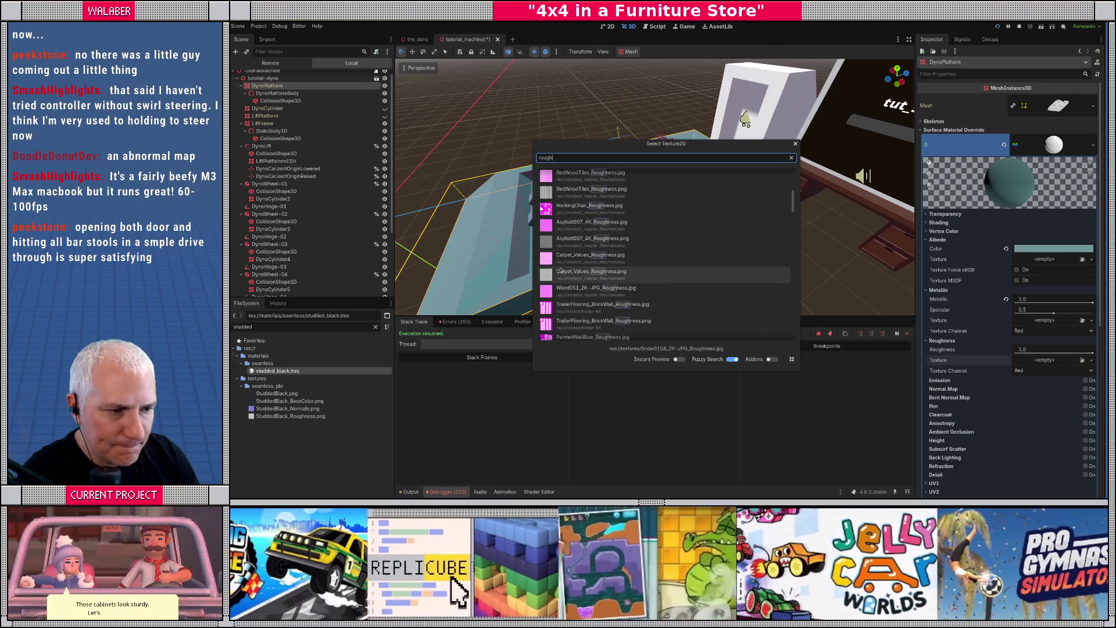
double_click(601, 258)
left_click_drag(601, 258, 699, 251)
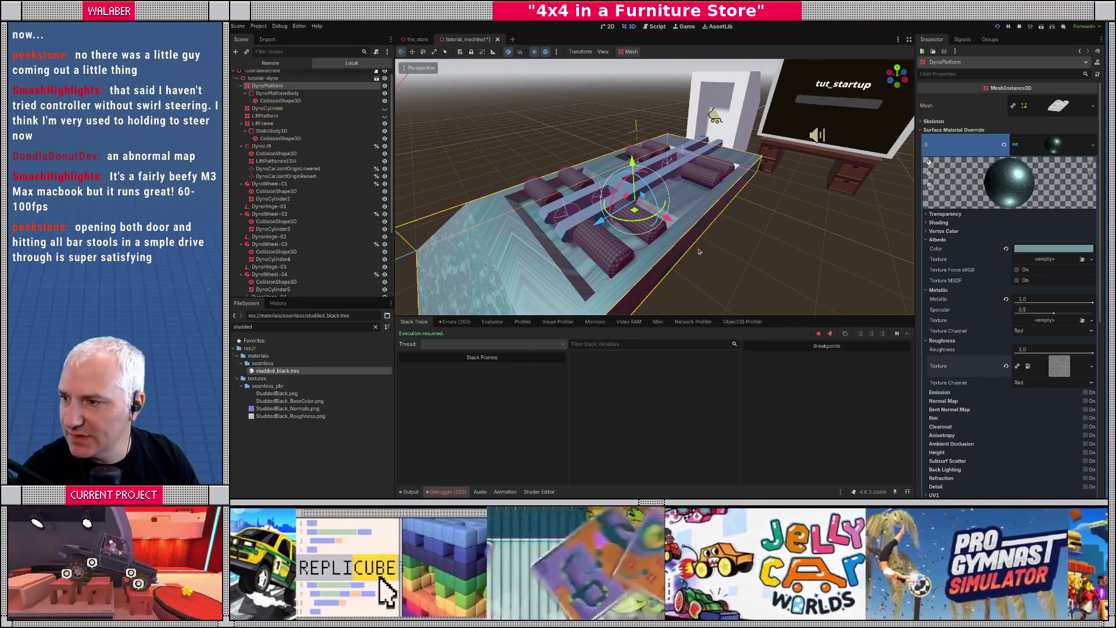
key("alt+Tab")
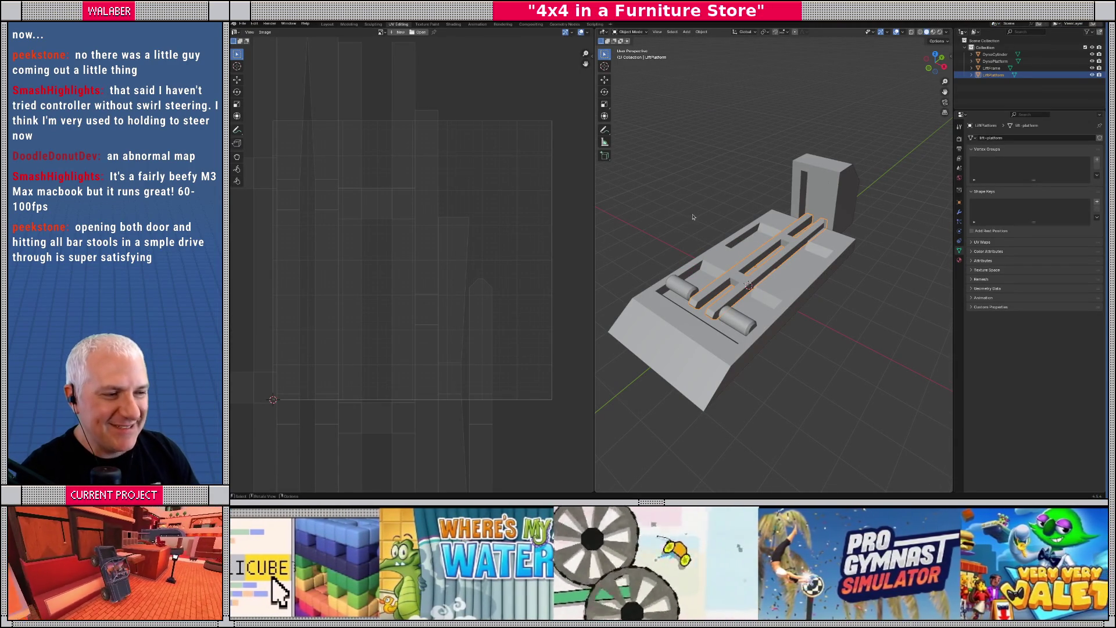
- Select the DynoPlatform object, enter Edit Mode and isolate it in local view
scroll(799, 309, "down", 2)
left_click(719, 299)
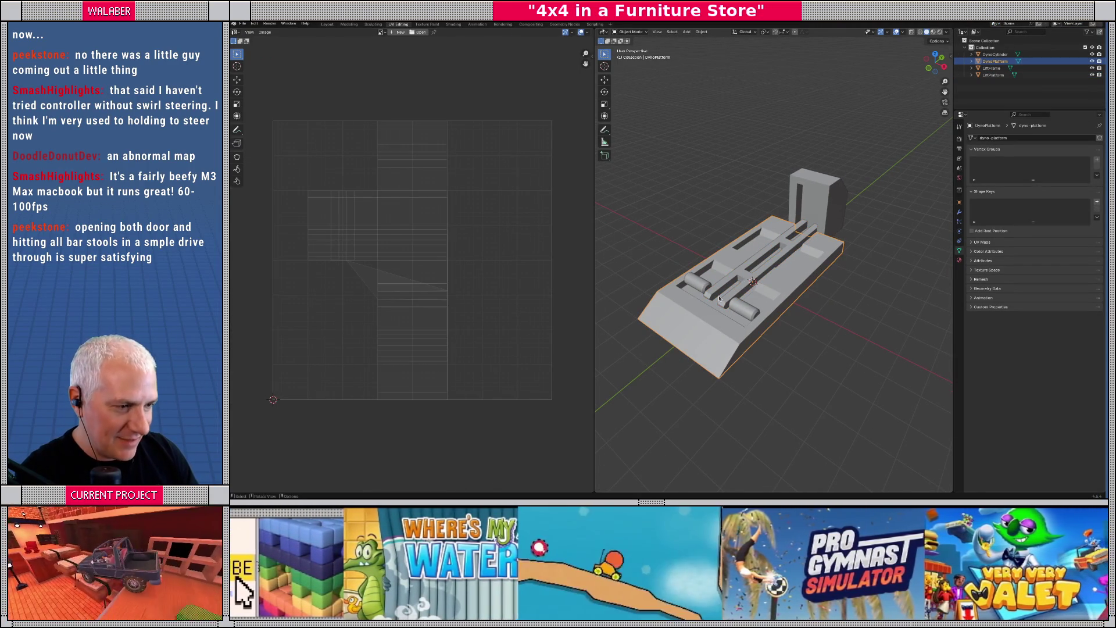
key("Tab")
key("KP_Divide")
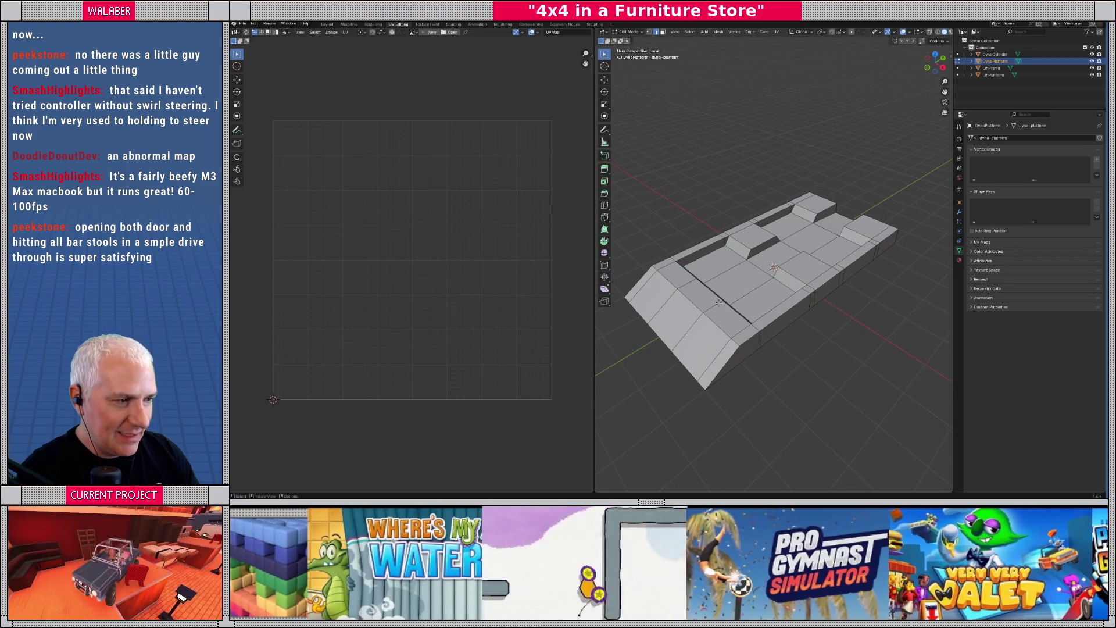
- Select the platform's lower side edge loop and scale it
left_click(877, 244, "alt")
left_click(879, 244, "alt")
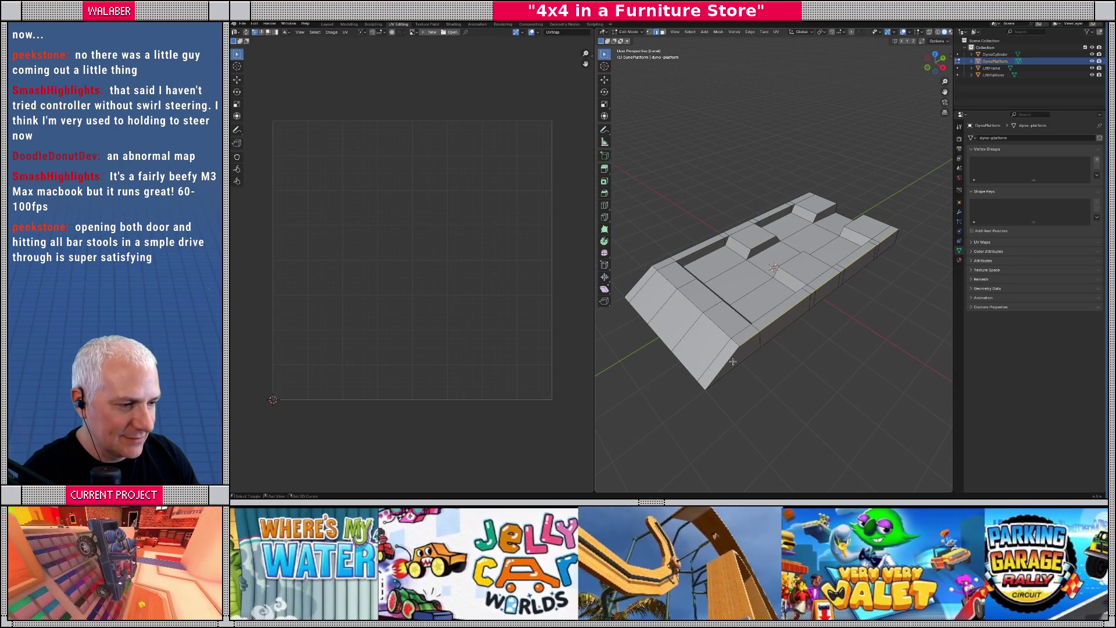
key("s")
left_click(852, 281)
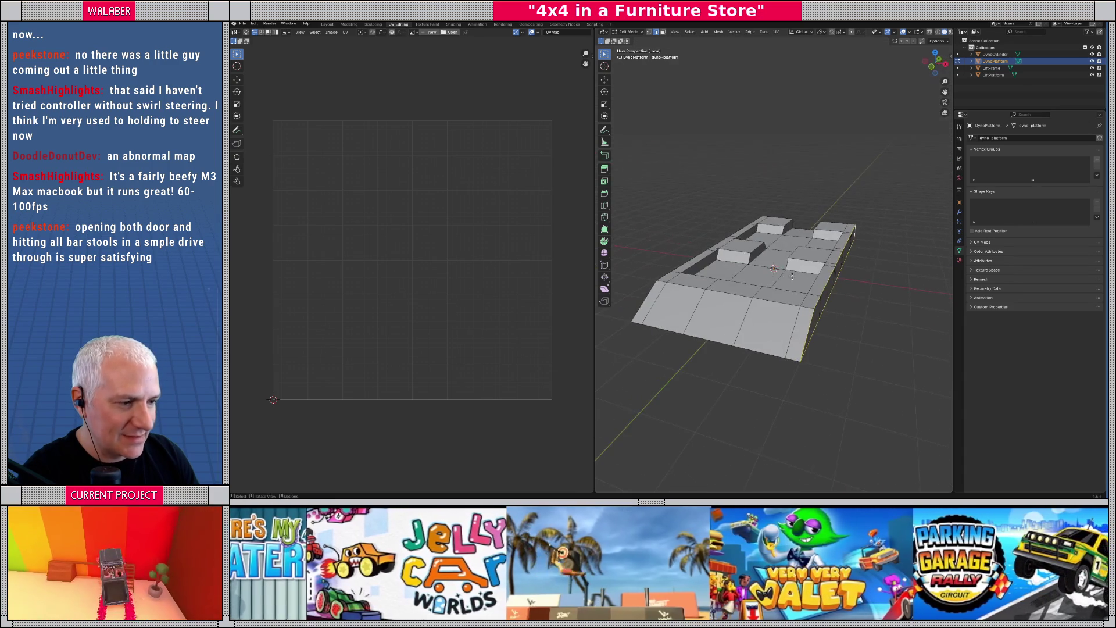
- Select the platform's lower front and front-left corner edges
left_click_drag(791, 359, 809, 306)
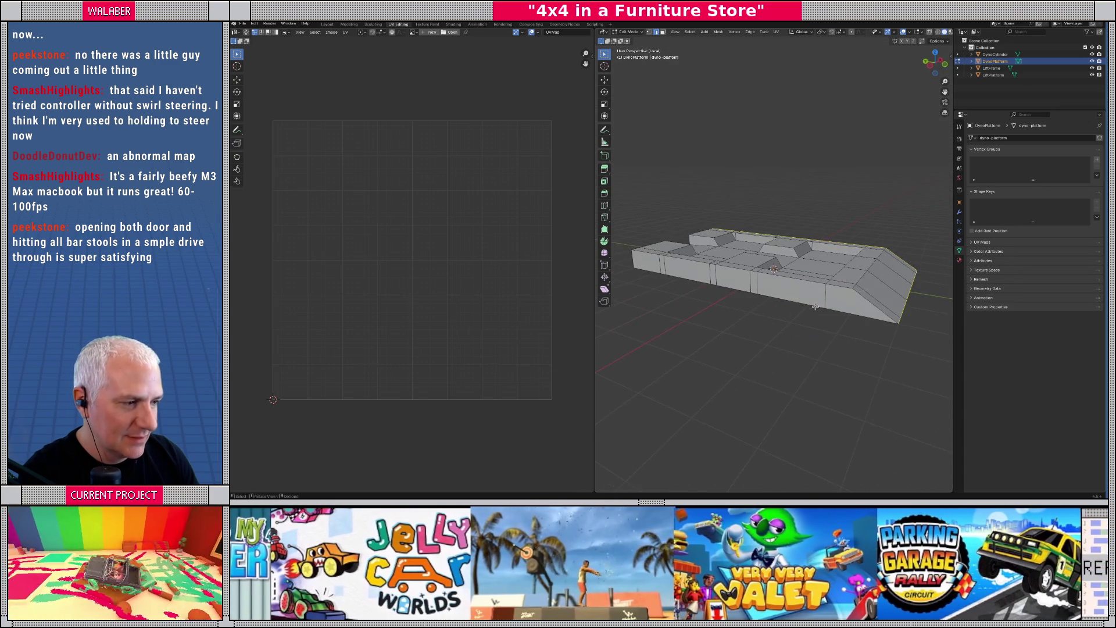
left_click(819, 292, "alt")
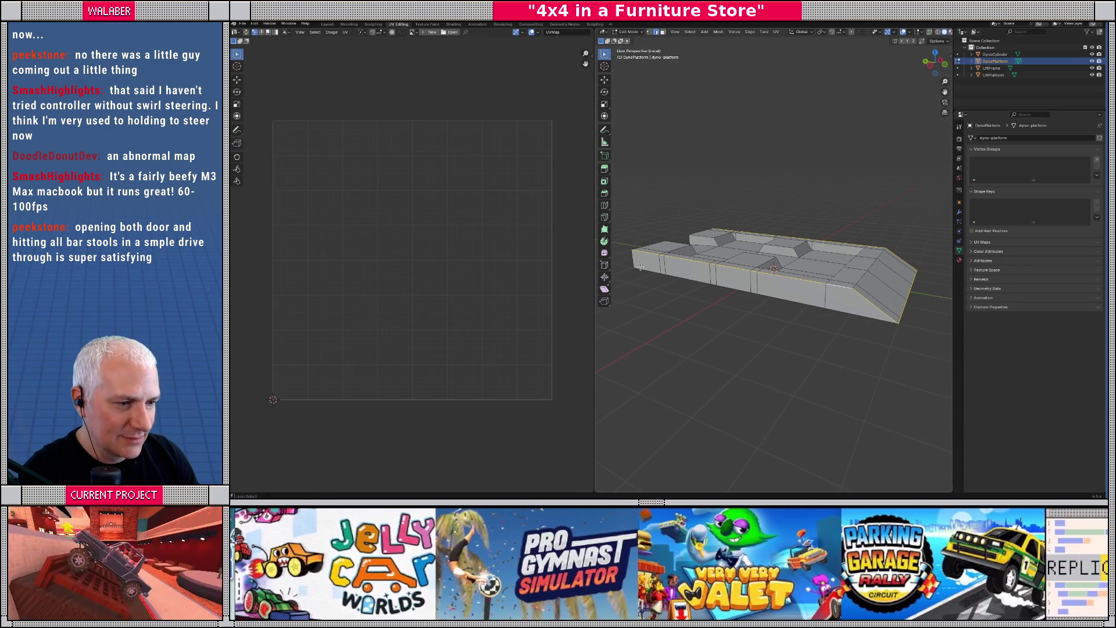
left_click(639, 269, "alt")
left_click_drag(722, 295, 745, 324)
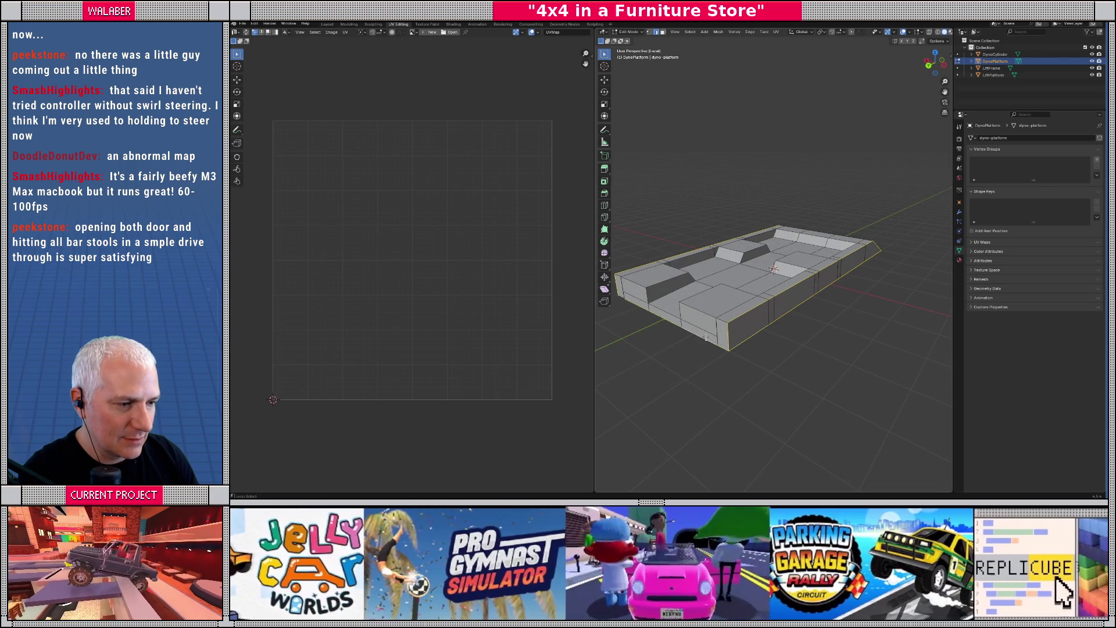
left_click(621, 281, "alt+shift")
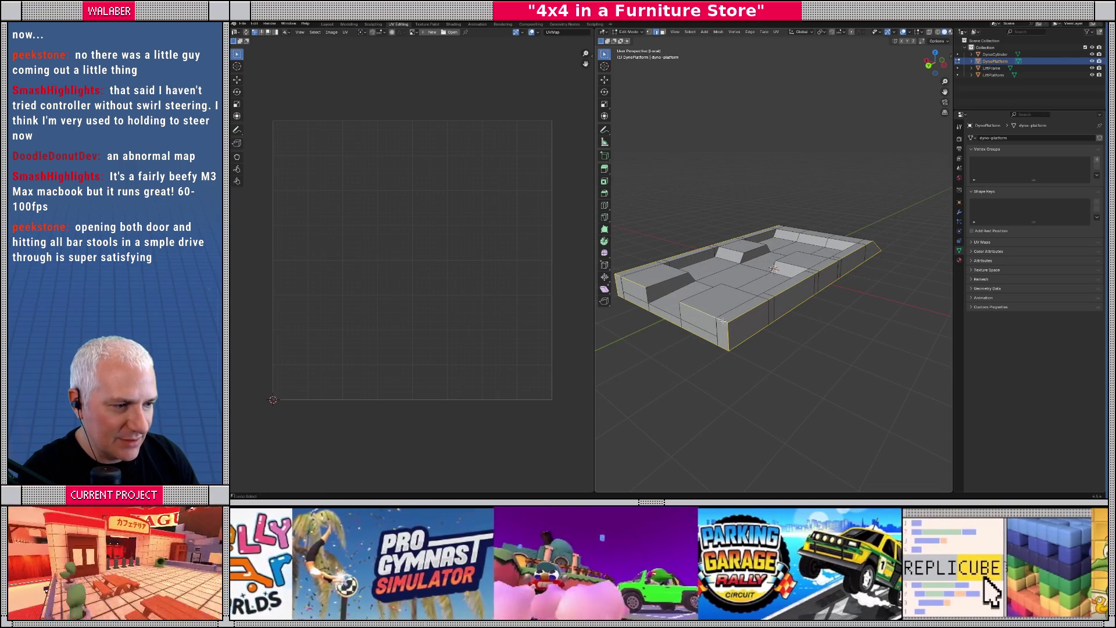
left_click(652, 305, "alt+shift")
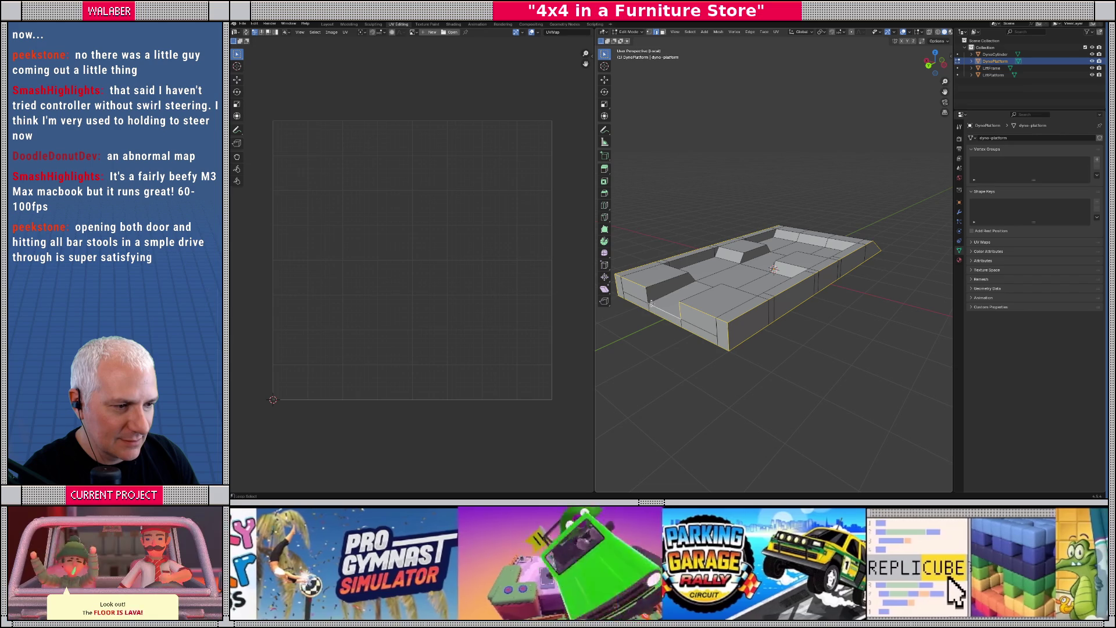
left_click_drag(702, 282, 658, 299)
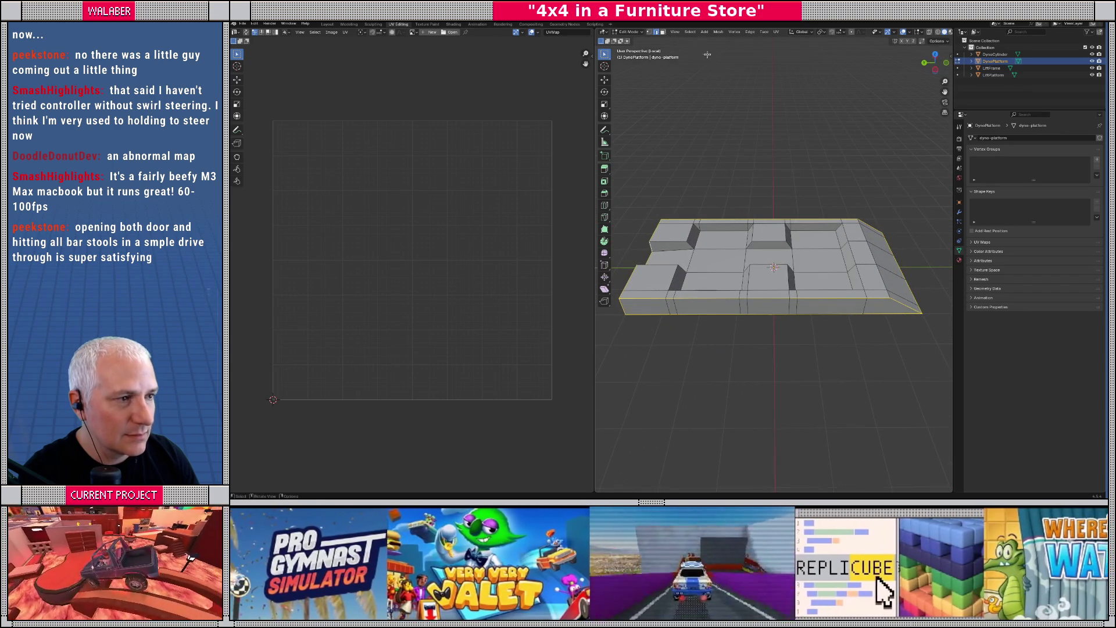
left_click(750, 32)
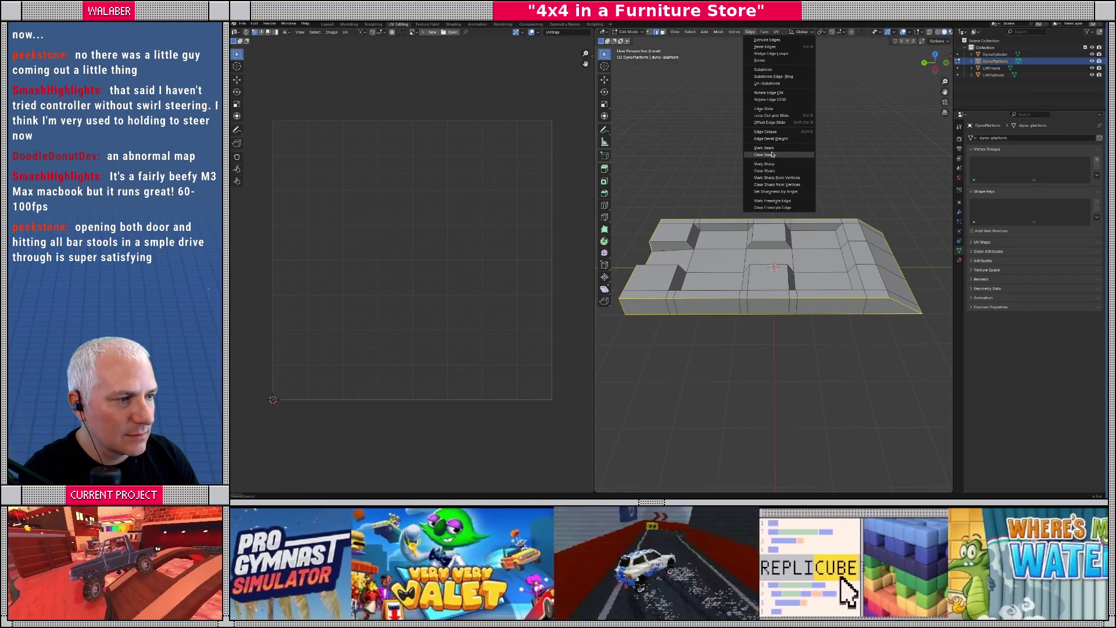
- Mark the selected edges as seams and Conformal-unwrap the whole platform
left_click(772, 149)
key("a")
key("u")
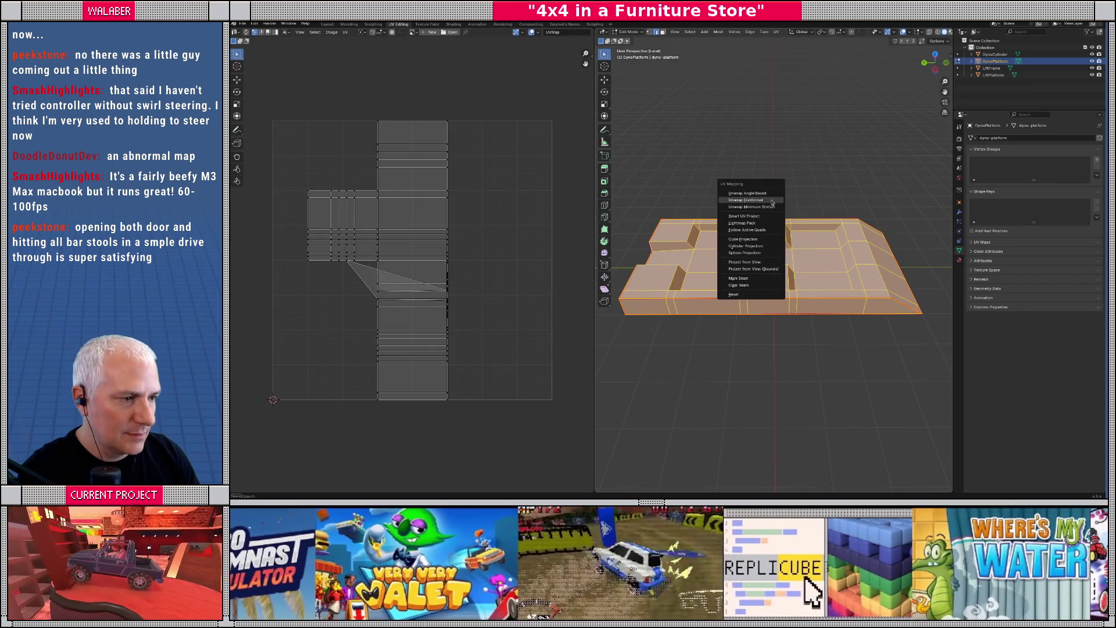
left_click(764, 201)
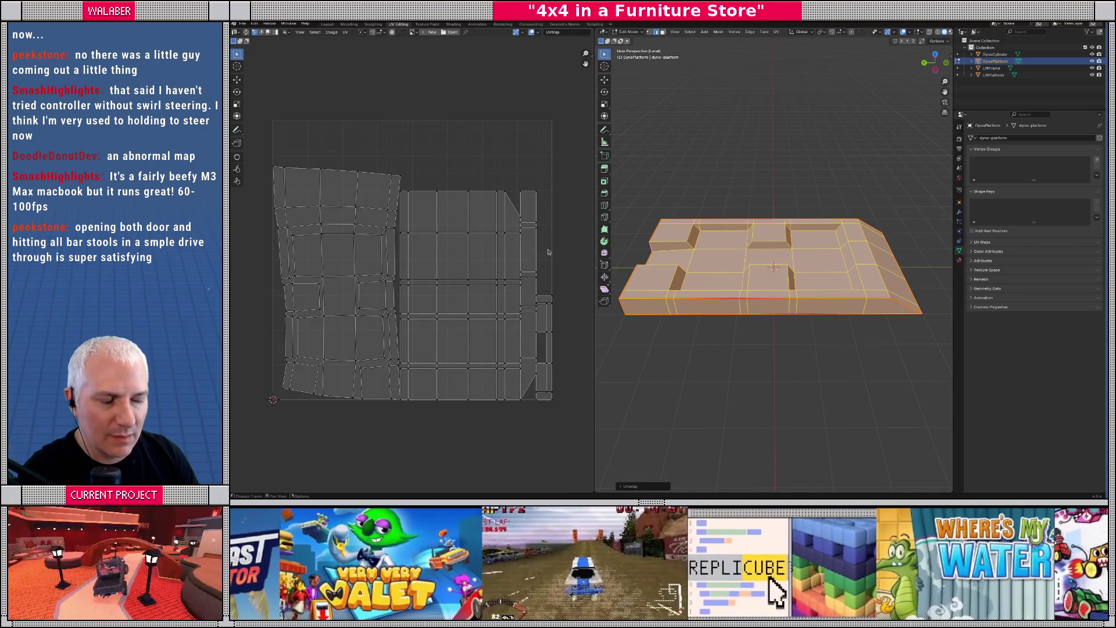
- Compare Angle Based and Minimum Stretch unwraps, then return to Conformal
key("u")
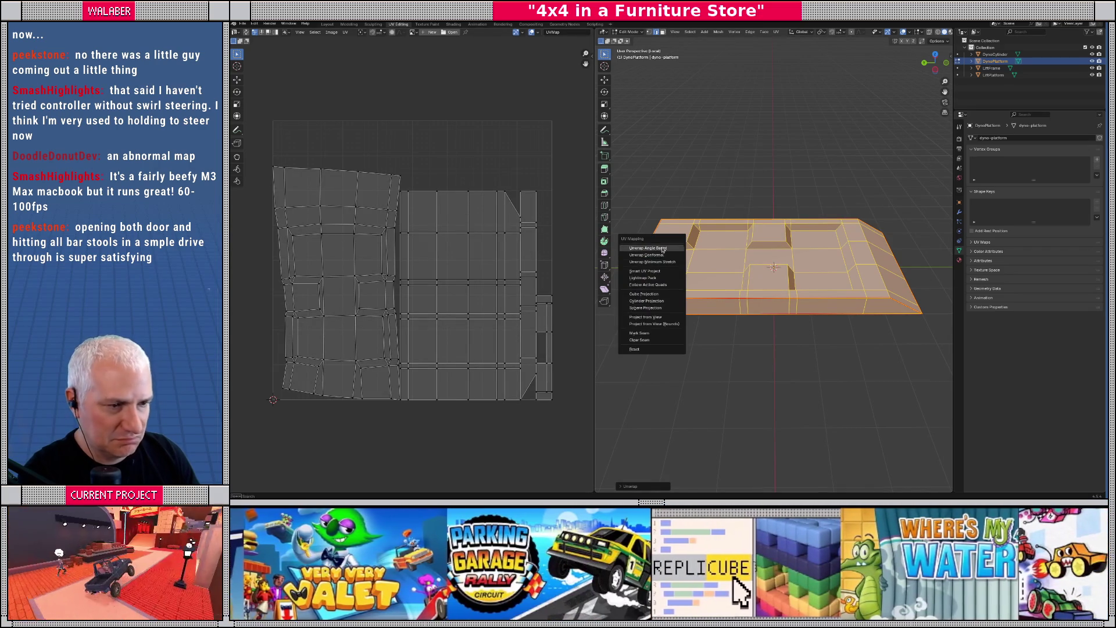
left_click(672, 251)
key("u")
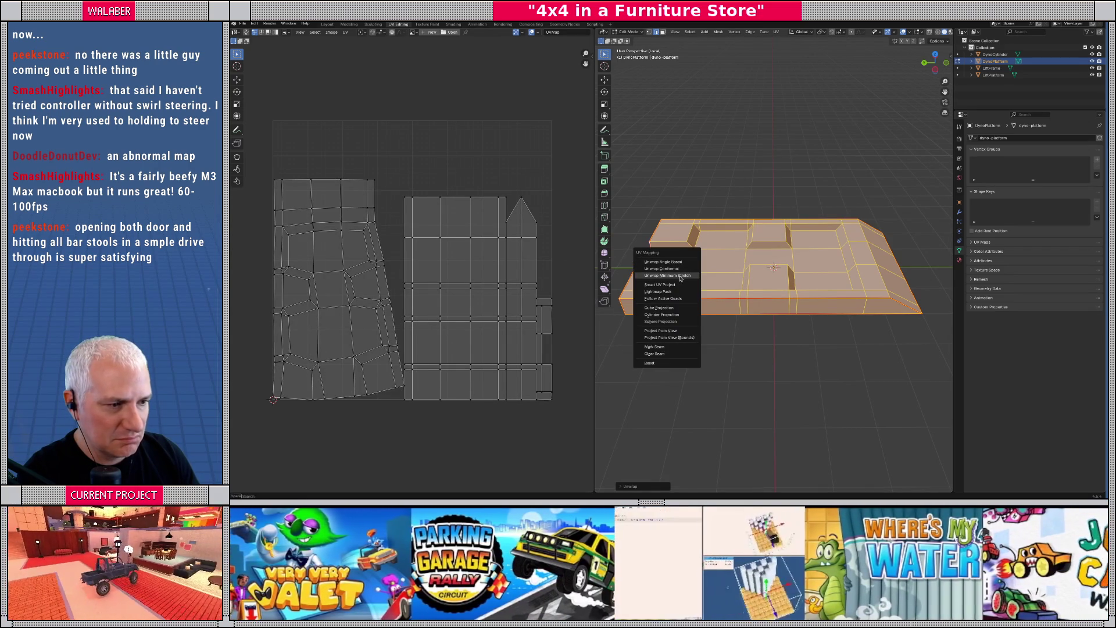
left_click(680, 277)
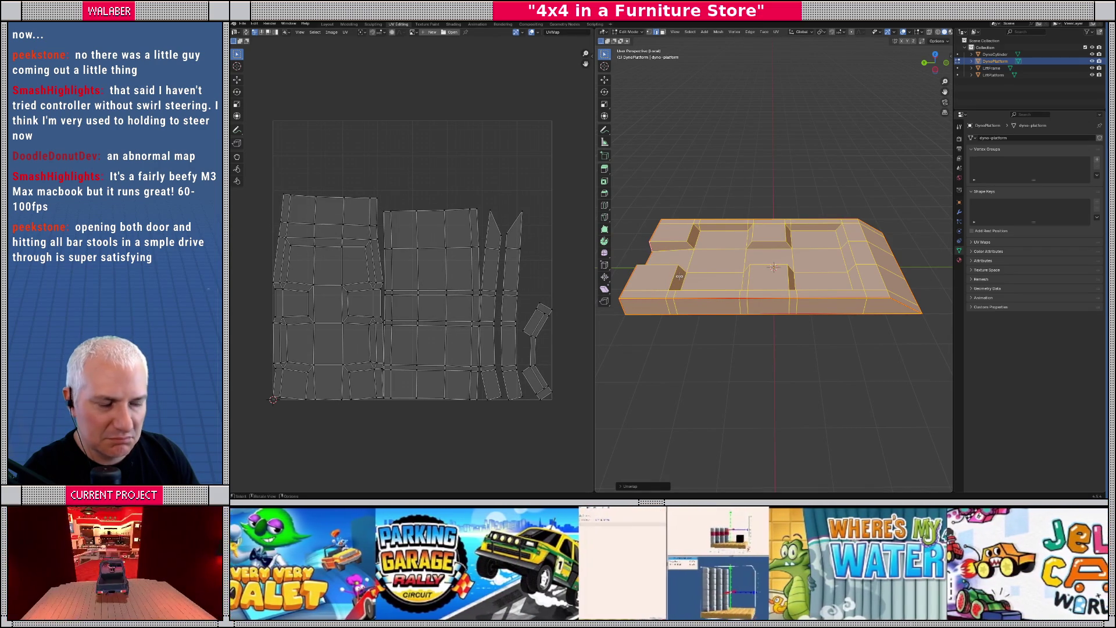
key("u")
left_click(686, 260)
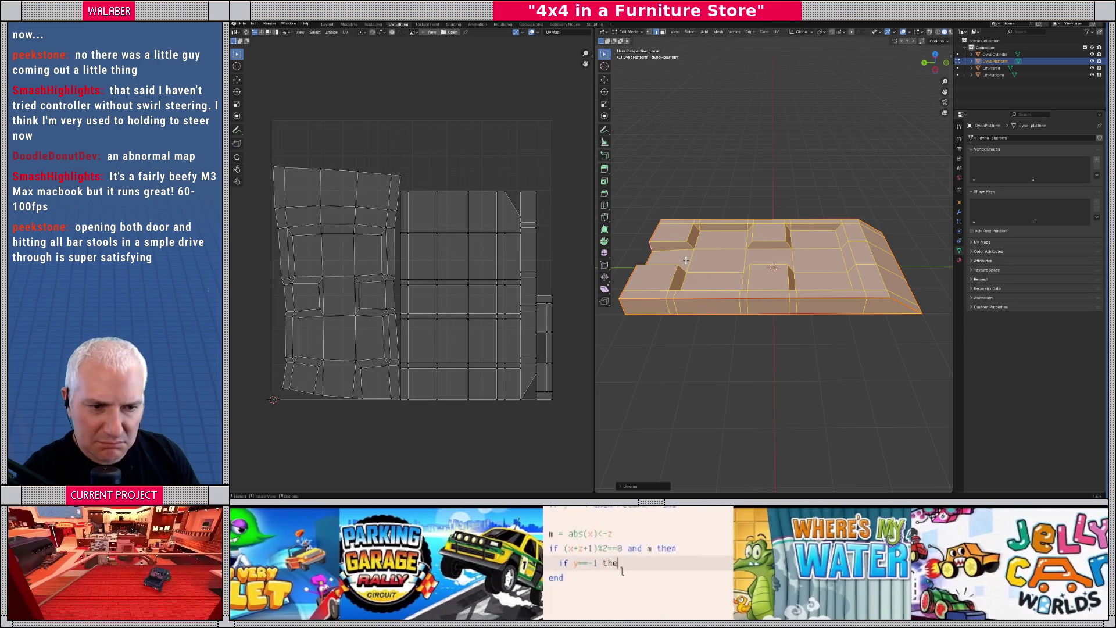
- Deselect everything and begin a new selection on the top ridge edge
left_click_drag(703, 262, 832, 183)
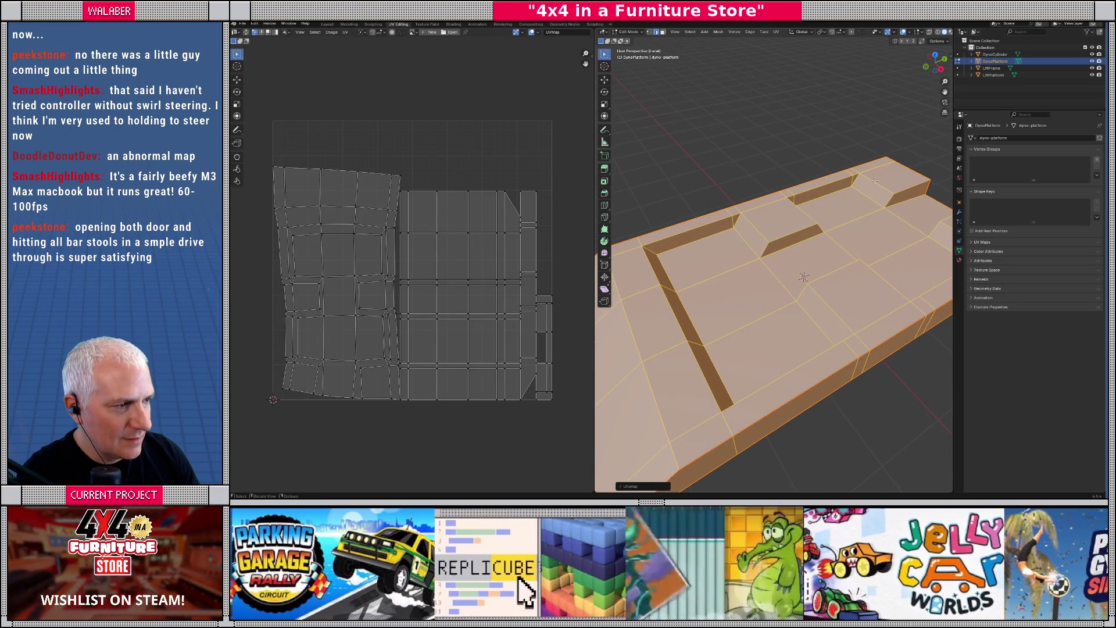
key("alt+a")
left_click(872, 175)
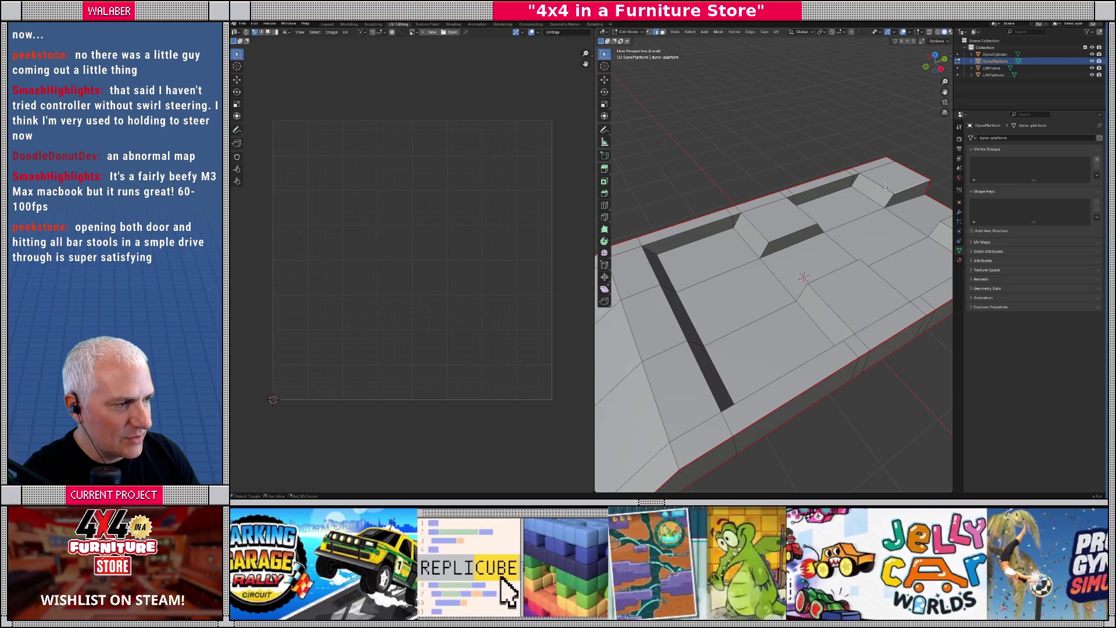
- Add the top ridge and groove edges to the selection
left_click(847, 179, "shift")
left_click(807, 187, "shift")
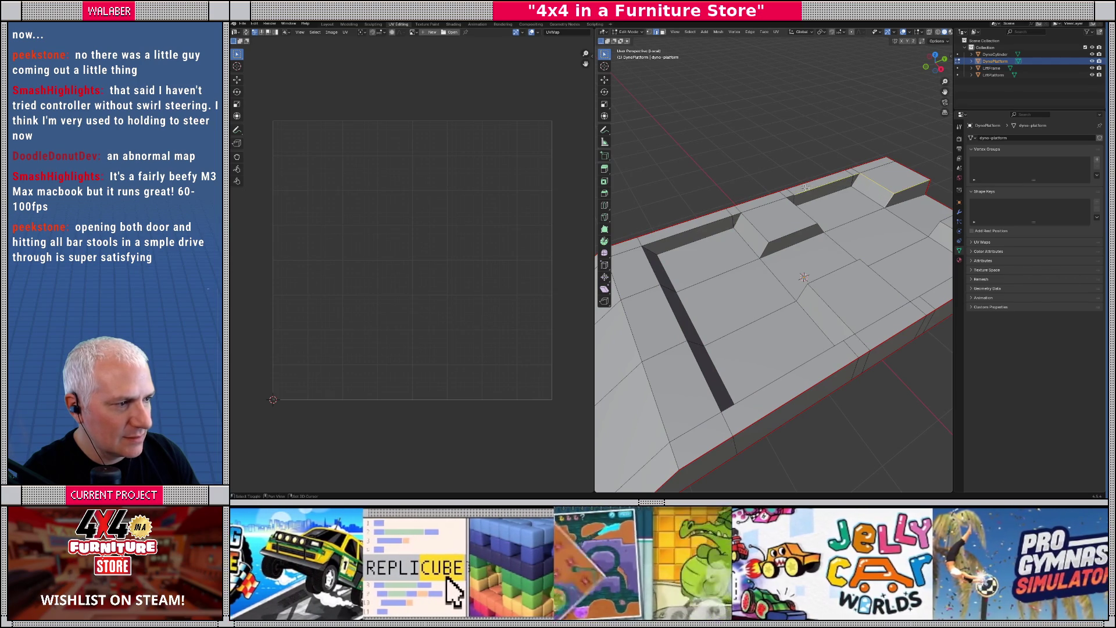
left_click(749, 208, "shift")
left_click(721, 220, "shift")
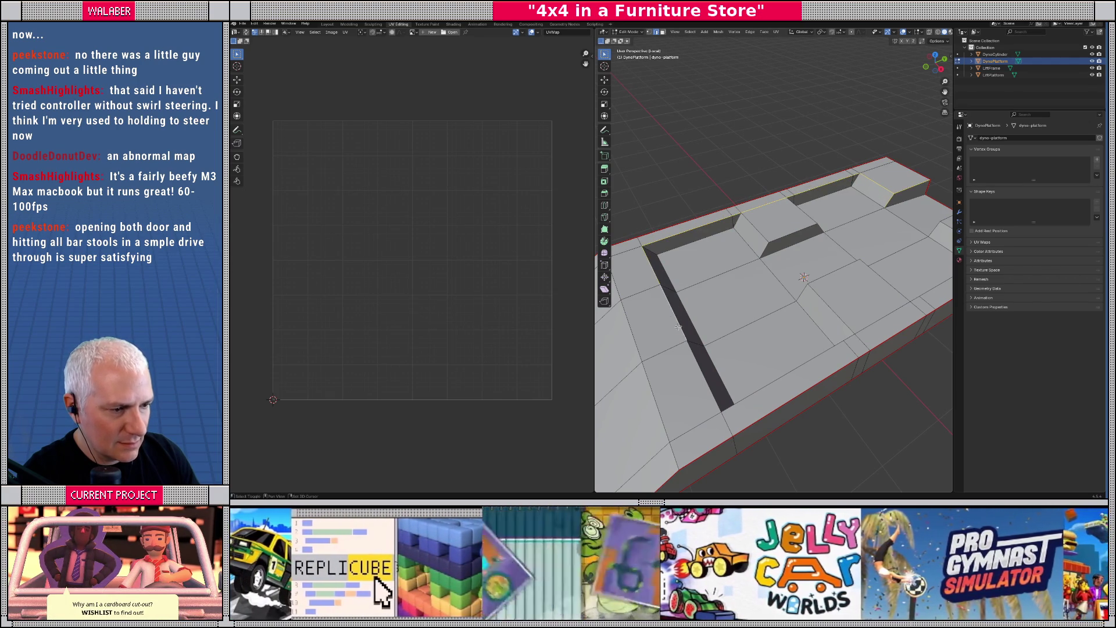
left_click(703, 389, "shift")
left_click(853, 349, "shift")
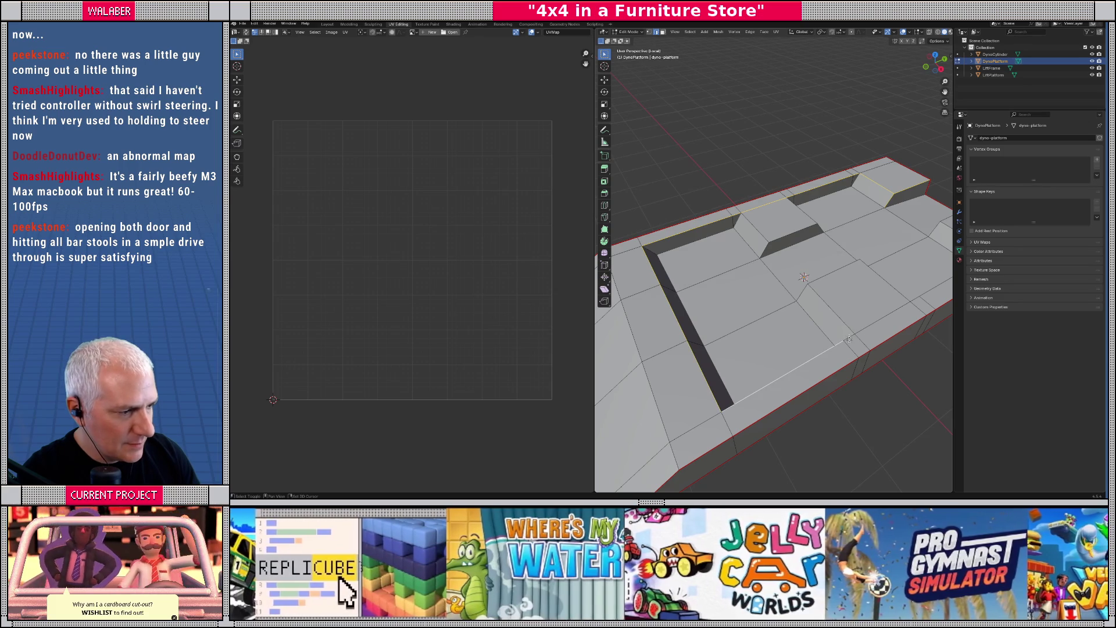
left_click(872, 323, "shift")
scroll(828, 244, "down", 5)
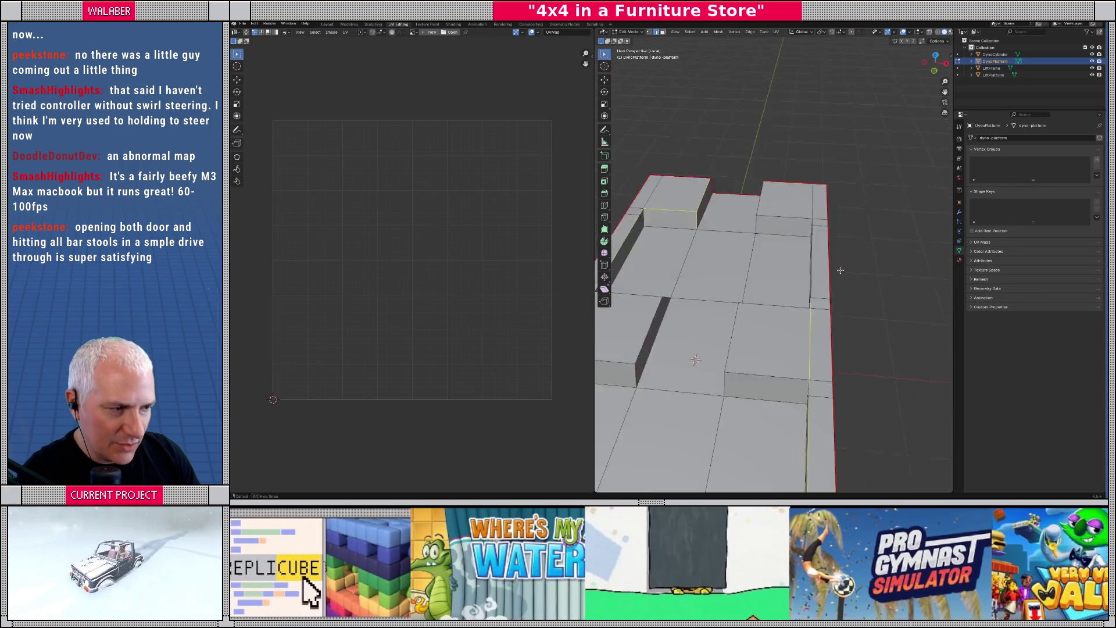
left_click(827, 243, "shift")
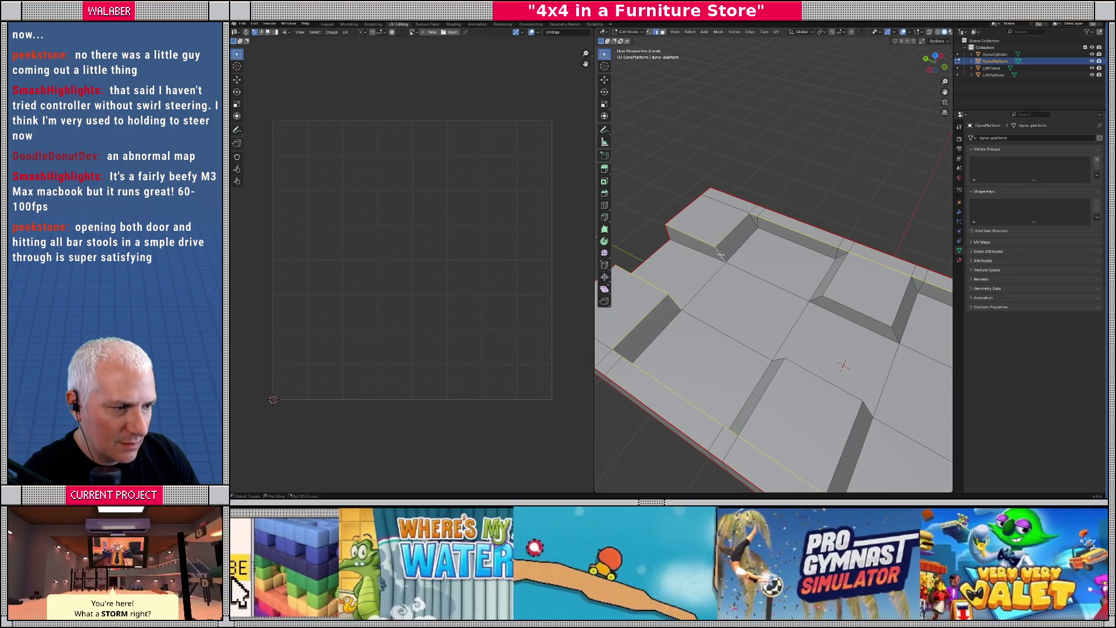
- Add the slanted step edges to the selection, undoing a stray face pick
scroll(789, 279, "down", 5)
scroll(789, 279, "down", 5)
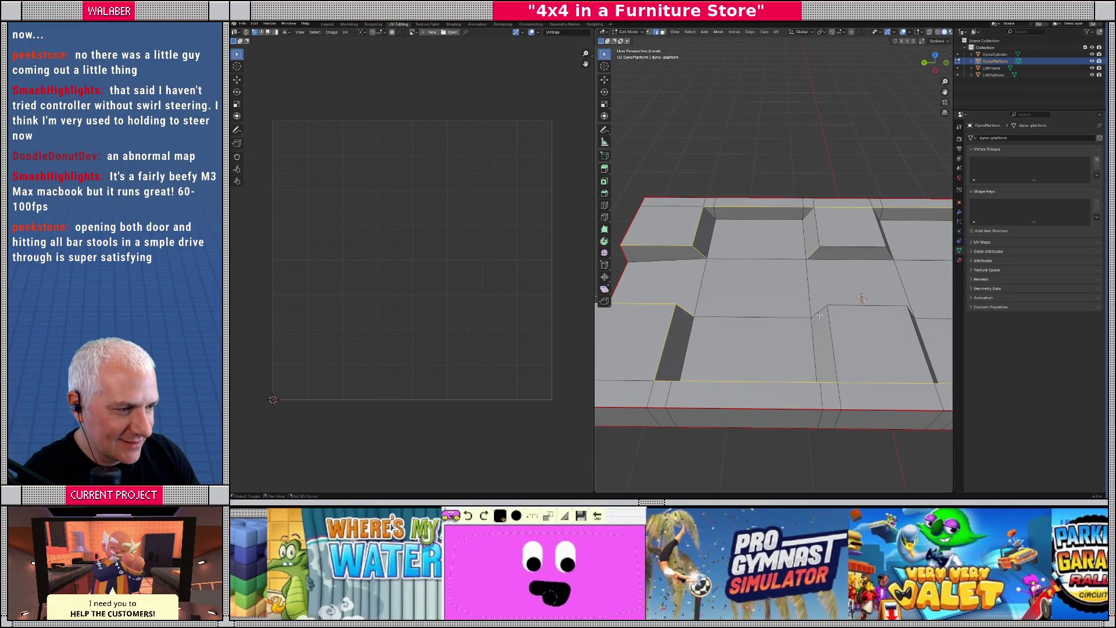
scroll(819, 315, "down", 5)
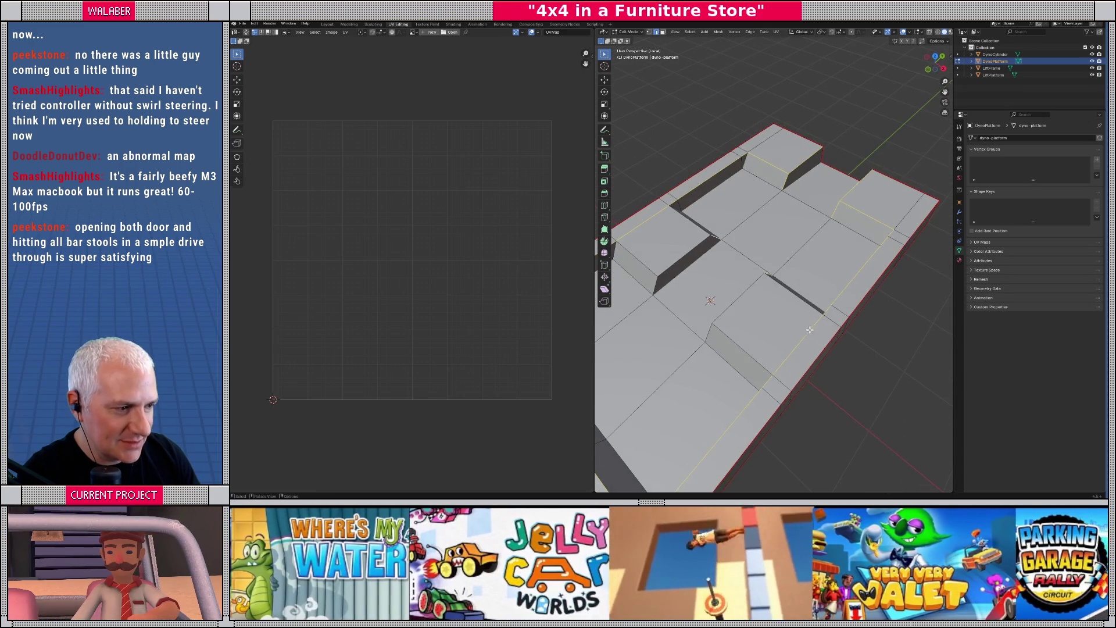
scroll(727, 275, "down", 5)
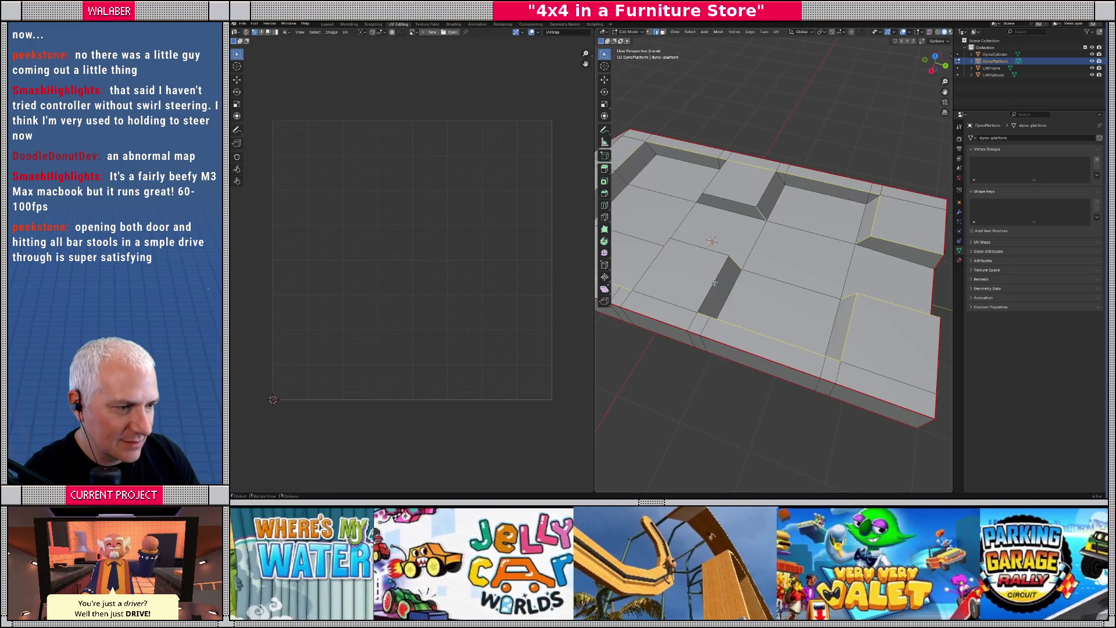
scroll(738, 272, "down", 2)
scroll(738, 272, "down", 10)
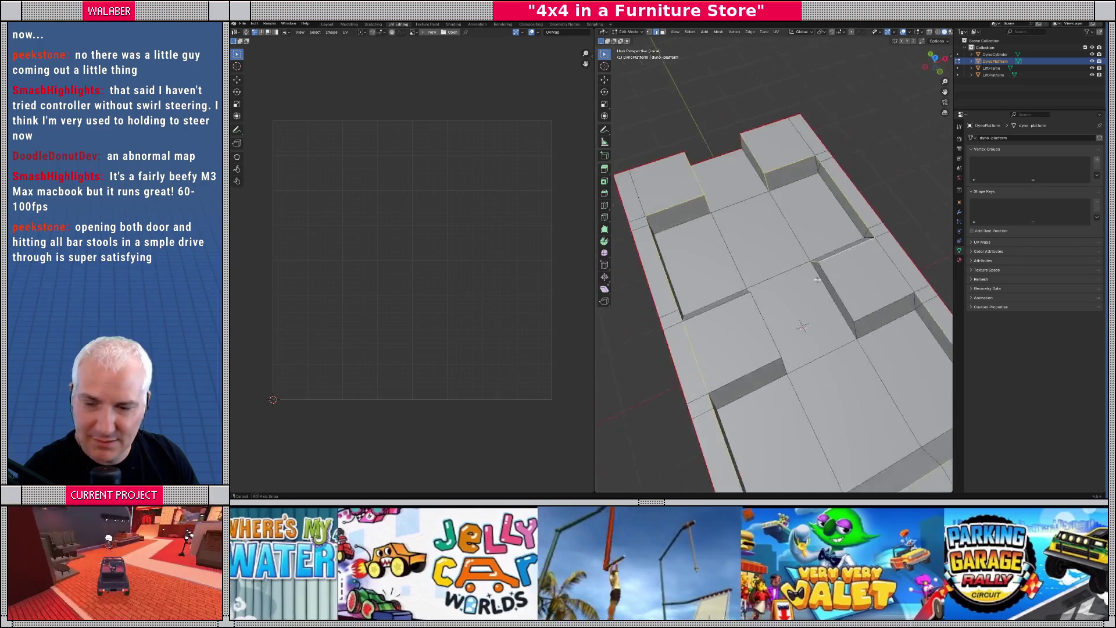
left_click(823, 261, "shift")
left_click(773, 268, "shift")
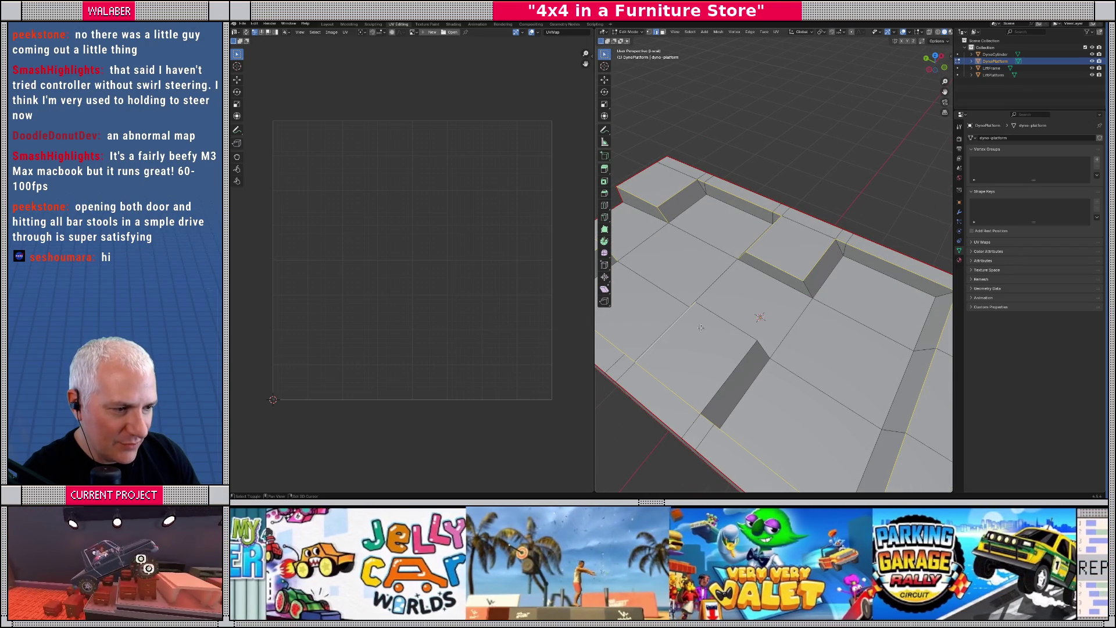
left_click(725, 378, "shift")
key("ctrl+z")
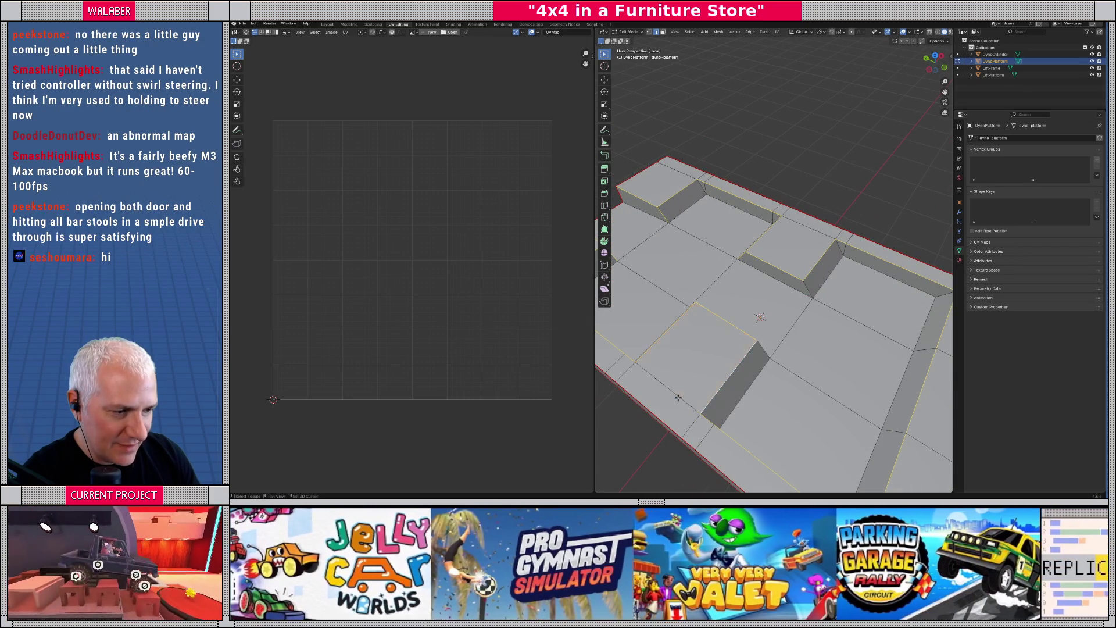
scroll(689, 338, "down", 3)
scroll(697, 310, "left", 3)
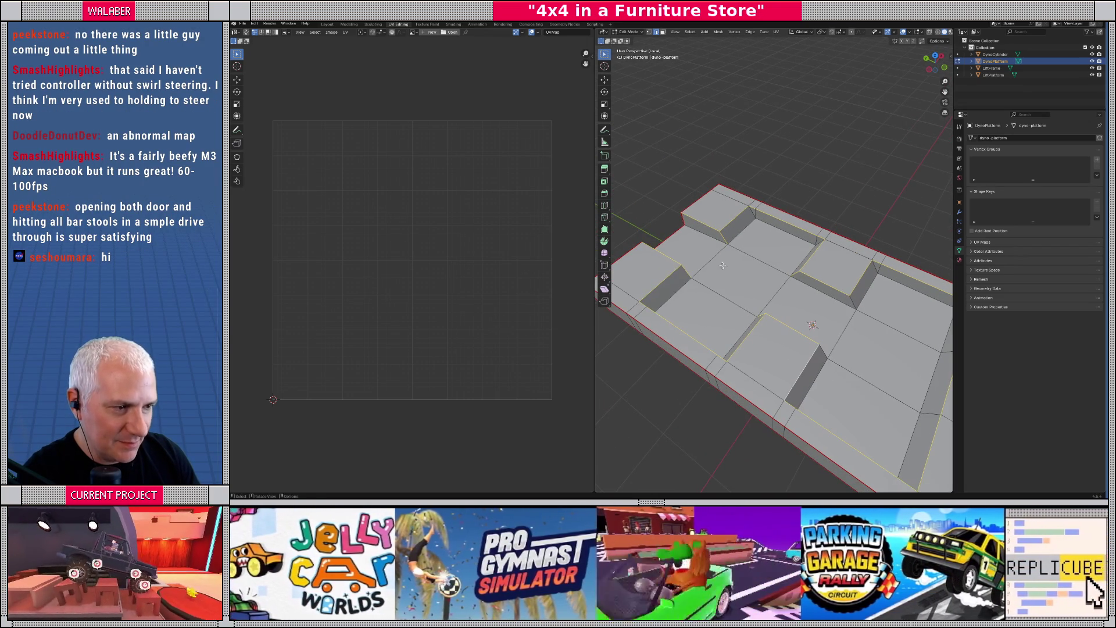
scroll(722, 269, "down", 5)
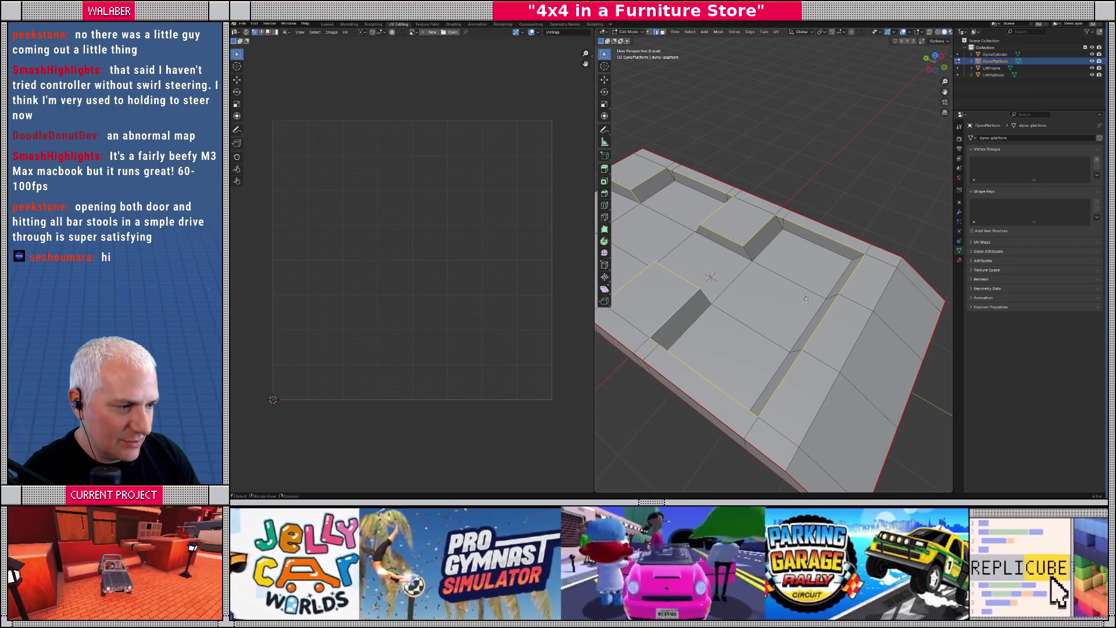
scroll(799, 295, "left", 3)
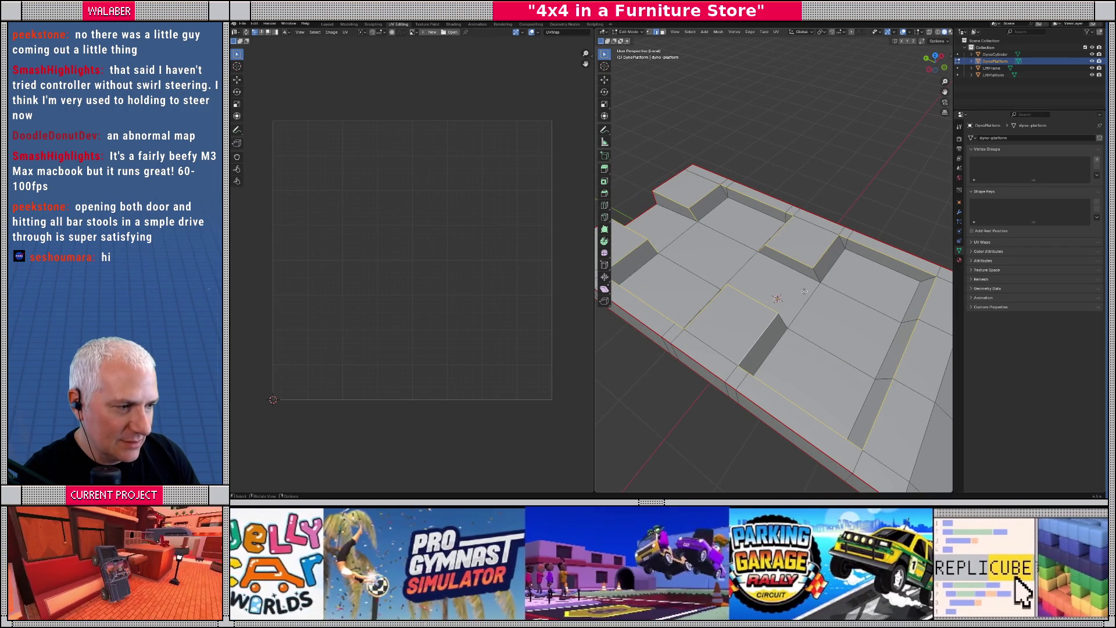
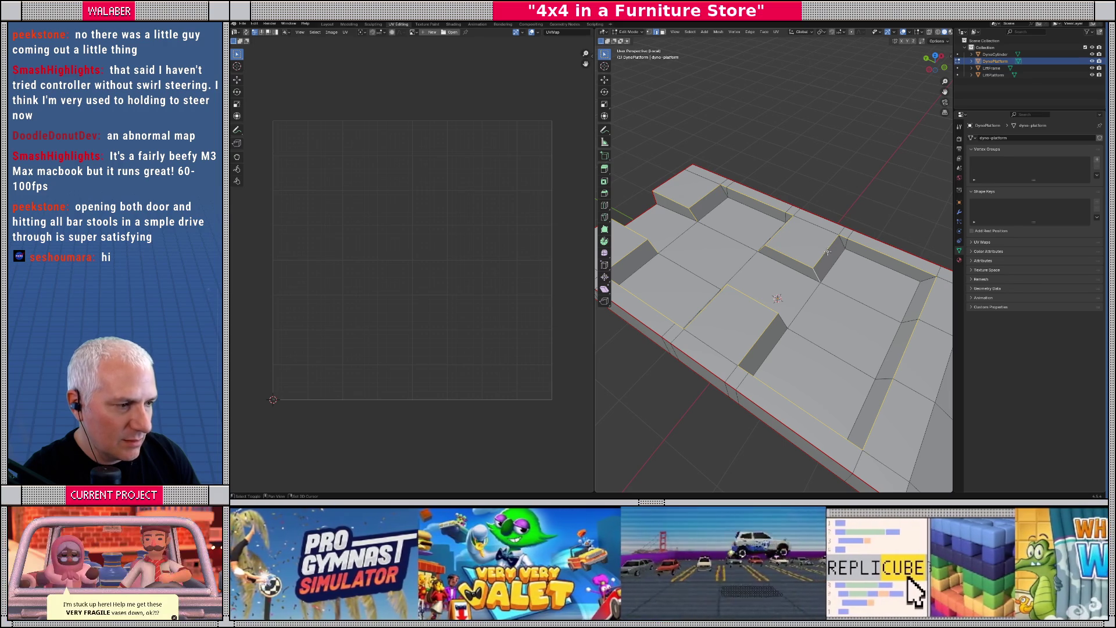
- Mark seams along the chosen edges of the dyno platform
scroll(830, 251, "left", 5)
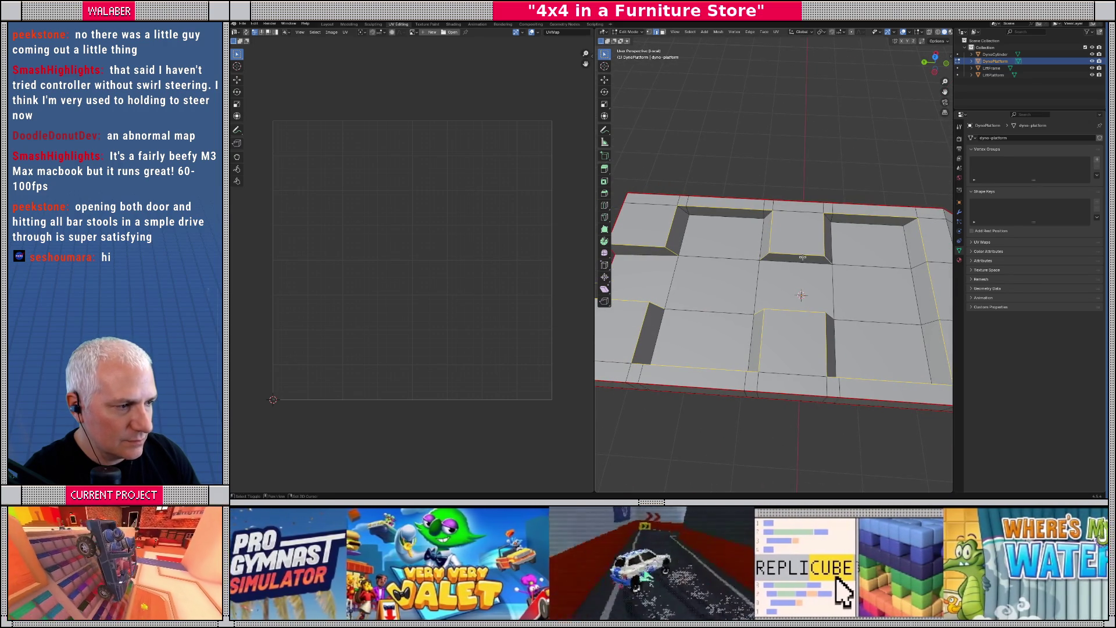
scroll(768, 257, "left", 8)
left_click_drag(662, 278, 699, 265)
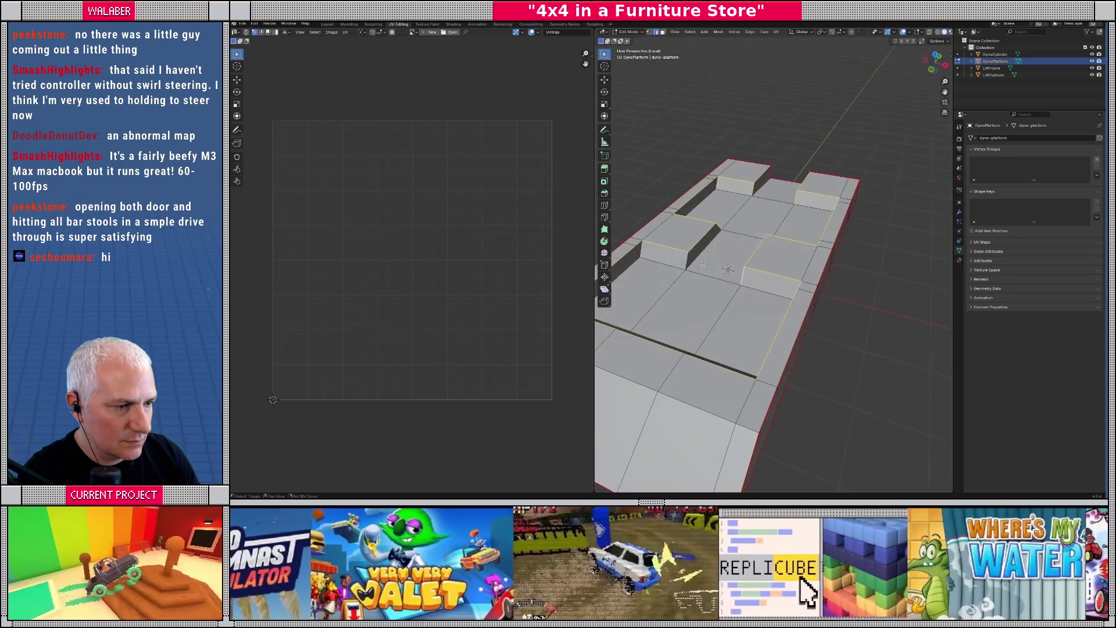
scroll(715, 267, "left", 10)
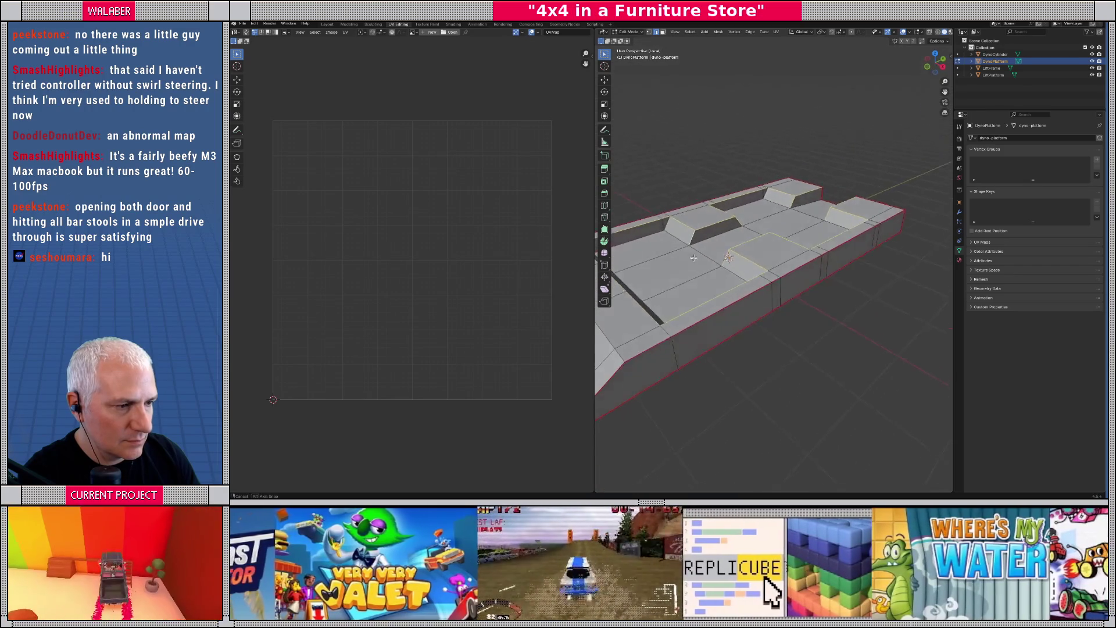
mouse_move(731, 257)
left_mouse_down()
mouse_move(675, 260)
mouse_move(743, 265)
mouse_move(759, 253)
left_mouse_up()
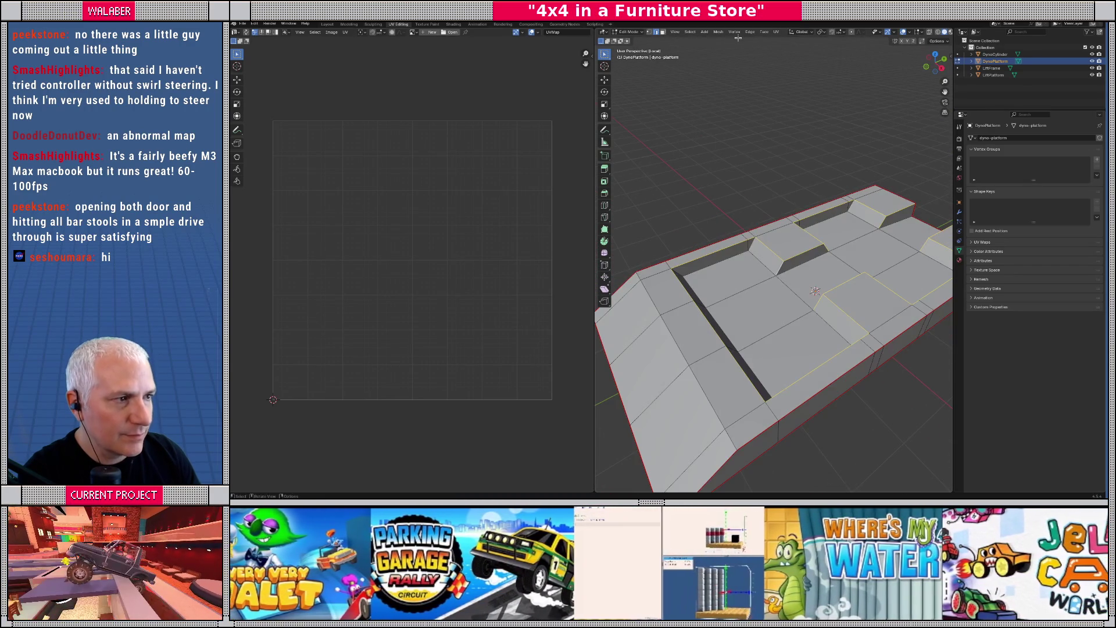
left_click(750, 32)
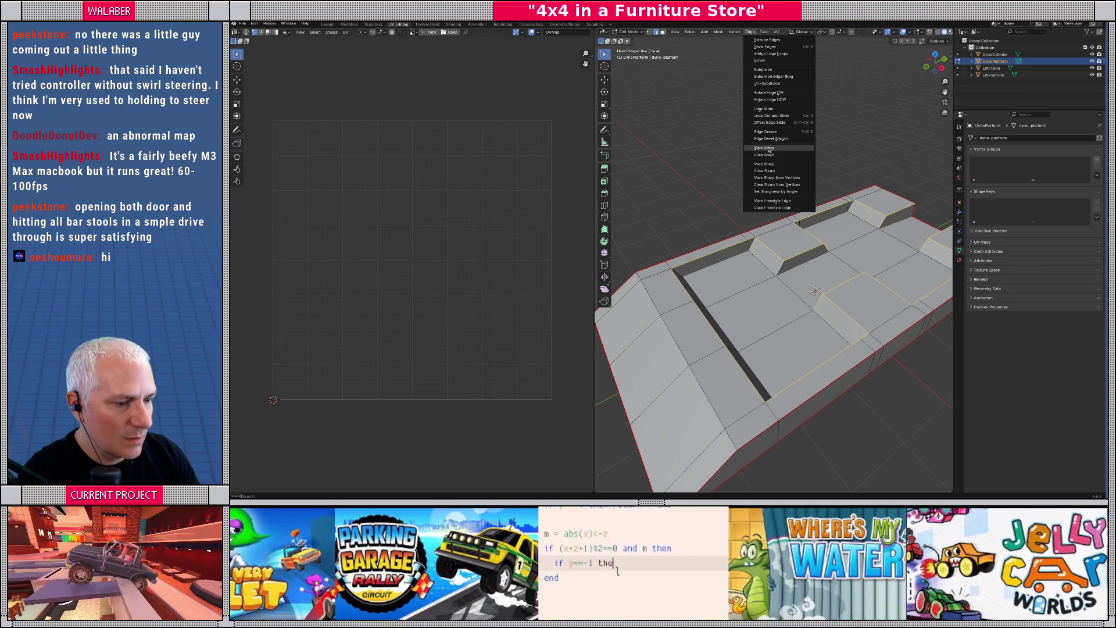
key("Escape")
- Select the whole platform, unwrap it into a new UV layout, then deselect to show the seams
key("a")
key("u")
left_click(764, 209)
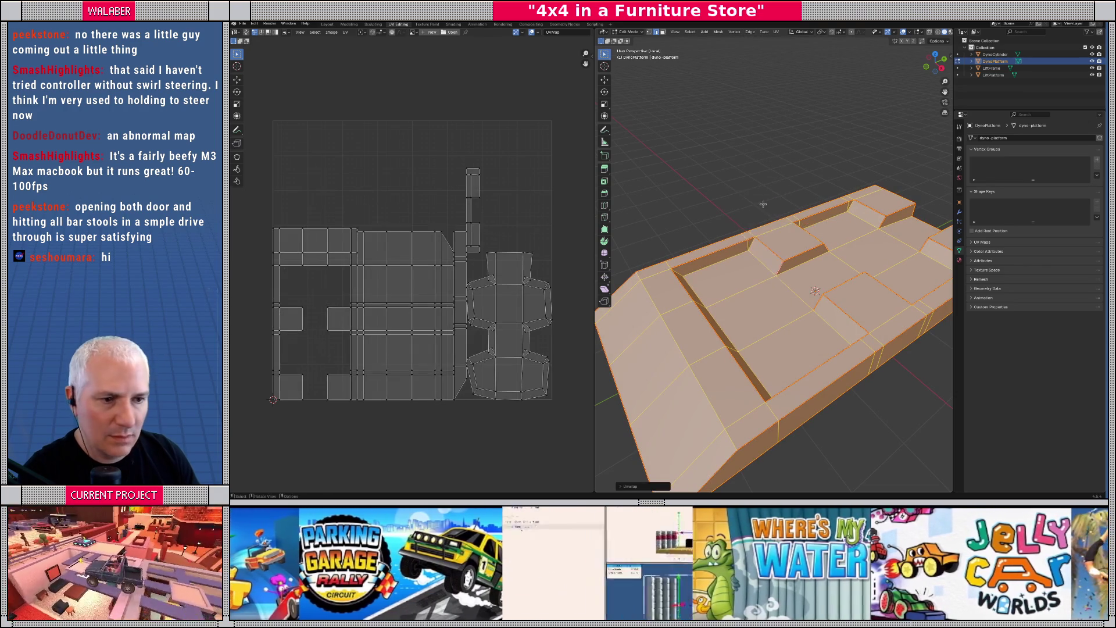
key("u")
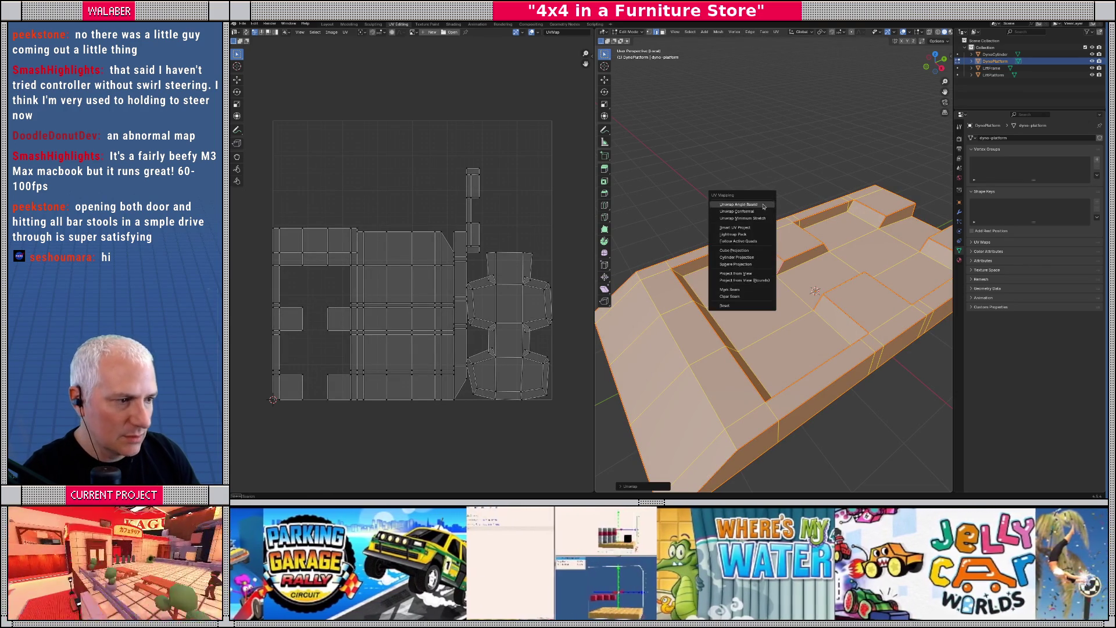
left_click(758, 210)
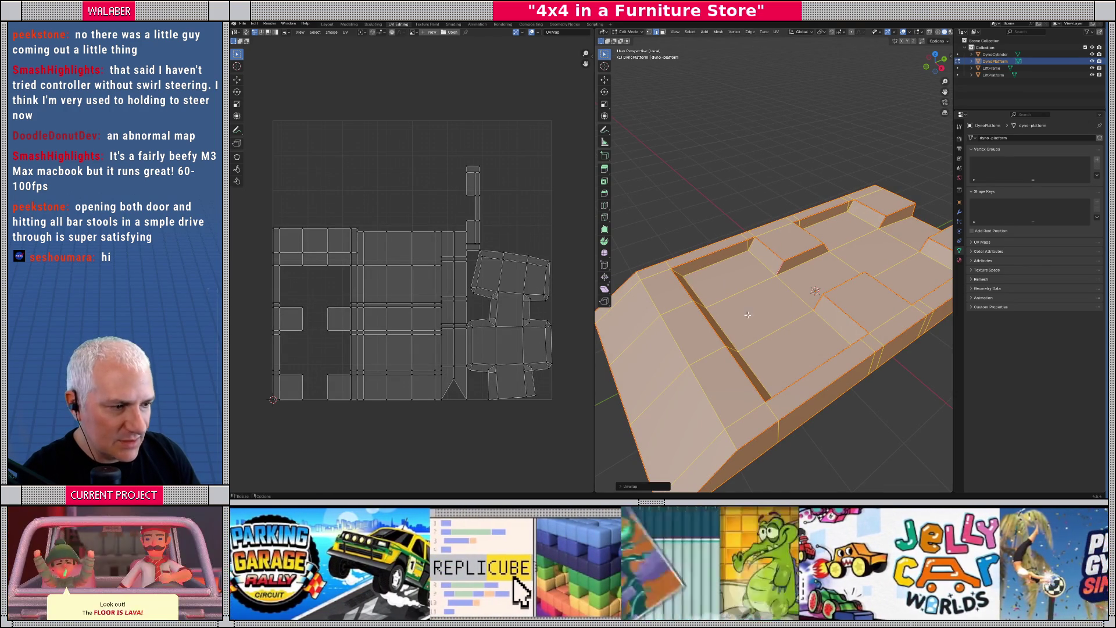
left_click_drag(753, 301, 776, 300)
mouse_move(745, 308)
left_mouse_down()
mouse_move(675, 243)
mouse_move(1061, 257)
left_mouse_up()
key("alt+a")
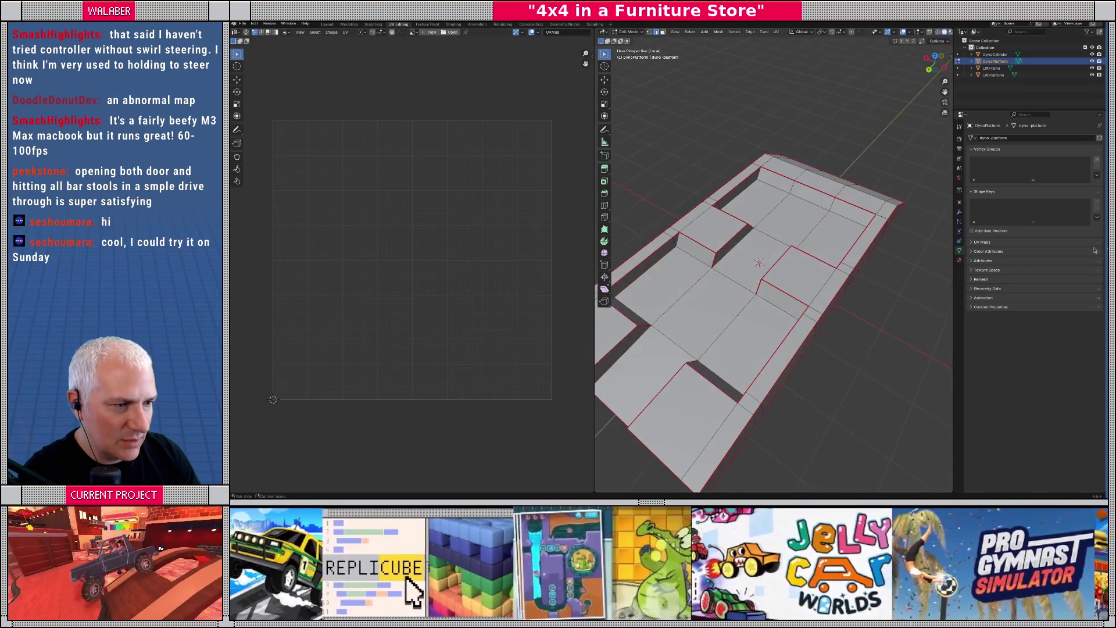
- Mark additional seams on the platform and unwrap it using them
mouse_move(760, 176)
left_mouse_down()
mouse_move(827, 220)
mouse_move(717, 259)
mouse_move(809, 211)
mouse_move(837, 251)
mouse_move(681, 263)
mouse_move(687, 250)
mouse_move(687, 262)
left_mouse_up()
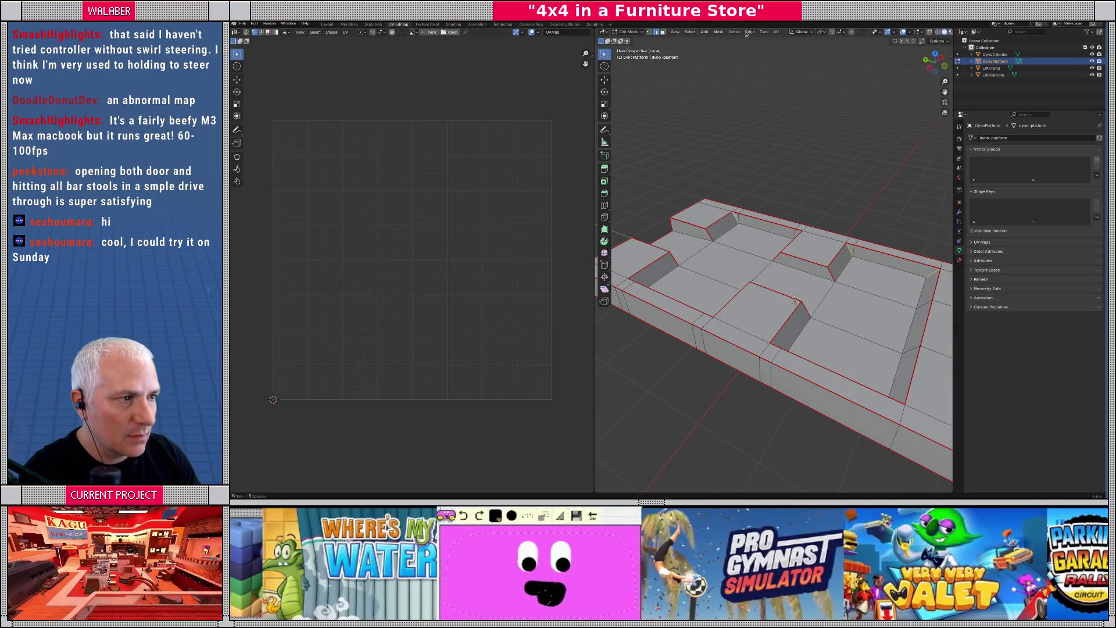
left_click(751, 32)
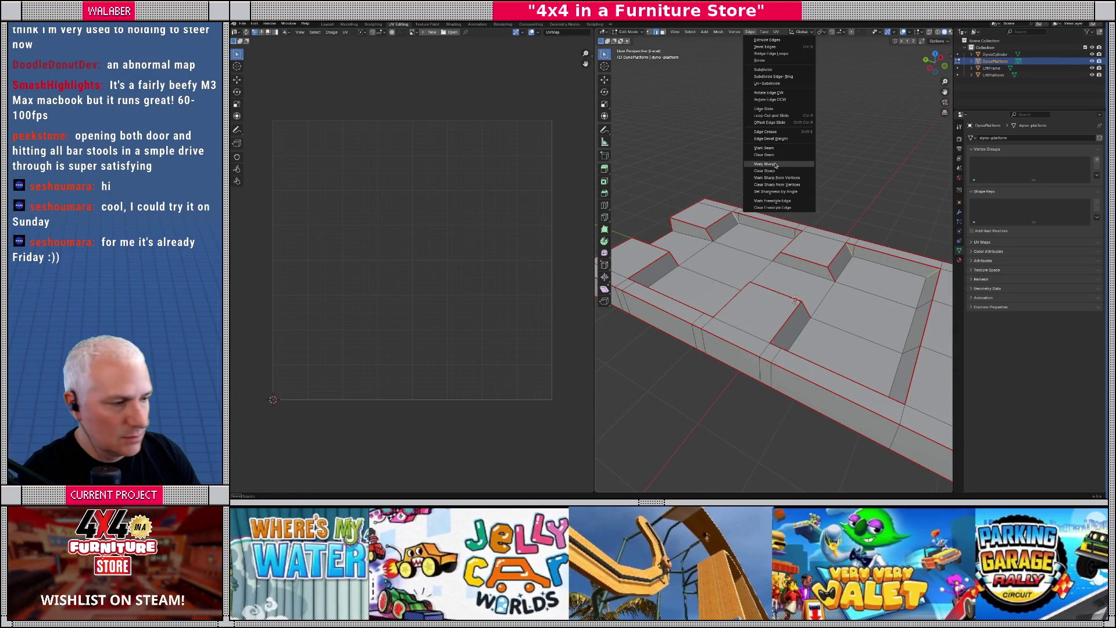
left_click(764, 148)
key("a")
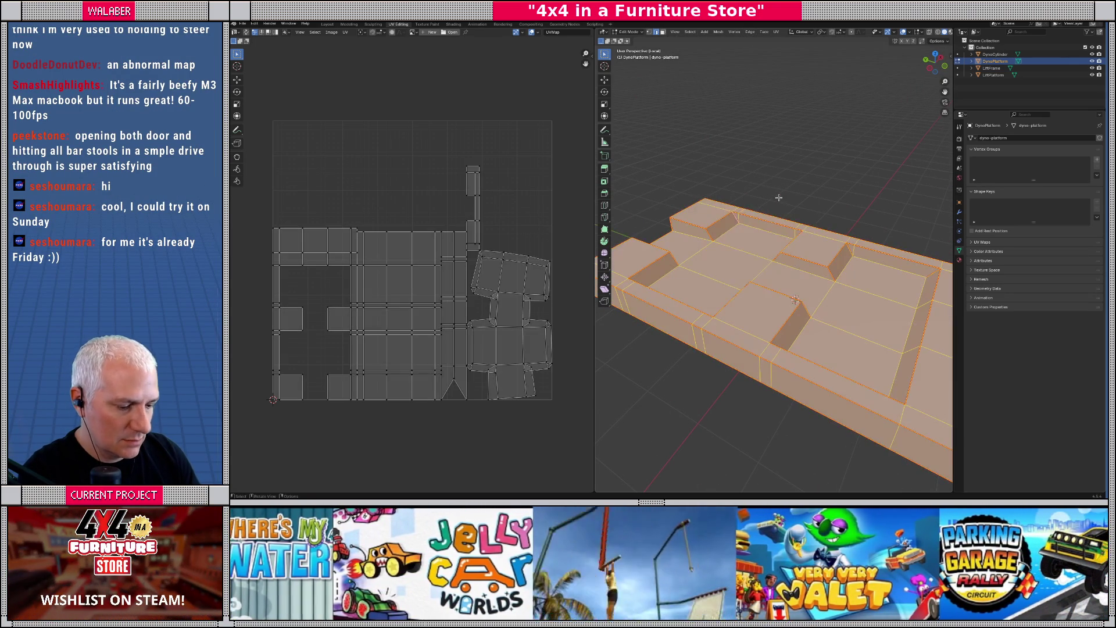
key("u")
left_click(779, 200)
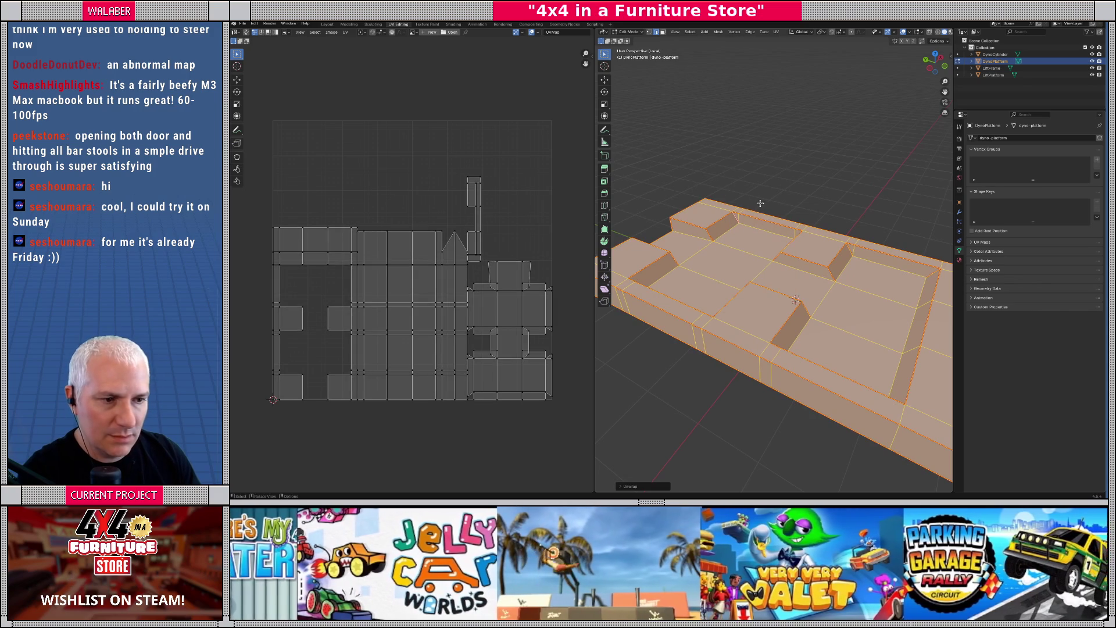
- Scale all UV islands by 2, then return to Object Mode and the full scene
key("a")
key("s")
key("2")
key("Return")
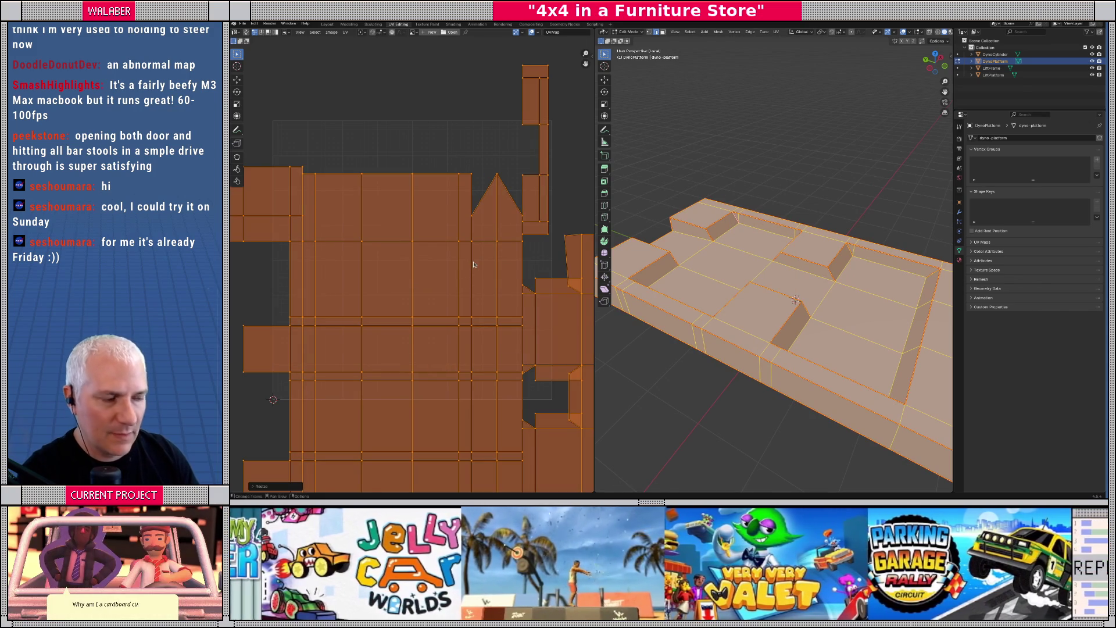
key("Tab")
key("KP_Divide")
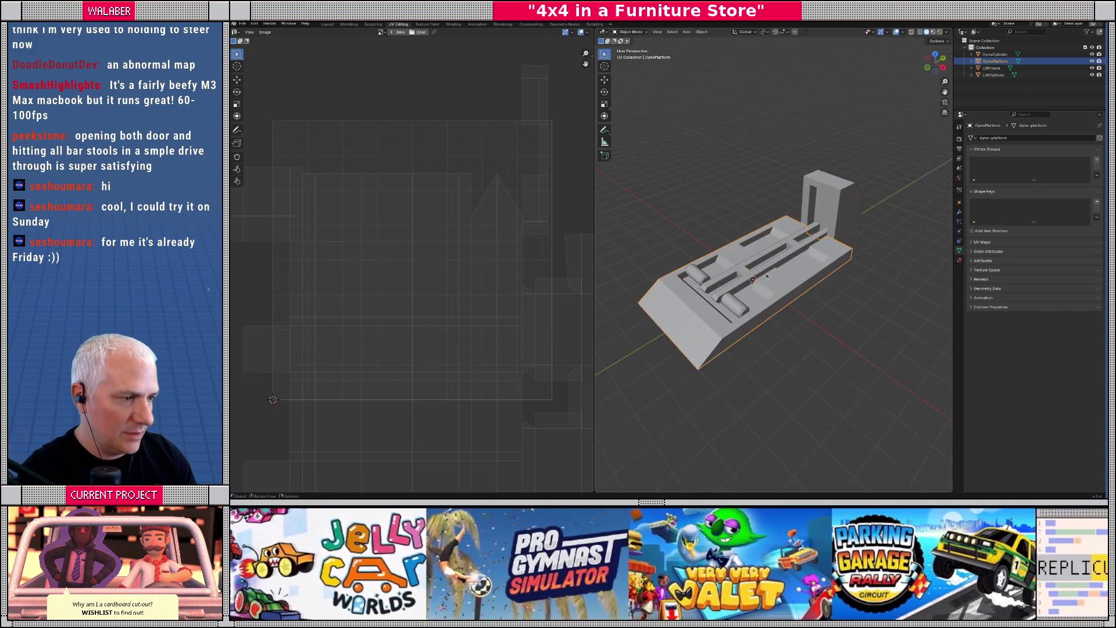
- Isolate LiftFrame in Local view and enter Edit Mode on its mesh
left_click(854, 192)
key("KP_Divide")
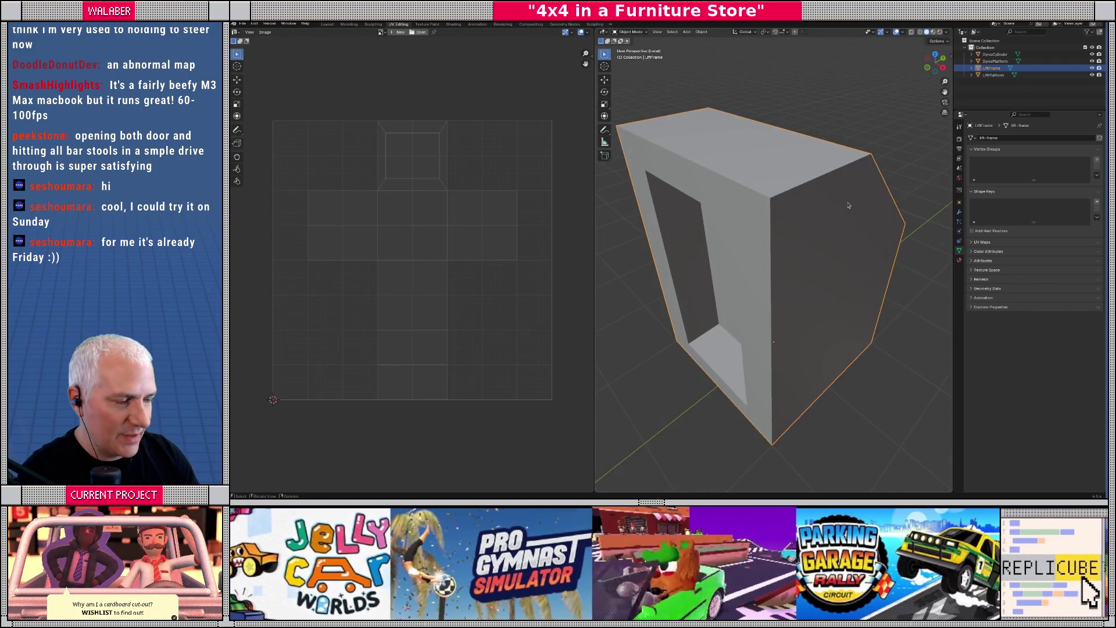
key("Tab")
scroll(779, 218, "left", 5)
scroll(769, 220, "left", 5)
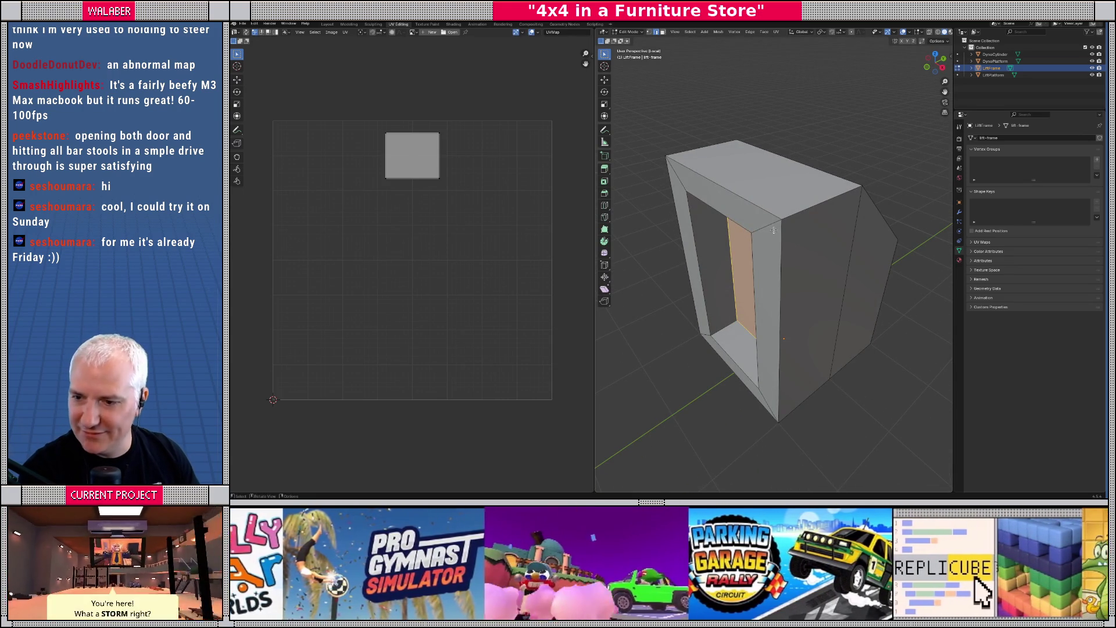
scroll(756, 230, "left", 10)
- Inspect the frame's edges from several angles and select the inner left edge loop
left_click(782, 207)
left_click(825, 236, "shift")
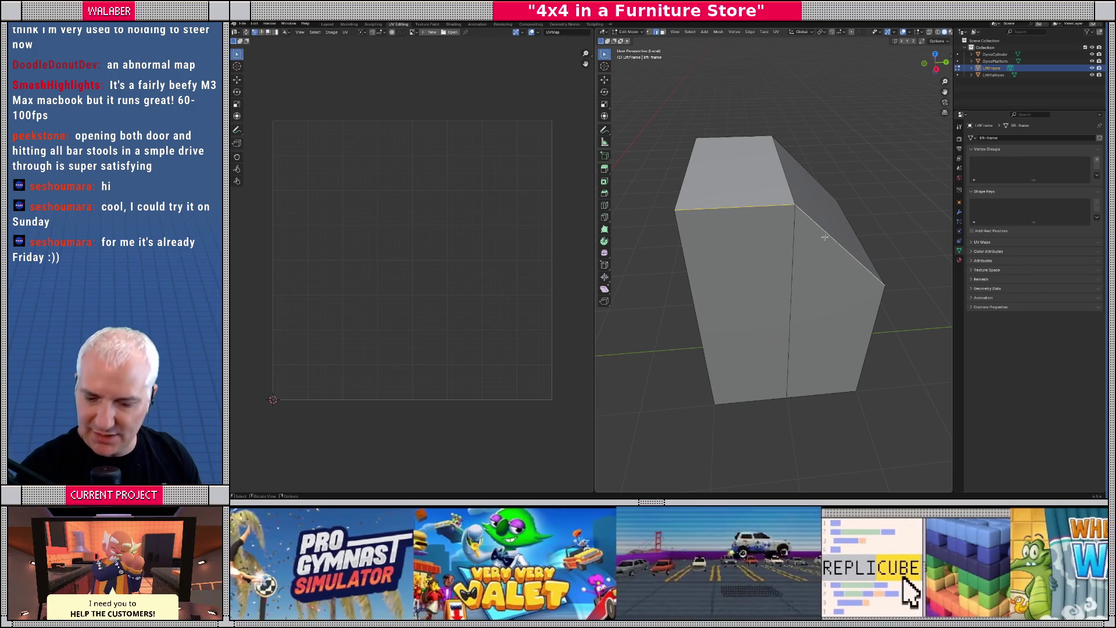
scroll(843, 244, "up", 6)
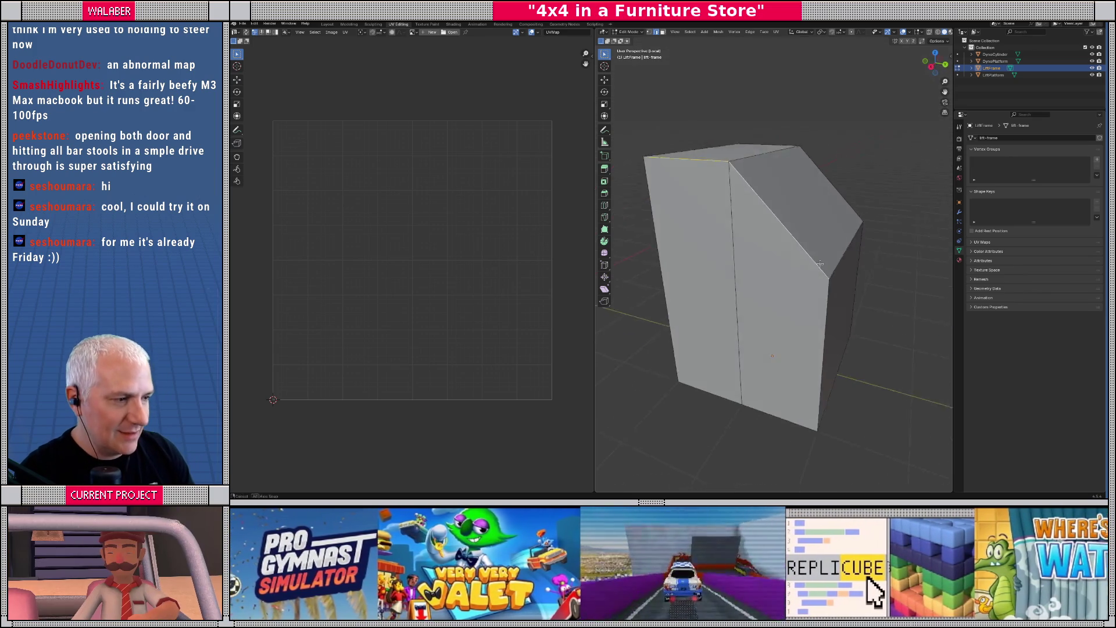
scroll(772, 300, "right", 10)
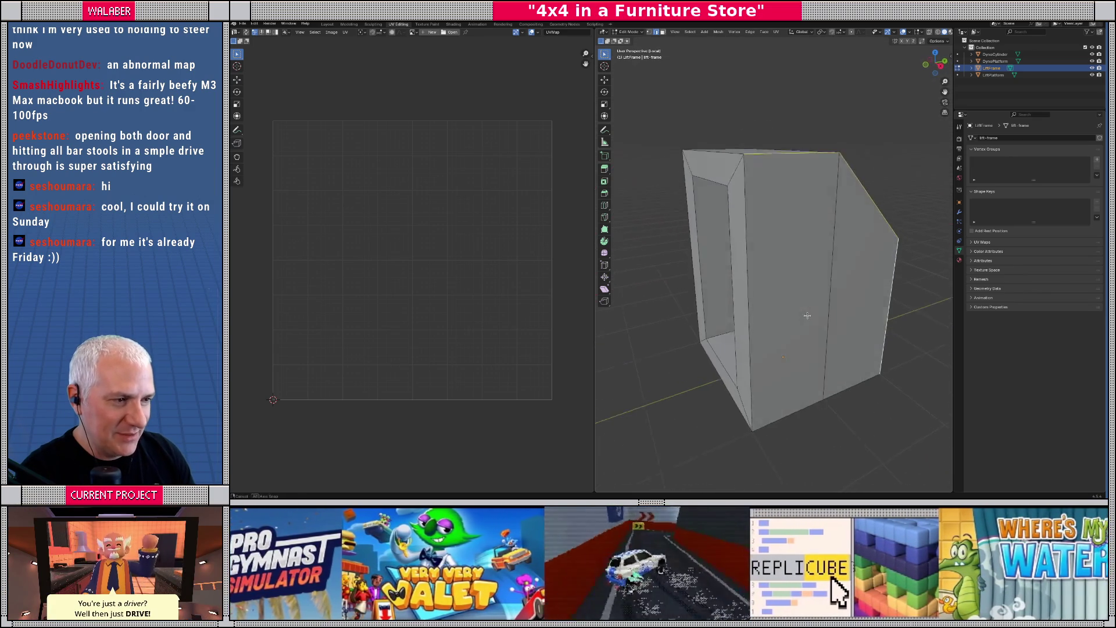
scroll(802, 308, "up", 5)
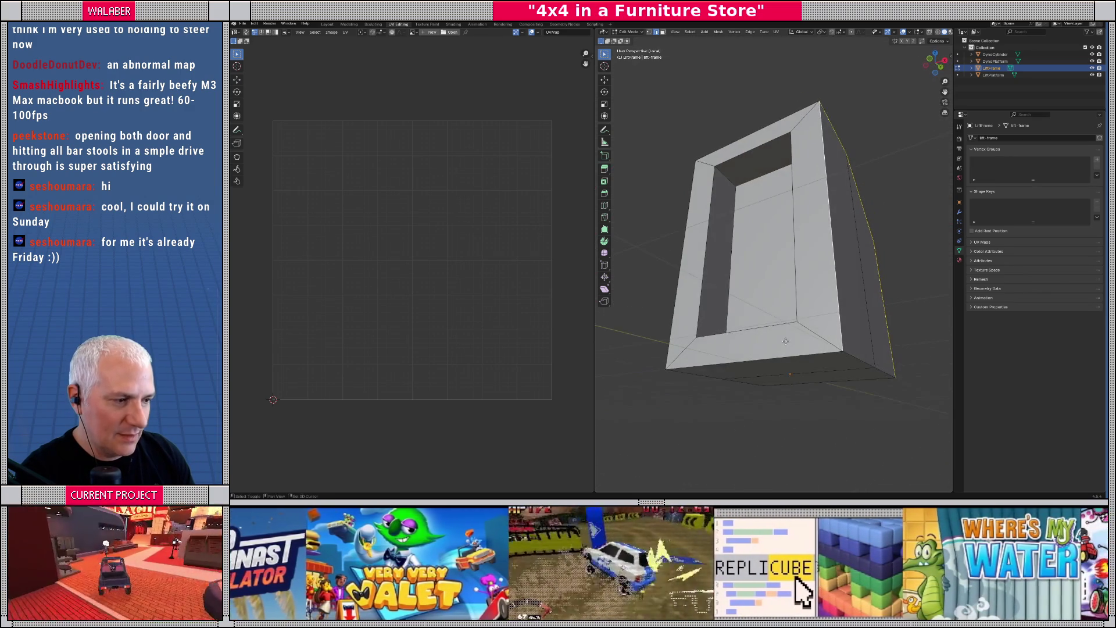
scroll(790, 356, "left", 8)
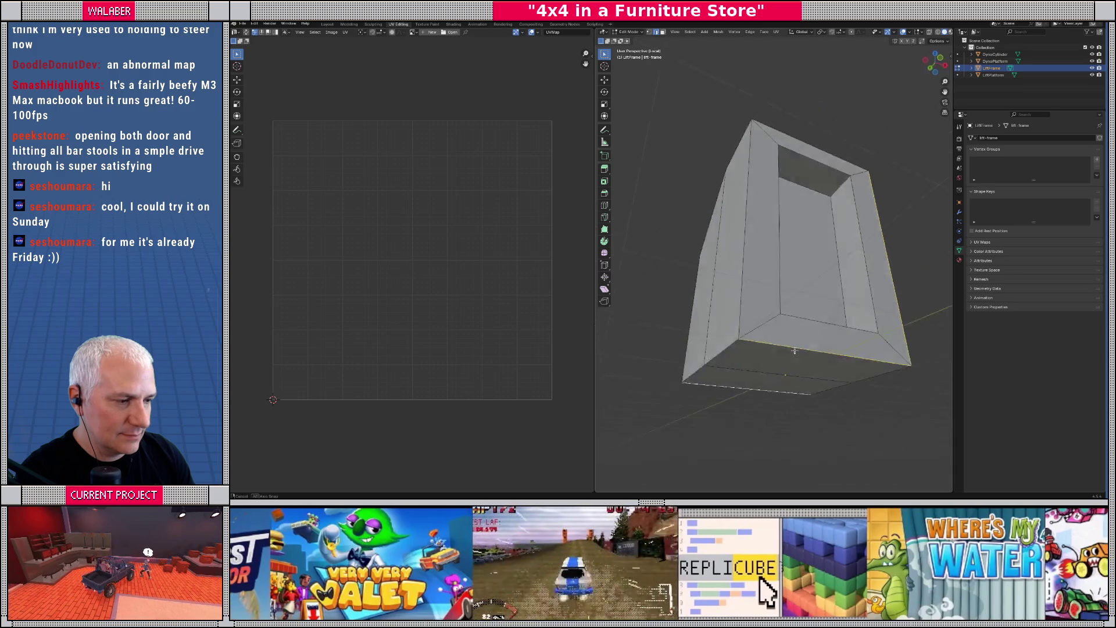
scroll(785, 308, "left", 10)
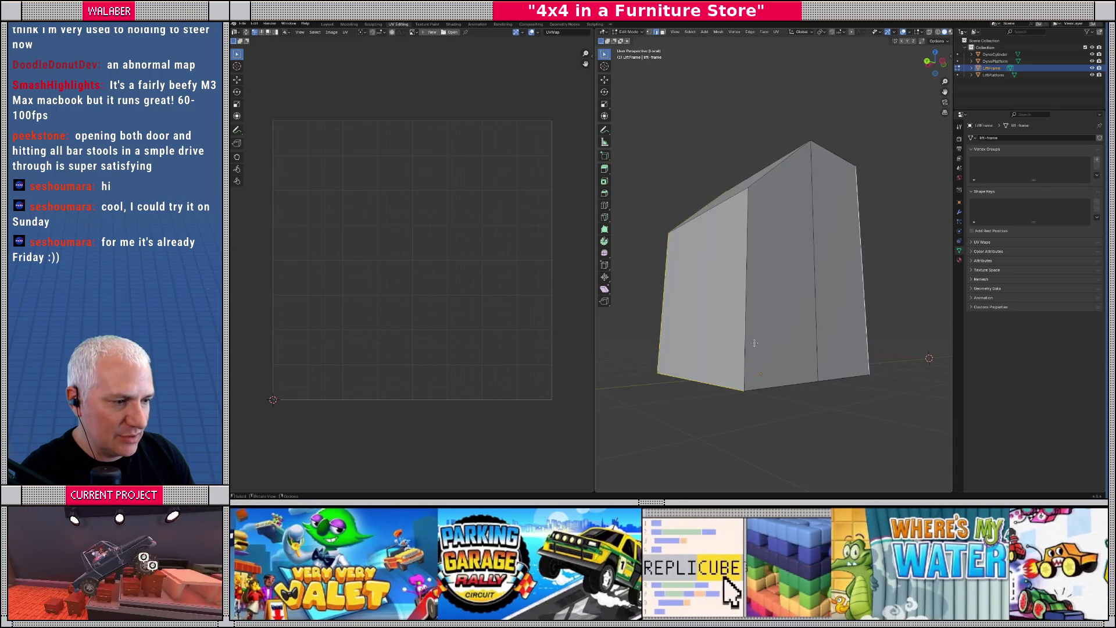
scroll(759, 263, "down", 5)
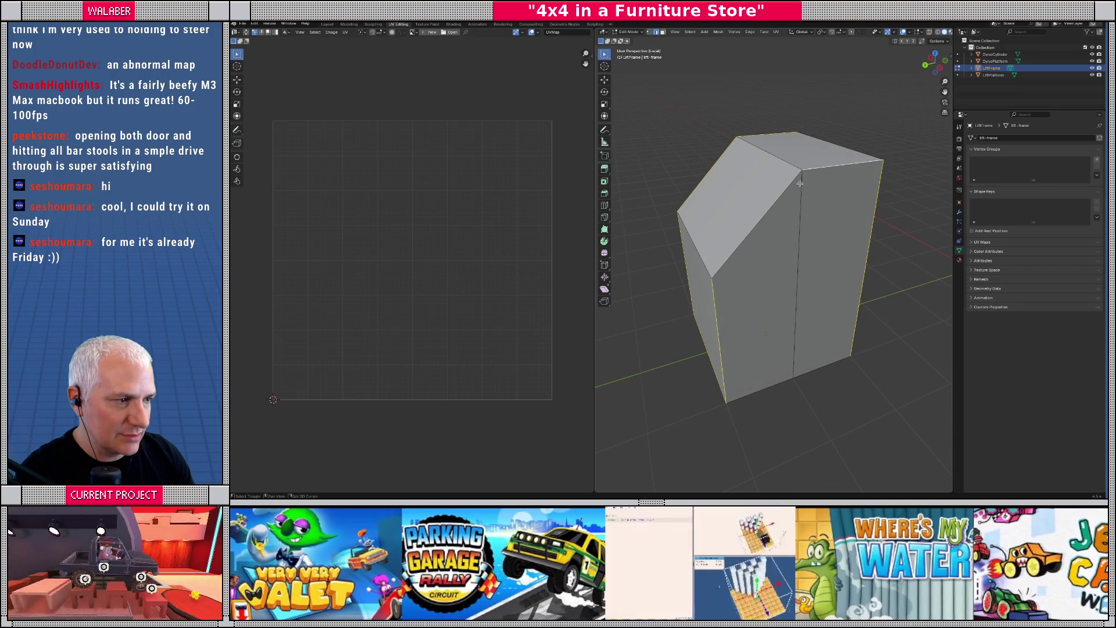
scroll(809, 200, "right", 10)
scroll(802, 215, "left", 10)
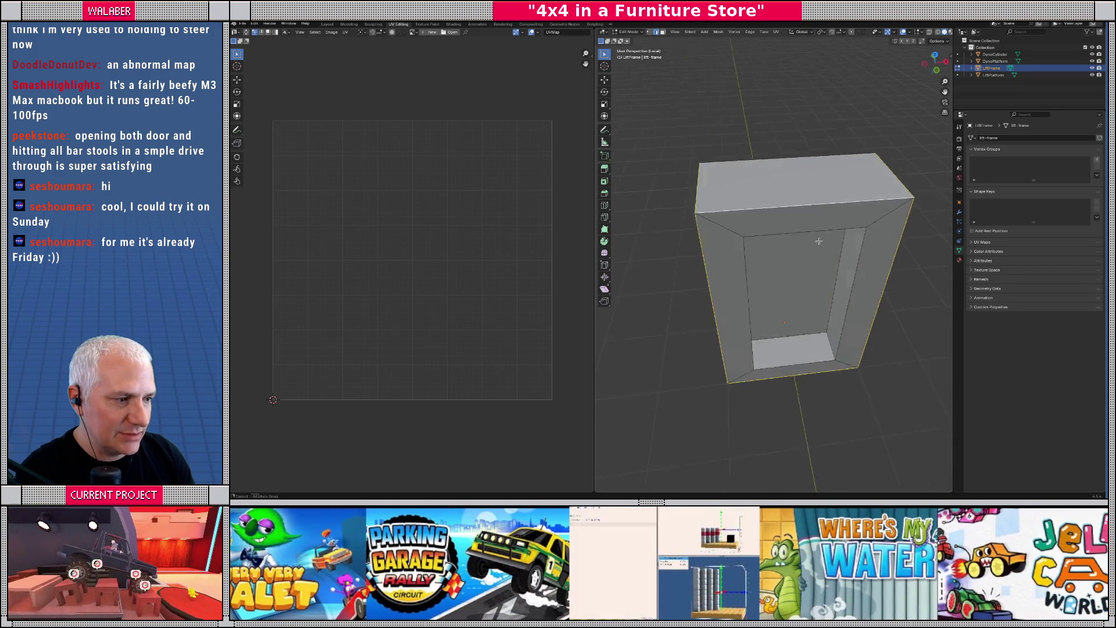
scroll(714, 232, "up", 10)
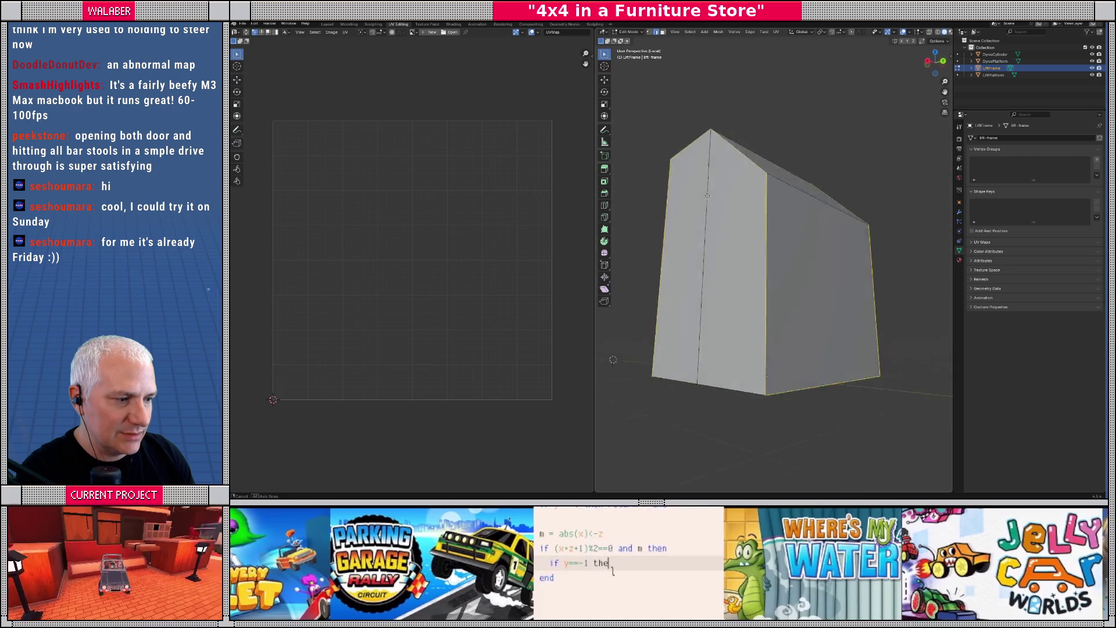
scroll(771, 182, "down", 10)
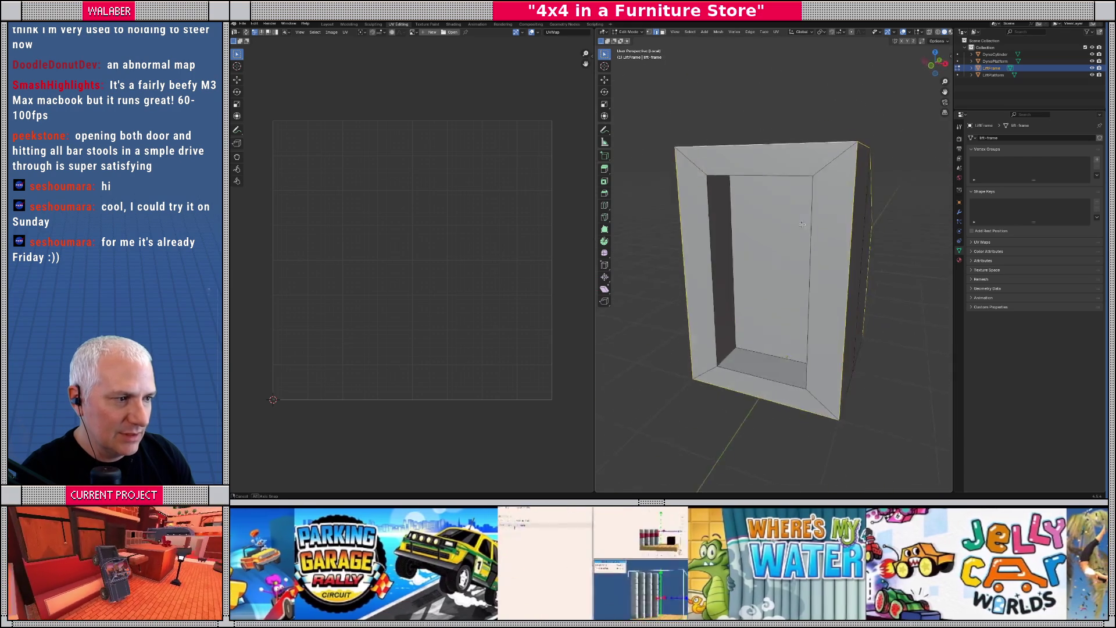
scroll(719, 189, "left", 5)
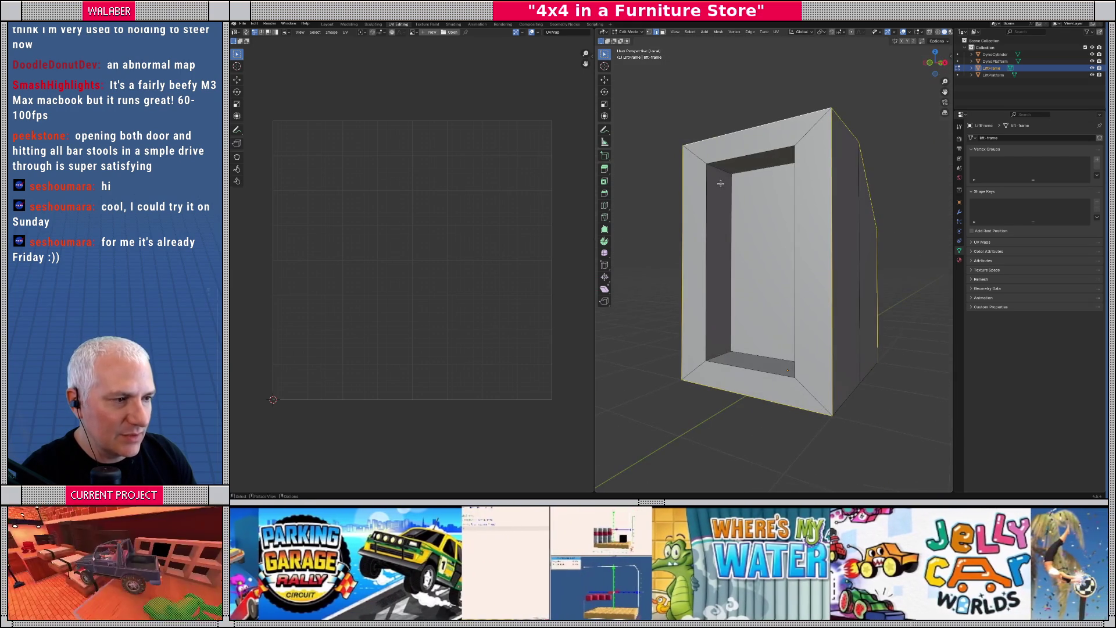
left_click(704, 182, "alt")
- Select the edge loops around the frame's top face and inner opening
left_click(743, 161, "alt+shift")
left_click(800, 182, "alt+shift")
left_click(745, 370, "alt+shift")
left_click(729, 325, "alt+shift")
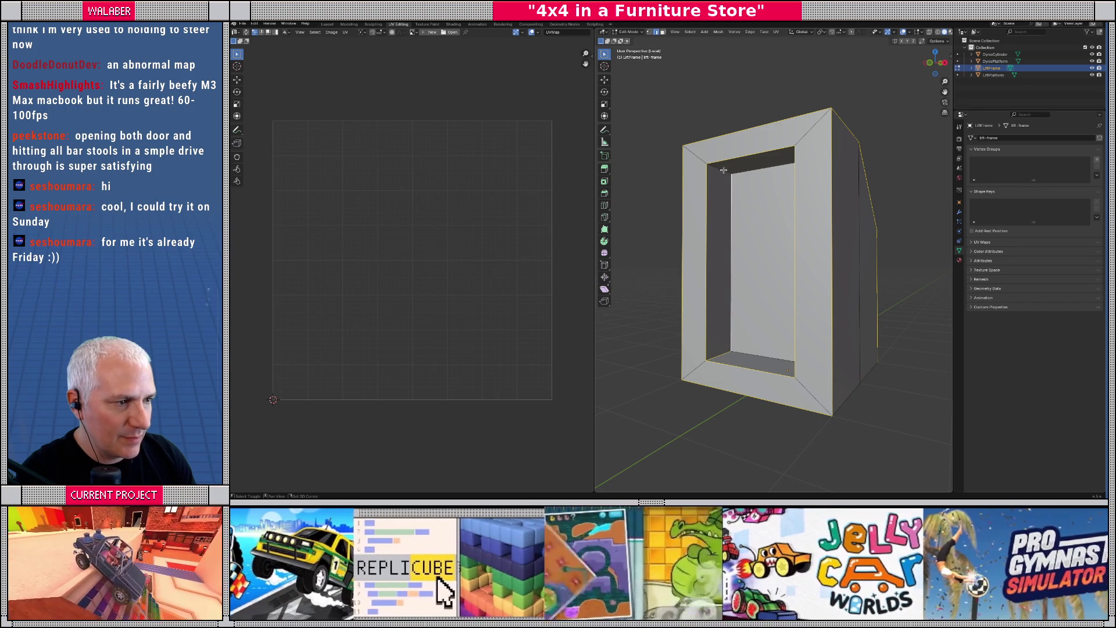
left_click(723, 170, "alt+shift")
left_click_drag(723, 170, 850, 200)
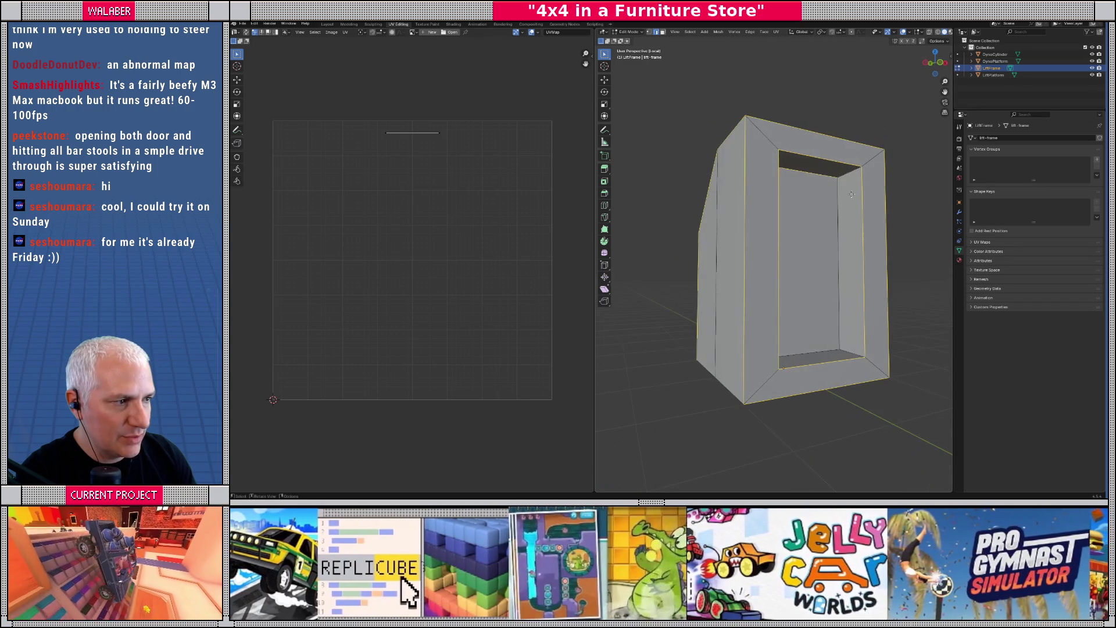
left_click(855, 171, "alt+shift")
left_click(826, 352, "alt+shift")
left_click(849, 354, "alt+shift")
- Mark the selected loops as seams and unwrap the whole lift frame
left_click(750, 32)
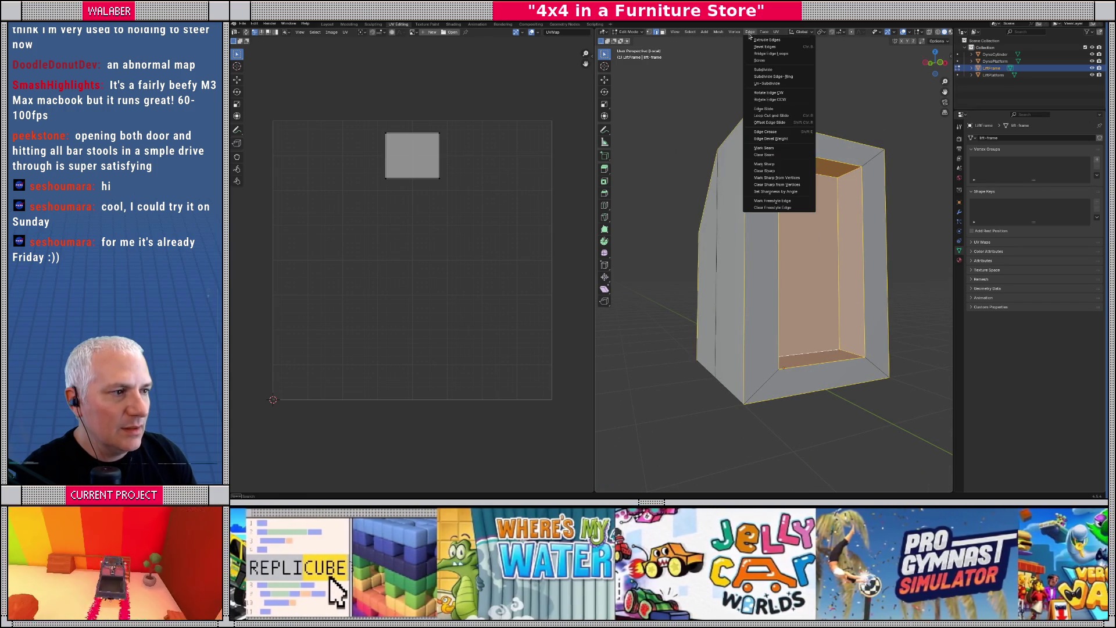
left_click(766, 144)
key("a")
key("u")
left_click(761, 178)
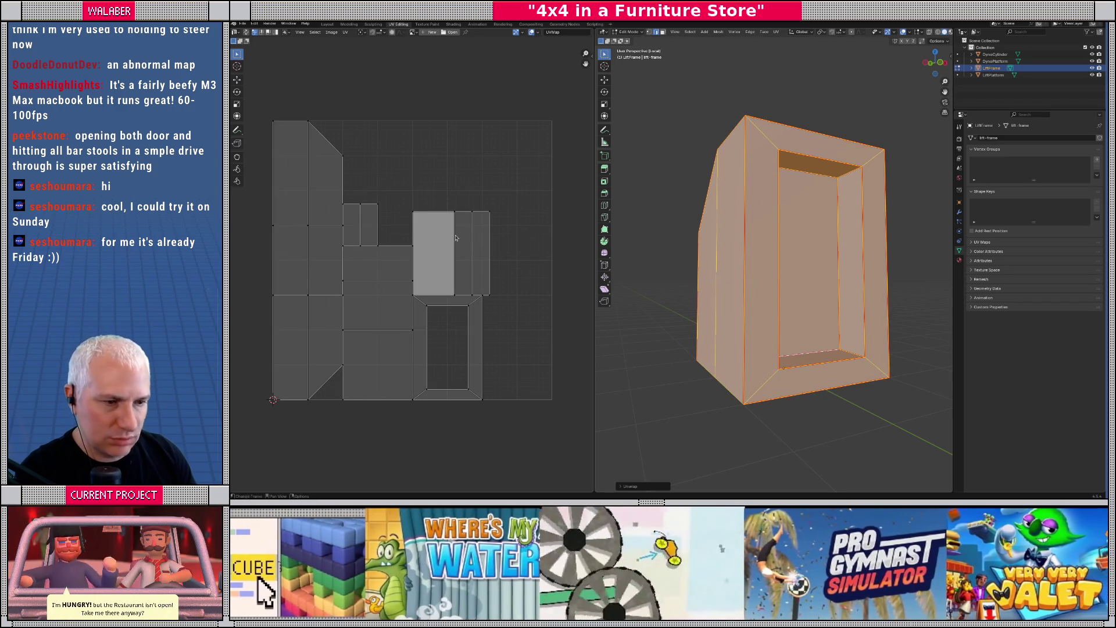
- Scale all UV islands by 2, then return to the full scene in Object Mode
type("as2")
key("Return")
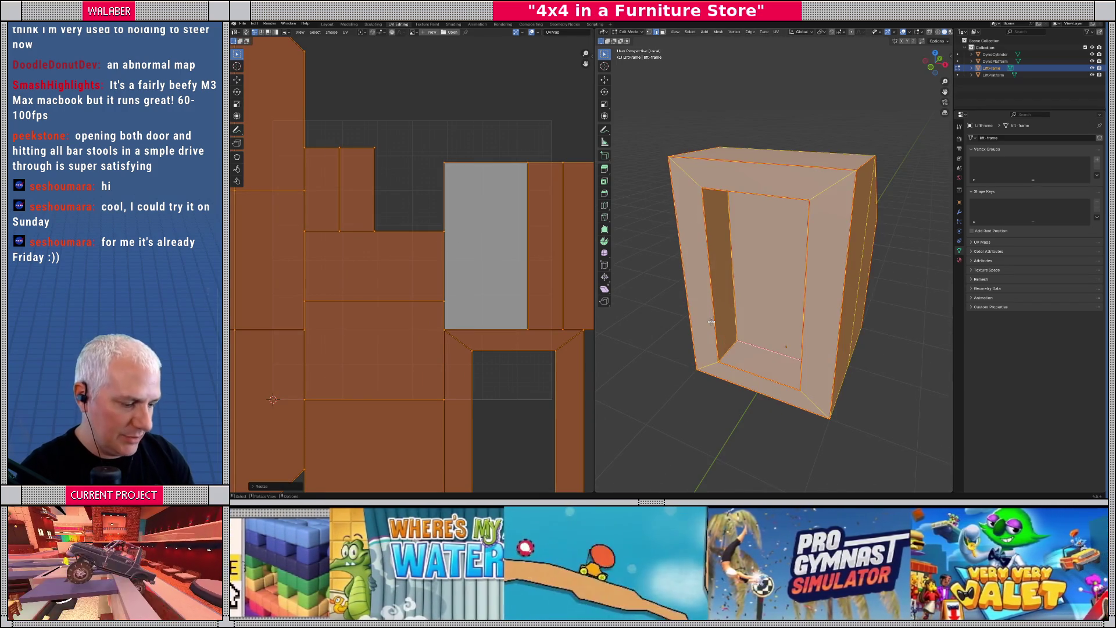
key("KP_Divide")
key("Tab")
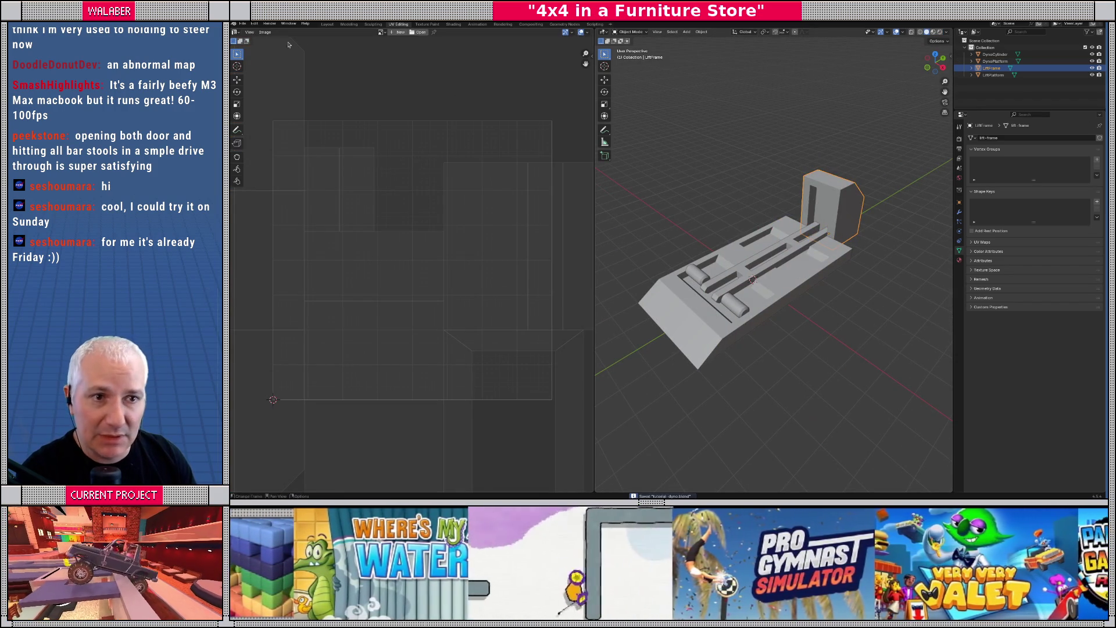
- Export the scene as glTF 2.0 over tutorial-dyno.glb and view the reimported platform in Godot
left_click(242, 24)
mouse_move(273, 127)
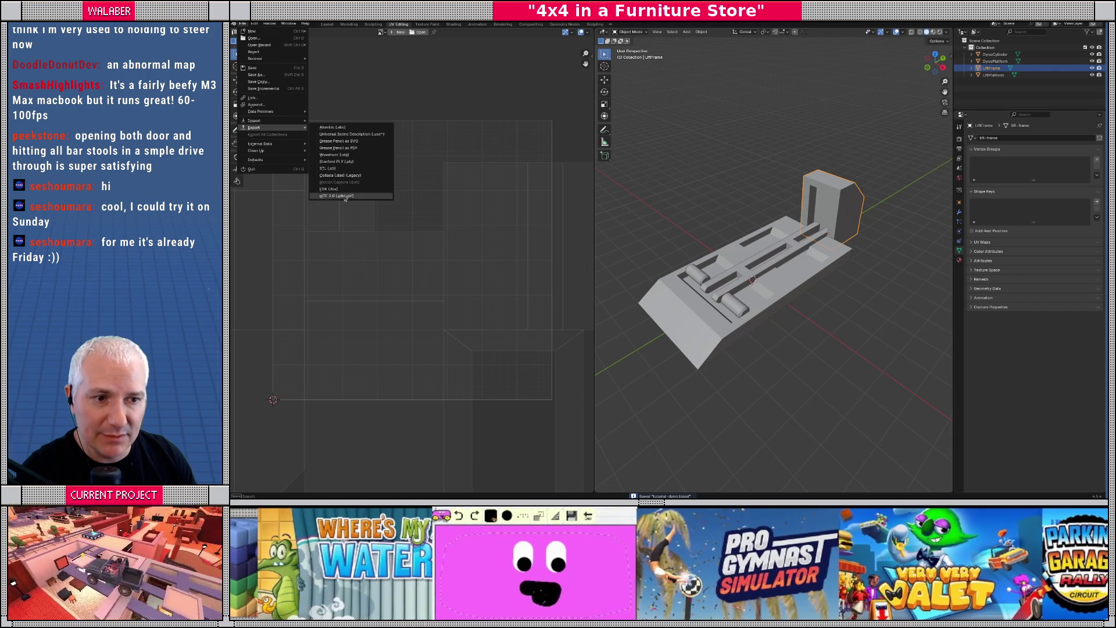
left_click(345, 196)
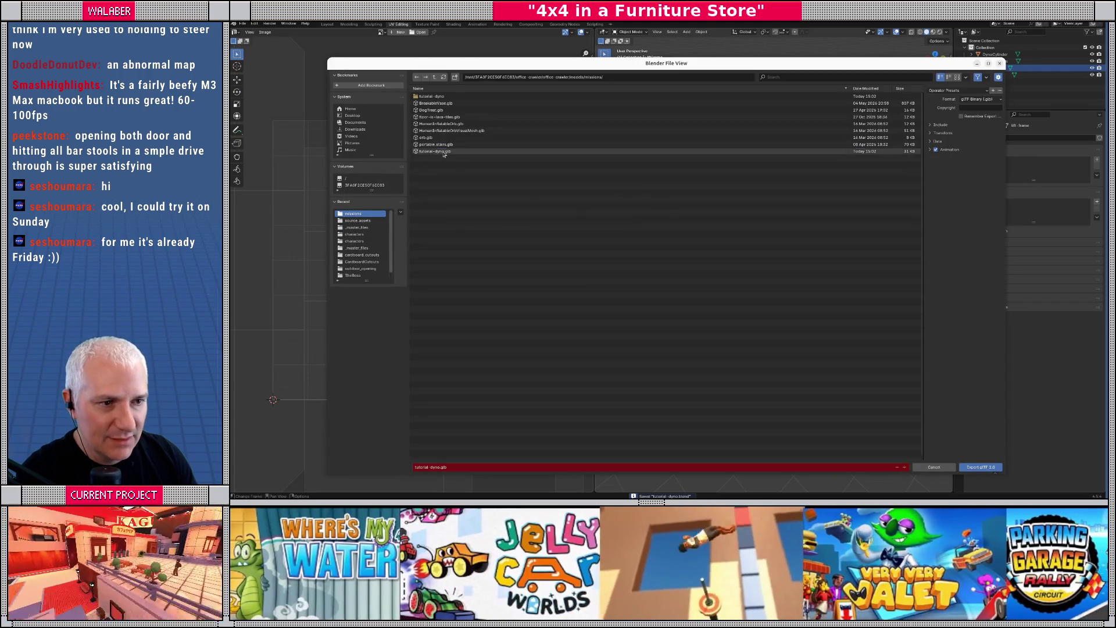
double_click(442, 151)
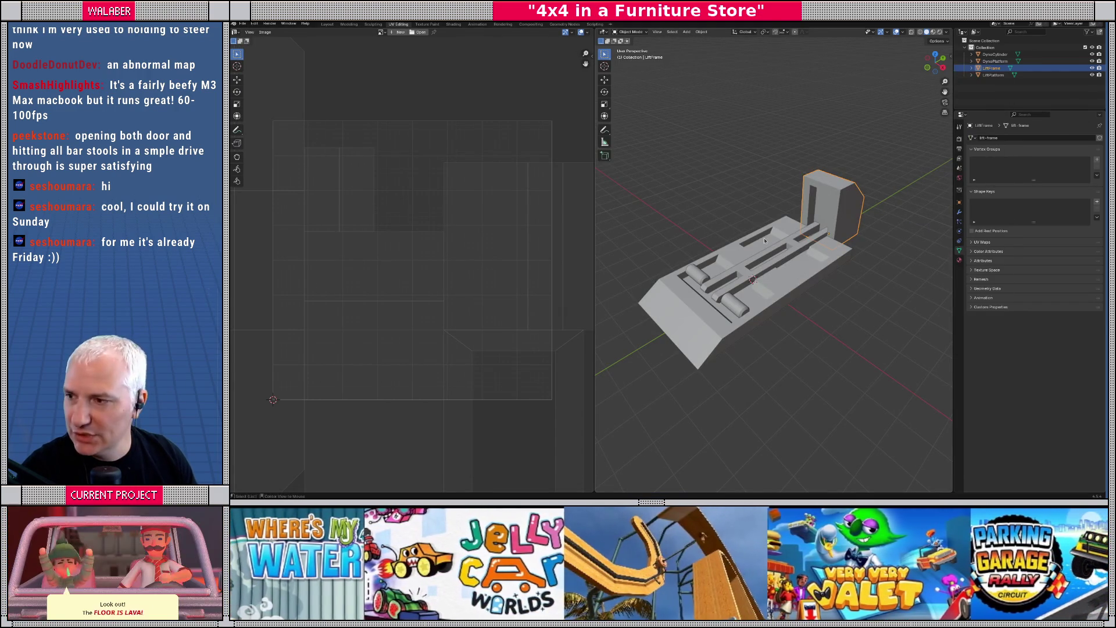
key("alt+Tab")
left_click_drag(717, 221, 494, 279)
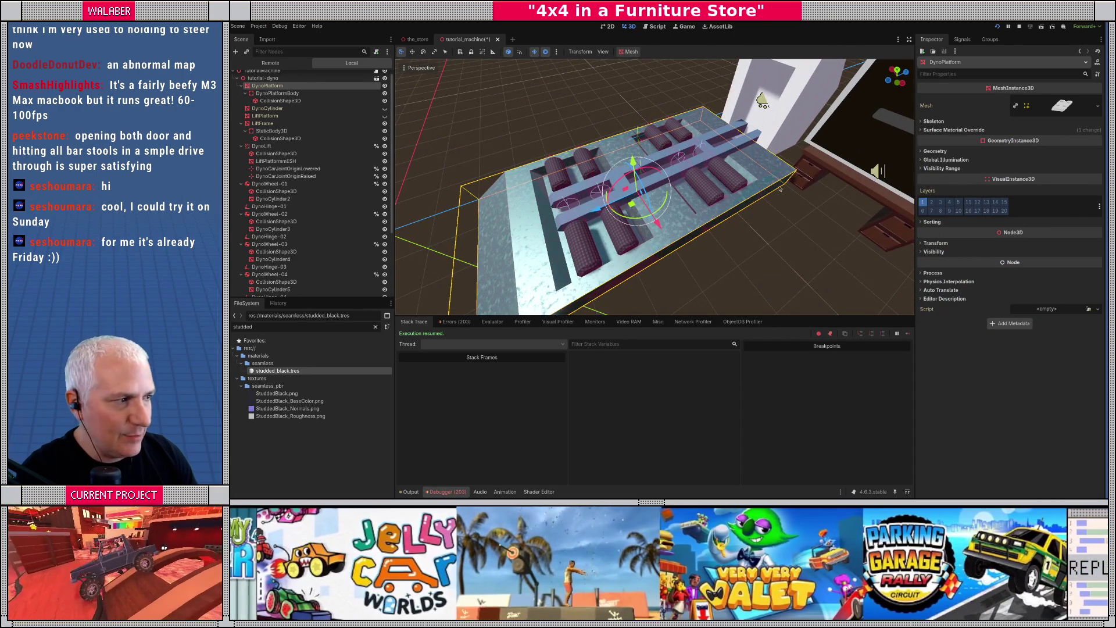
- Expand the platform's override material and set its Roughness to 0.88, keeping the Red channel
left_click(972, 130)
left_click(1076, 148)
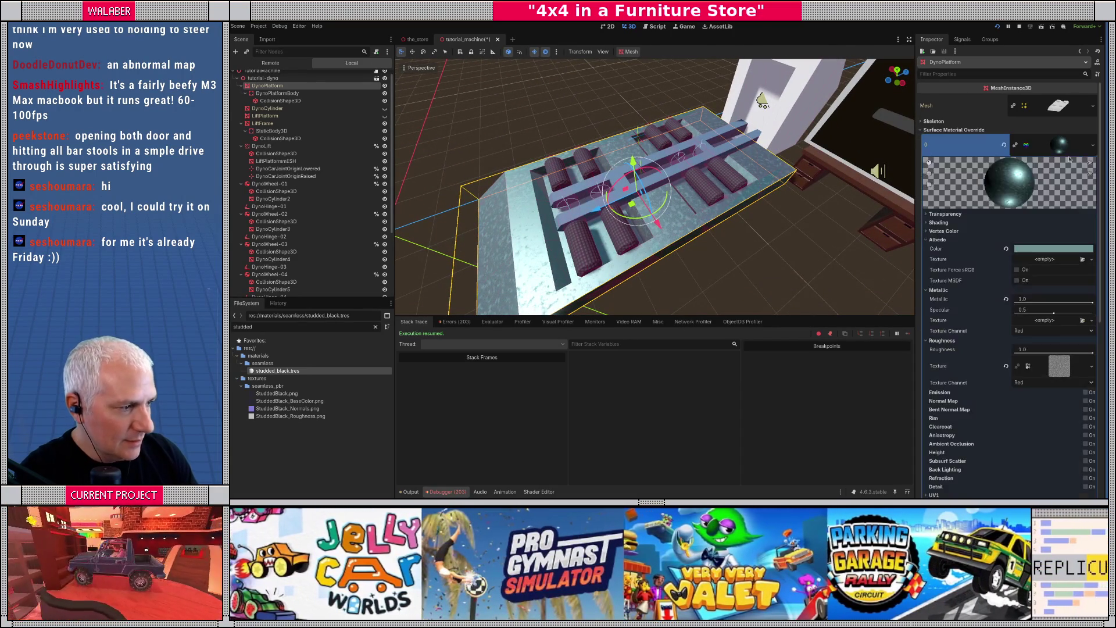
mouse_move(1092, 353)
left_mouse_down()
mouse_move(1049, 353)
mouse_move(1102, 353)
left_mouse_up()
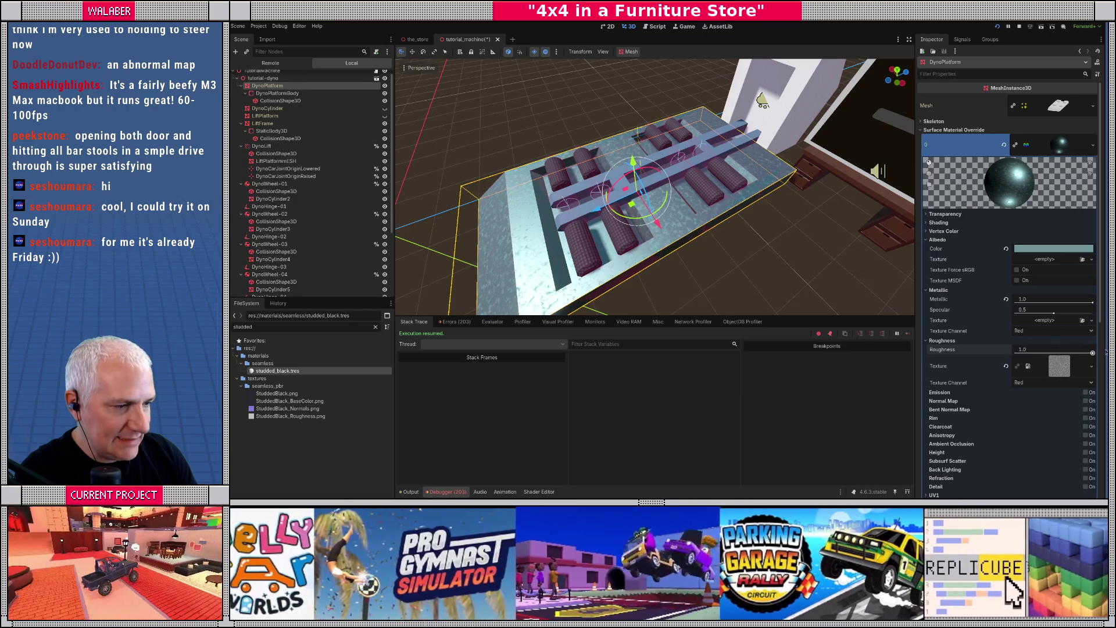
left_click(1031, 381)
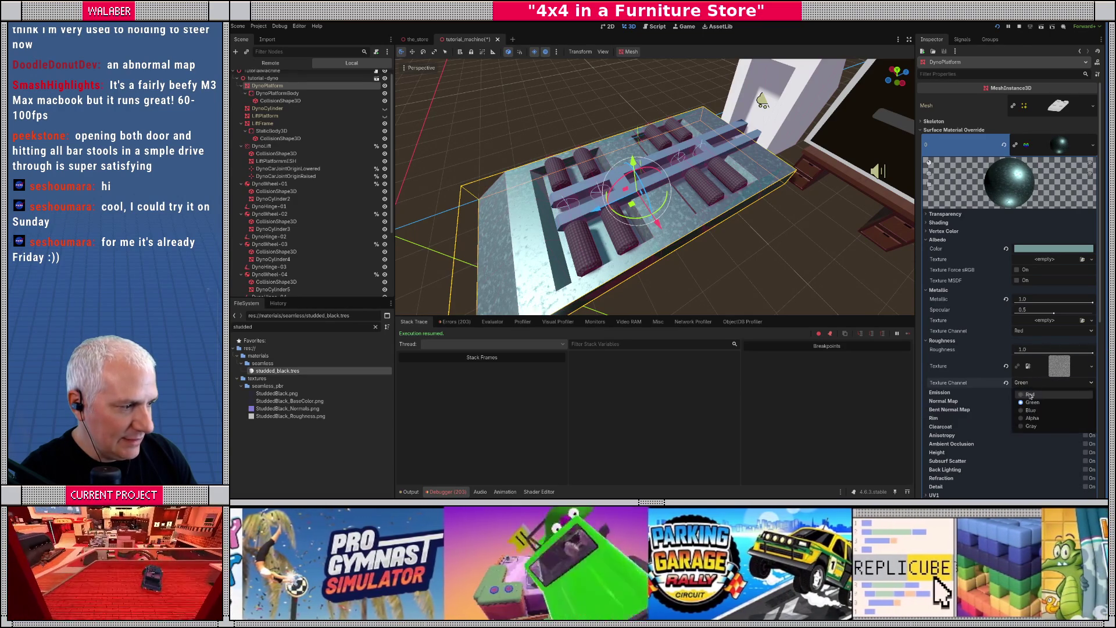
left_click(796, 295)
scroll(680, 257, "up", 5)
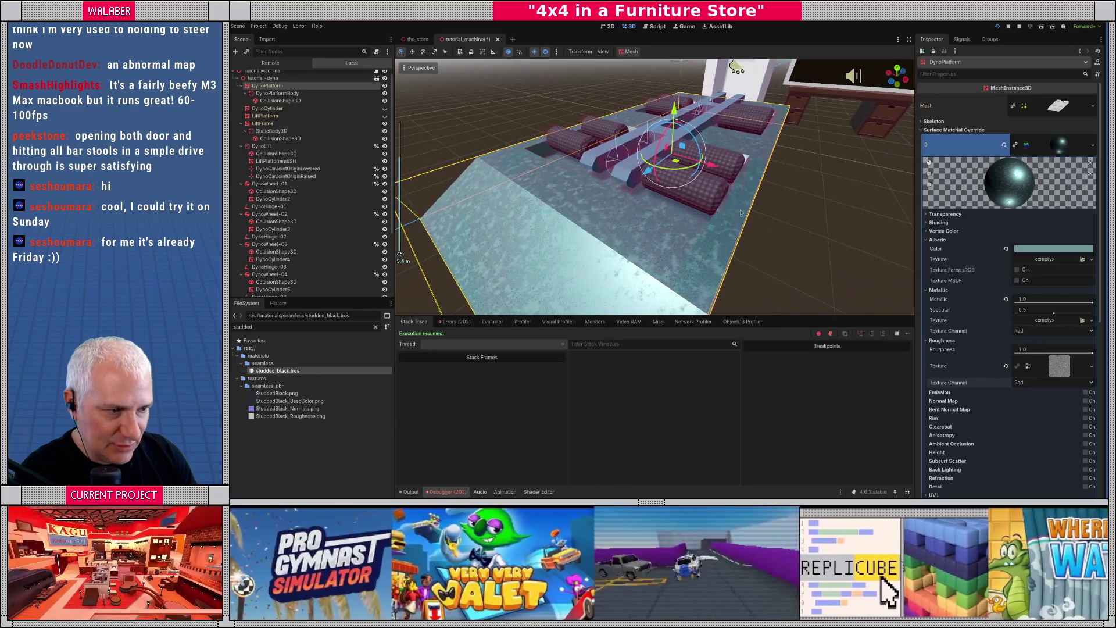
left_click_drag(741, 213, 697, 226)
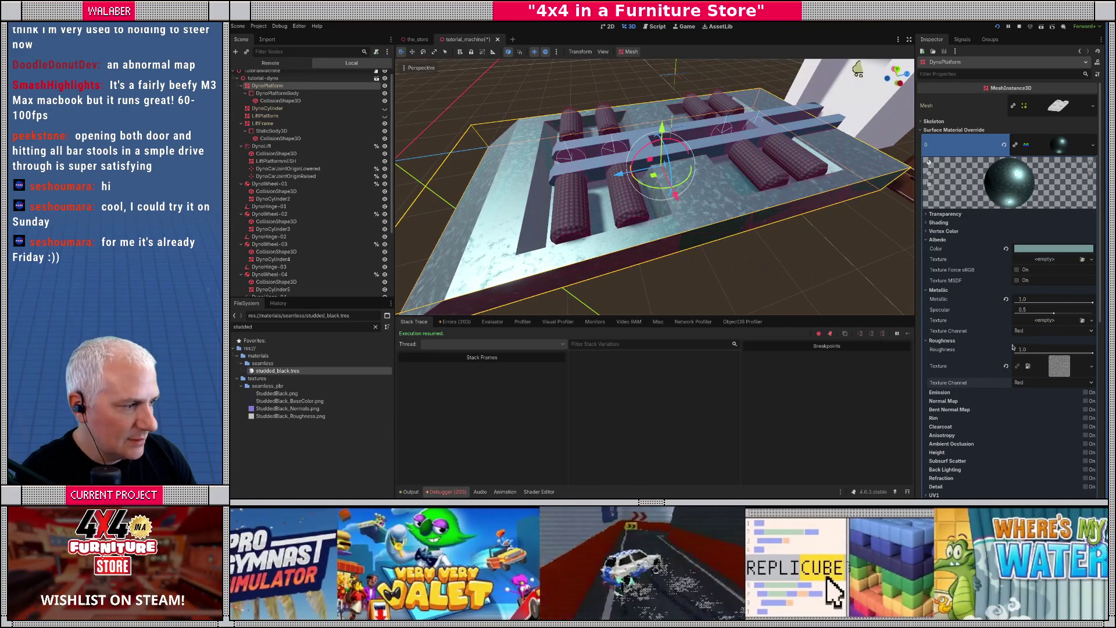
mouse_move(1090, 356)
left_mouse_down()
mouse_move(1031, 355)
mouse_move(1093, 356)
mouse_move(1082, 356)
left_mouse_up()
mouse_move(803, 226)
left_mouse_down()
mouse_move(853, 221)
mouse_move(692, 273)
left_mouse_up()
scroll(692, 274, "up", 3)
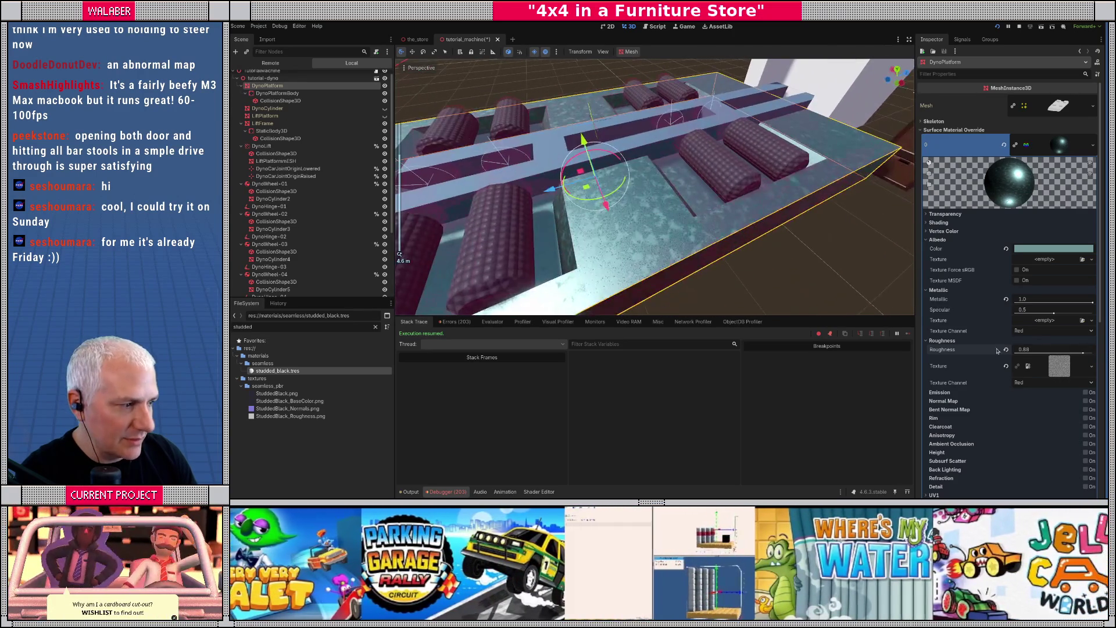
- Quick-load the pink TrailerFlooring texture as the material's roughness texture
left_click(1091, 366)
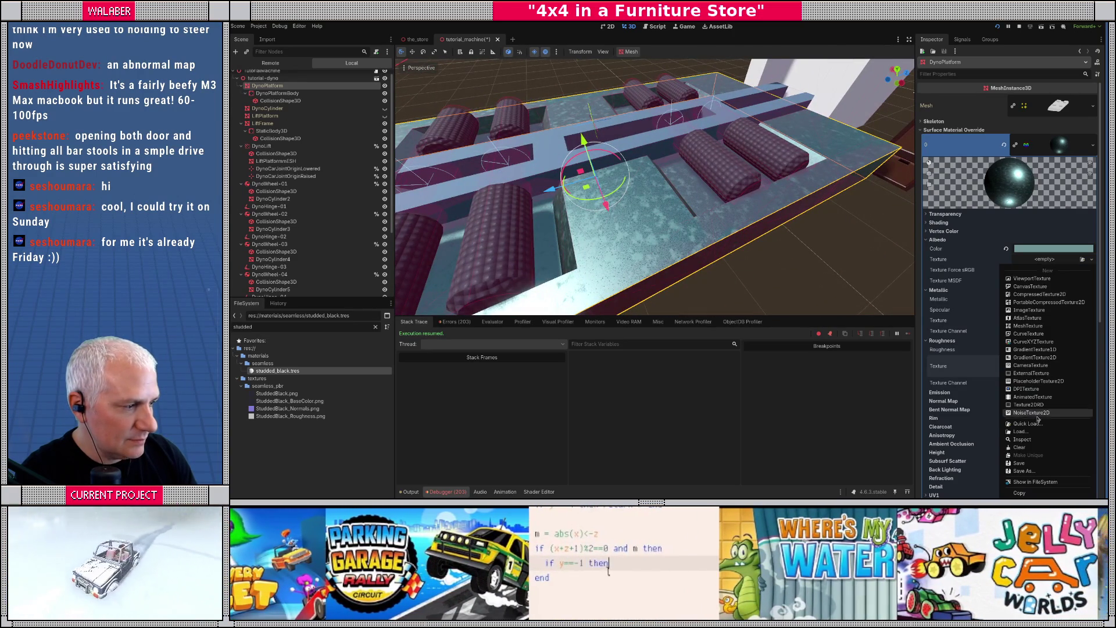
left_click(1018, 424)
type("roughne")
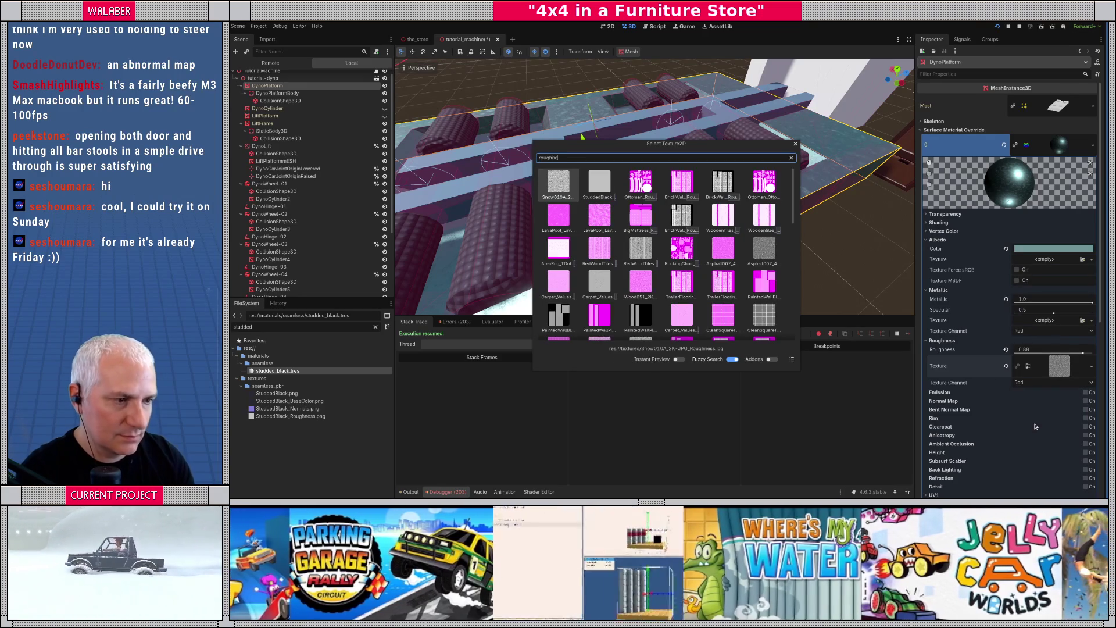
scroll(706, 272, "down", 5)
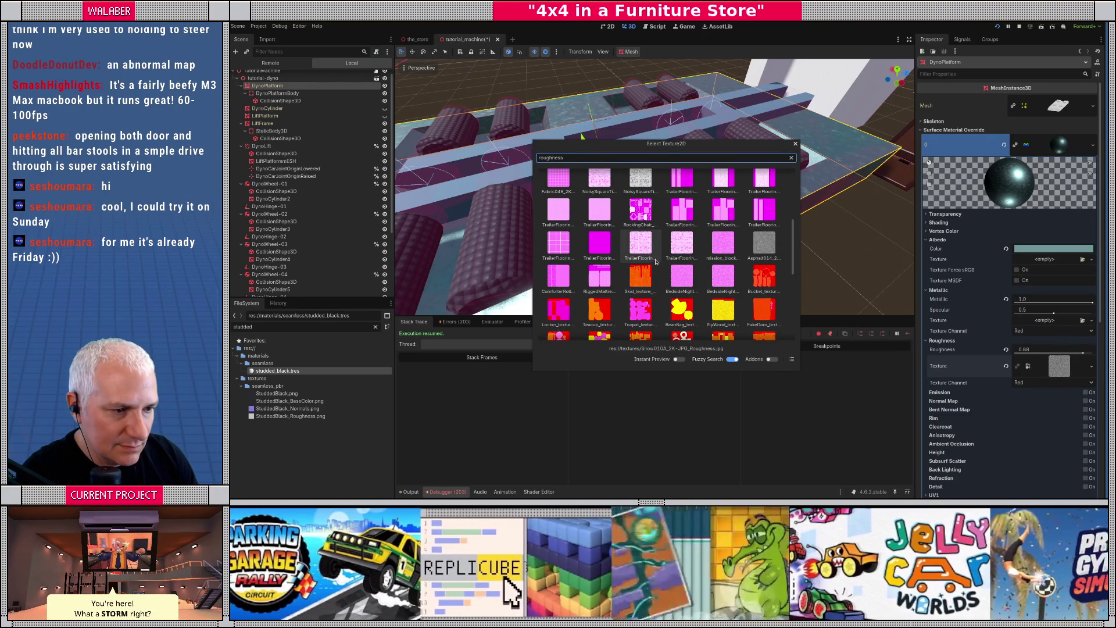
scroll(655, 261, "down", 5)
scroll(656, 261, "up", 5)
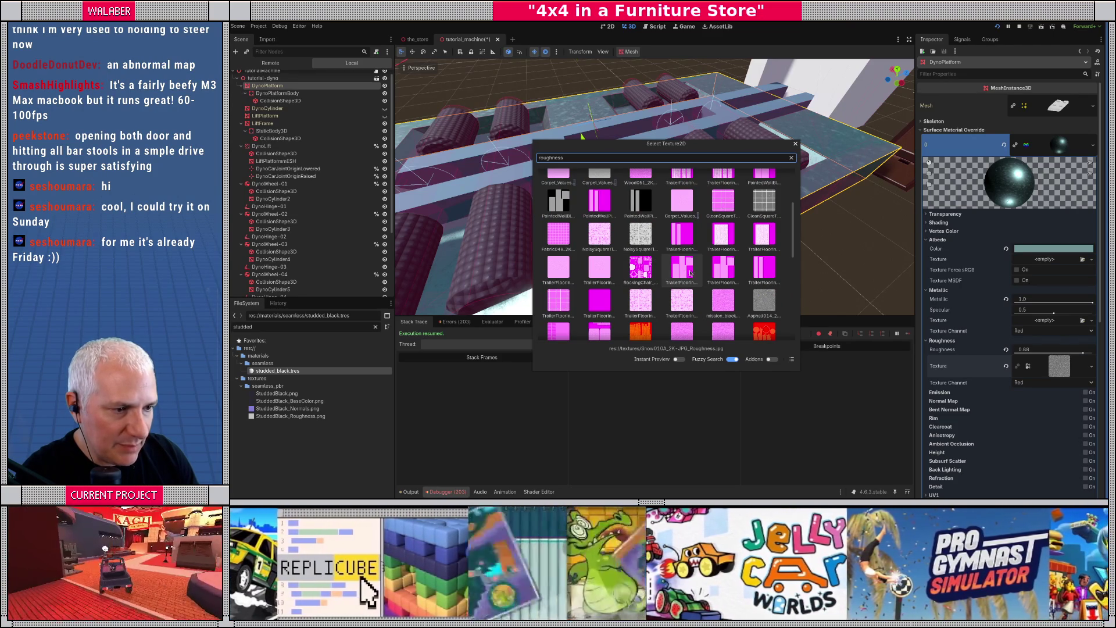
left_click(597, 275)
- Lower the material's Roughness value to about 0.83
scroll(663, 241, "up", 5)
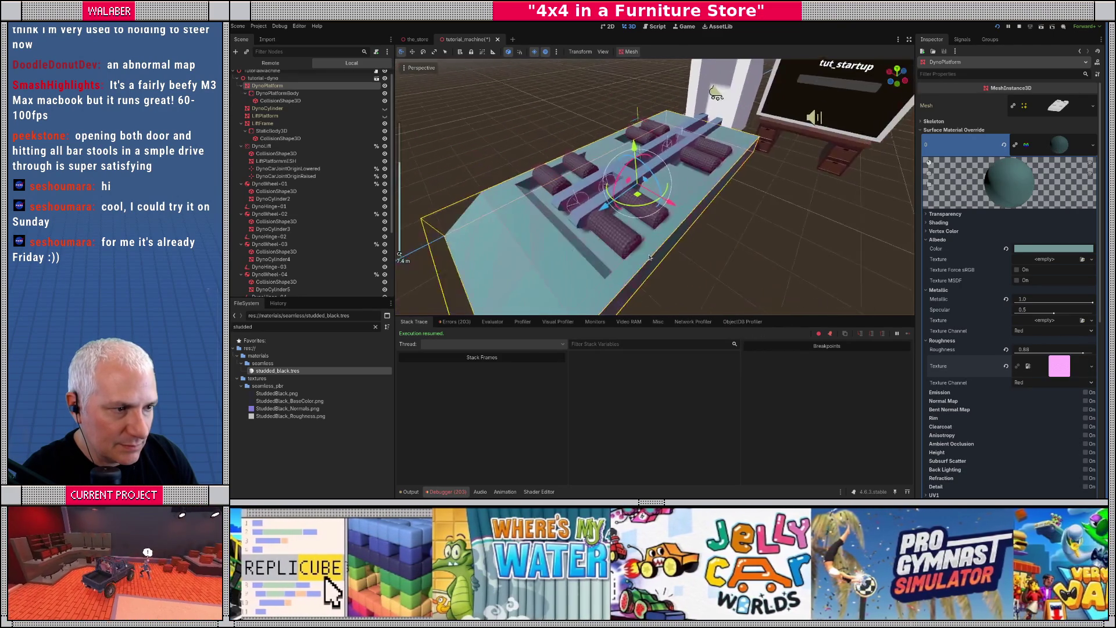
left_click_drag(881, 275, 768, 244)
left_click_drag(1083, 353, 1080, 353)
scroll(729, 198, "down", 5)
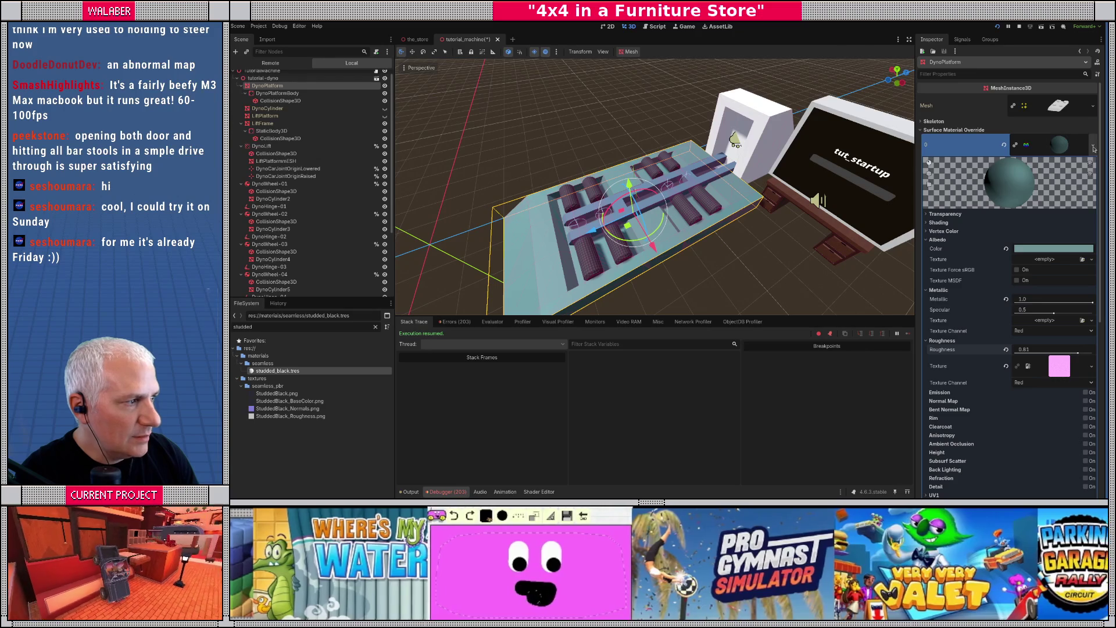
left_click(1093, 144)
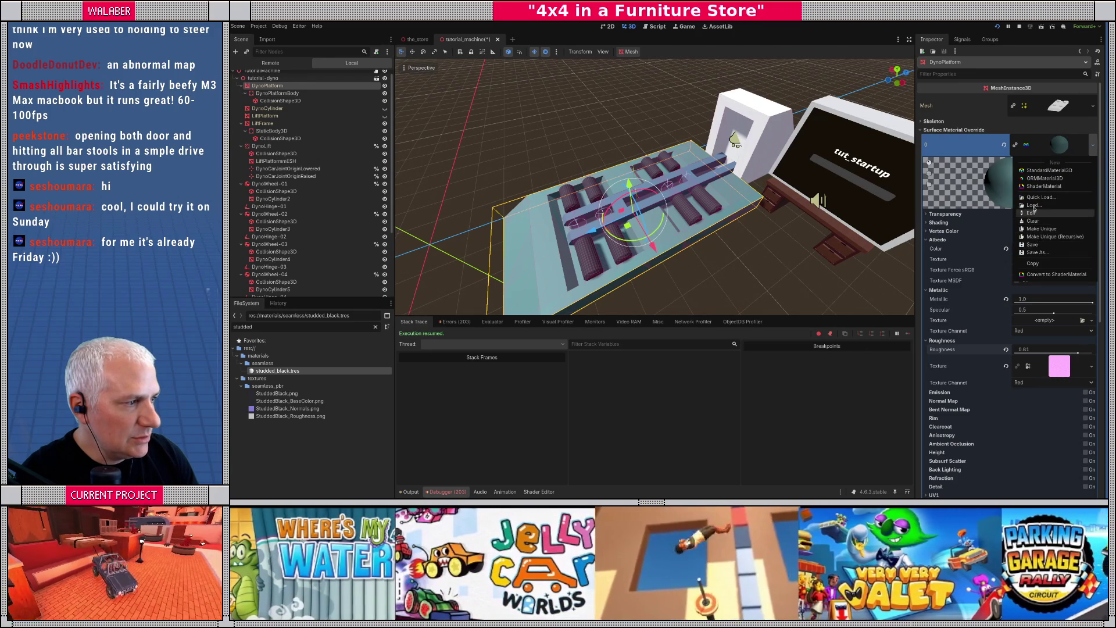
- Copy the platform material and paste it into LiftFrame's Surface Material Override 0
left_click(1038, 264)
left_click(750, 113)
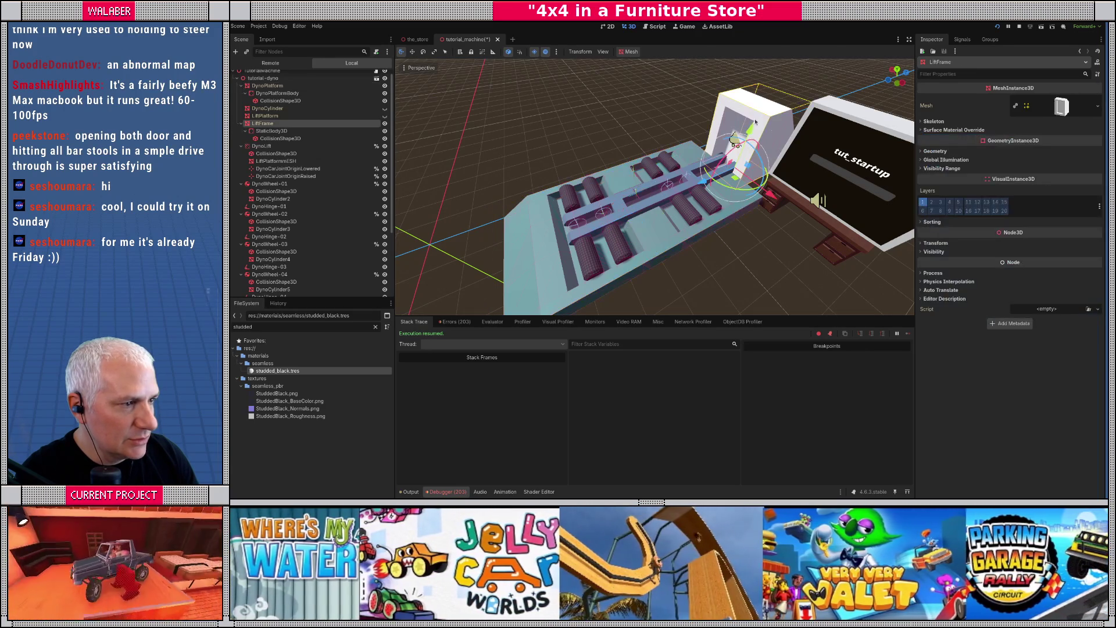
left_click(982, 131)
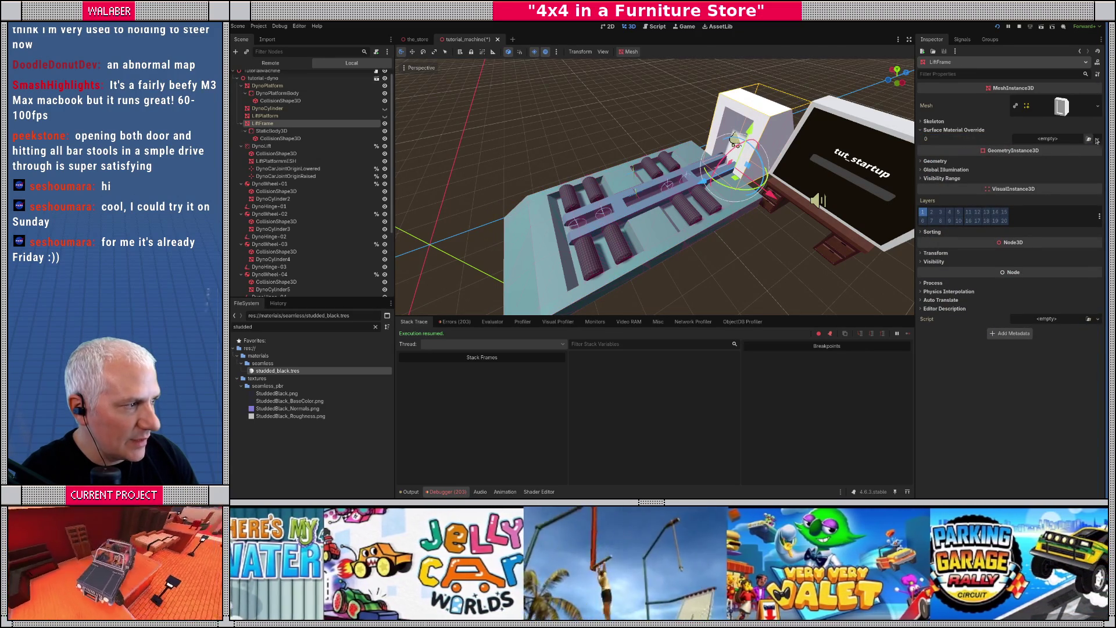
left_click(1098, 139)
left_click(1053, 203)
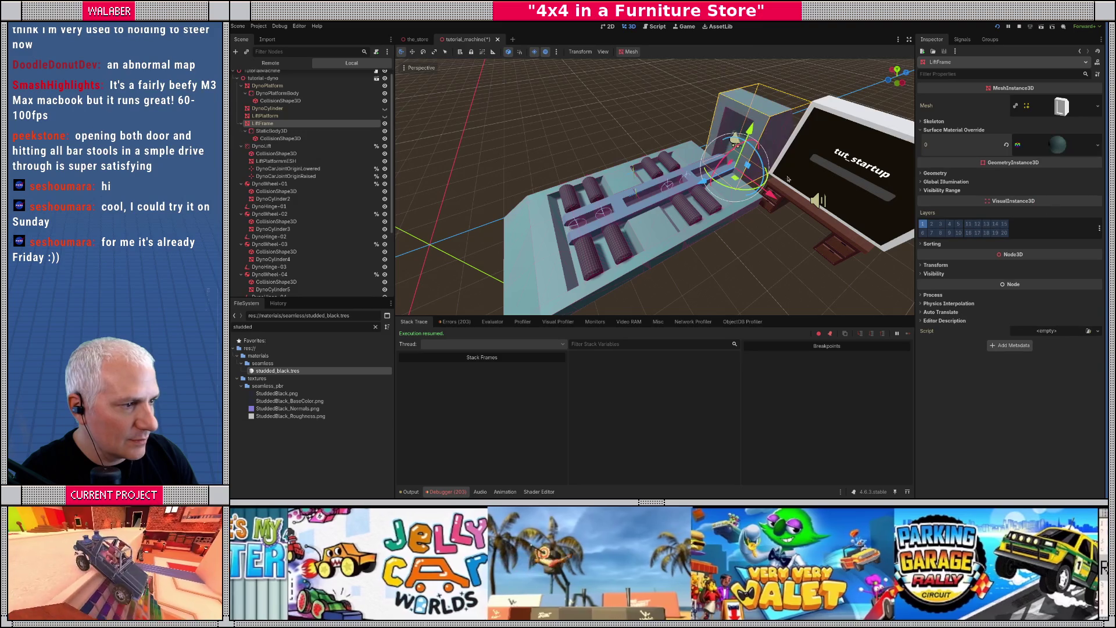
scroll(614, 184, "up", 3)
left_click(613, 183)
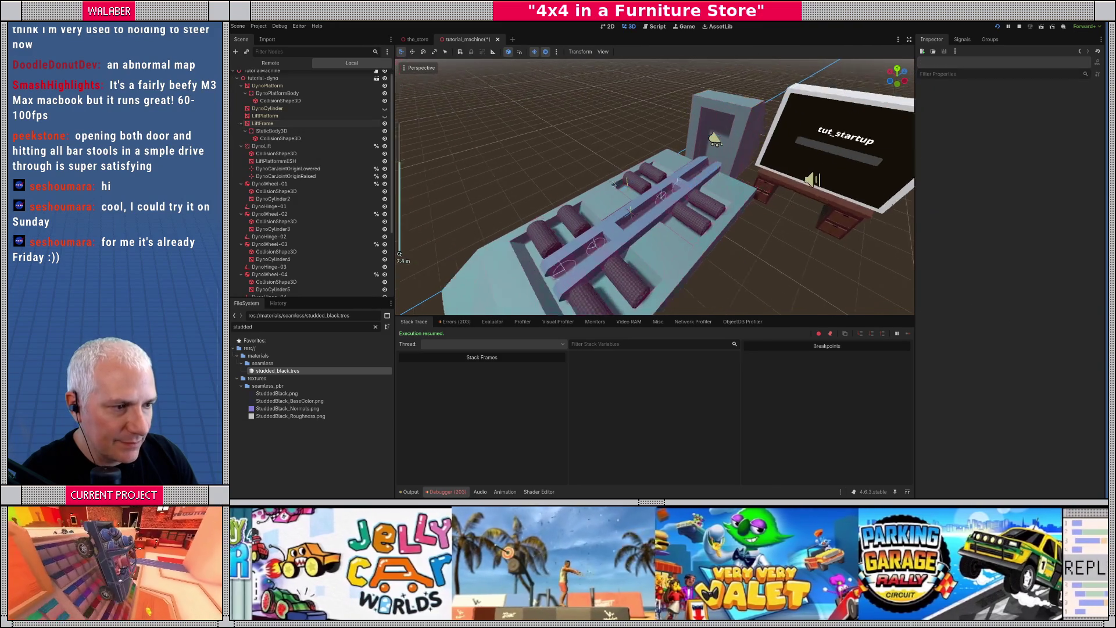
- Save the tutorial_machine scene, close it, and reopen it from the store scene
key("ctrl+s")
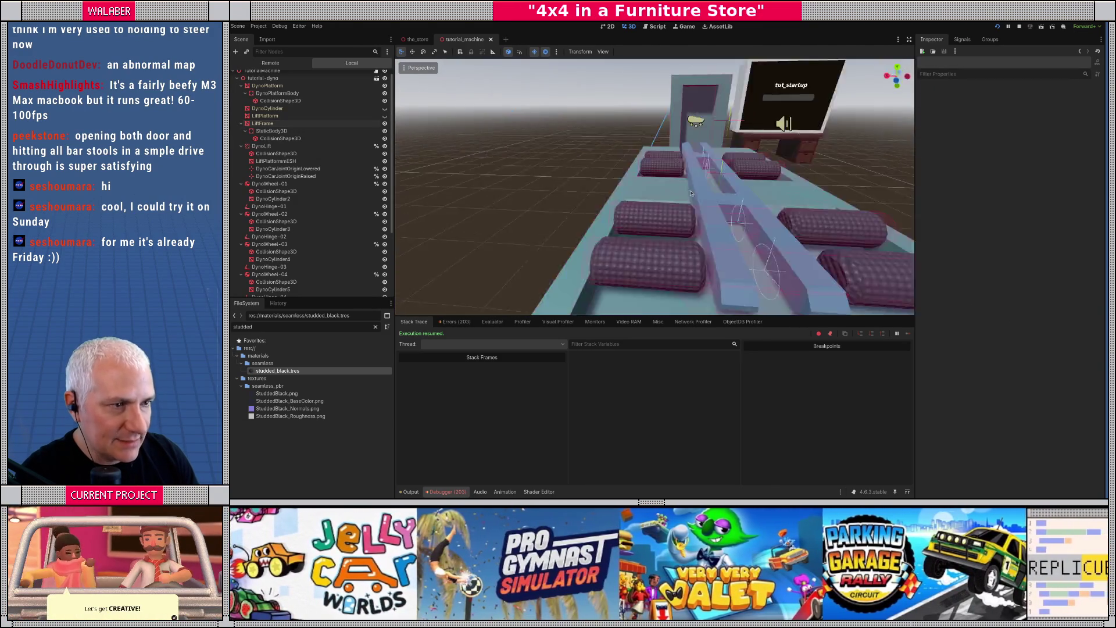
left_click(490, 40)
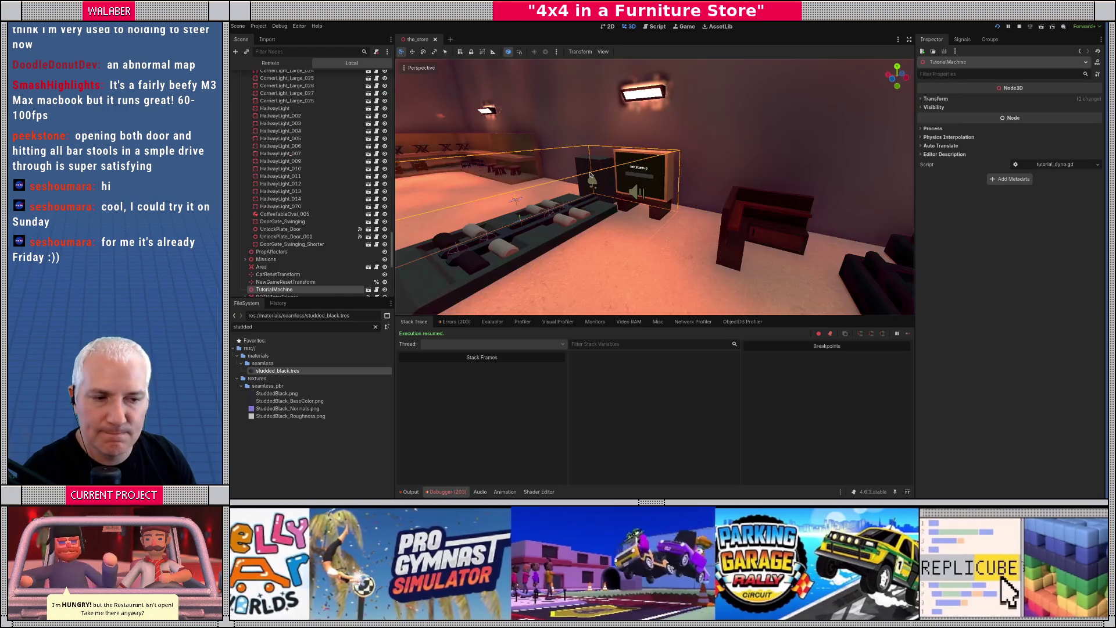
scroll(576, 221, "up", 5)
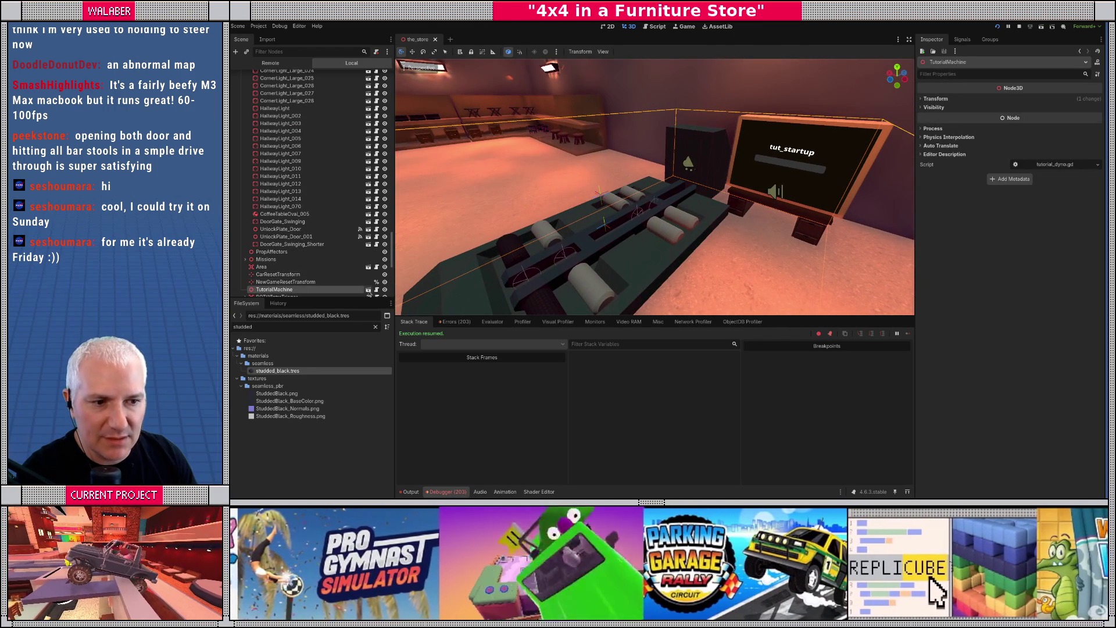
left_click(368, 289)
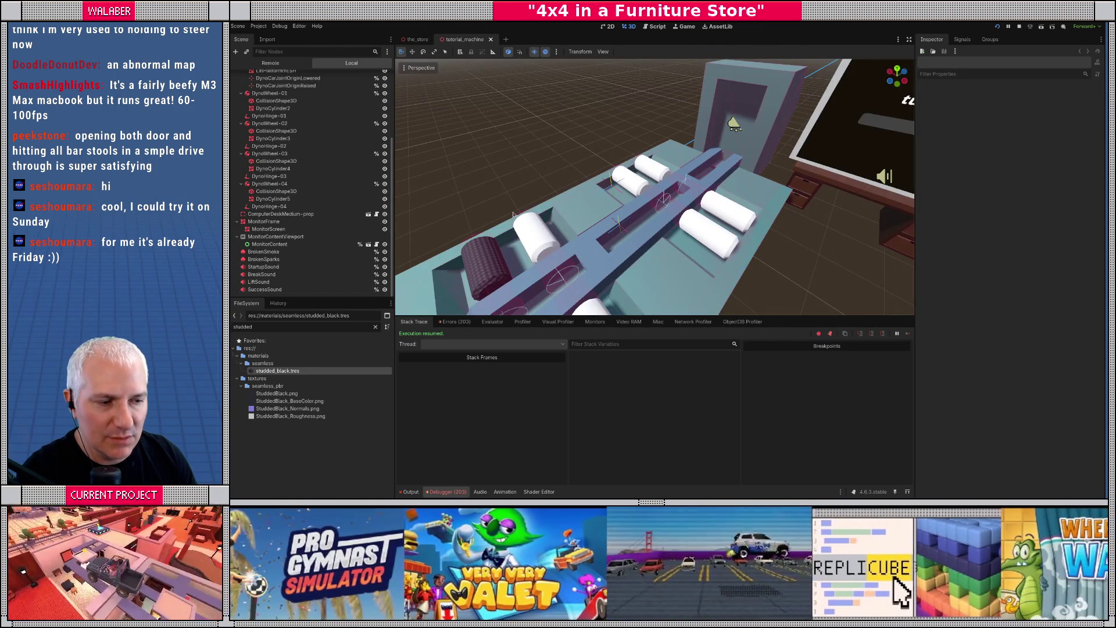
scroll(644, 268, "down", 3)
left_click(657, 245)
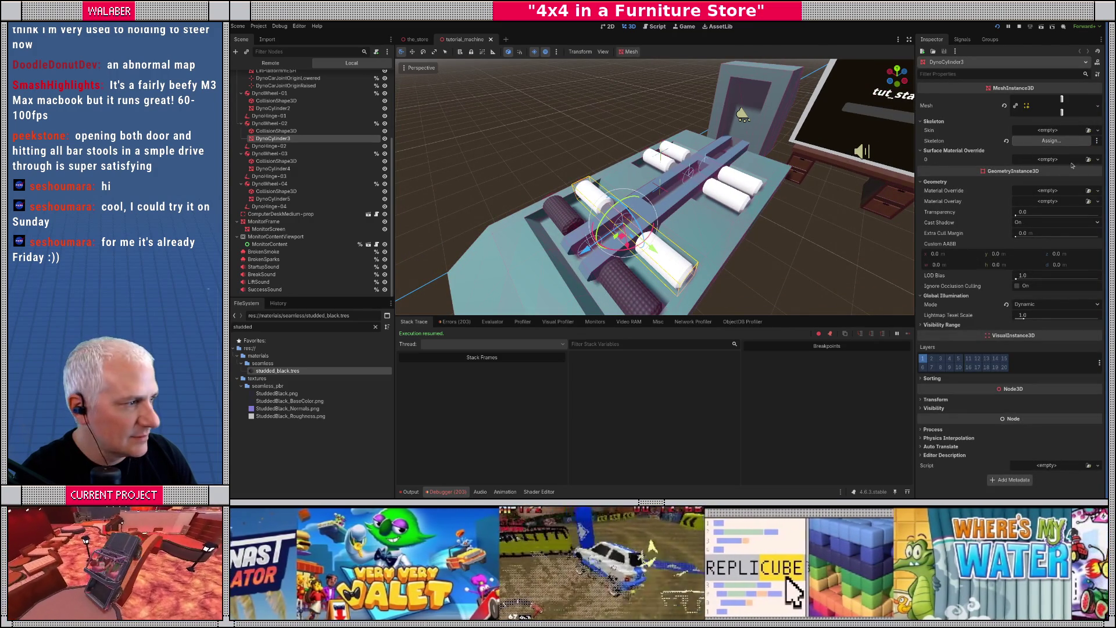
- Apply the studded_black material to DynoCylinder3, DynoCylinder4 and DynoCylinder5
left_click(1088, 160)
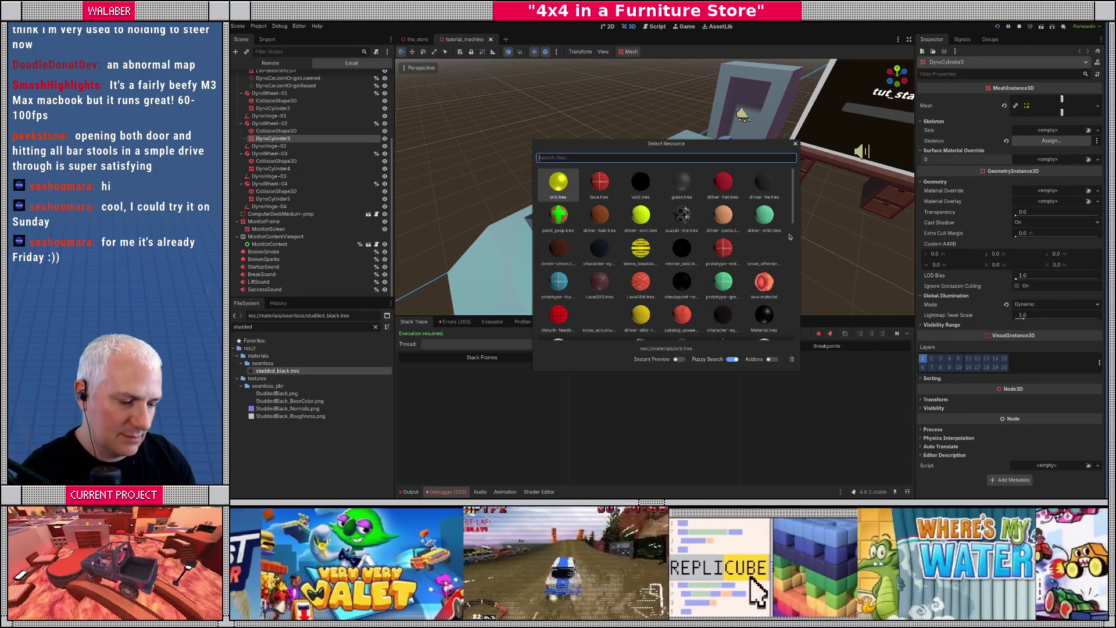
type("studded")
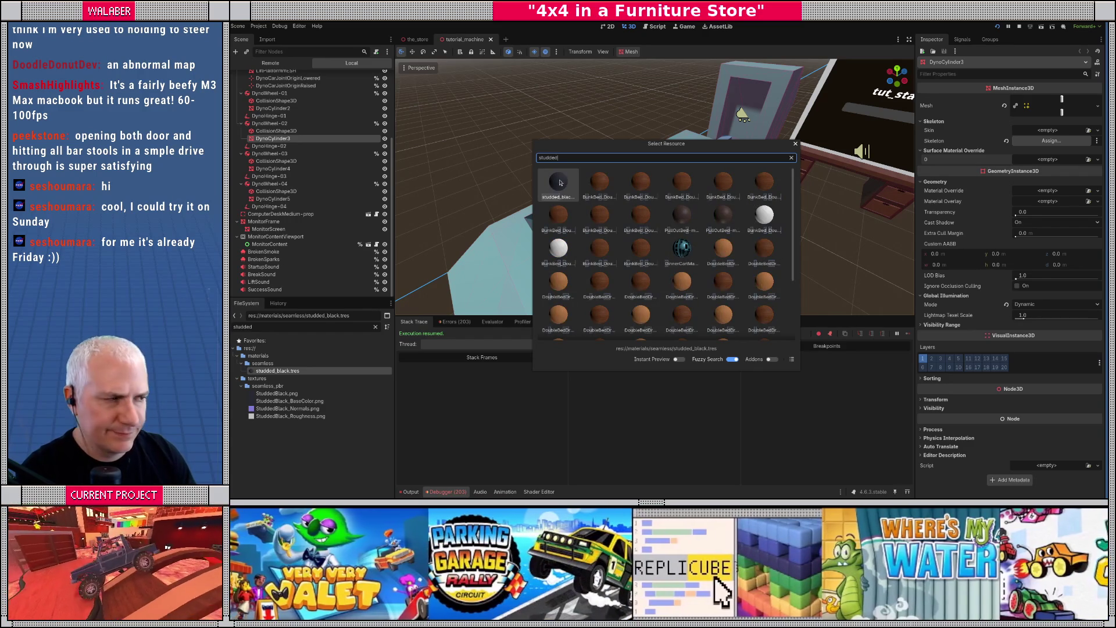
double_click(560, 183)
left_click(742, 203)
key("f")
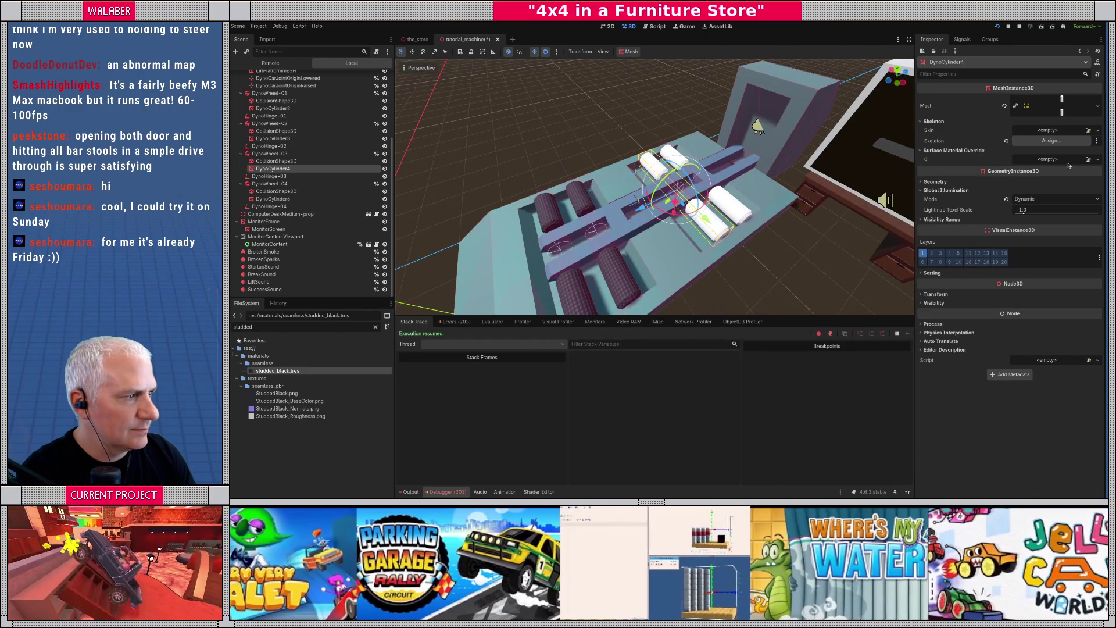
left_click(1086, 160)
type("studd")
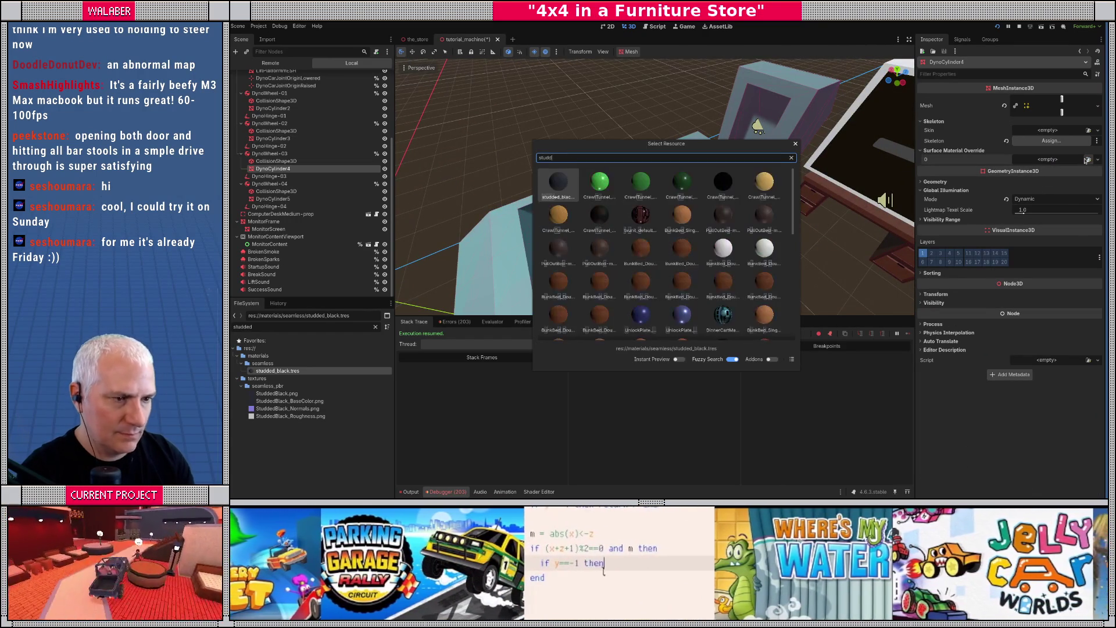
key("Return")
left_click(743, 205)
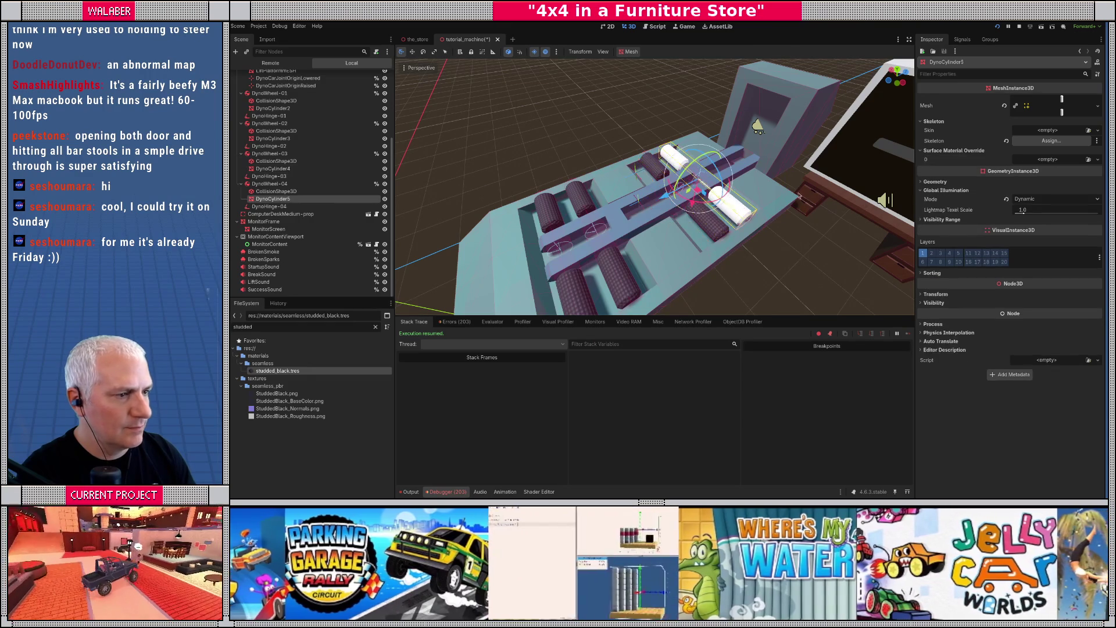
left_click(1088, 161)
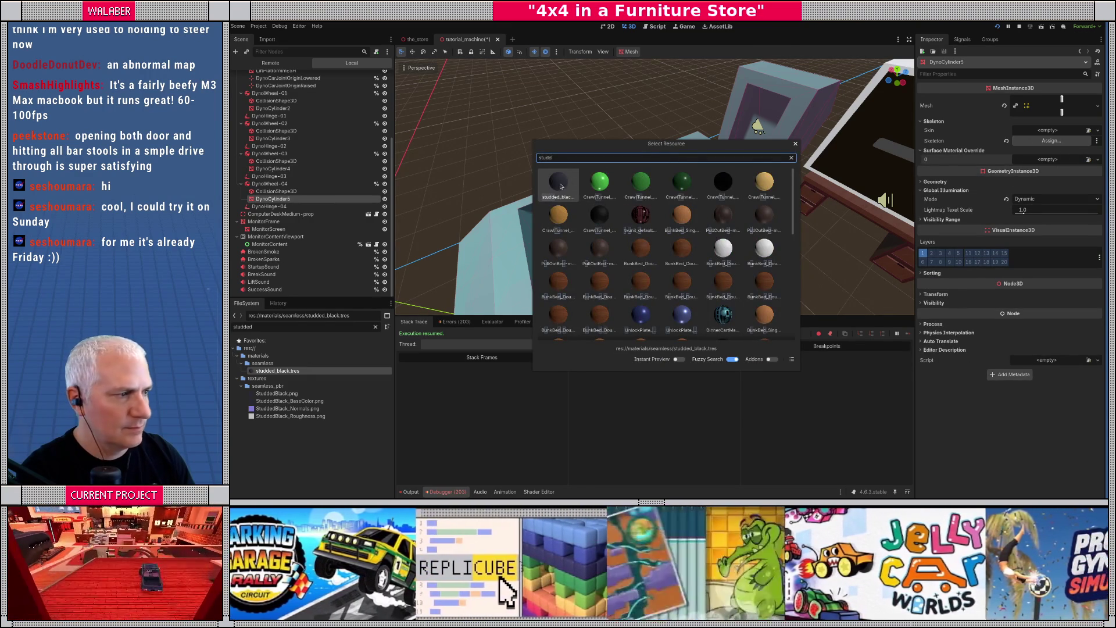
key("Return")
- Link the cylinders' skeletons to DynoWheel-04 and DynoWheel-03, then save the scene
left_click(1007, 142)
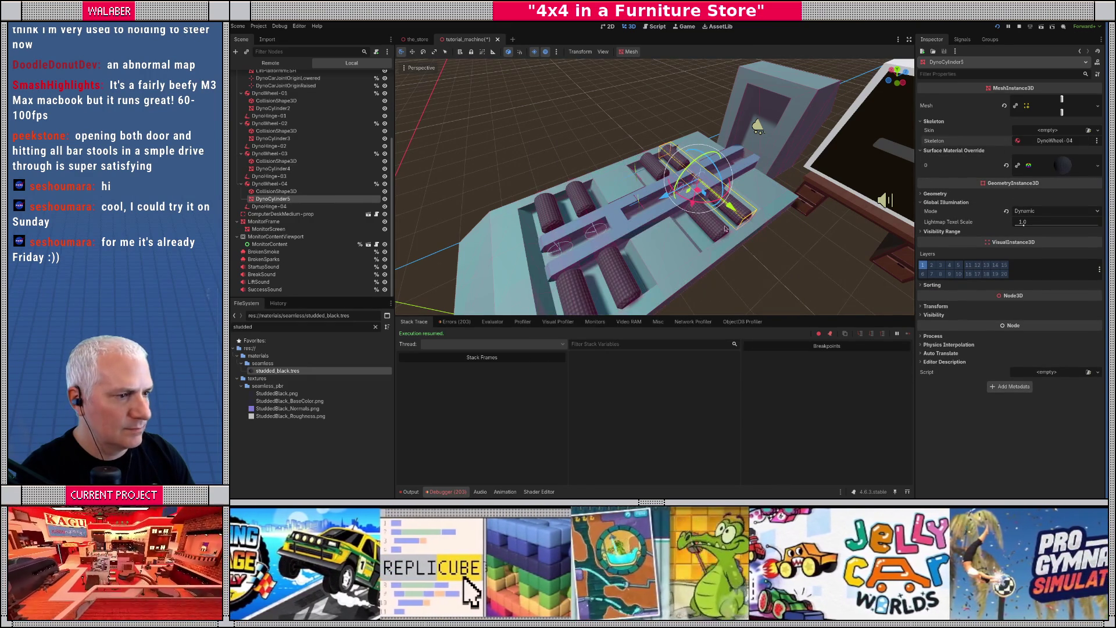
left_click(713, 227)
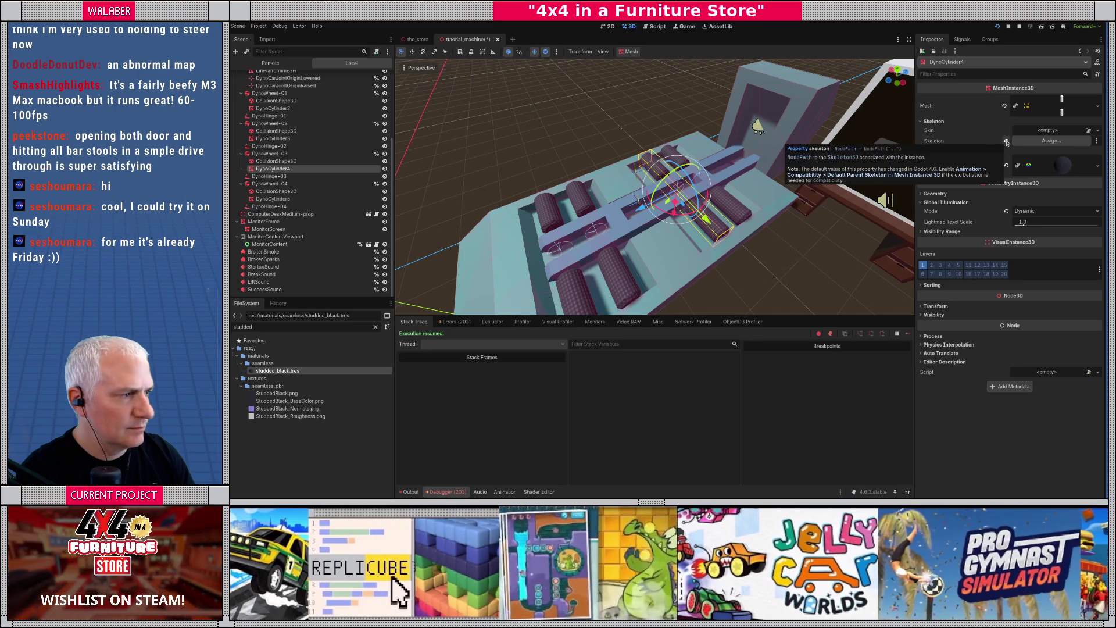
left_click(1007, 142)
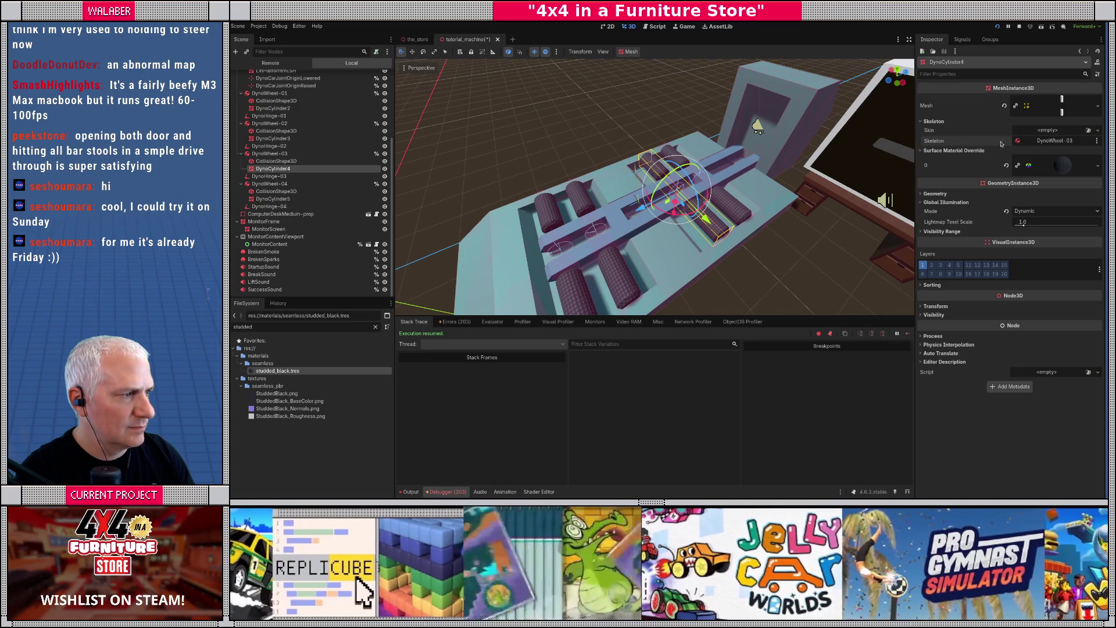
left_click(629, 292)
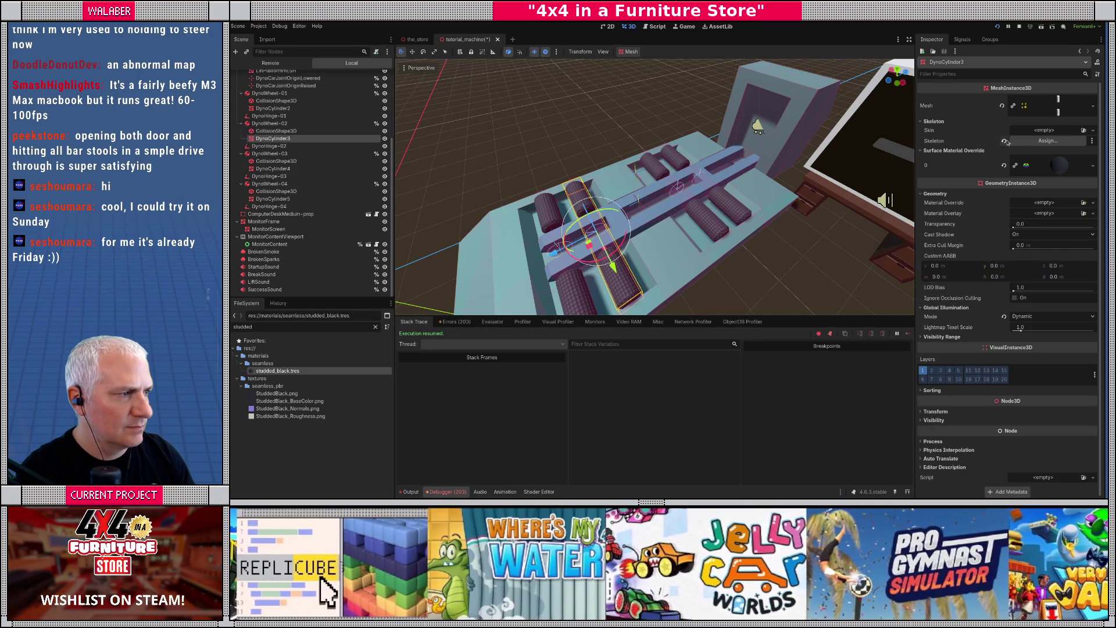
left_click(584, 287)
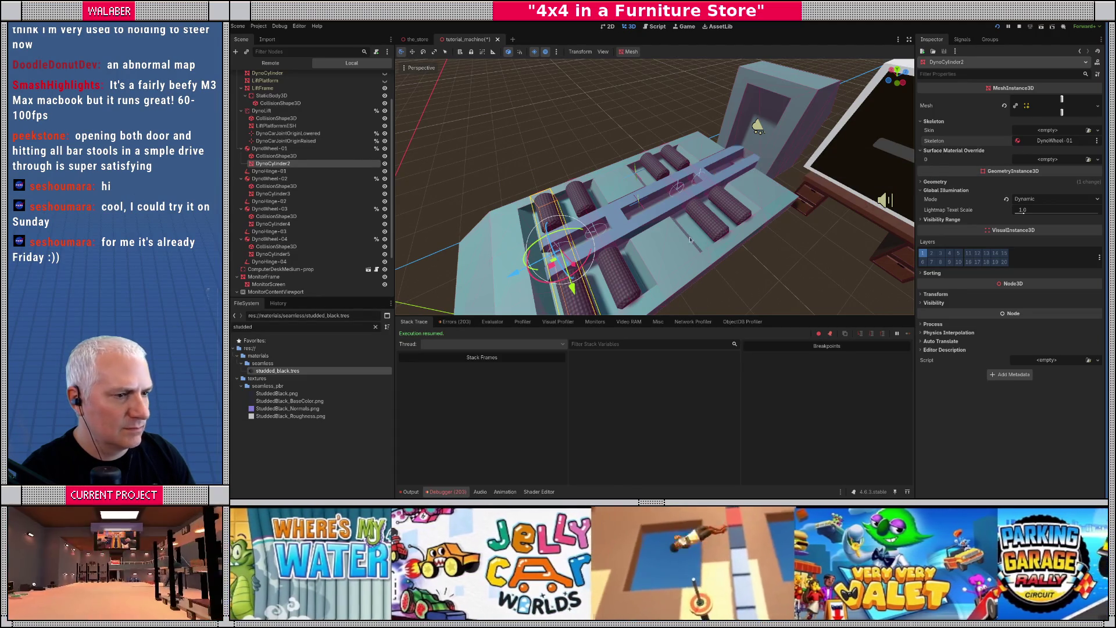
scroll(690, 171, "down", 5)
key("ctrl+s")
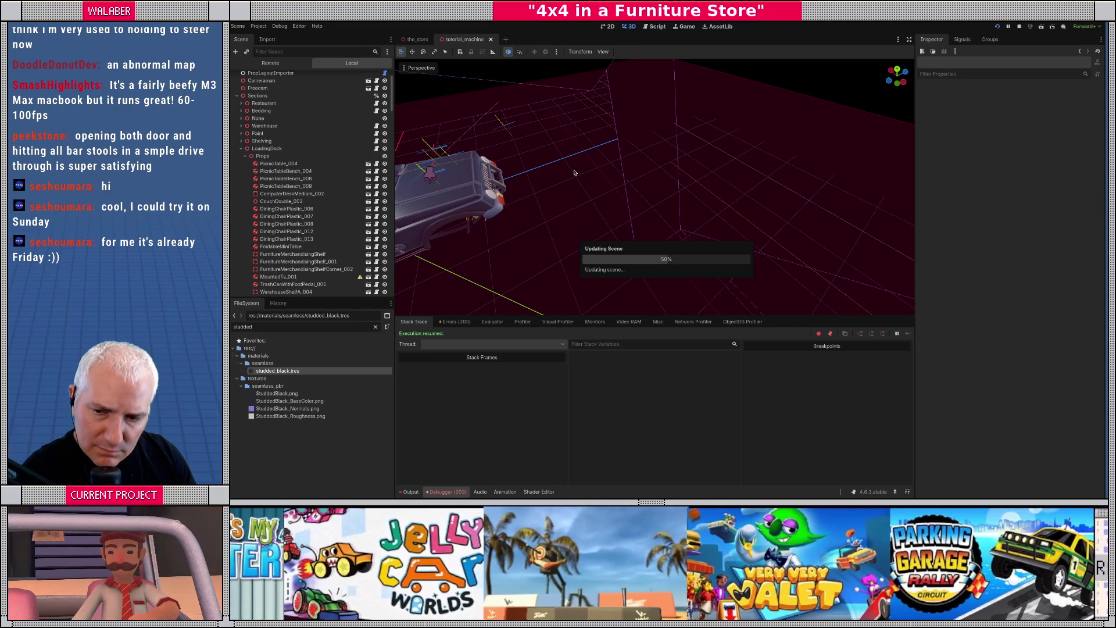
- Fly around the store to inspect the retextured TutorialMachine, then bring up the Todo document
left_click_drag(576, 176, 512, 168)
key("f")
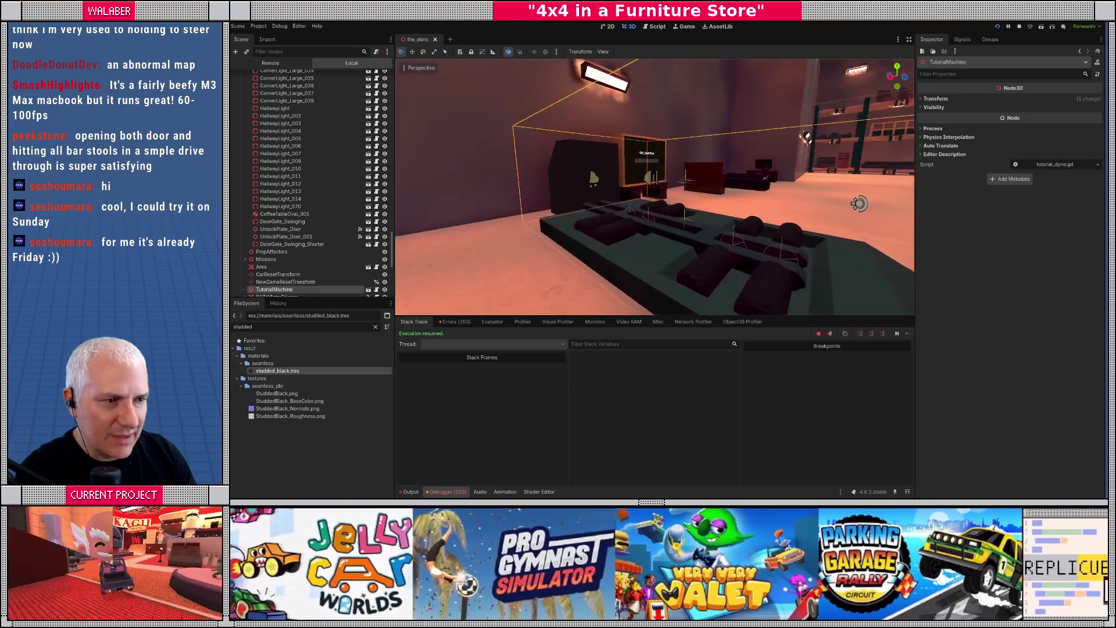
key("s")
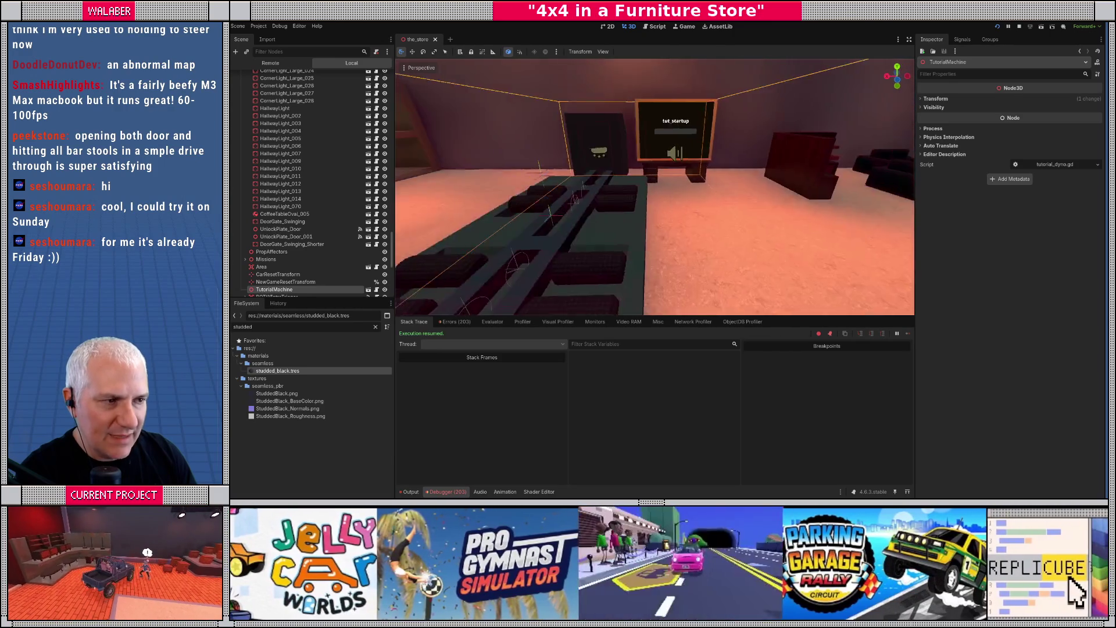
key("w")
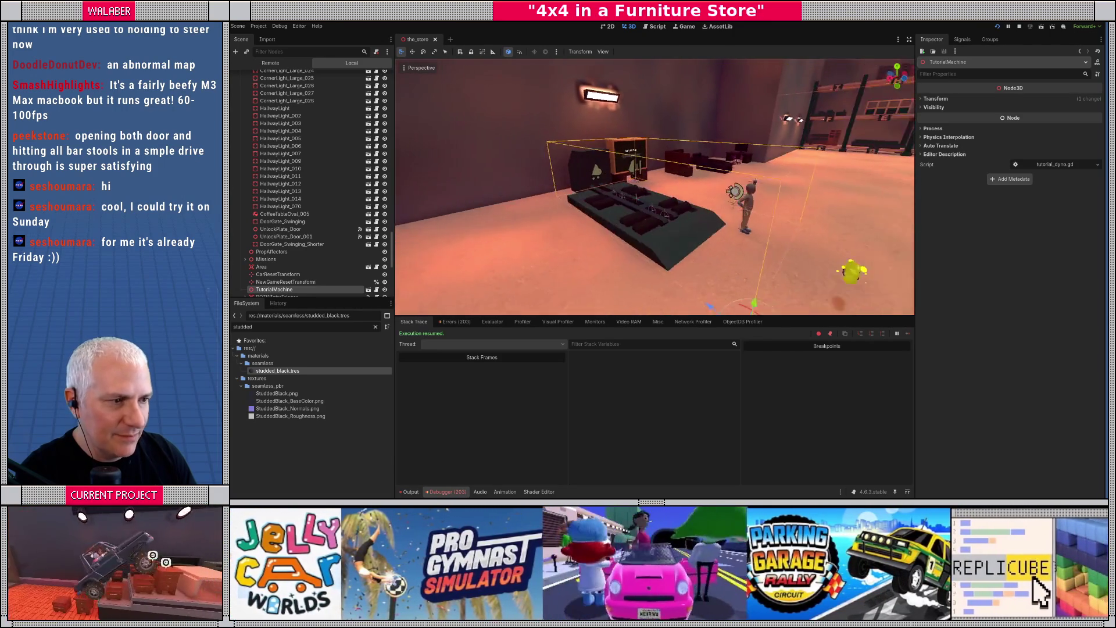
key("w")
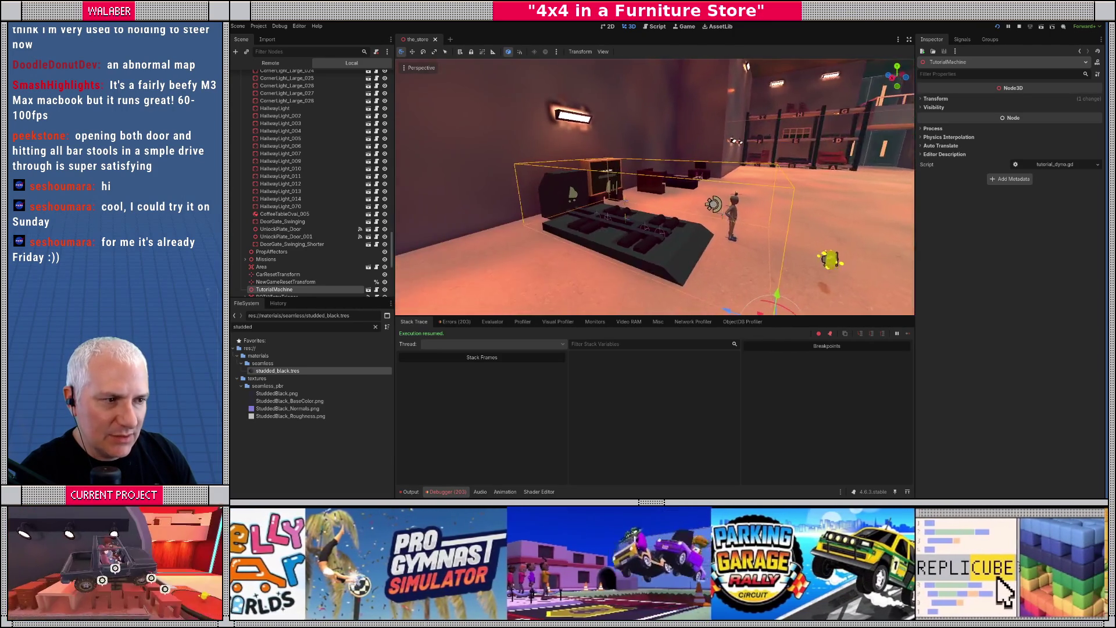
key("w")
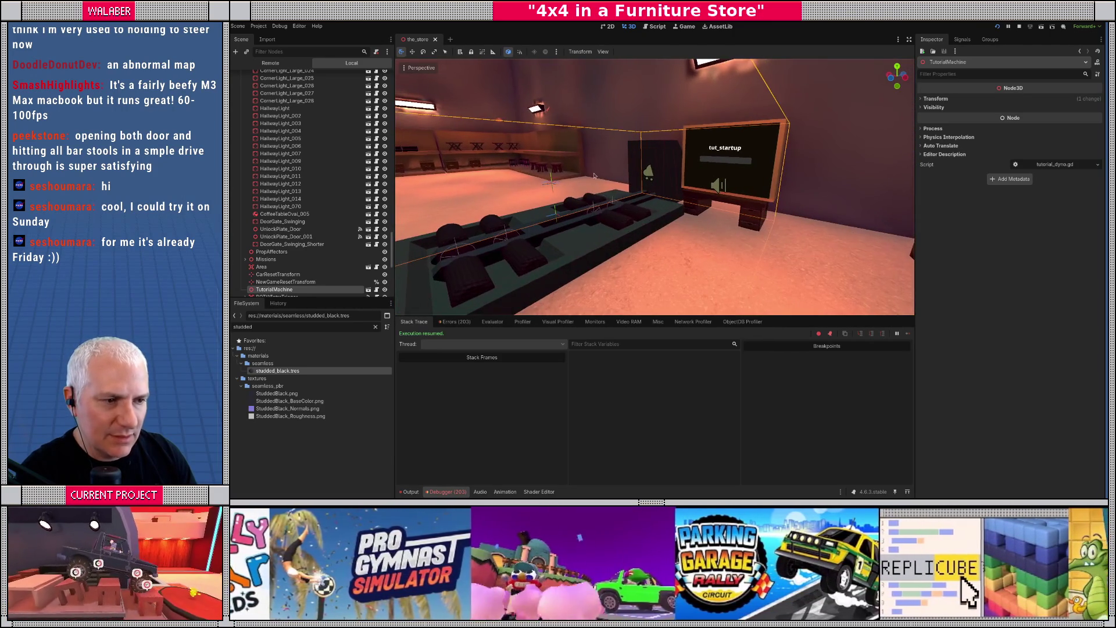
key("alt+Tab")
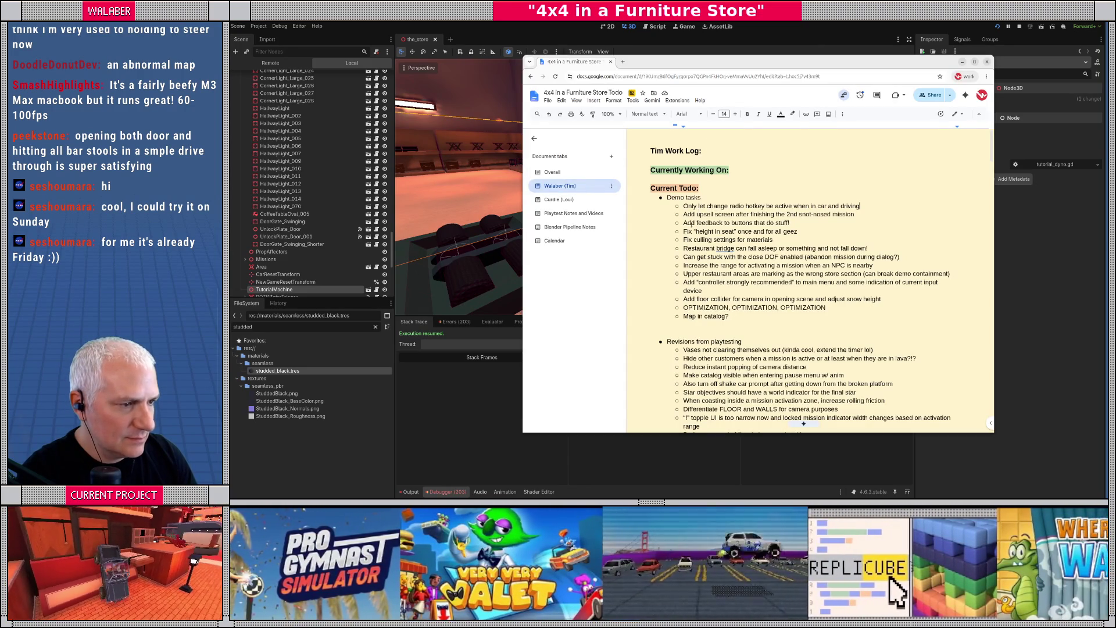
- Log 'Updated textures for the tutorial dyno' under More bug fixes in the Done list
scroll(697, 271, "down", 5)
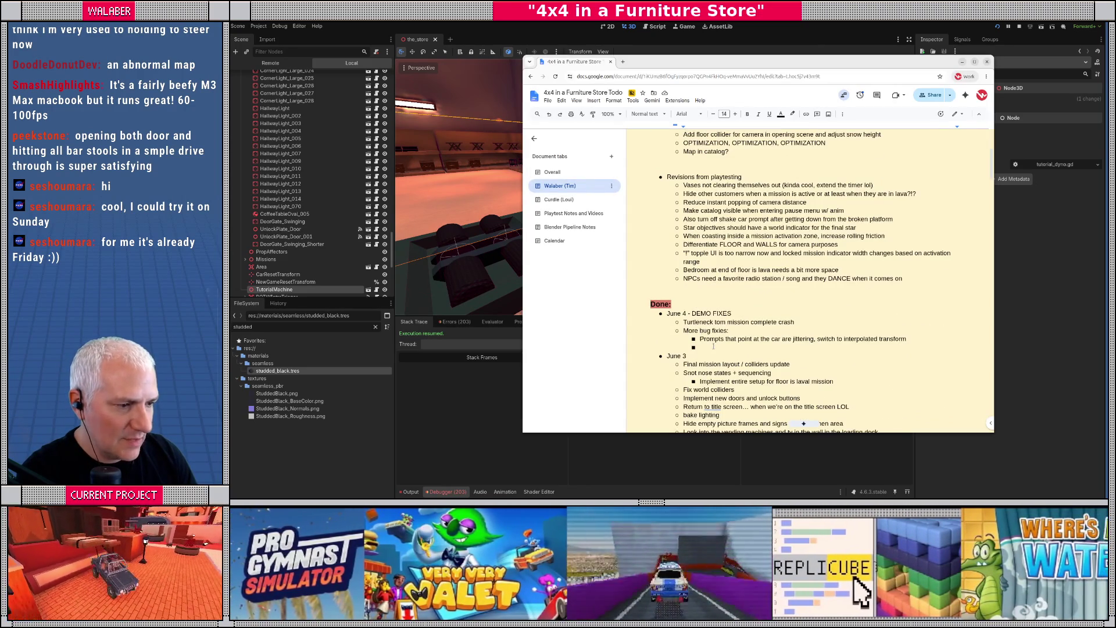
type("Updated textures for the ")
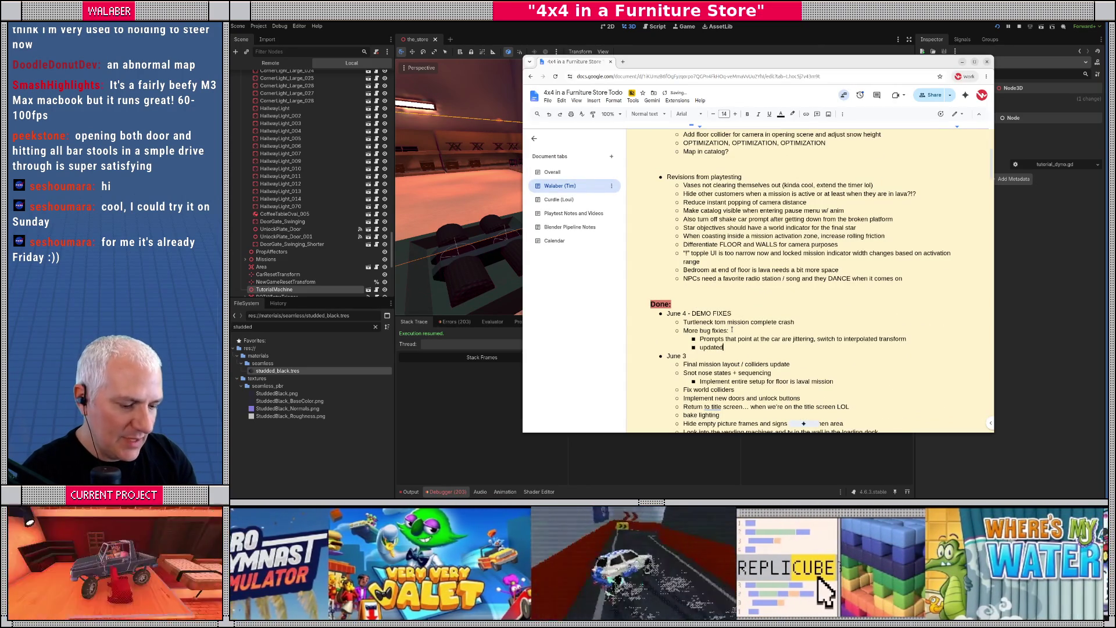
type("tutorial dyno")
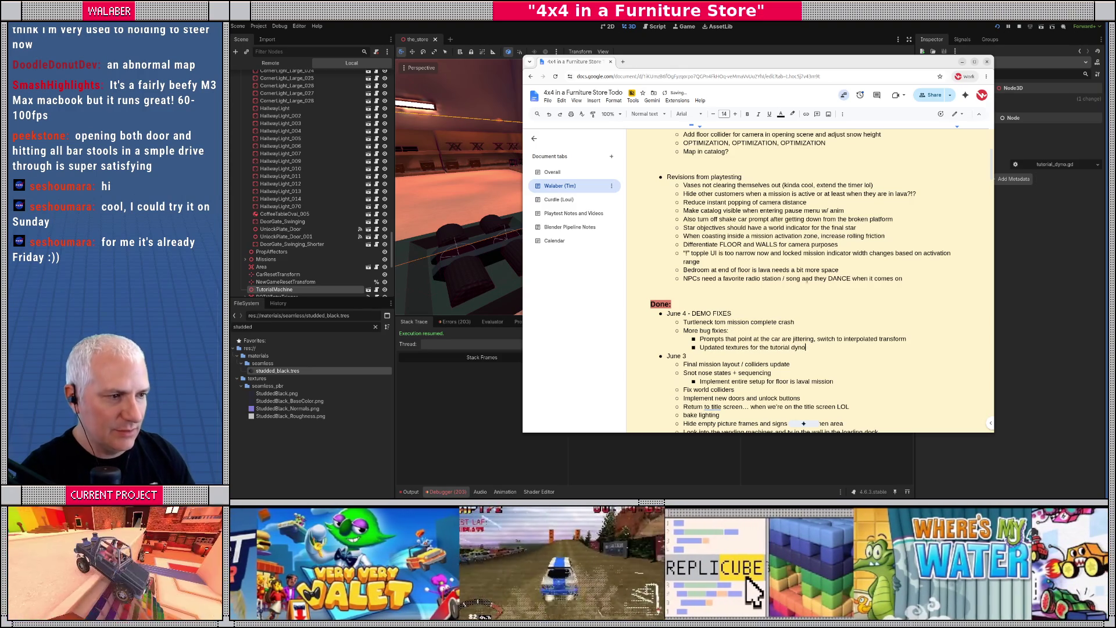
scroll(791, 301, "up", 5)
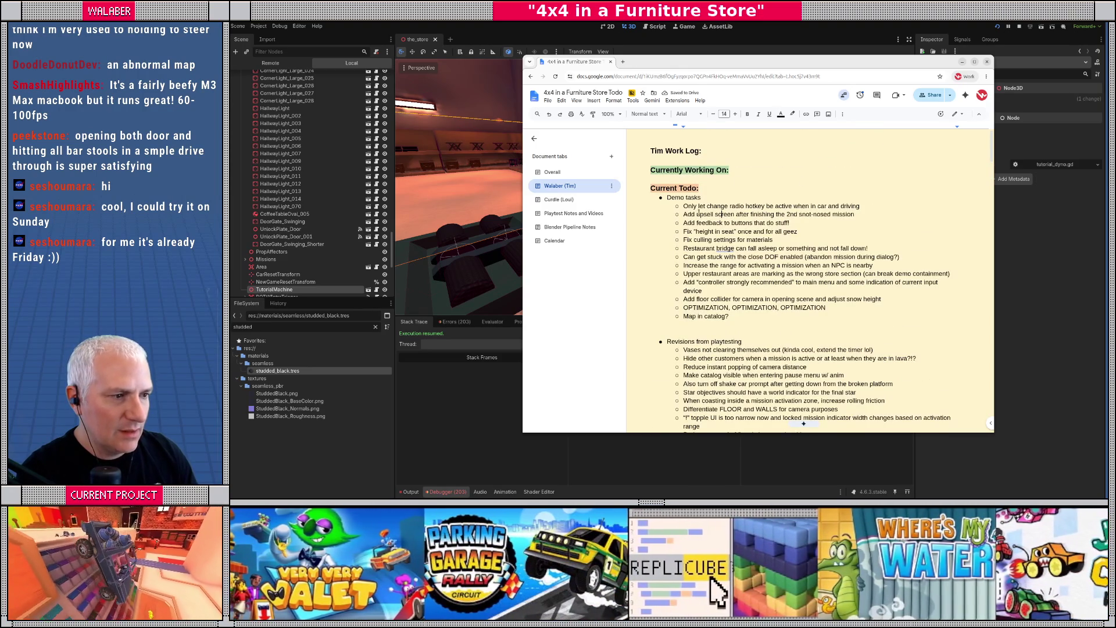
left_click_drag(685, 206, 850, 207)
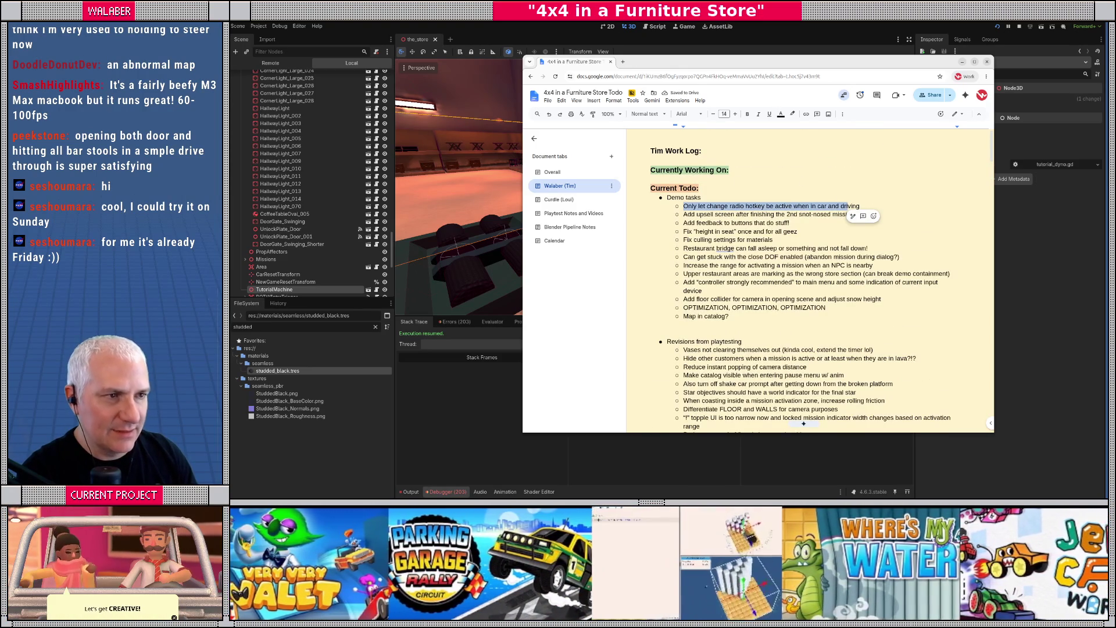
- Switch to VS Code's Source Control and put the cursor in the commit message box
key("alt+Tab")
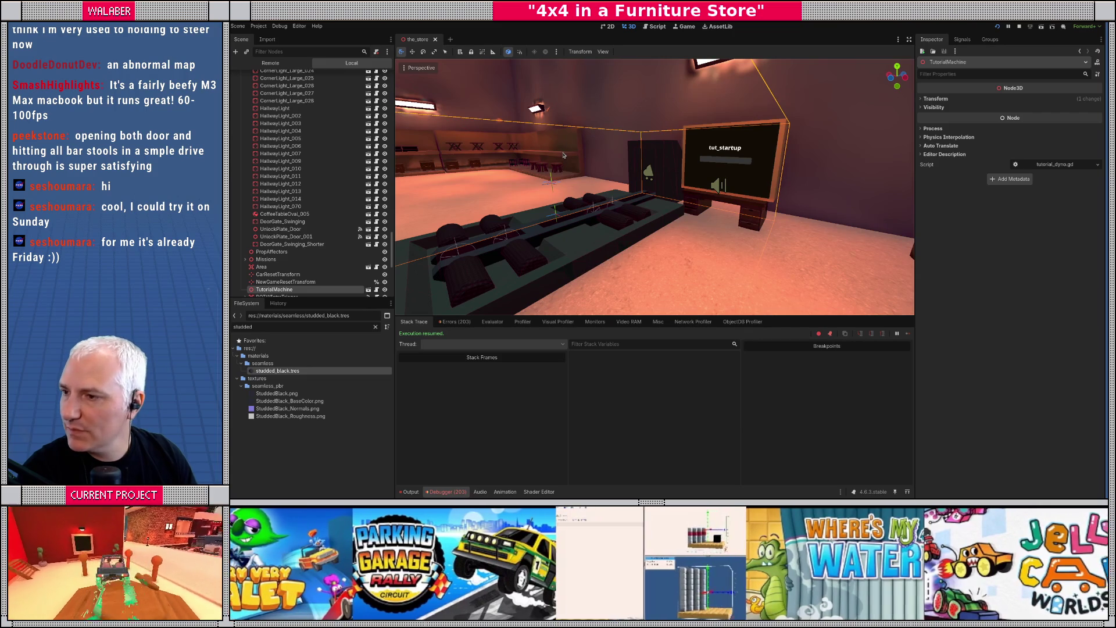
key("alt+Tab")
left_click(378, 42)
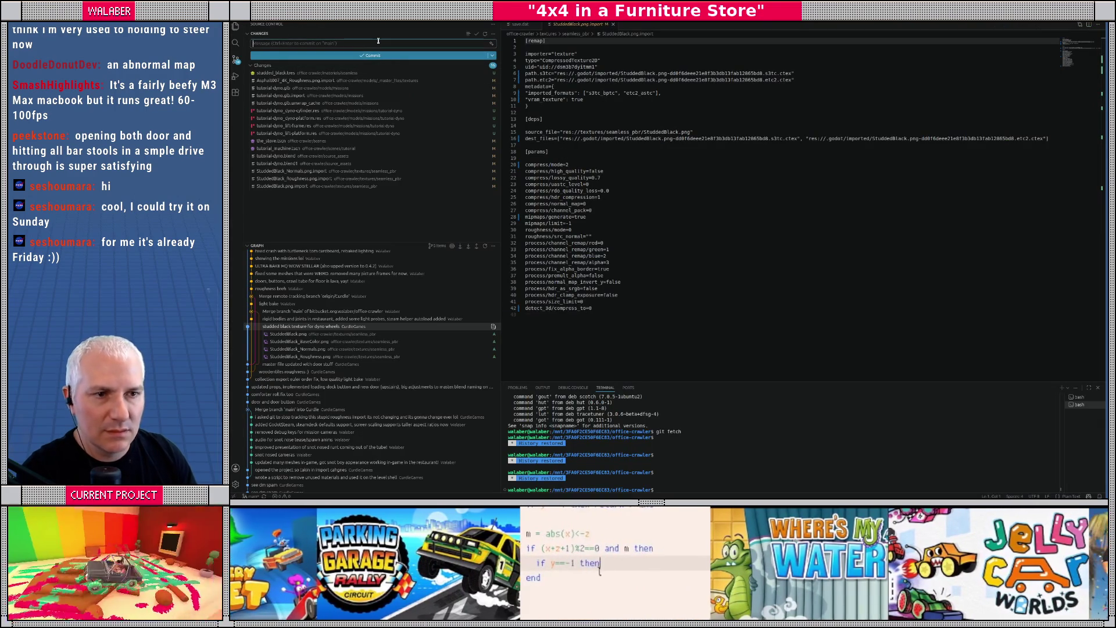
- Commit with message 'updated textures and UVs for the tutorial dyno', push it, and return to Godot
type("updated textures")
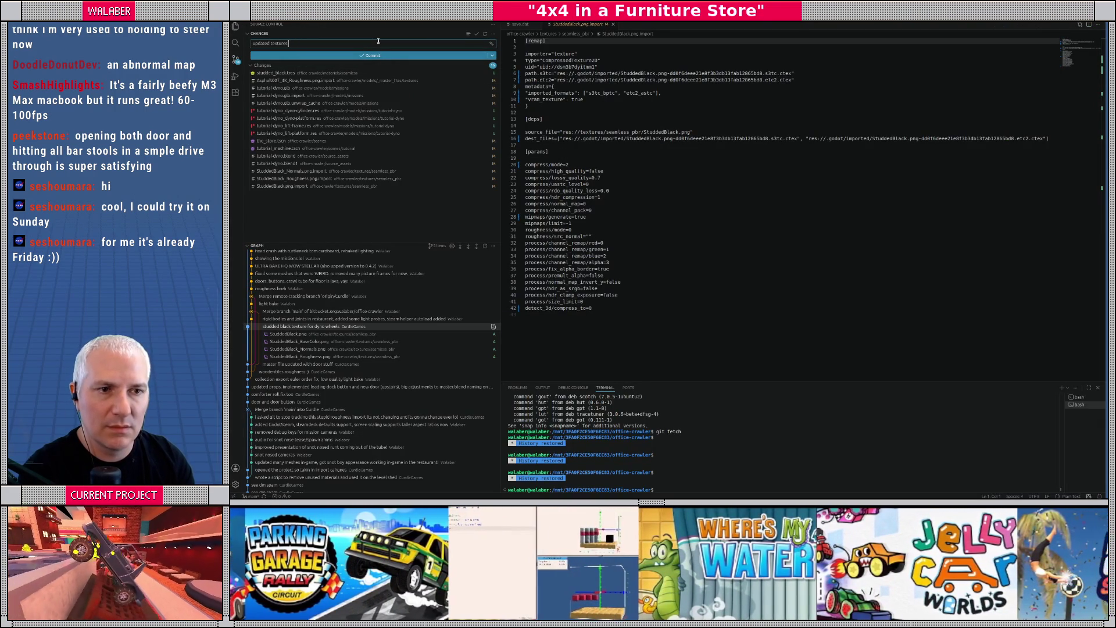
key("BackSpace")
key("BackSpace")
key("BackSpace")
type("and UVs for the radio")
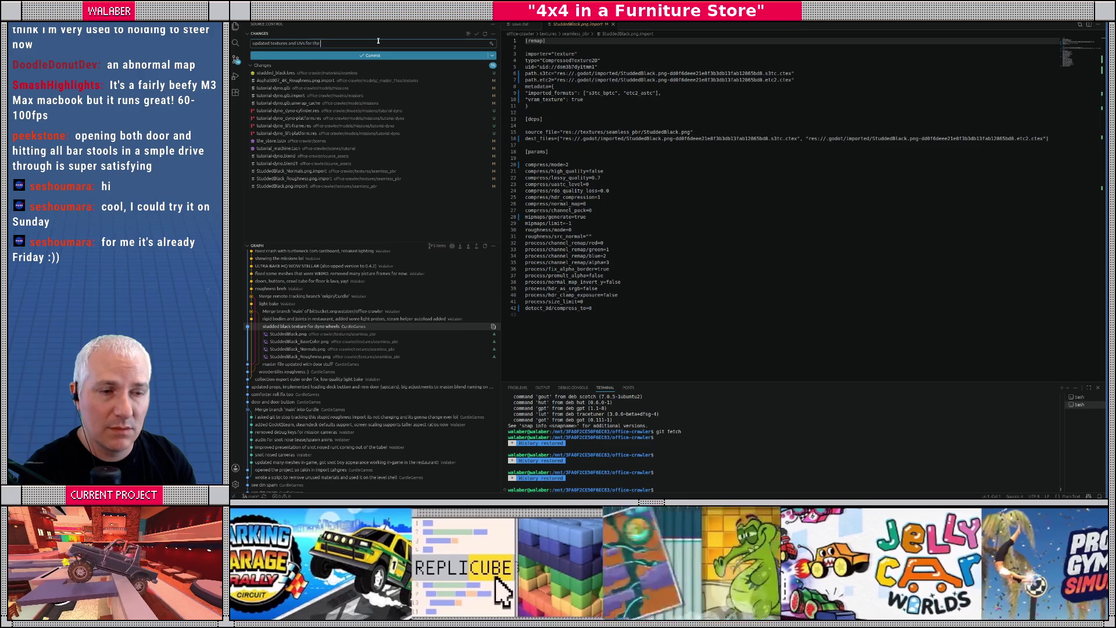
key("BackSpace")
key("BackSpace")
key("BackSpace")
type("tutorial dynop")
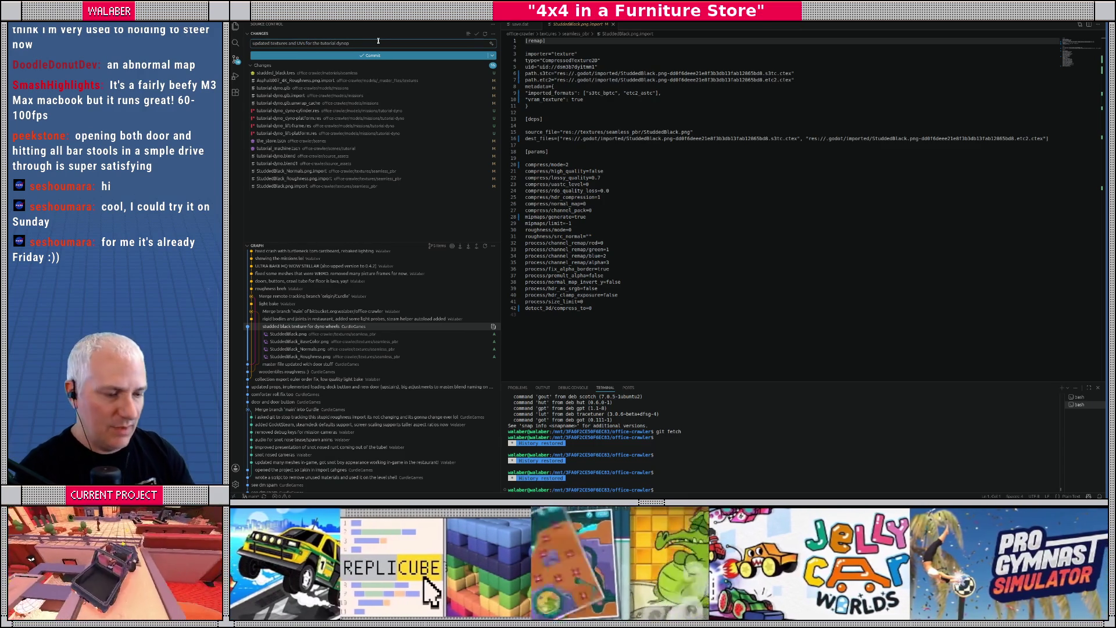
key("ctrl+Return")
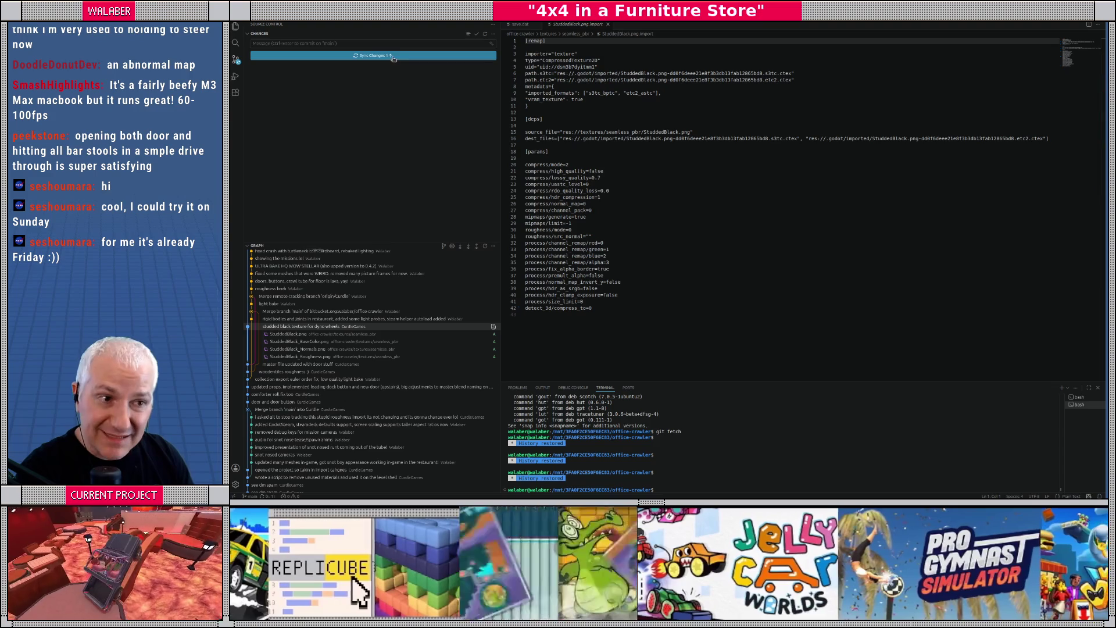
left_click(393, 56)
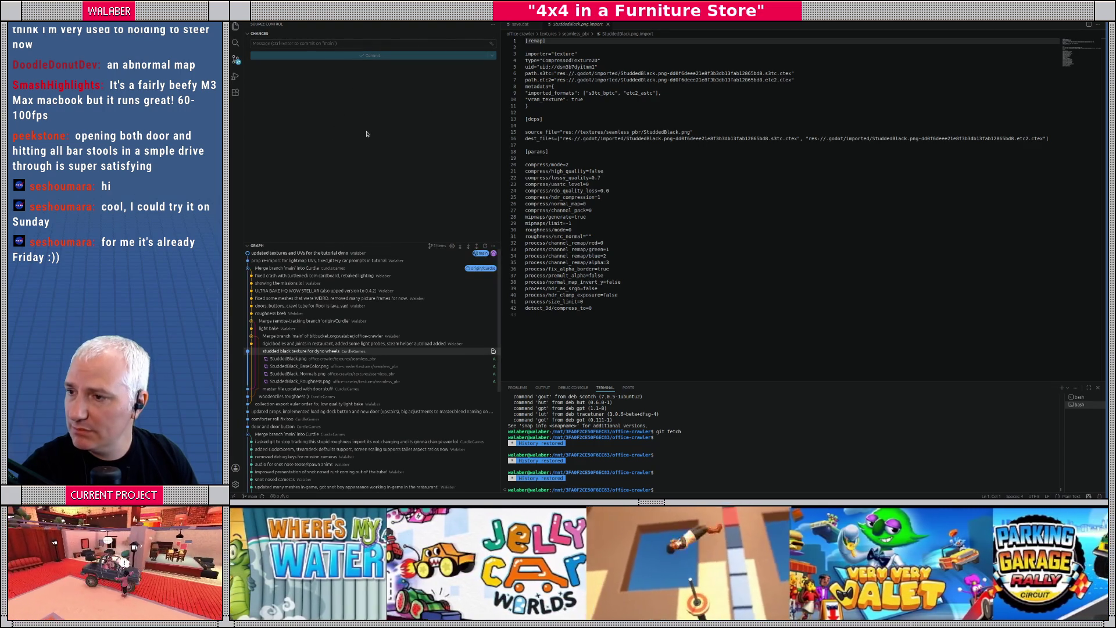
key("alt+Tab")
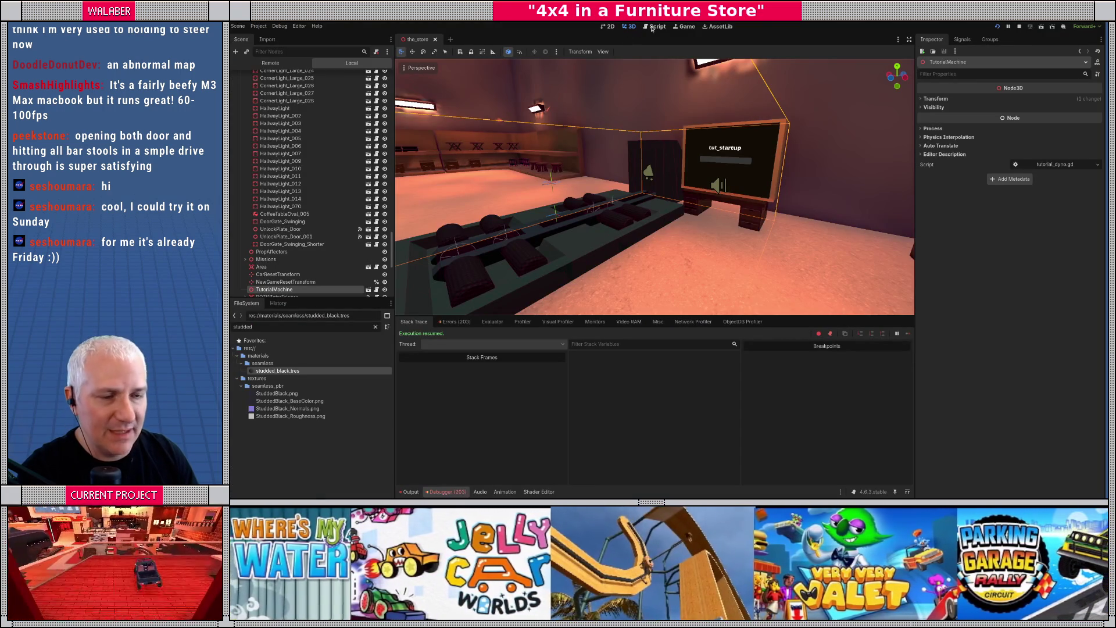
- Close the other open scripts, hide the side docks, and search game-context.gd for menu terms
left_click(655, 26)
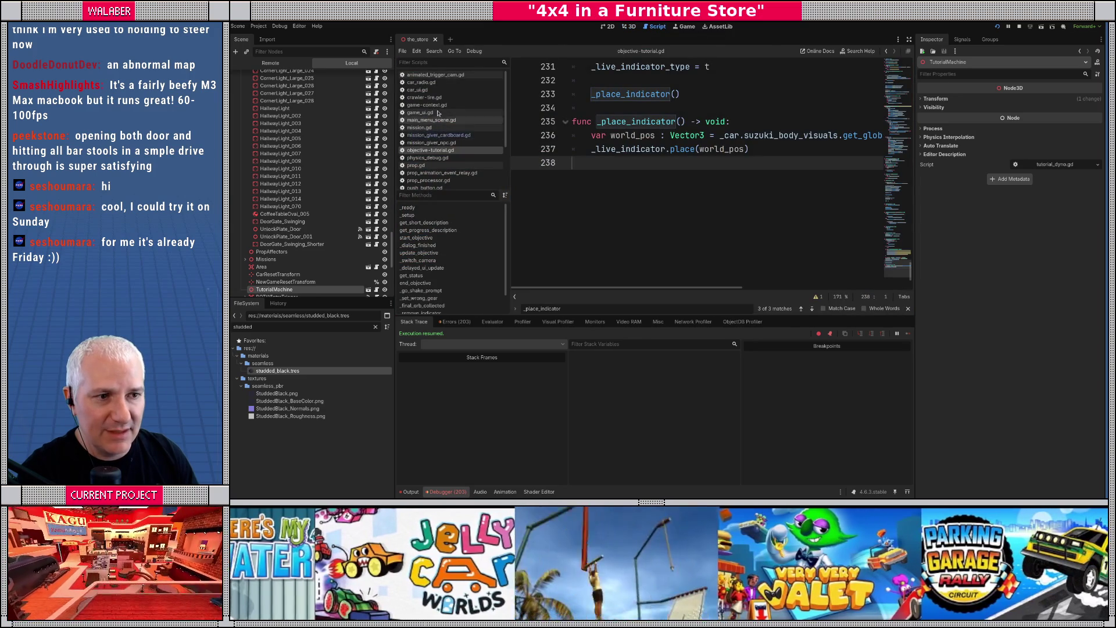
right_click(442, 106)
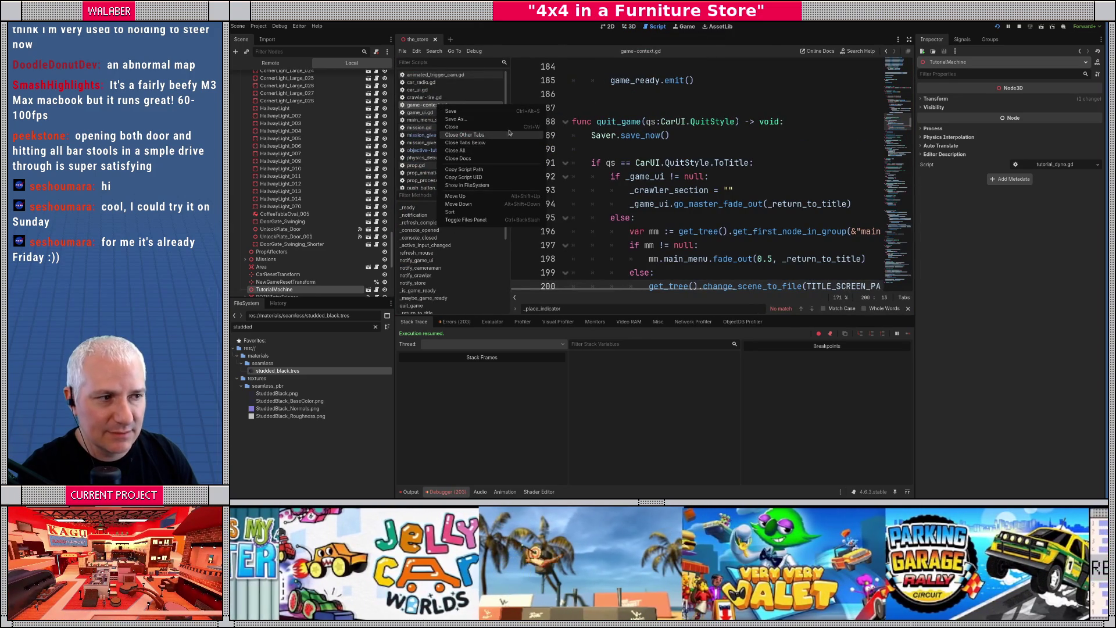
key("Return")
left_click(909, 39)
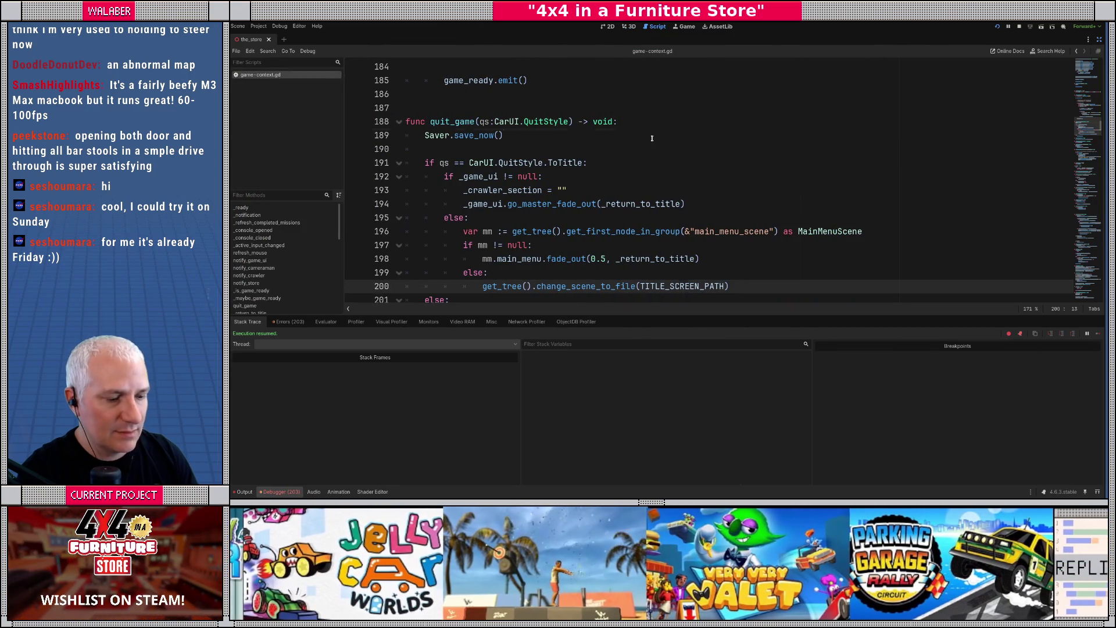
left_click(652, 138)
type("is_menu")
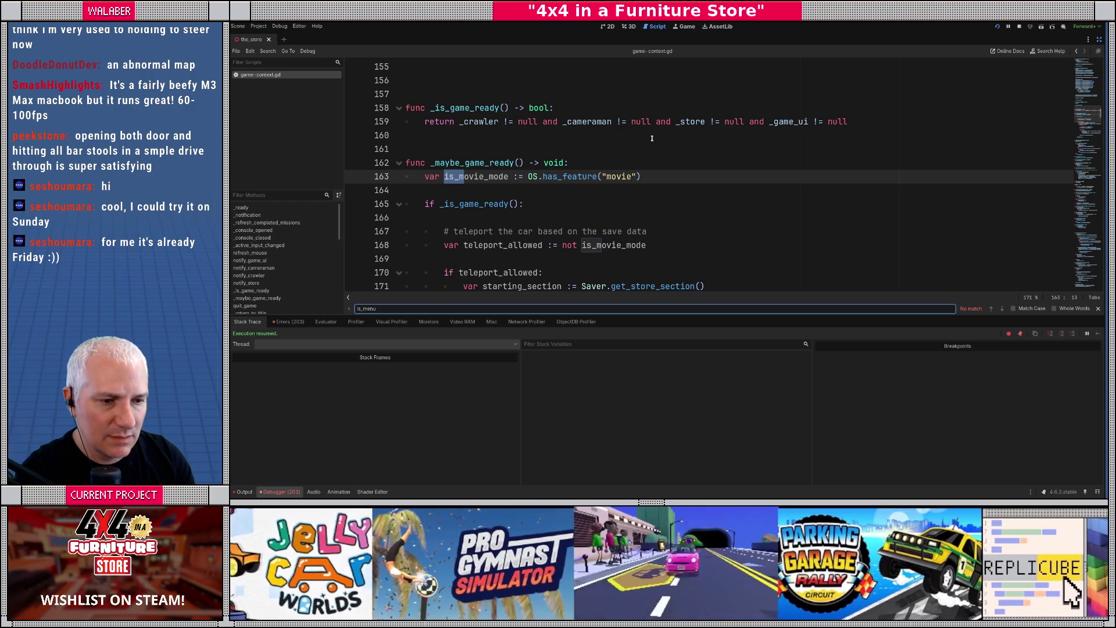
key("ctrl+a")
type("menu_sh")
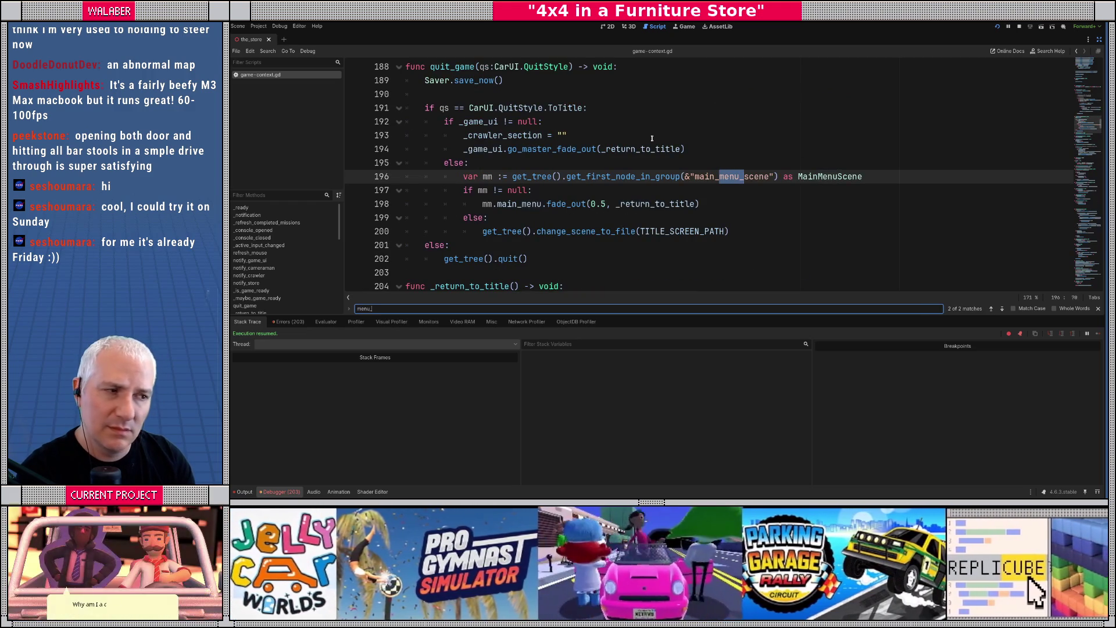
key("BackSpace")
key("BackSpace")
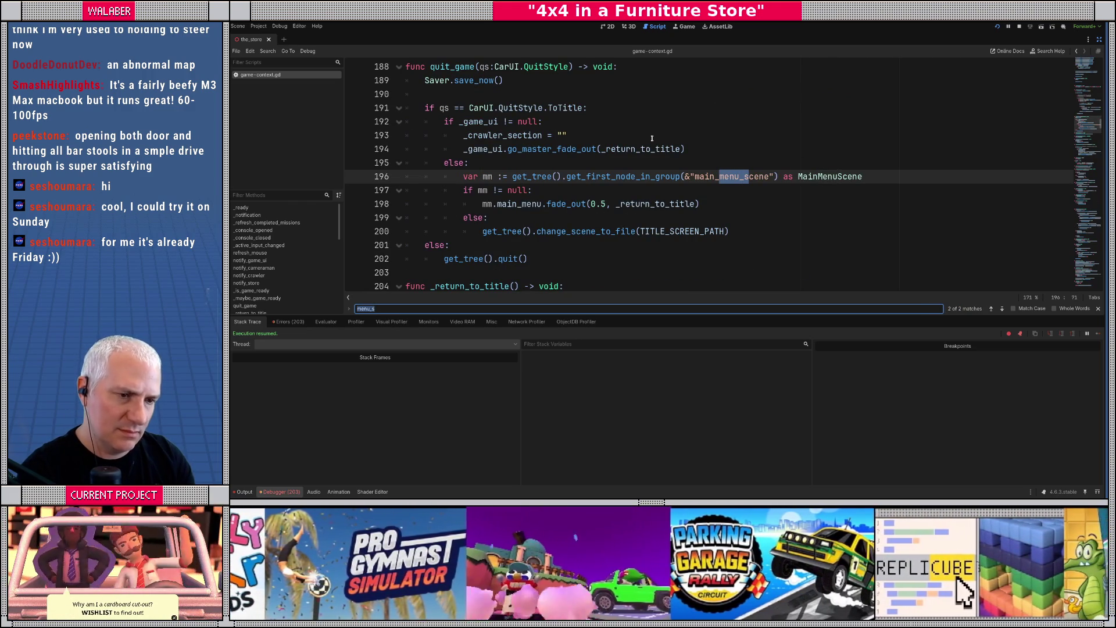
- Quick-open game_ui.gd and select the menu_screen_is_visible function name
key("ctrl+alt+o")
type("game")
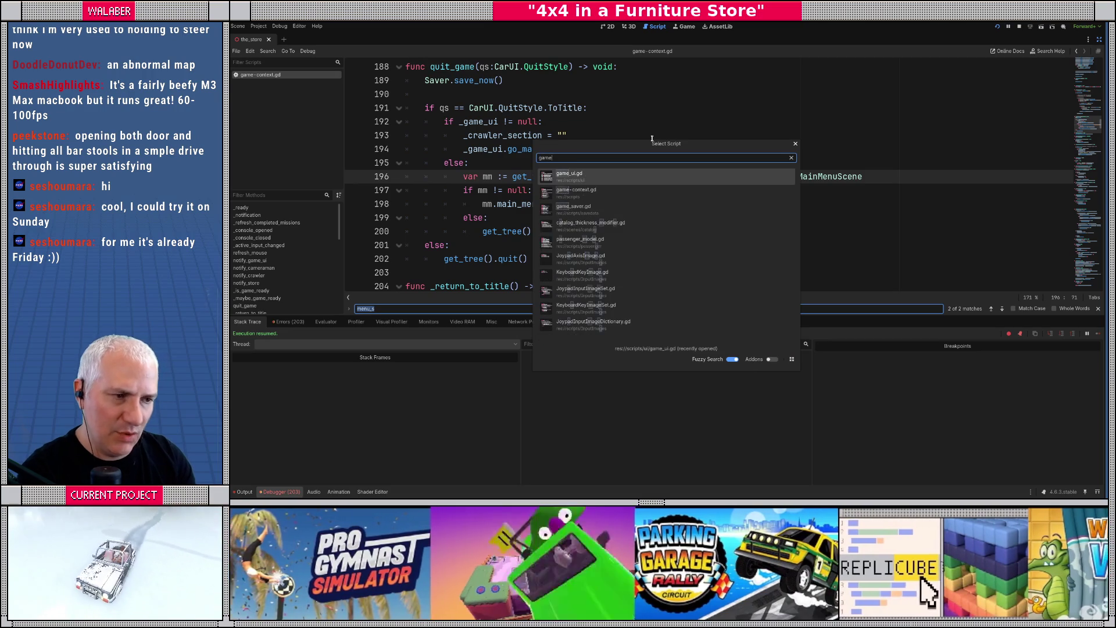
key("Return")
key("ctrl+f")
type("menu")
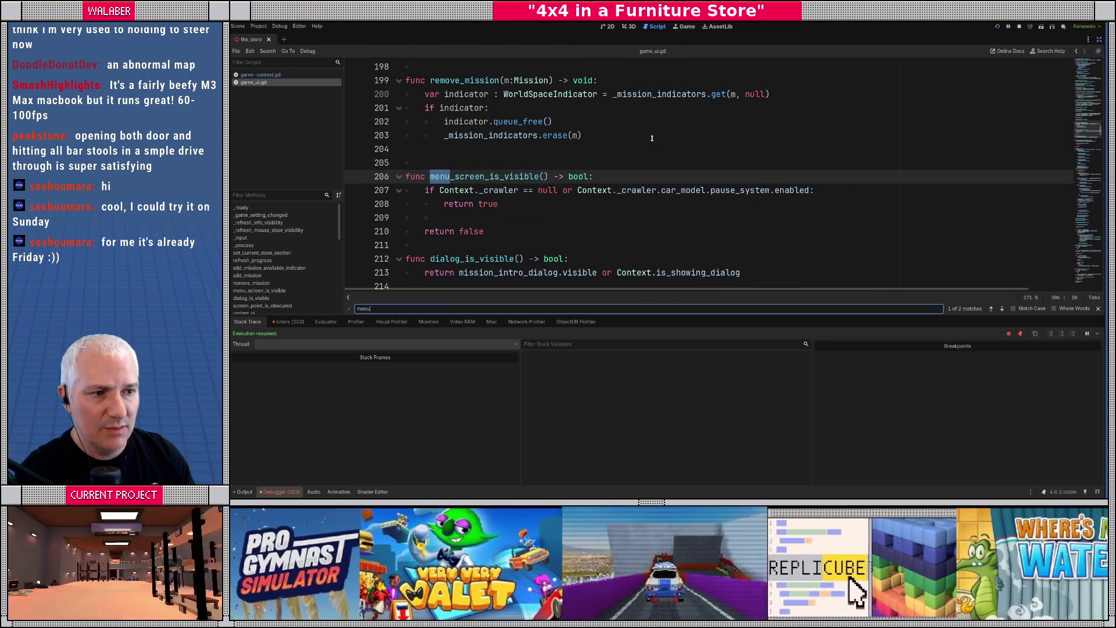
key("Escape")
double_click(508, 176)
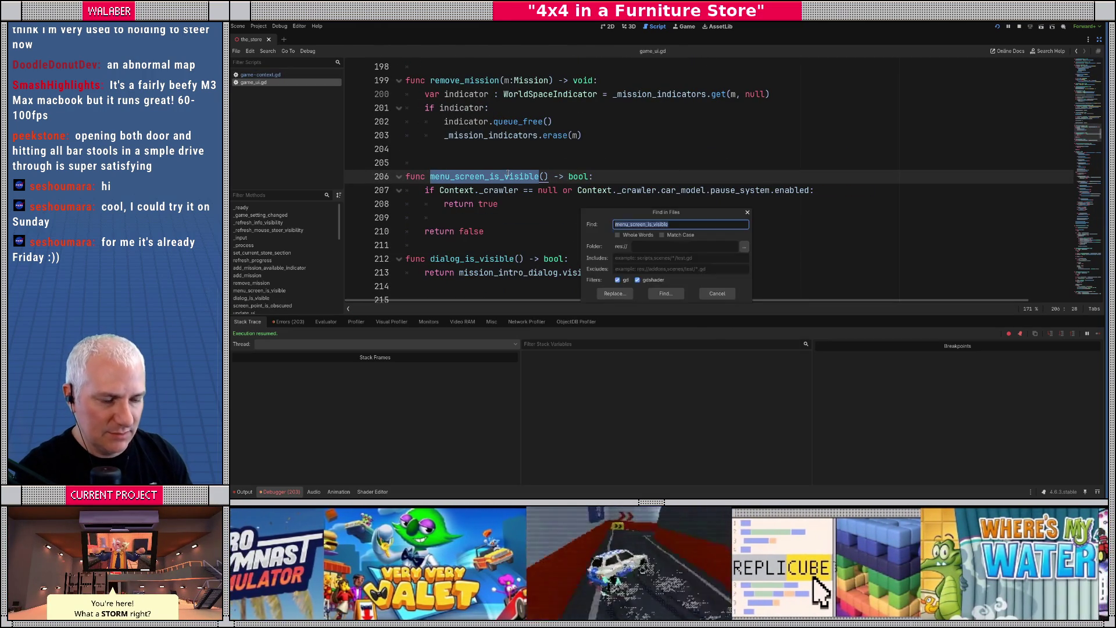
- Search the project for menu_screen_is_visible and open the crawler.gd match at line 563
key("ctrl+shift+f")
key("Return")
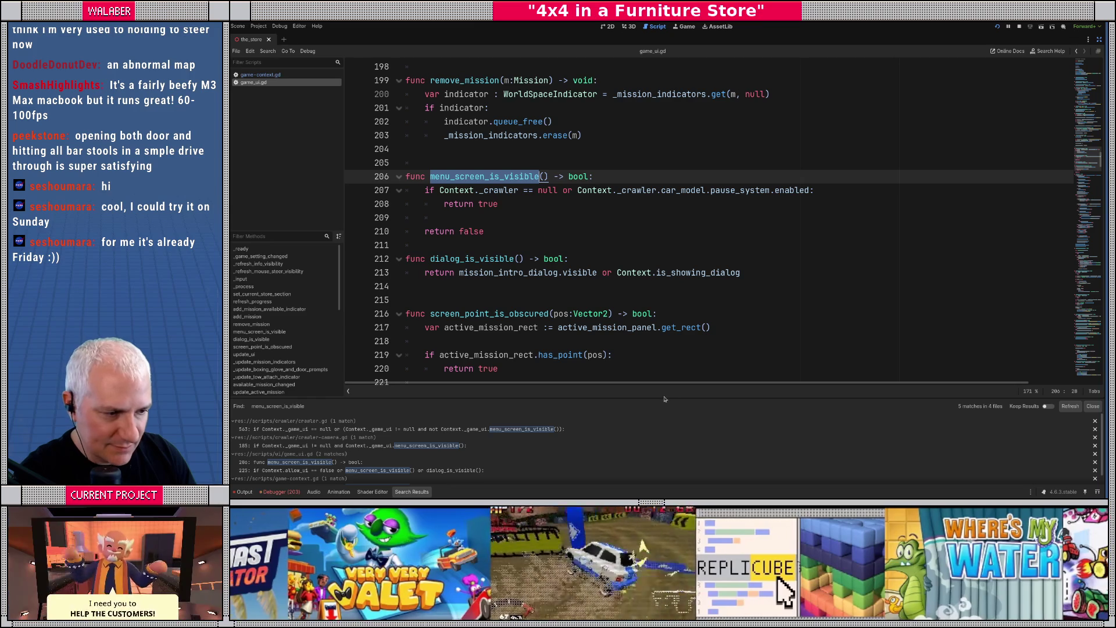
left_click_drag(665, 398, 664, 350)
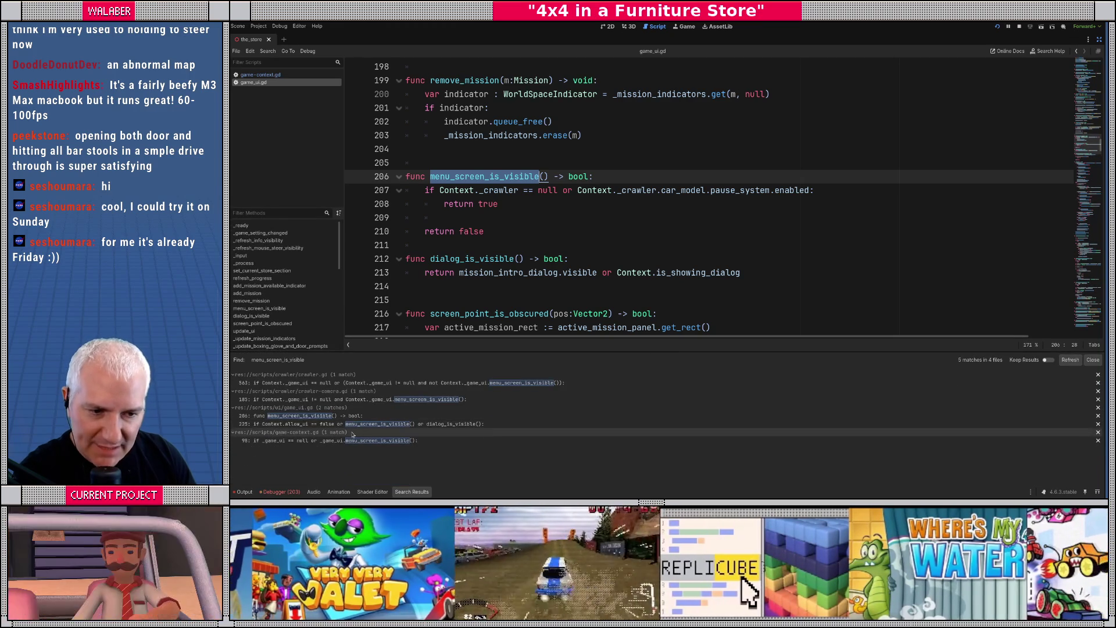
left_click(360, 382)
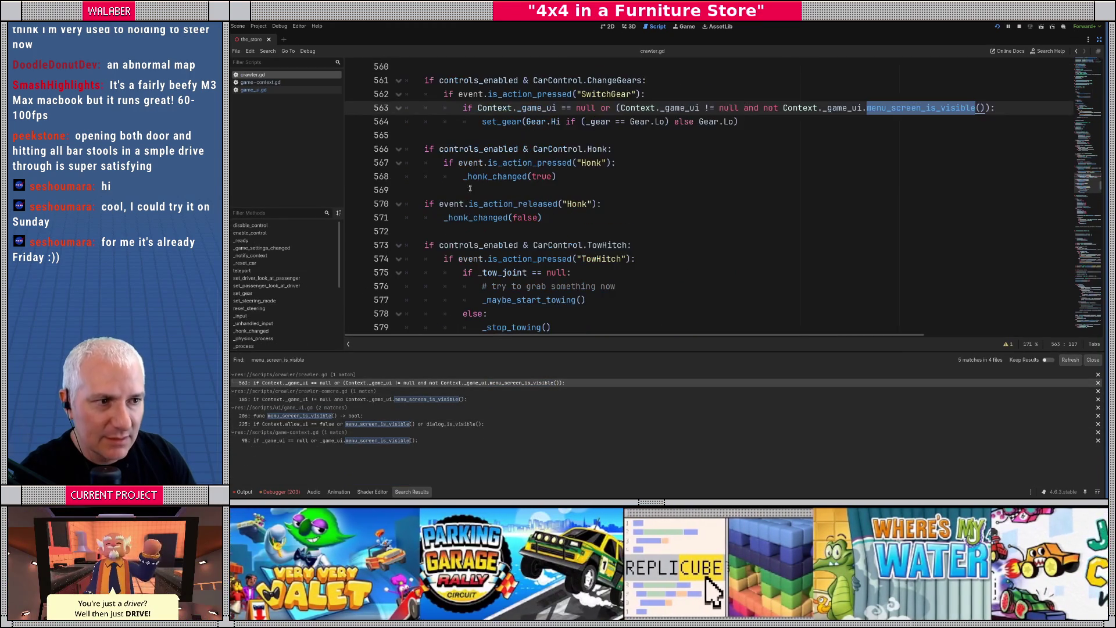
- Examine the SwitchGear check and the game_ui null checks on crawler.gd lines 562–563
scroll(481, 180, "up", 1)
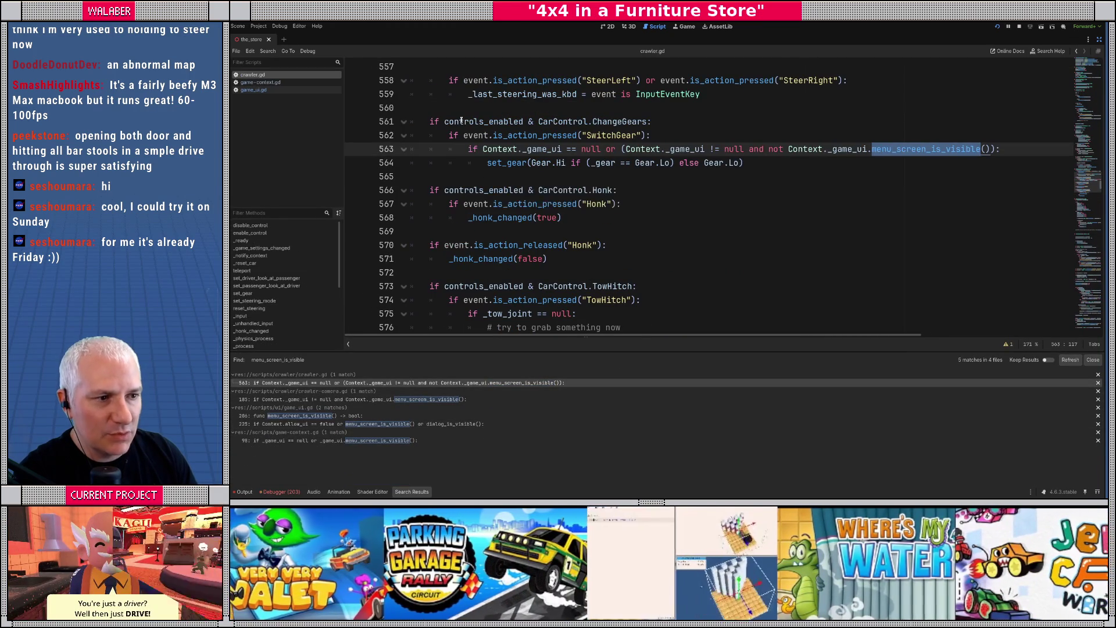
left_click_drag(448, 135, 705, 135)
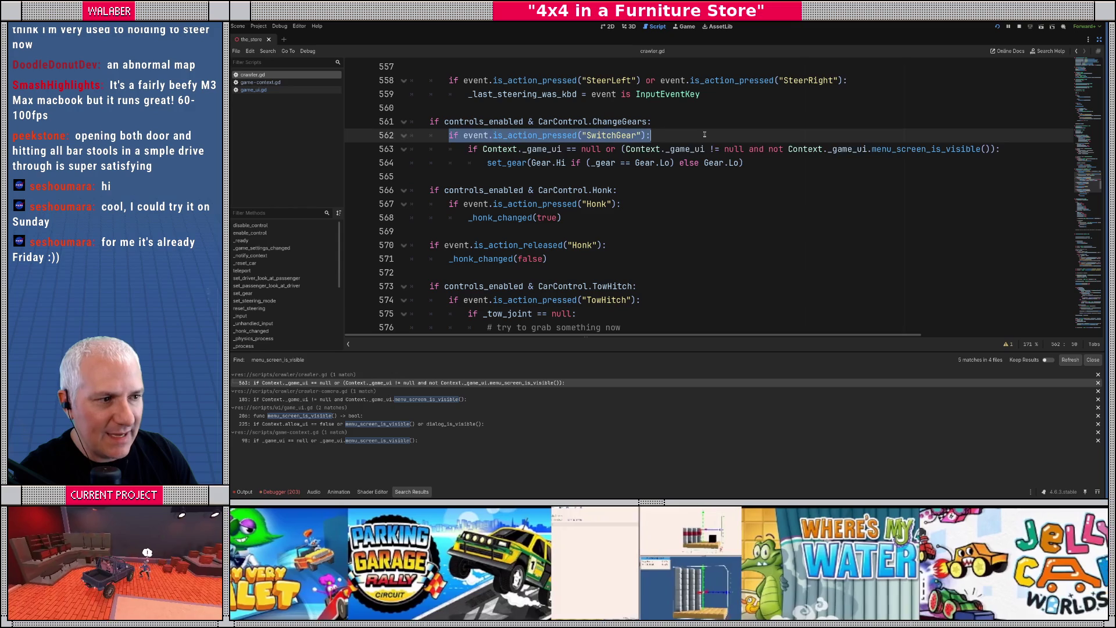
left_click_drag(483, 149, 602, 150)
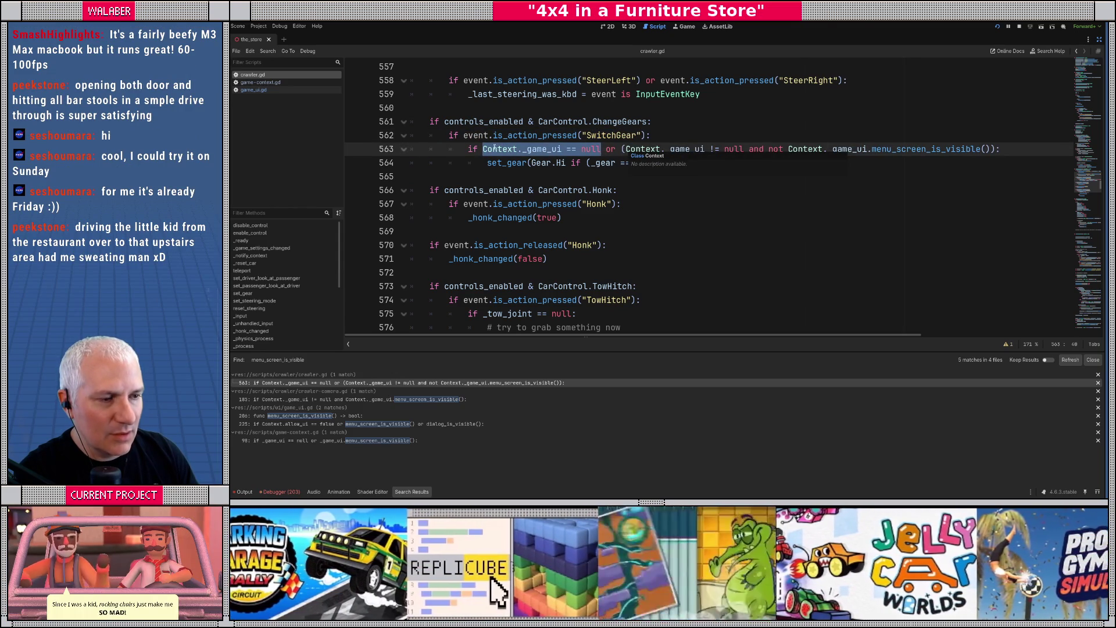
left_click_drag(650, 149, 728, 150)
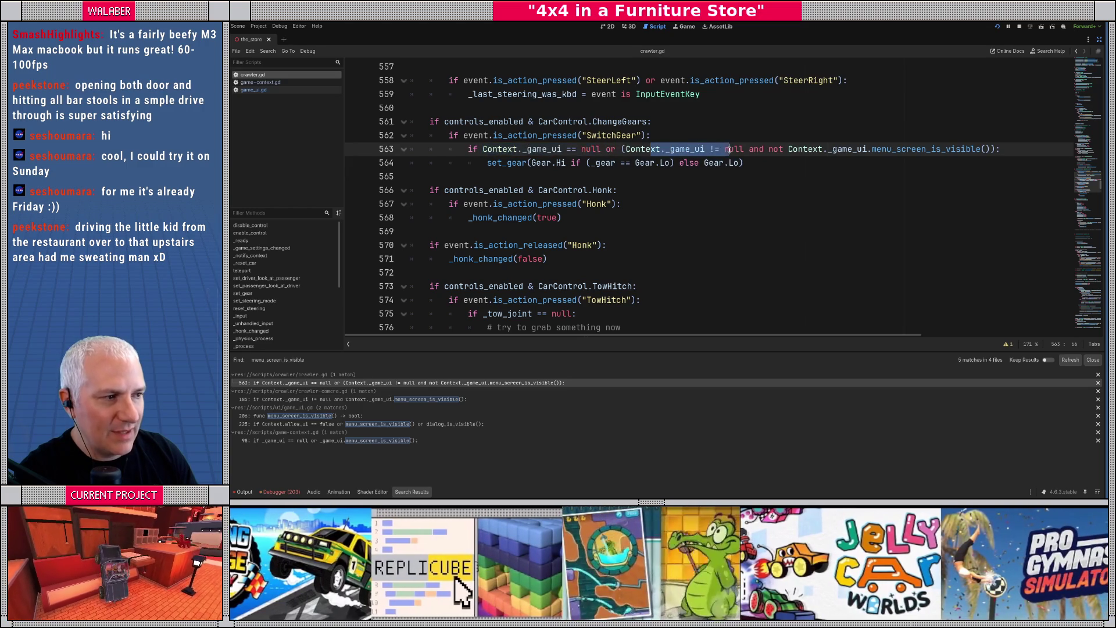
left_click_drag(810, 149, 975, 149)
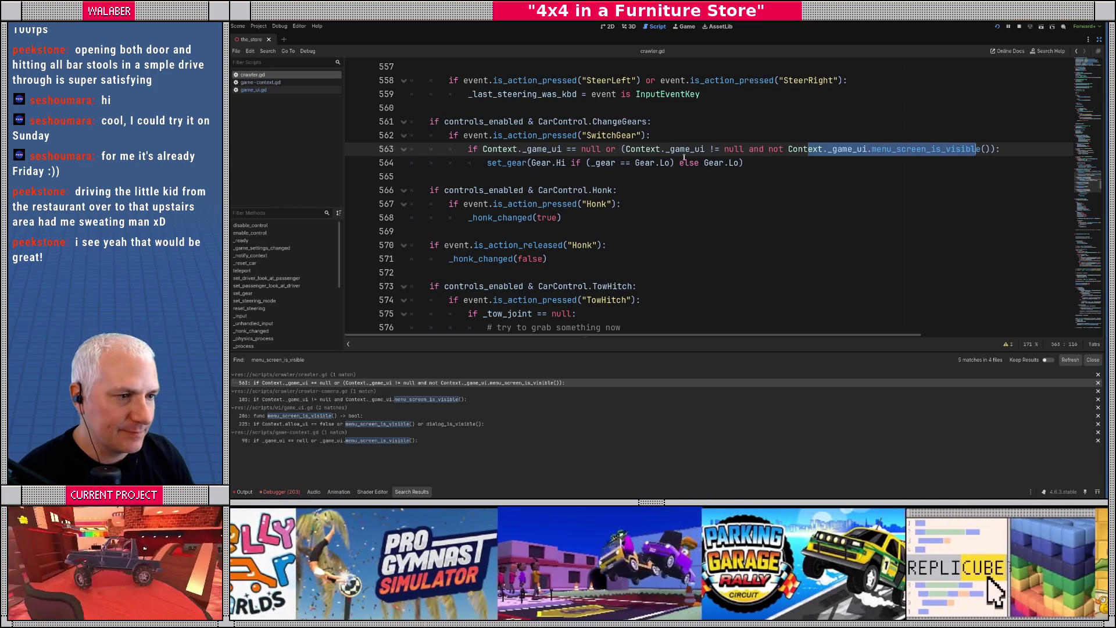
left_click(684, 162)
- Select the line 563 menu_screen_is_visible condition through to the line end
left_click(470, 150)
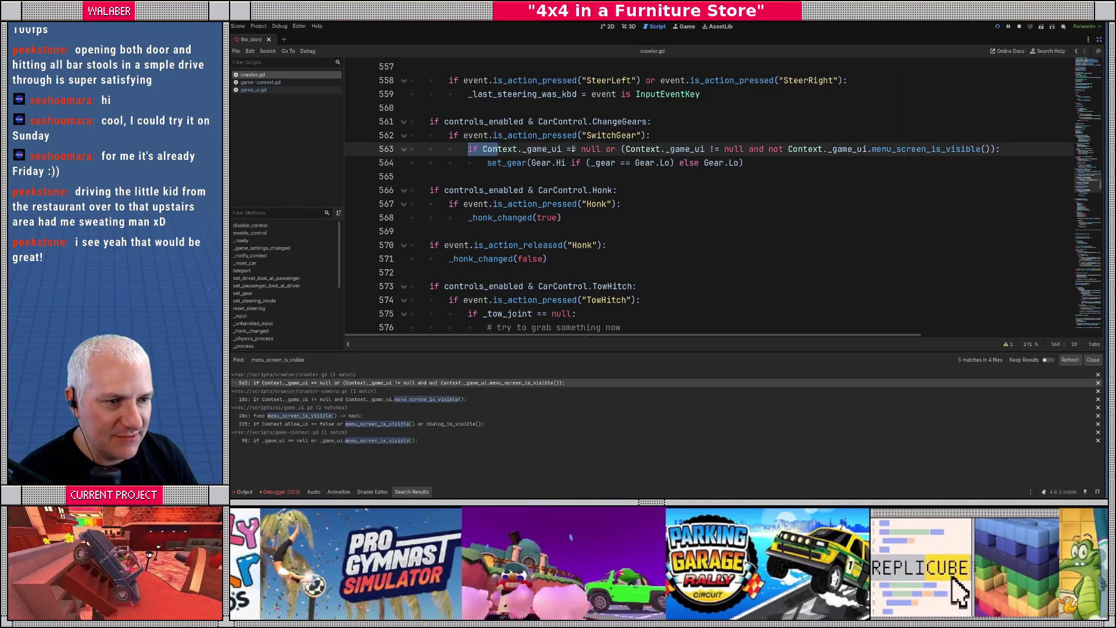
key("shift+End")
key("shift+Up")
key("Left")
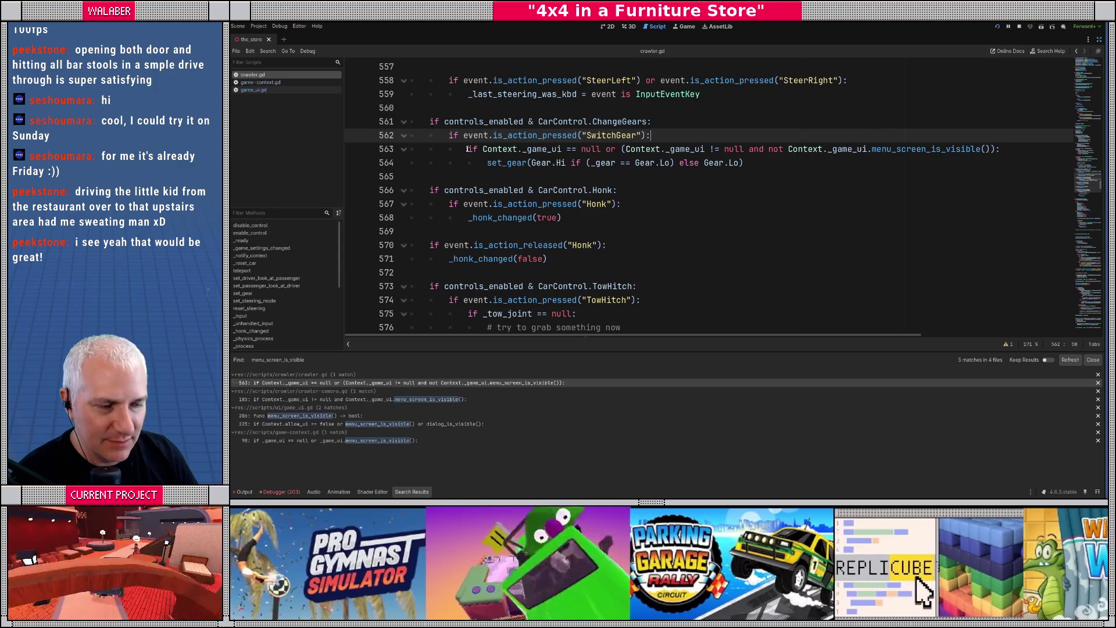
left_click(467, 150)
key("shift+End")
key("ctrl+c")
left_click(468, 150)
key("shift+End")
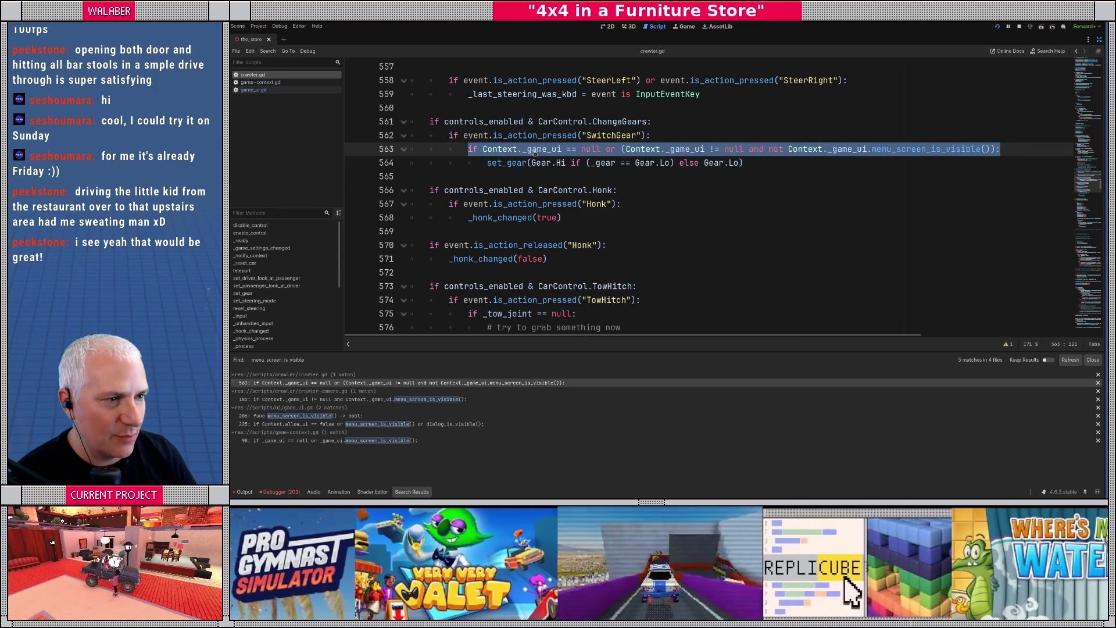
left_click(476, 164)
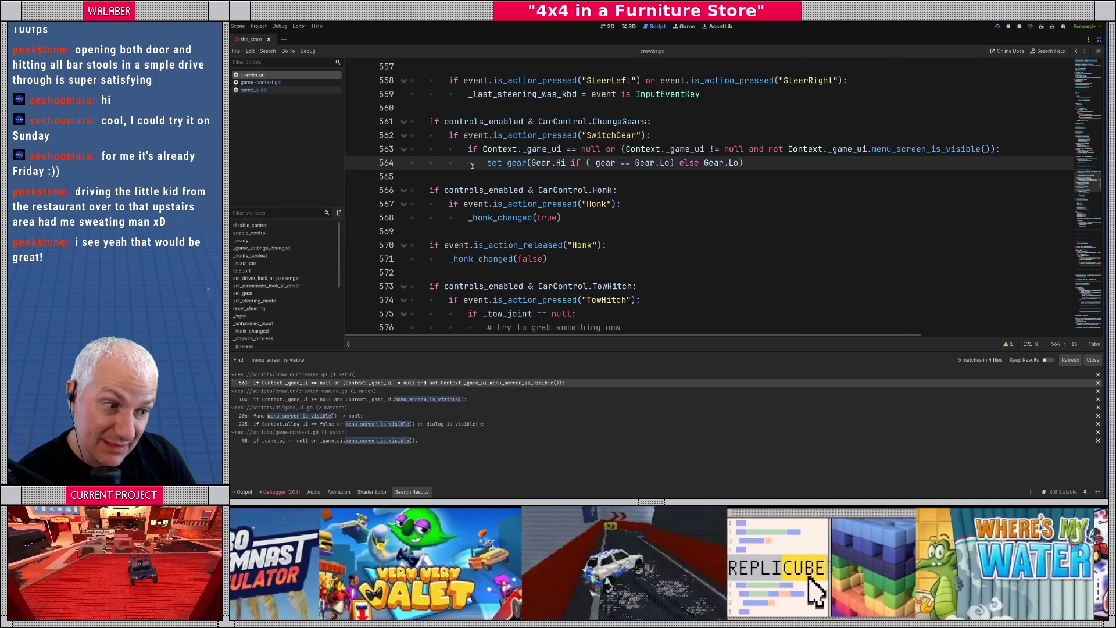
scroll(472, 166, "down", 2)
scroll(471, 165, "up", 5)
scroll(472, 165, "up", 2)
left_click(491, 150)
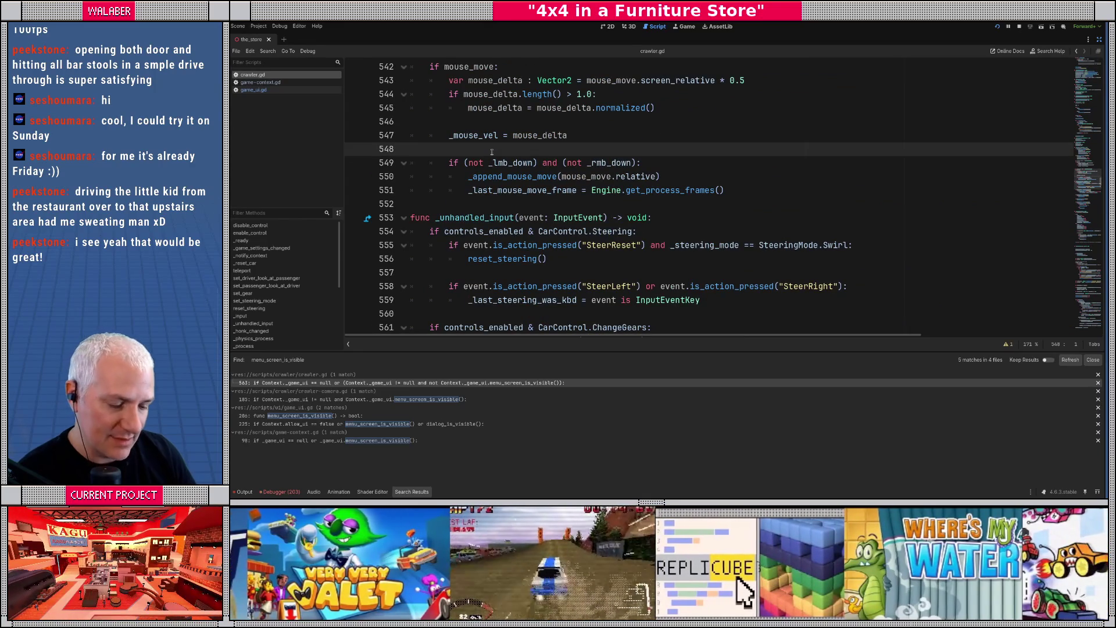
- Search the project for ChangeRadio and open its match in car_radio.gd
key("ctrl+shift+f")
type("changera")
key("Return")
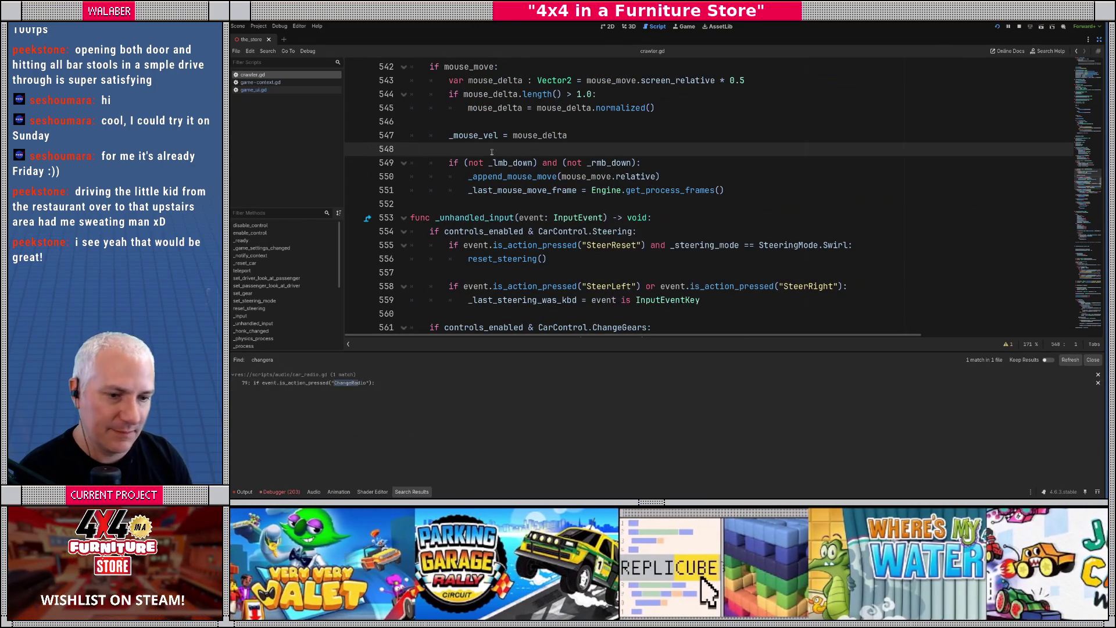
left_click(320, 382)
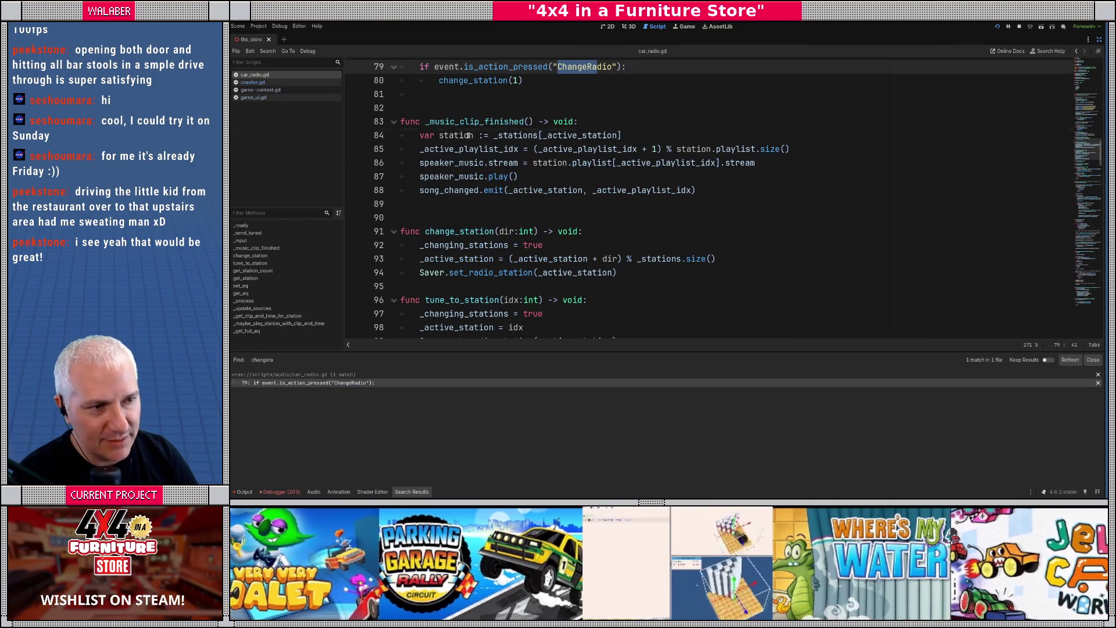
left_click(469, 136)
scroll(499, 185, "up", 3)
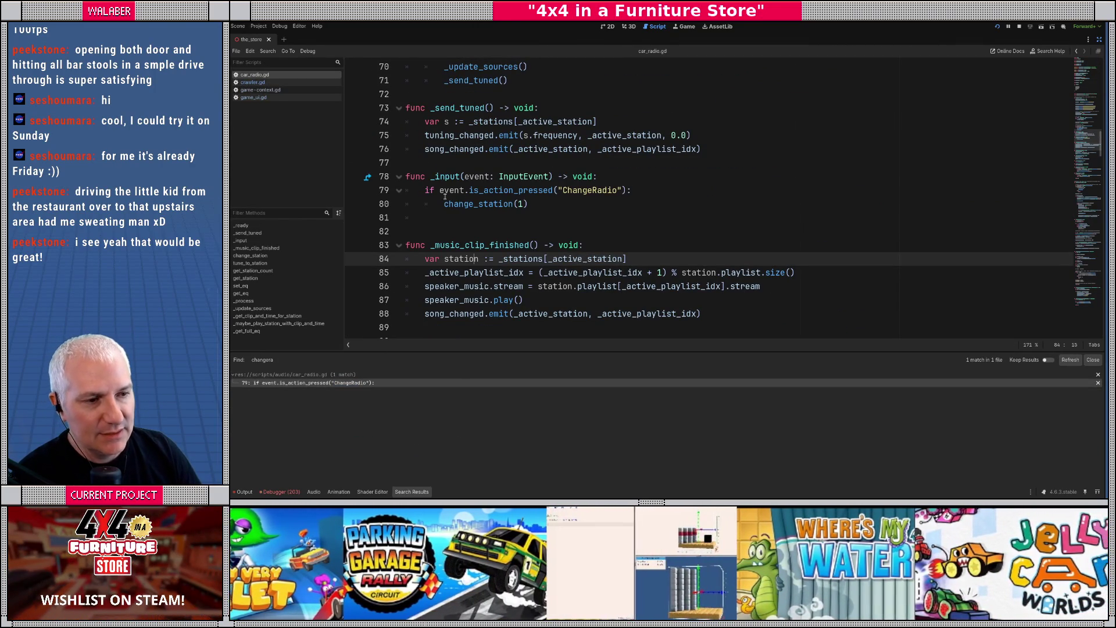
- Add 'var can_change := true' and wrap change_station in an 'if can_change' check
left_click(650, 190)
key("Return")
type("var ca")
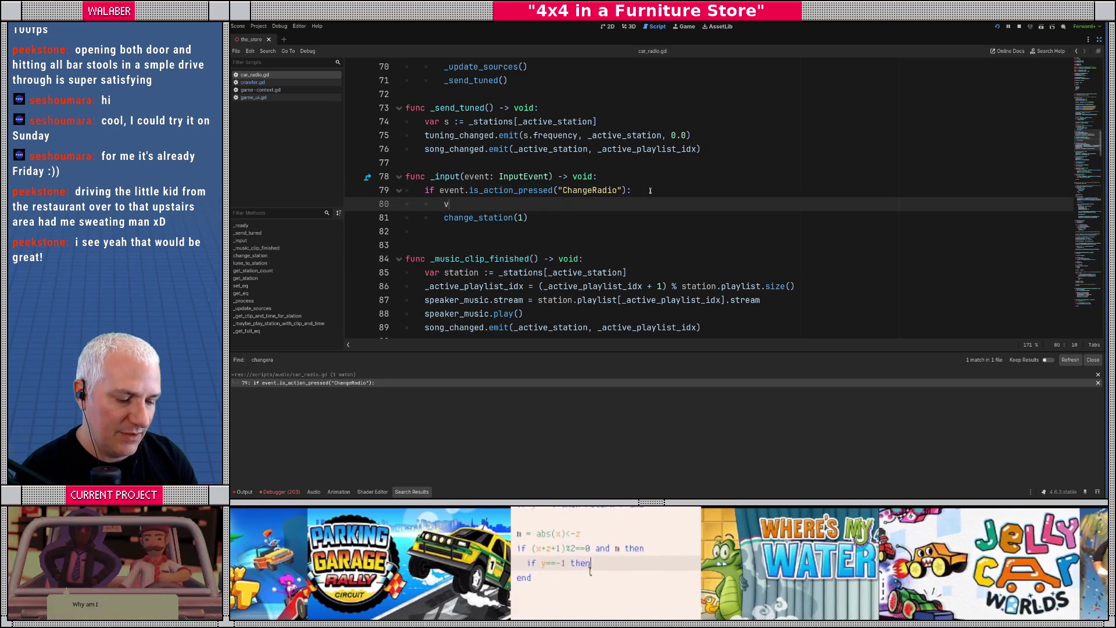
type("n_change := ")
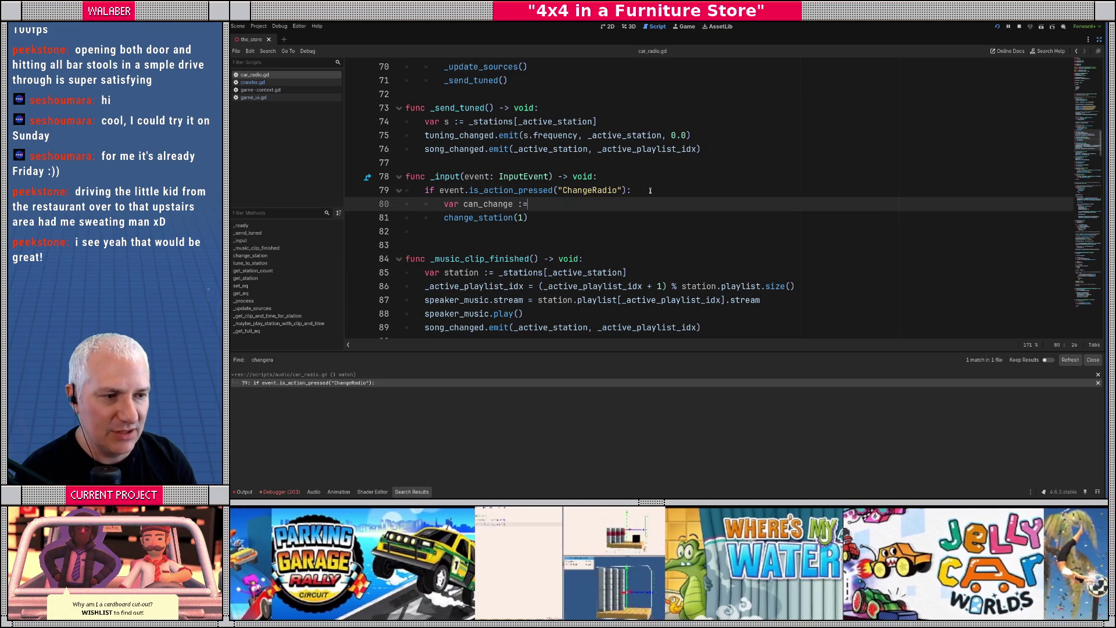
type("true")
key("Return")
key("Return")
key("Return")
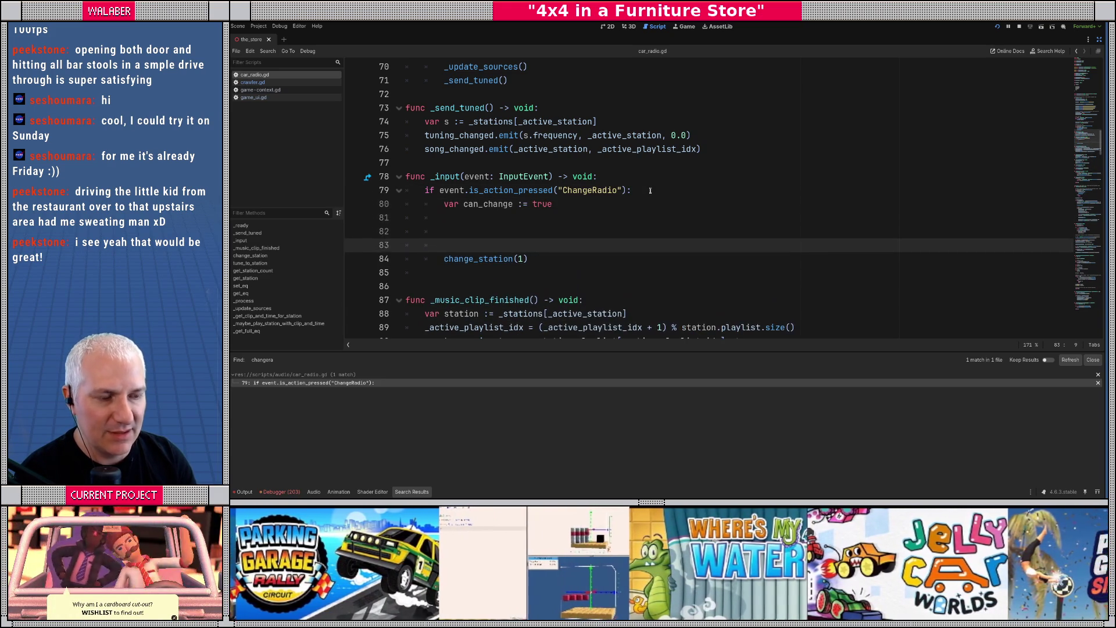
type("if can_change")
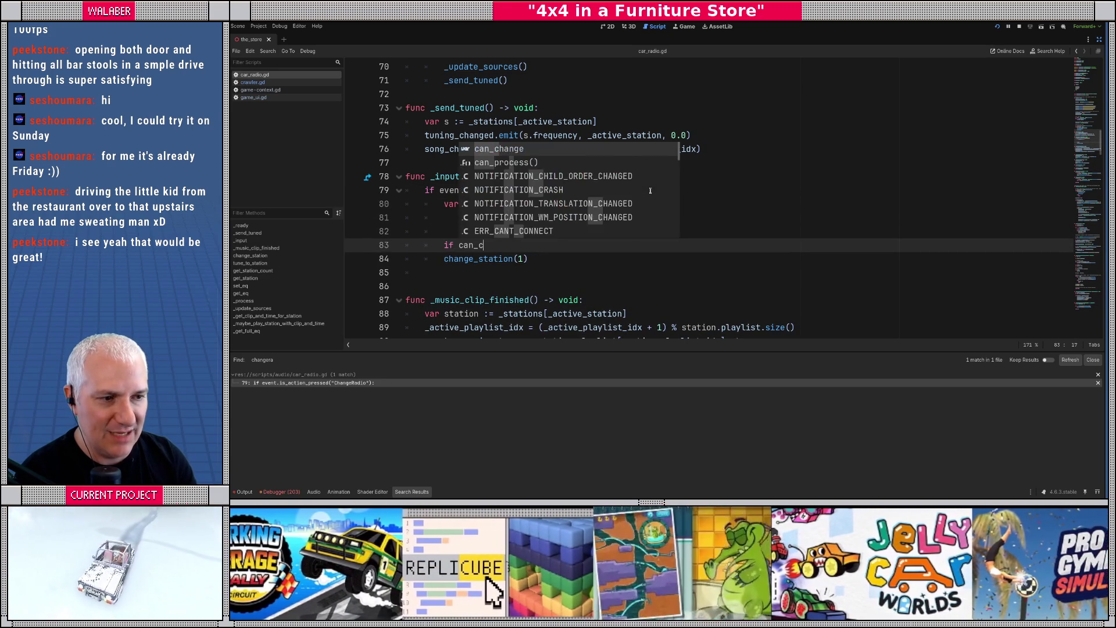
key("Down")
key("Home")
key("Tab")
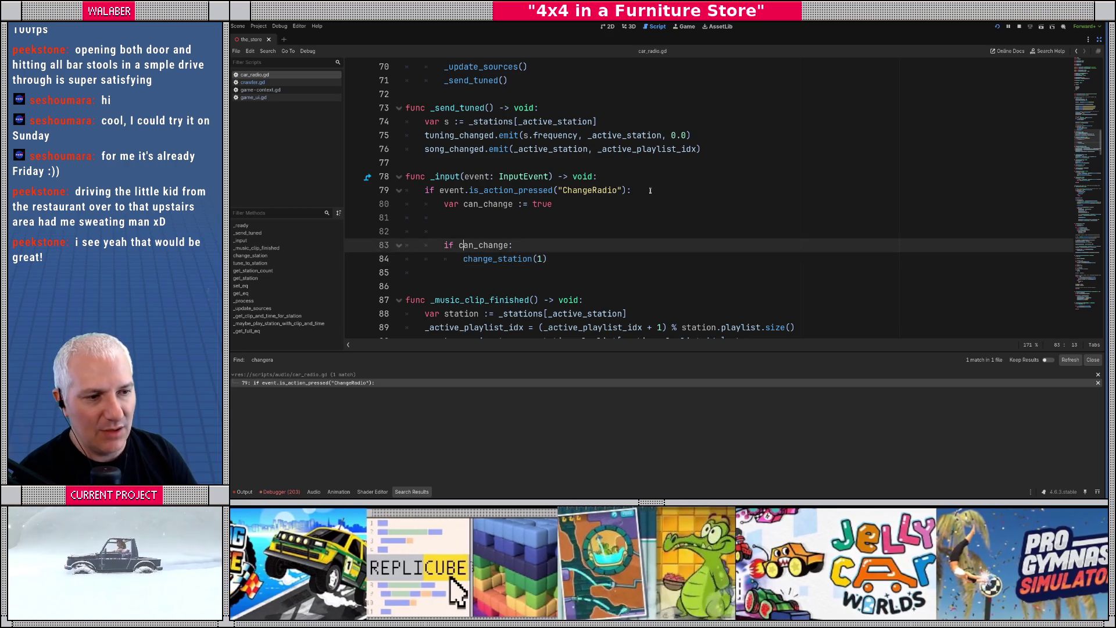
key("Up")
key("Up")
key("Up")
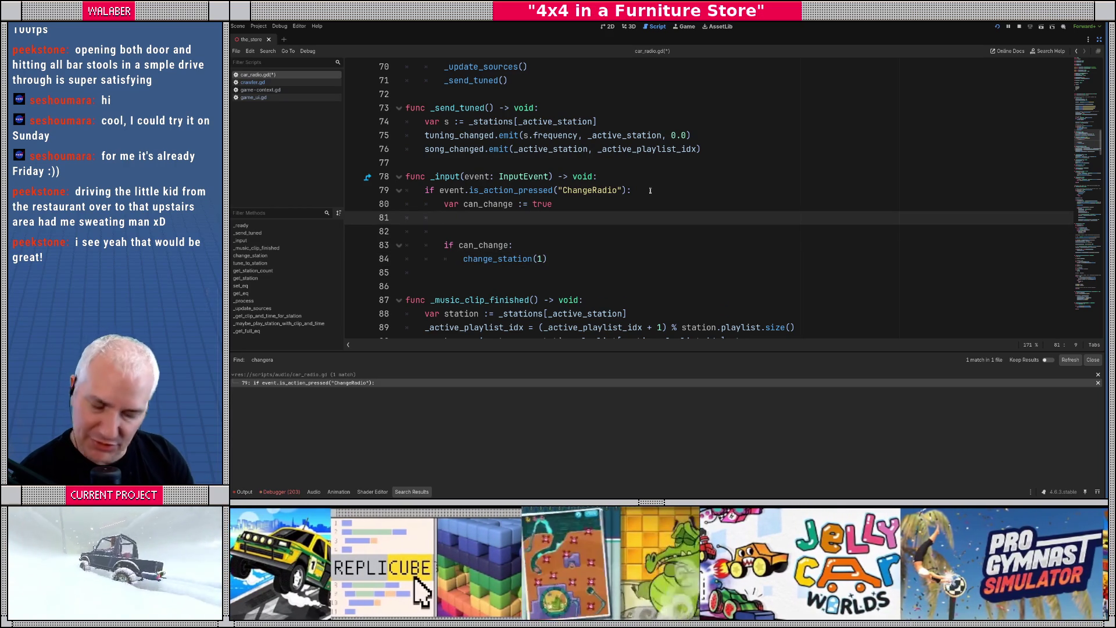
key("Return")
- Paste the menu-visible condition on line 82, drop 'not' and extra parentheses, and set can_change = false
key("ctrl+v")
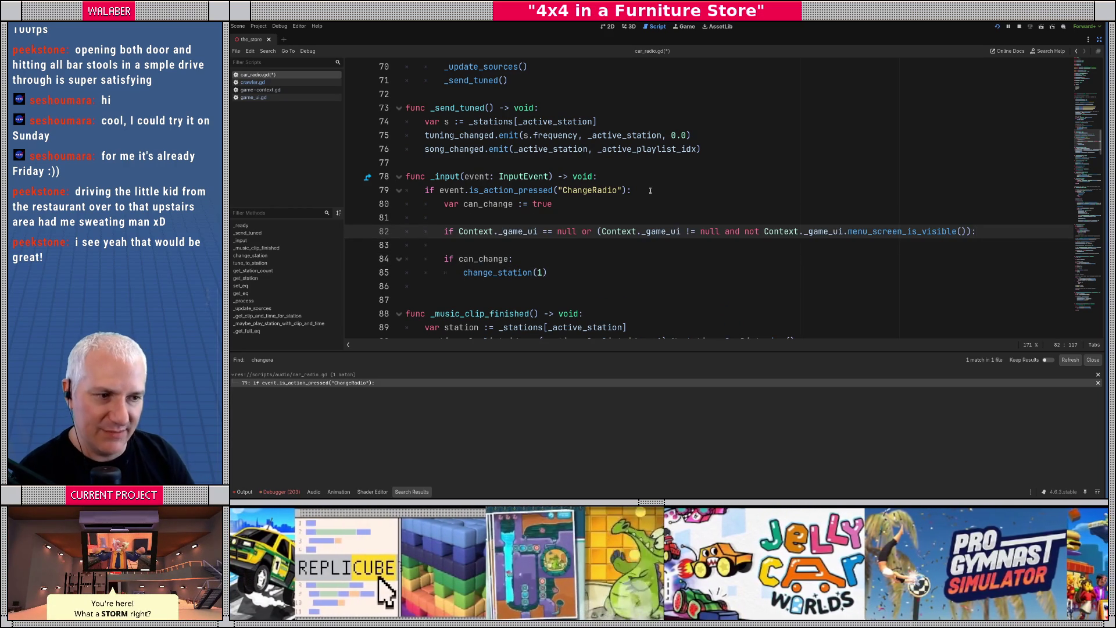
left_click_drag(458, 231, 598, 233)
key("Delete")
key("Right")
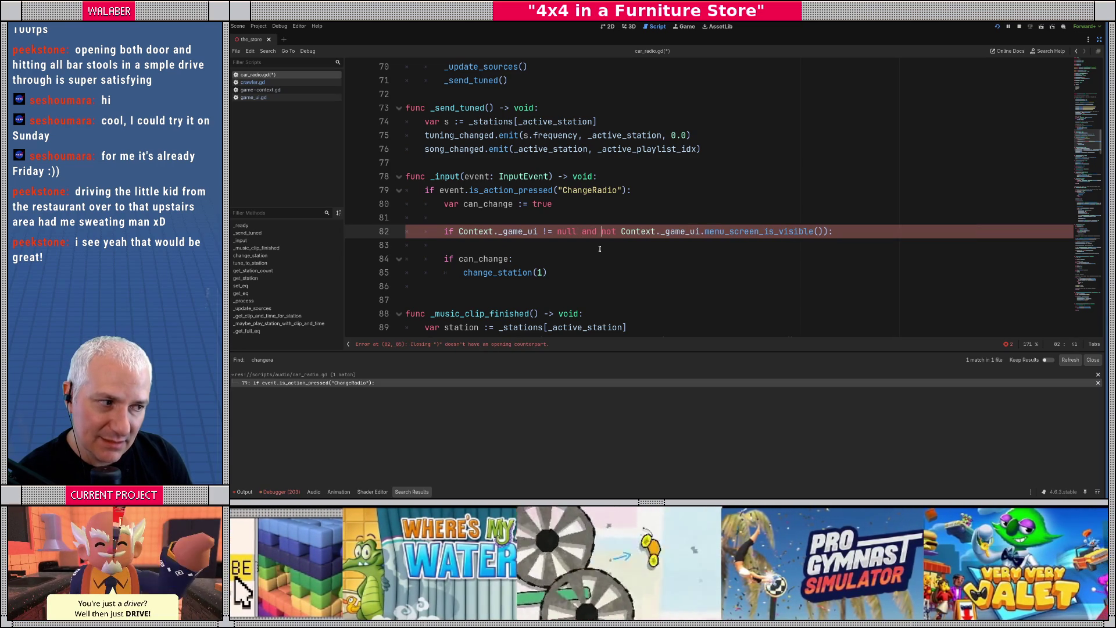
key("Delete")
key("Delete")
key("Delete")
key("Left")
key("BackSpace")
key("Right")
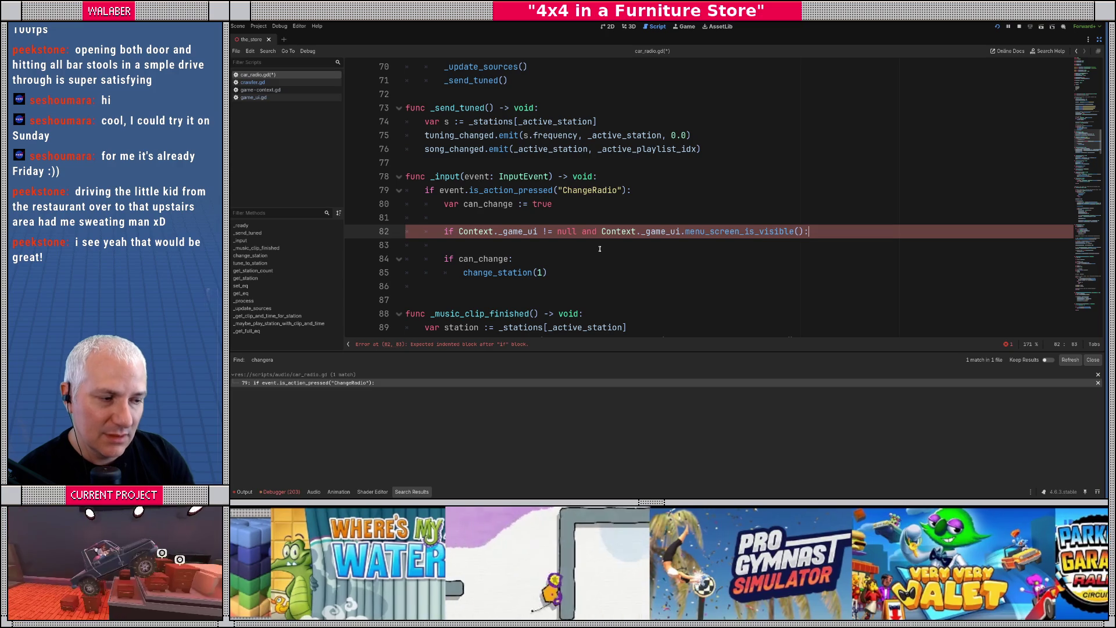
key("Return")
type("can_c")
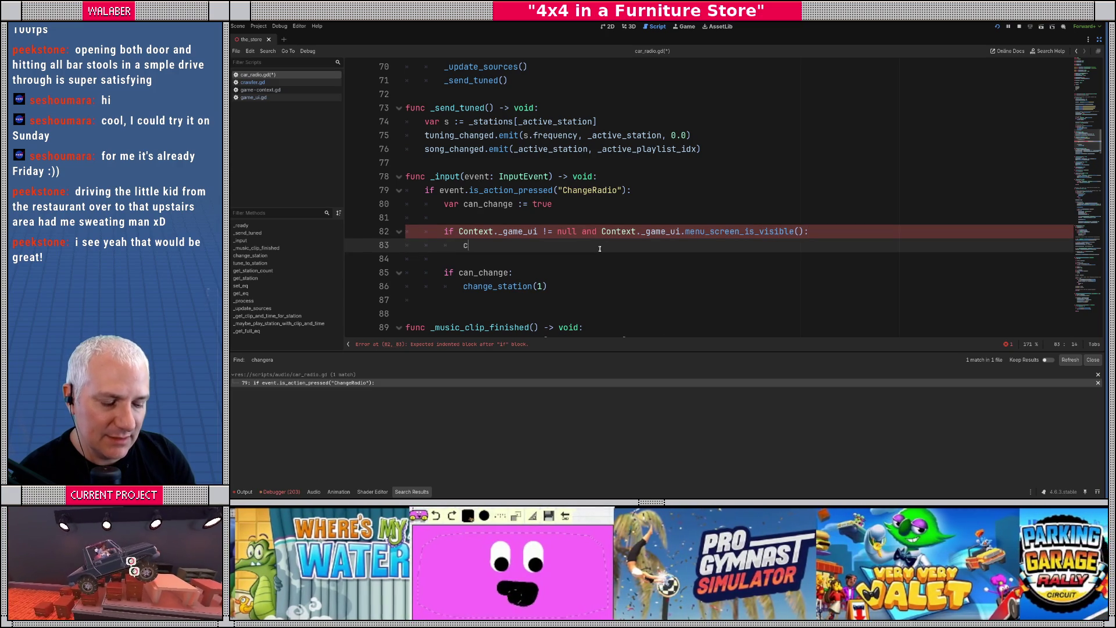
key("Return")
type("= false")
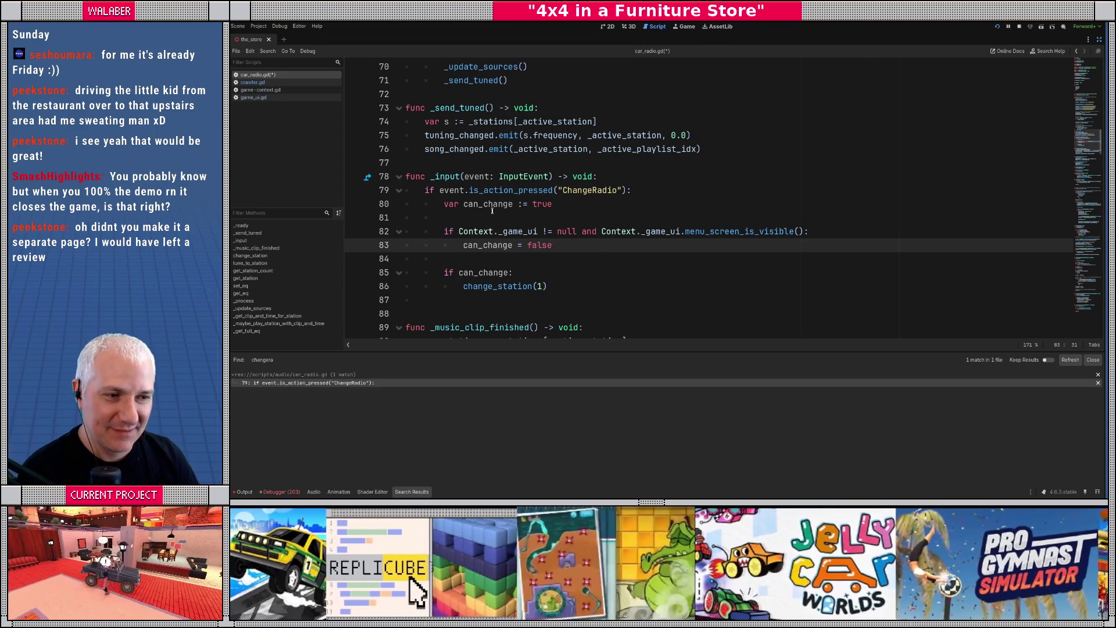
- Review the blank lines around the new radio block and bring up game-context.gd
left_click(493, 213)
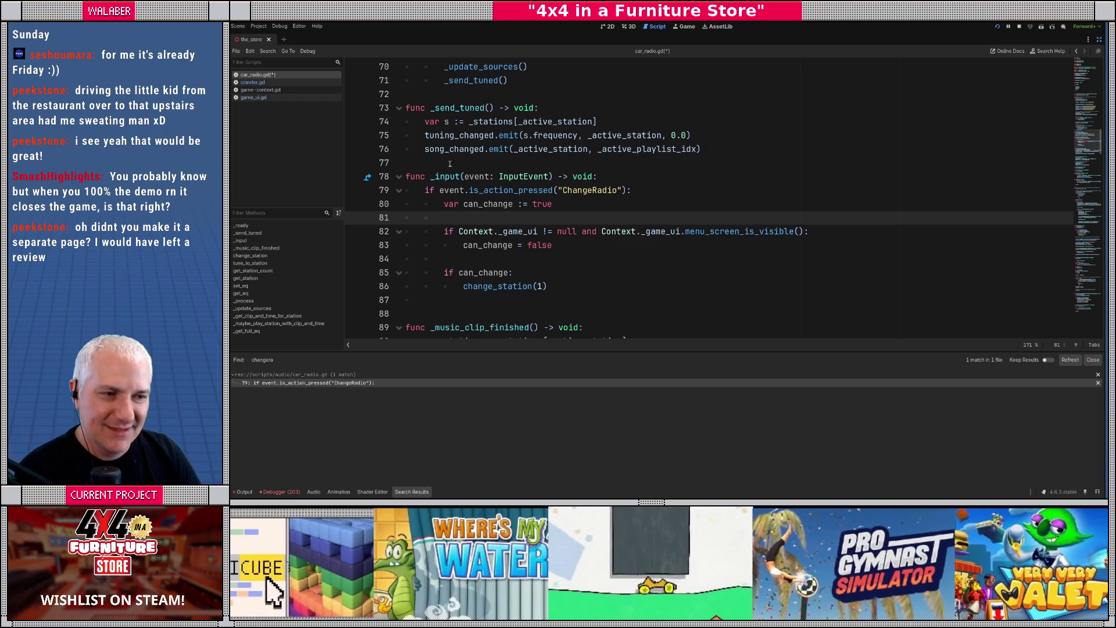
left_click(451, 165)
left_click(457, 215)
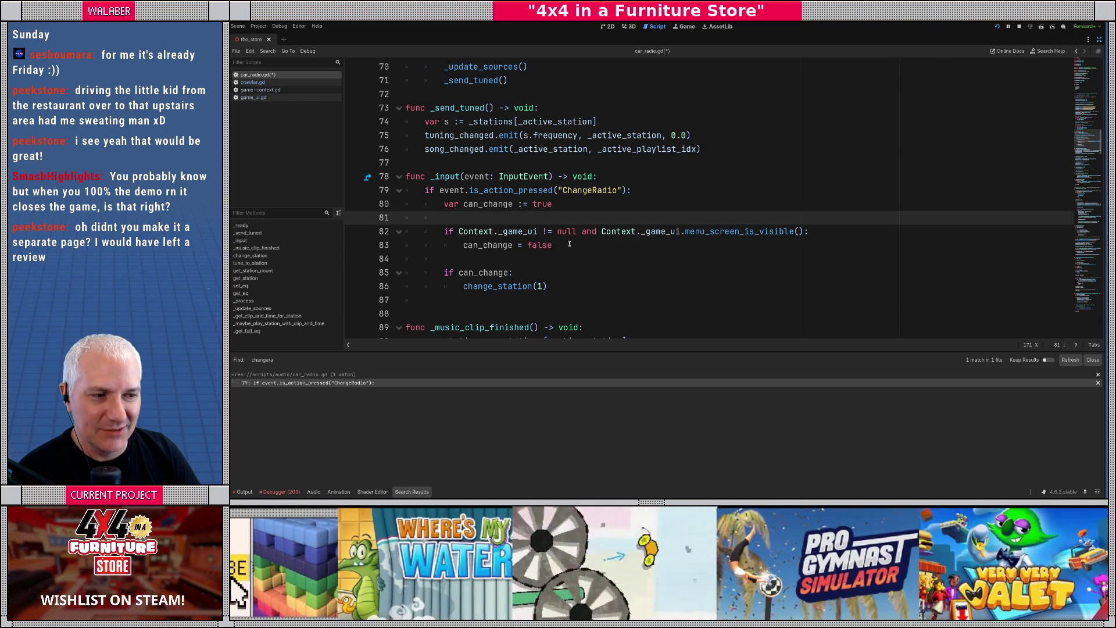
left_click(570, 244)
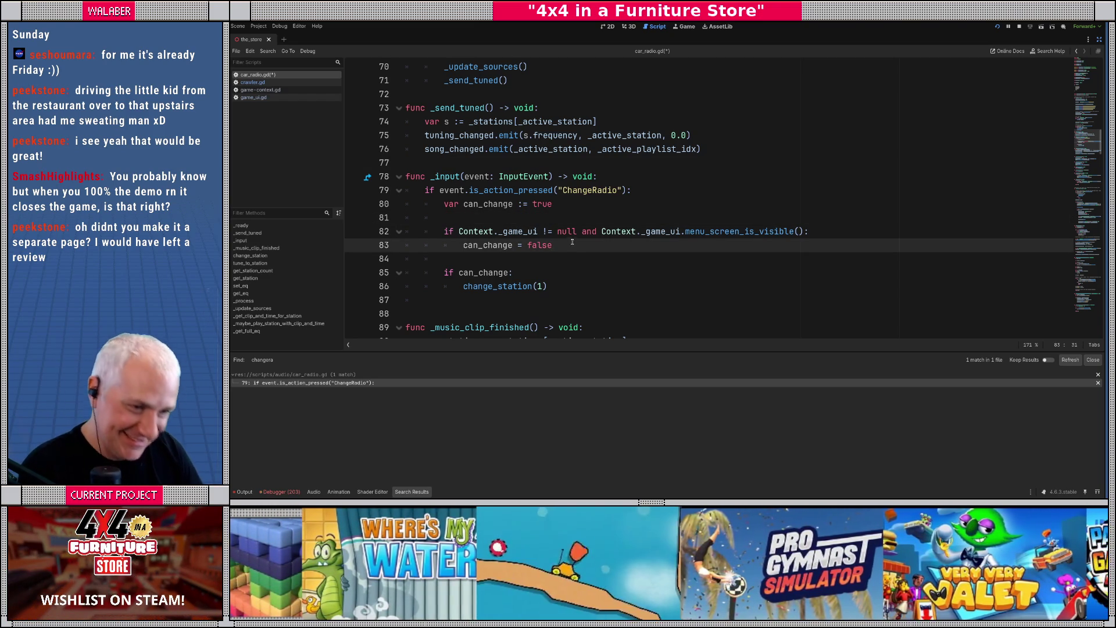
left_click(260, 89)
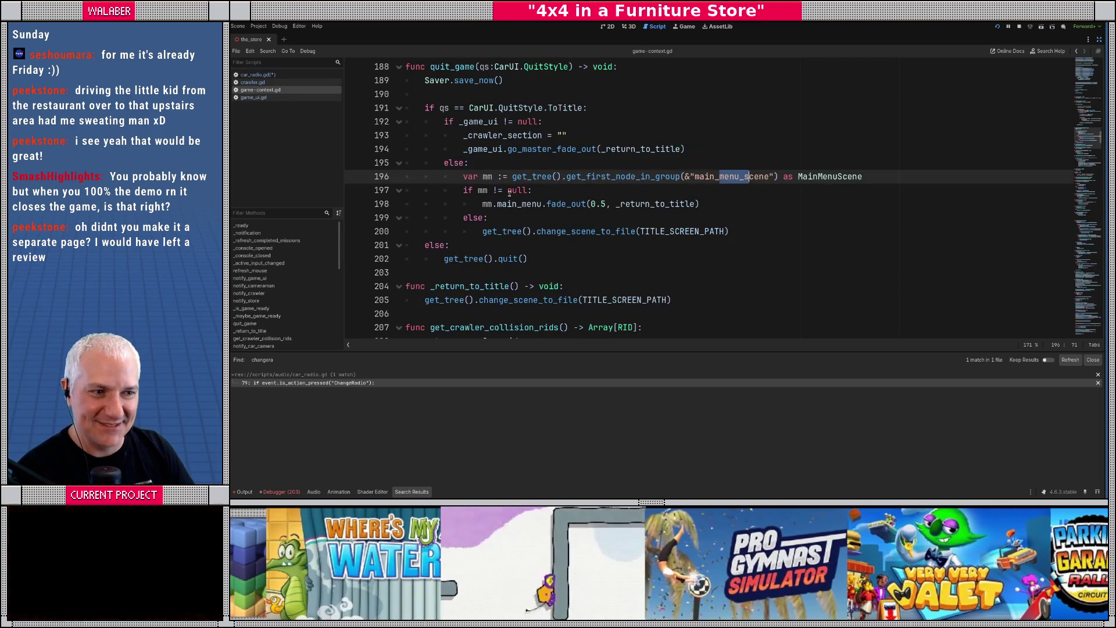
- In game-context.gd, find 'return' and select the main_menu_scene lookup and null check on lines 196–197
left_click(509, 191)
key("ctrl+f")
type("return")
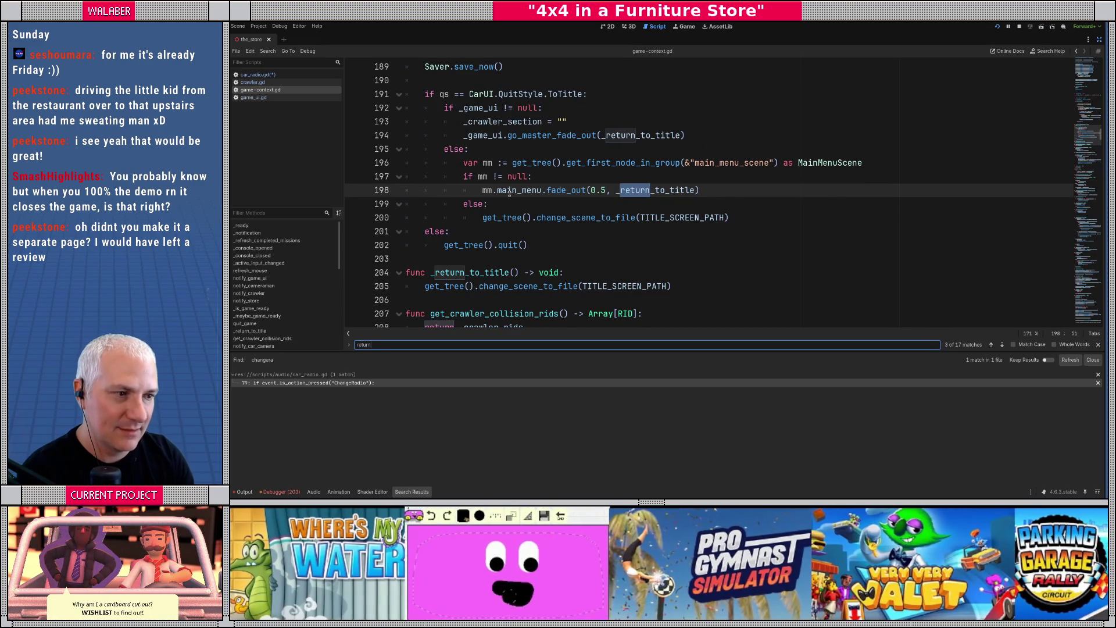
left_click(511, 164)
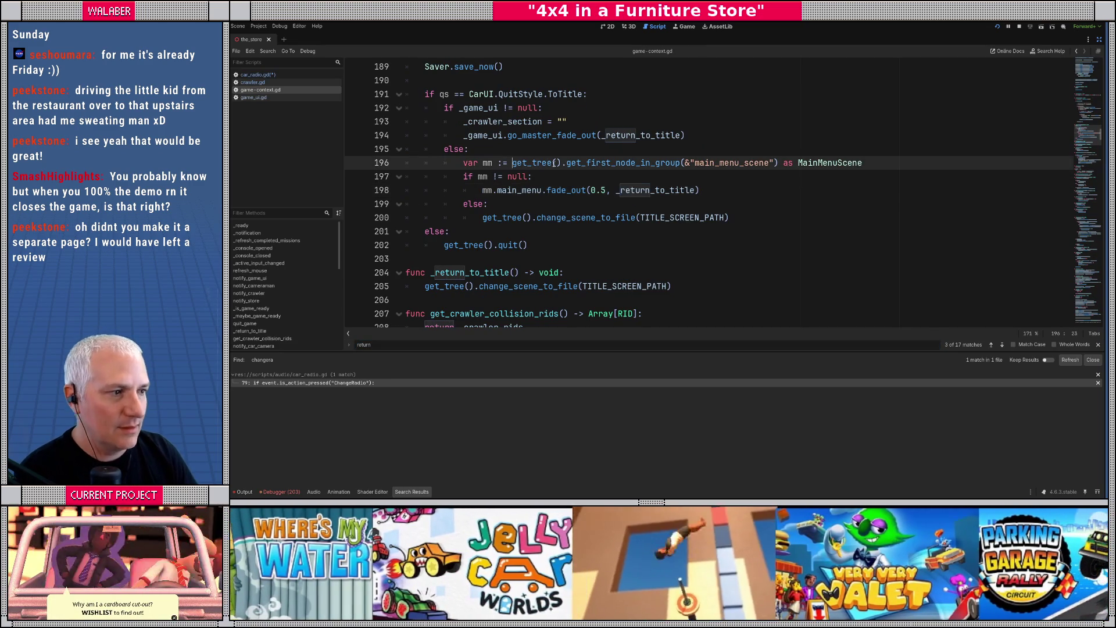
left_click_drag(464, 163, 546, 177)
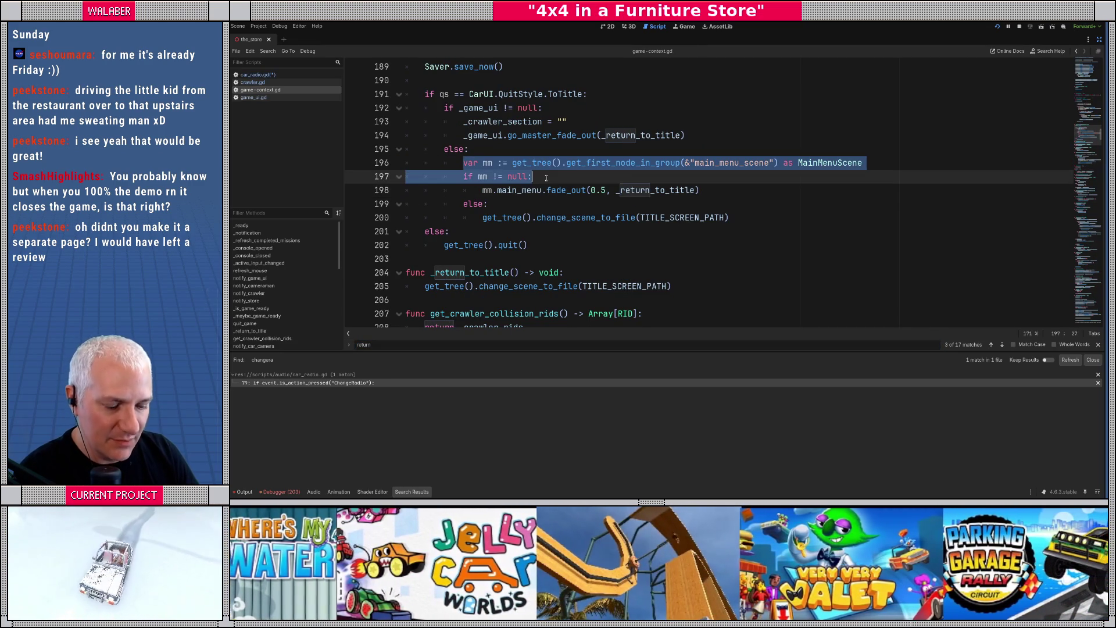
- Paste the mm lookup into car_radio.gd below the can_change block and begin an 'if mm.' check
left_click(256, 74)
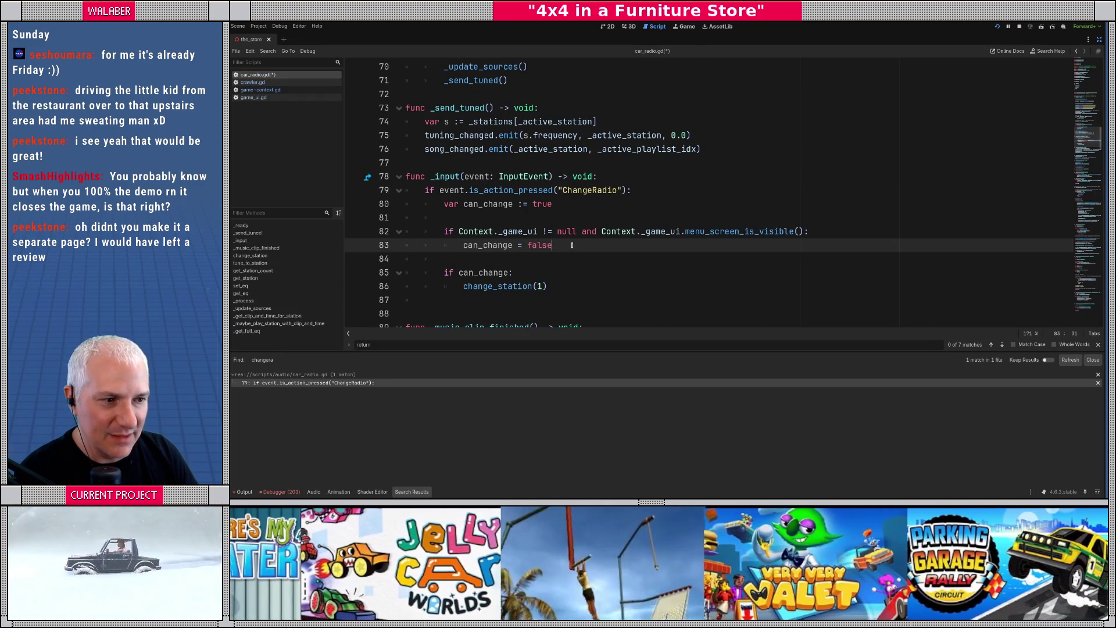
key("Return")
key("Return")
type("var mm := get_tree().get_first_node_in_group(&\"main_menu_scene\") as MainMenuScene \t\t\tif mm != null:")
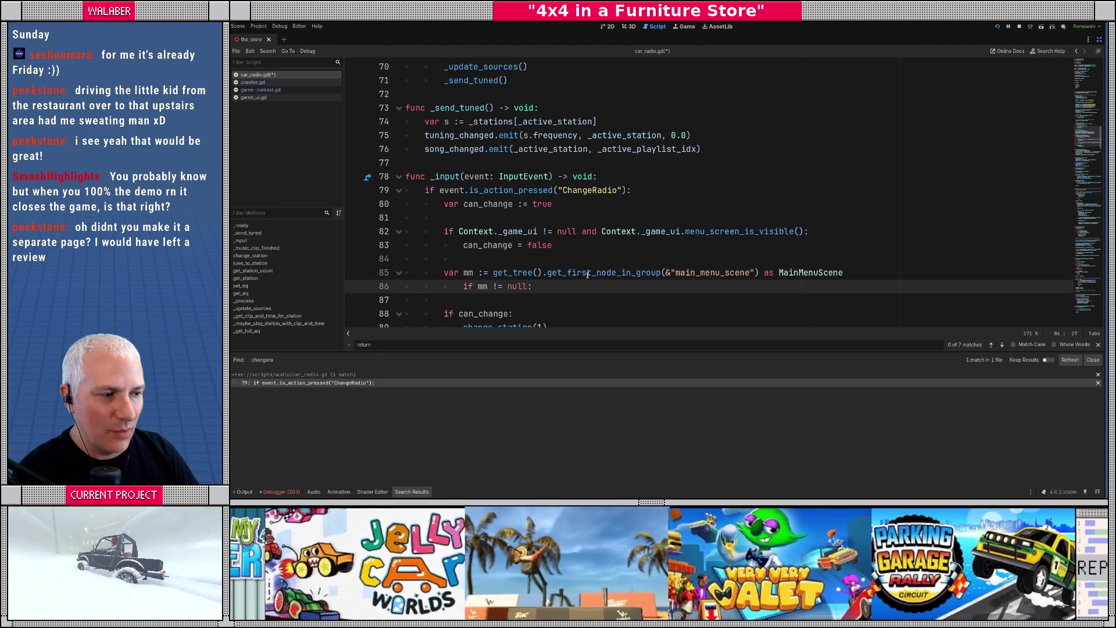
scroll(582, 273, "down", 1)
key("Return")
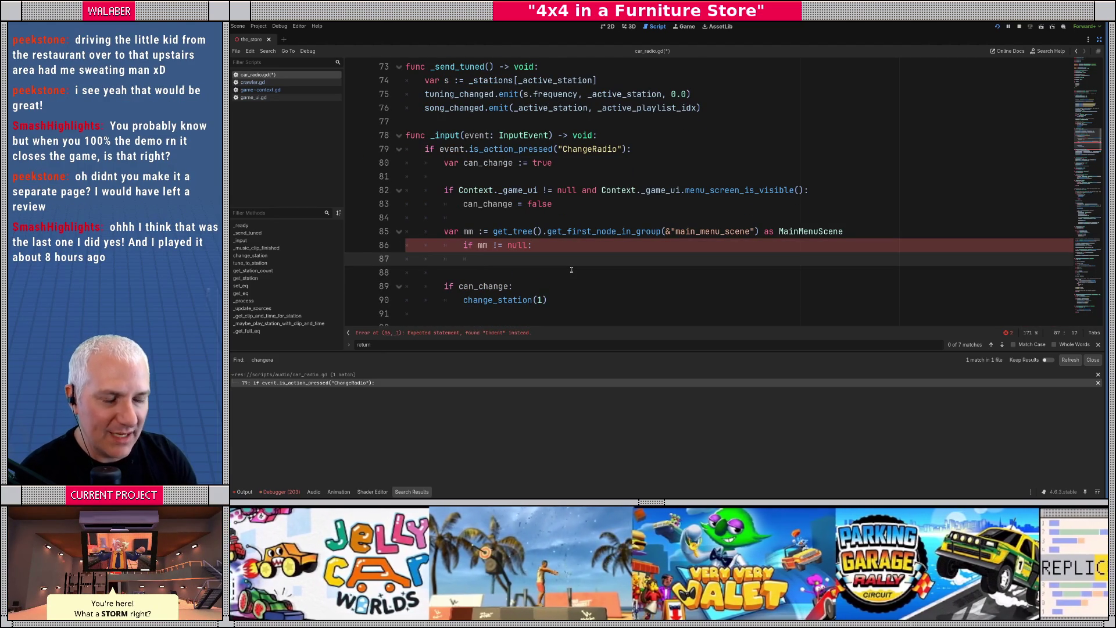
type("if mm.")
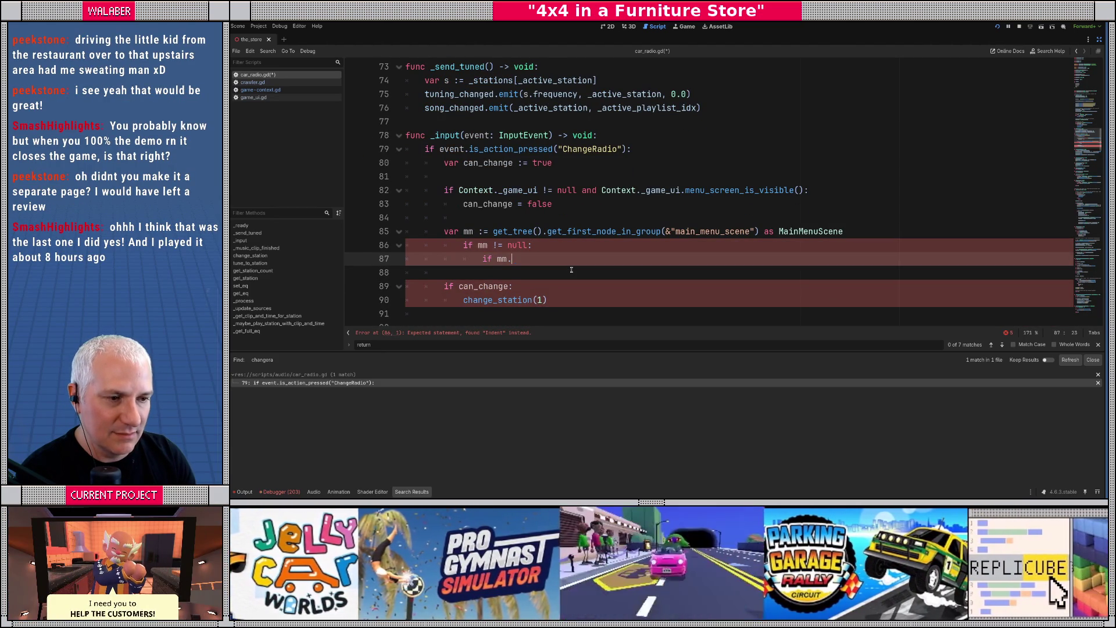
key("BackSpace")
key("BackSpace")
key("BackSpace")
key("Up")
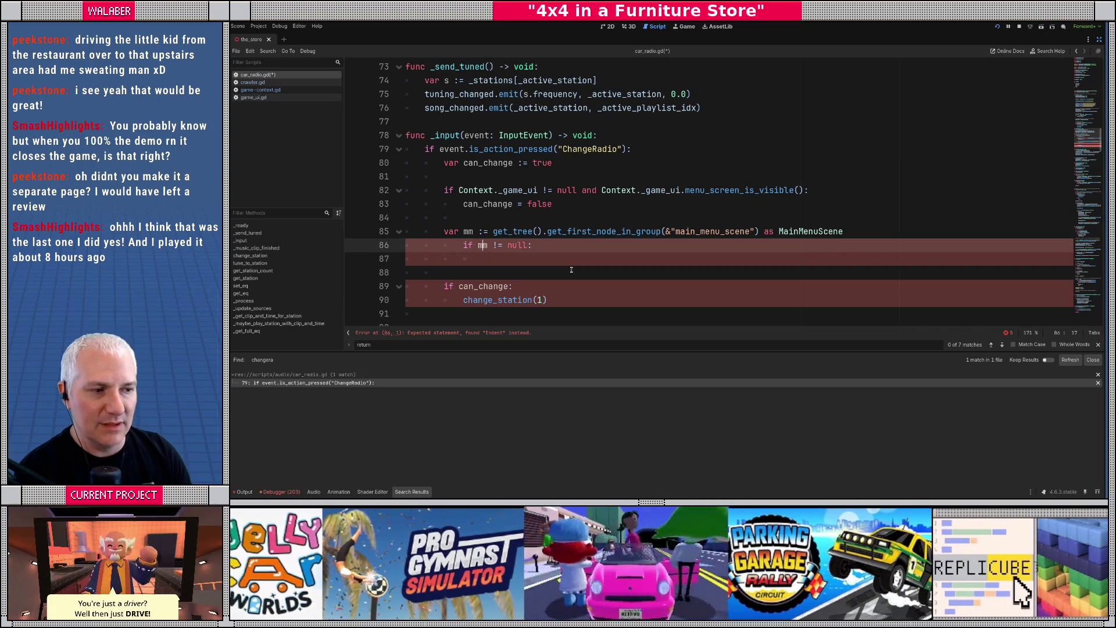
key("Home")
key("BackSpace")
key("Down")
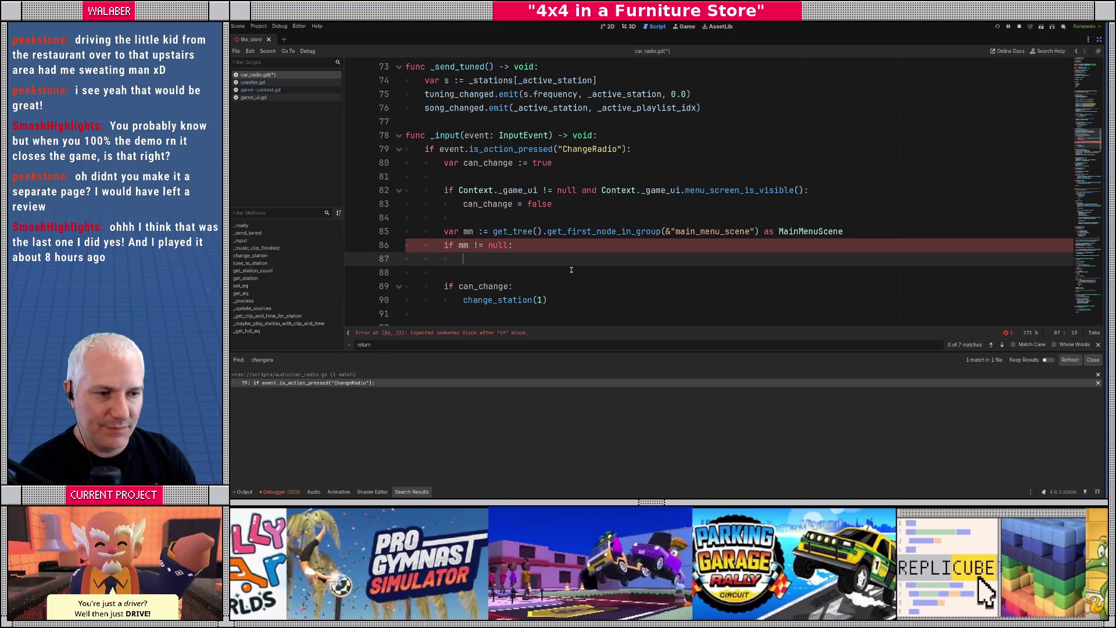
type("if mm.")
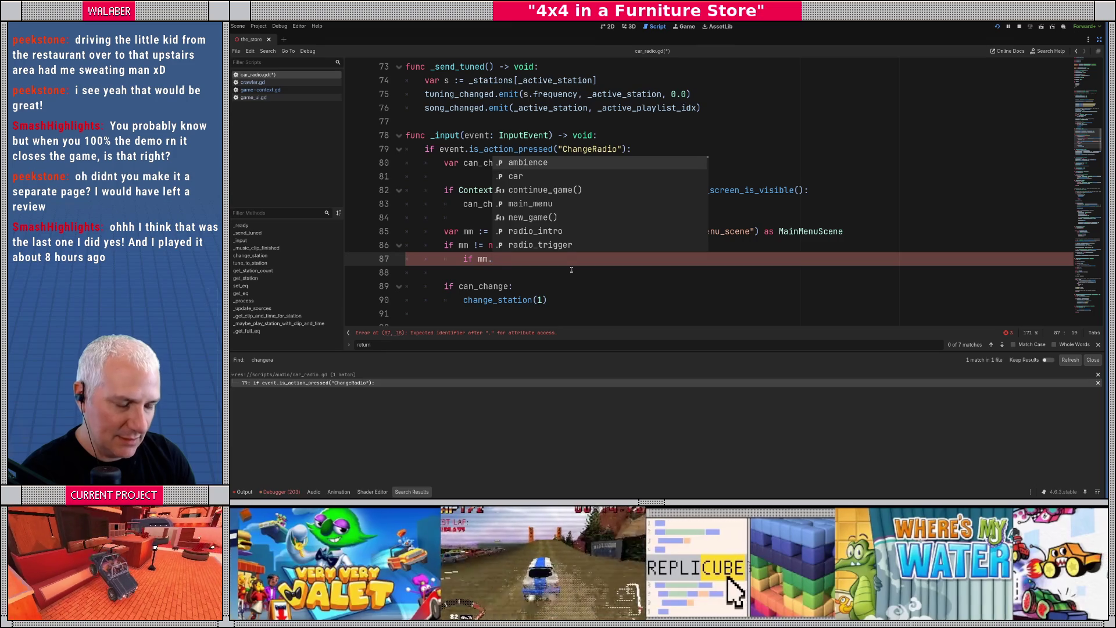
- Complete 'if not mm._in_new_game_flow' so it sets can_change = false
type("m")
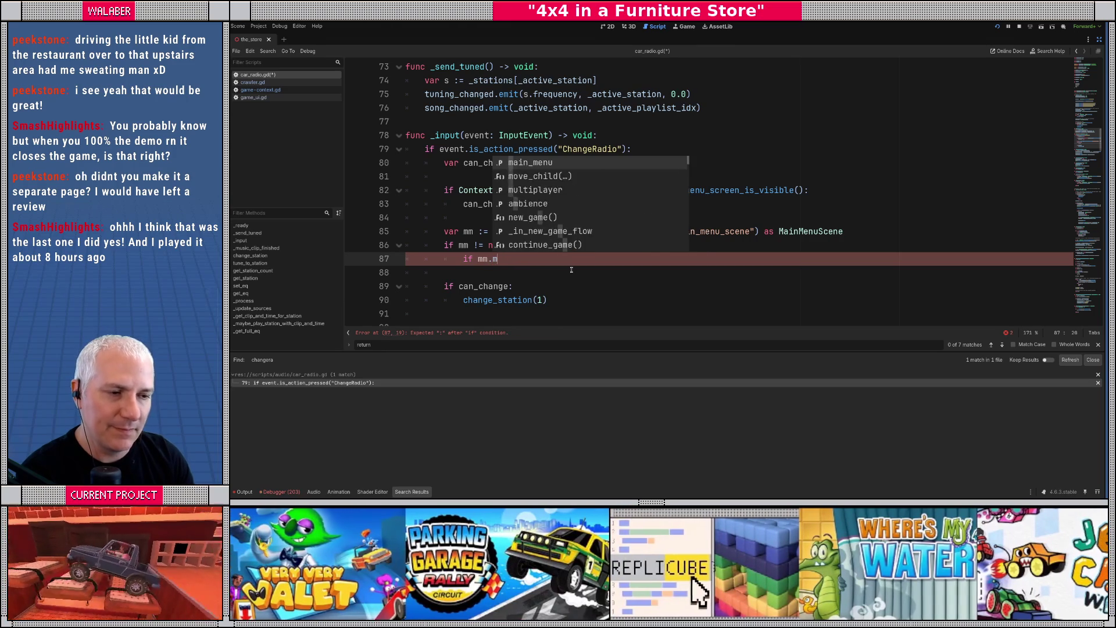
key("BackSpace")
type("in_")
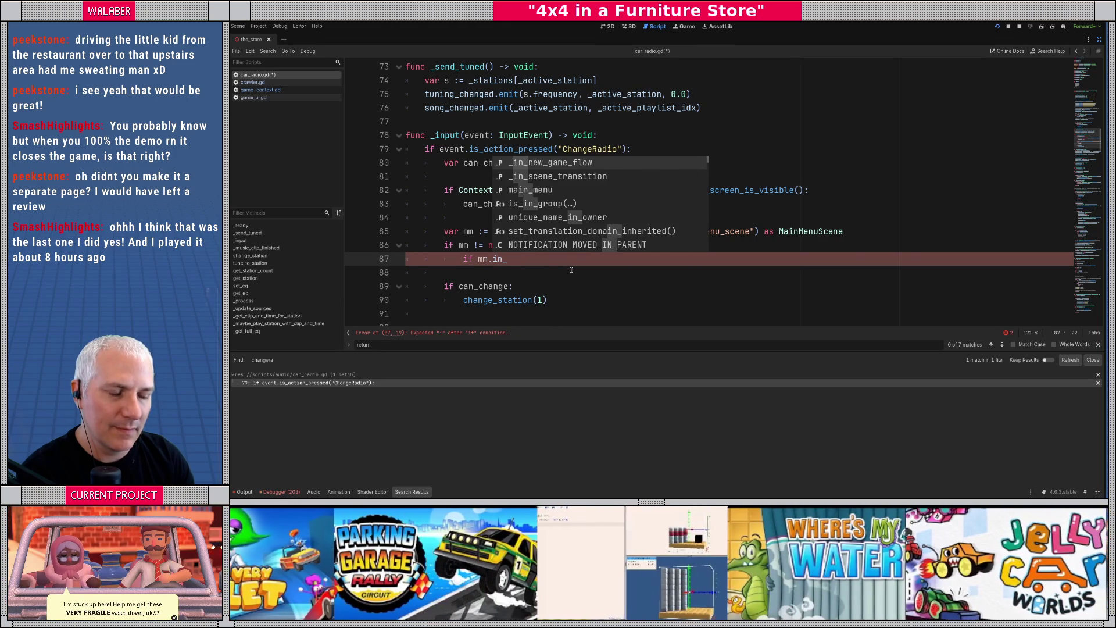
key("Return")
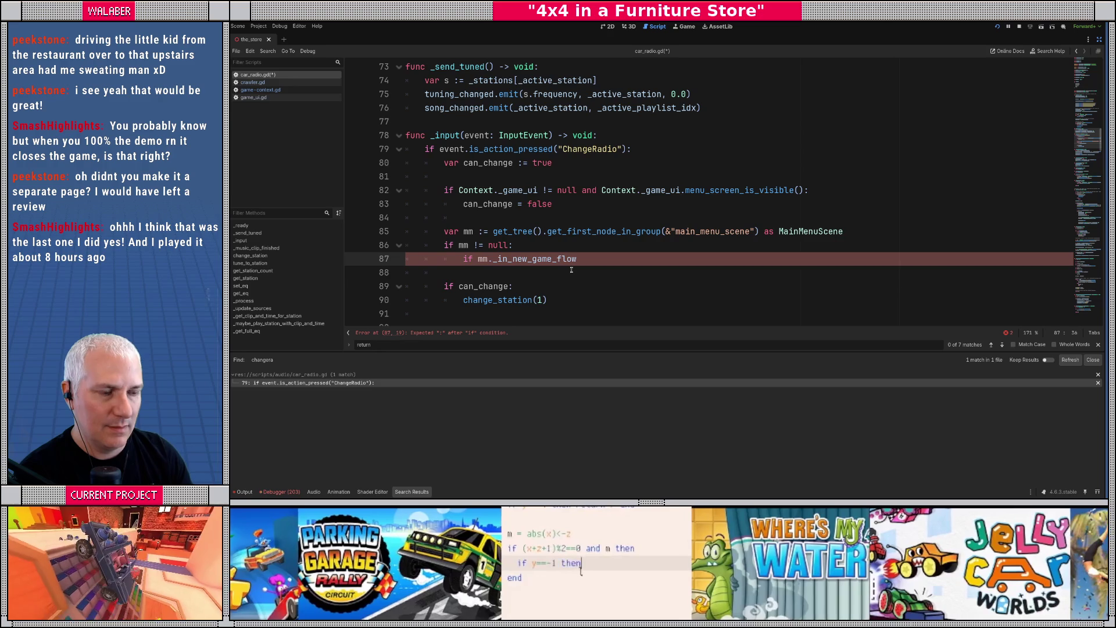
key("Right")
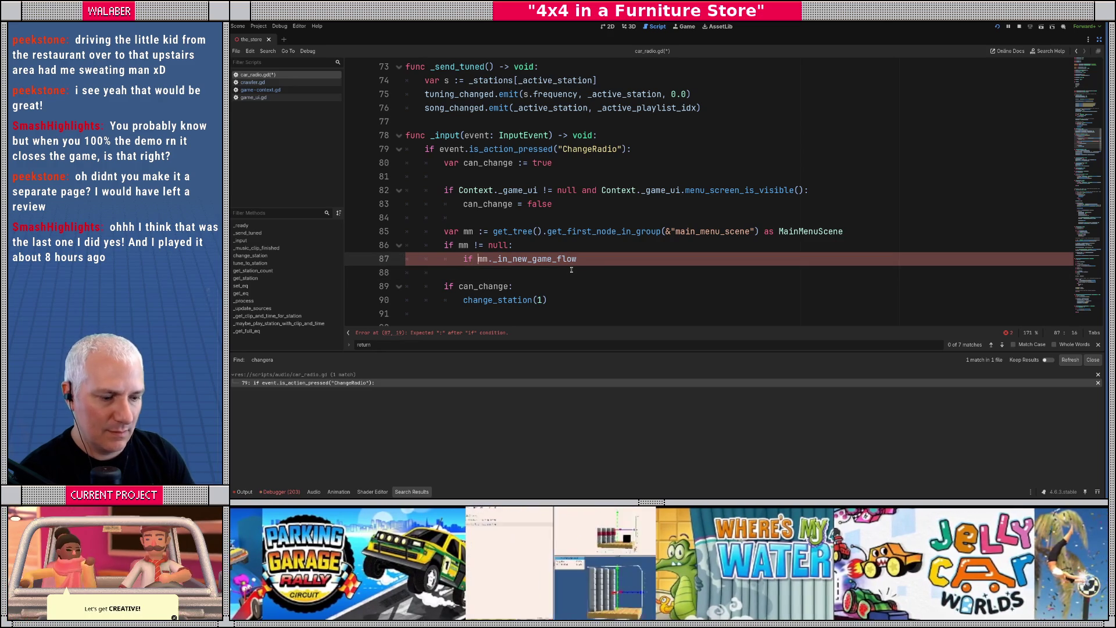
type("not")
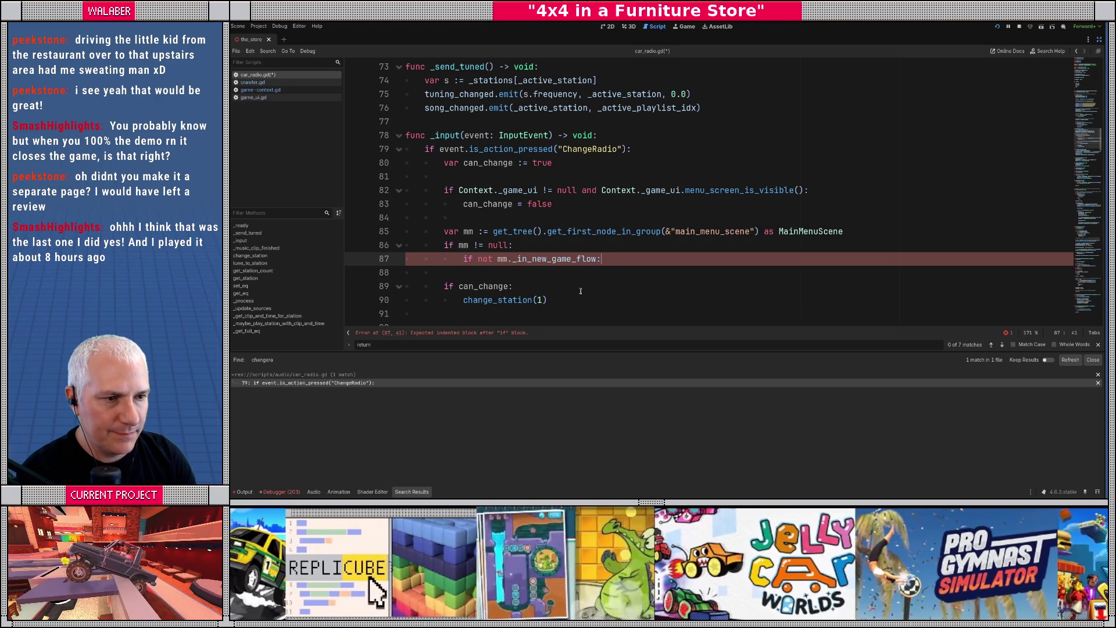
key("Return")
type("can_change = false")
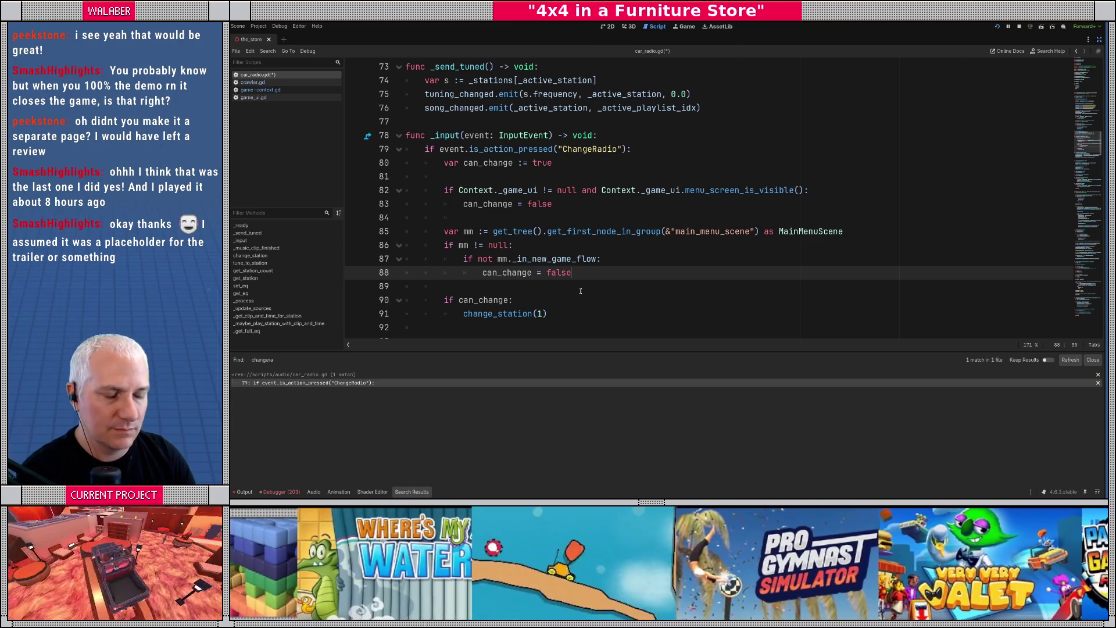
- Add an else branch: if mm.car.car_model.pause_system.enabled, set can_change to false
key("Return")
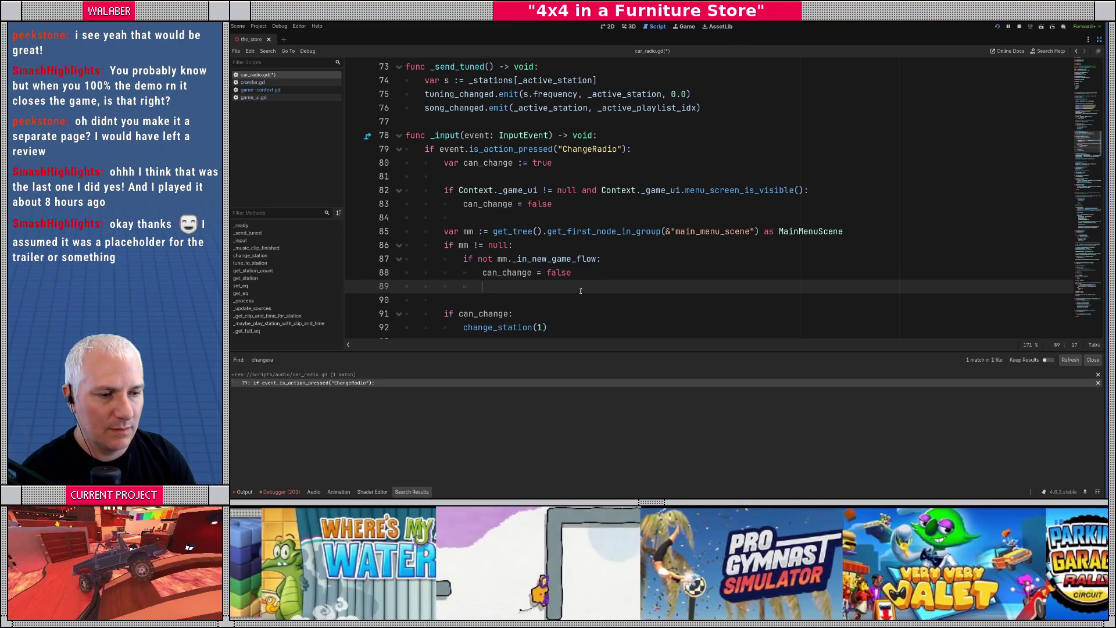
type("else:")
key("Return")
type("if ")
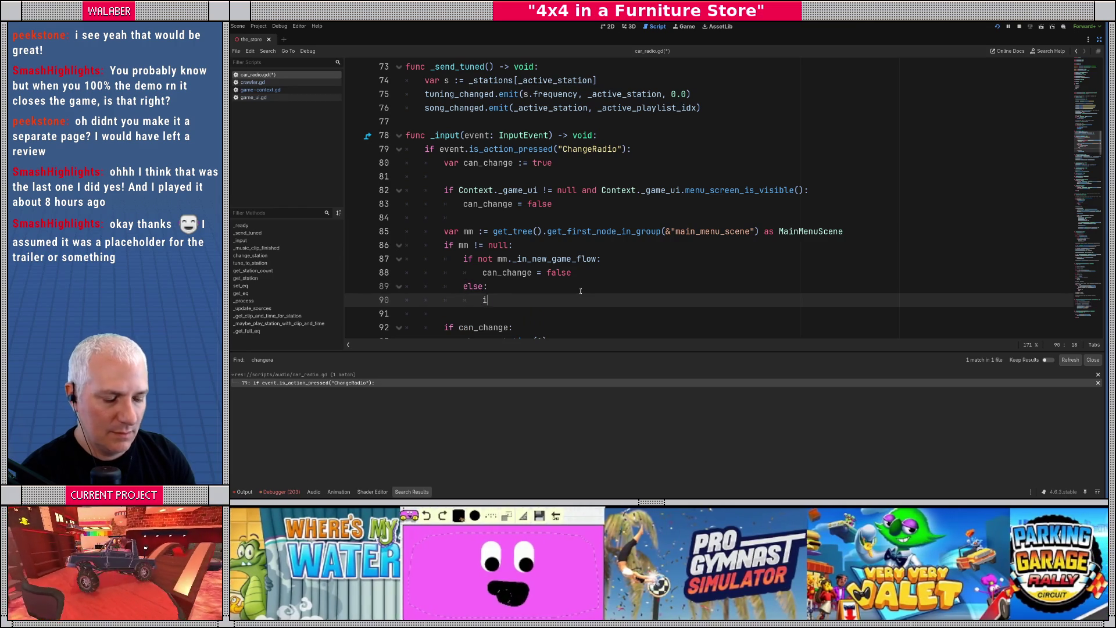
type("mm.")
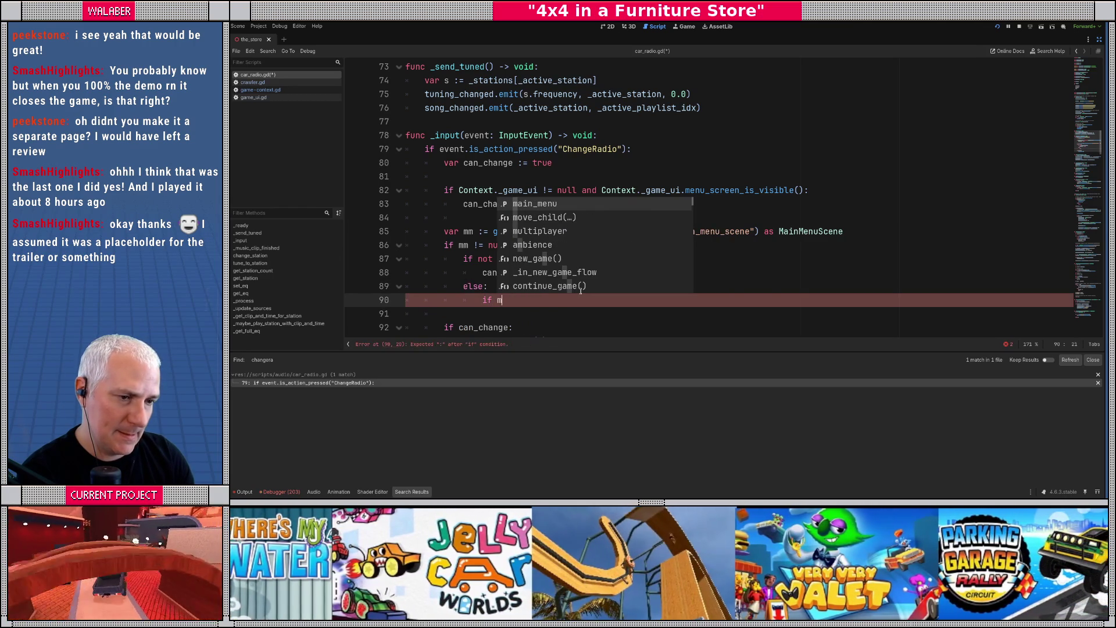
type("car.c")
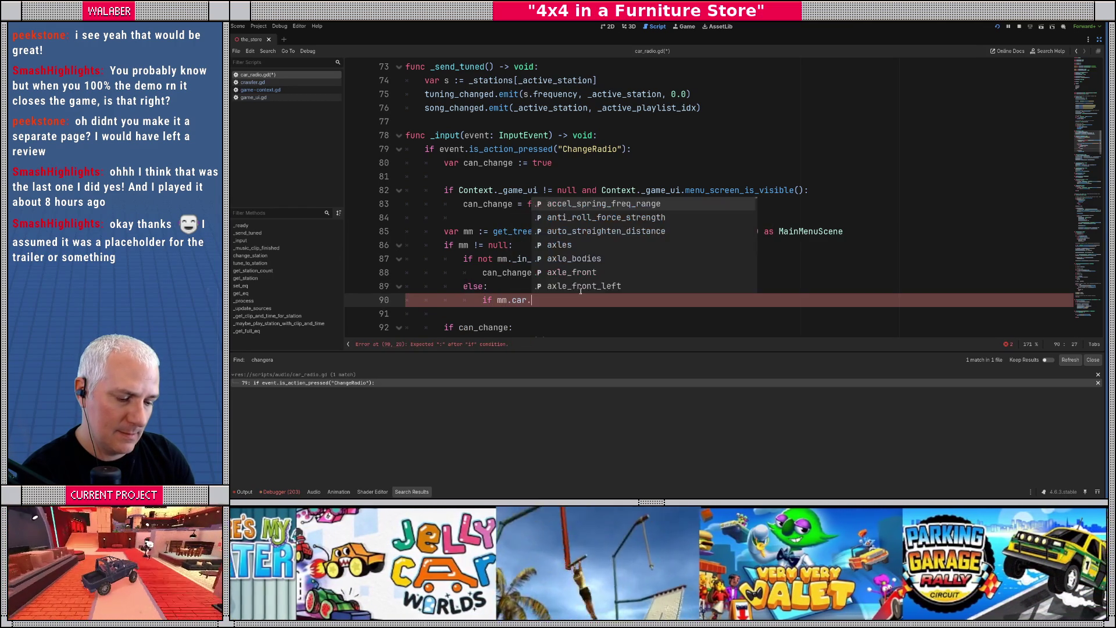
type("ar_model.pa")
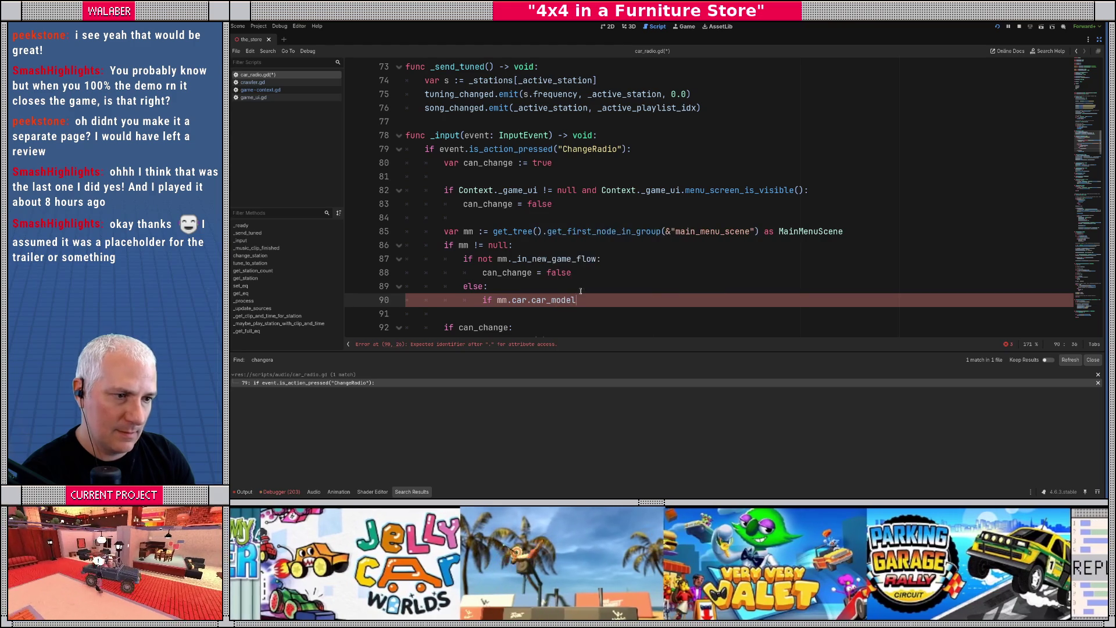
type("use_system.a")
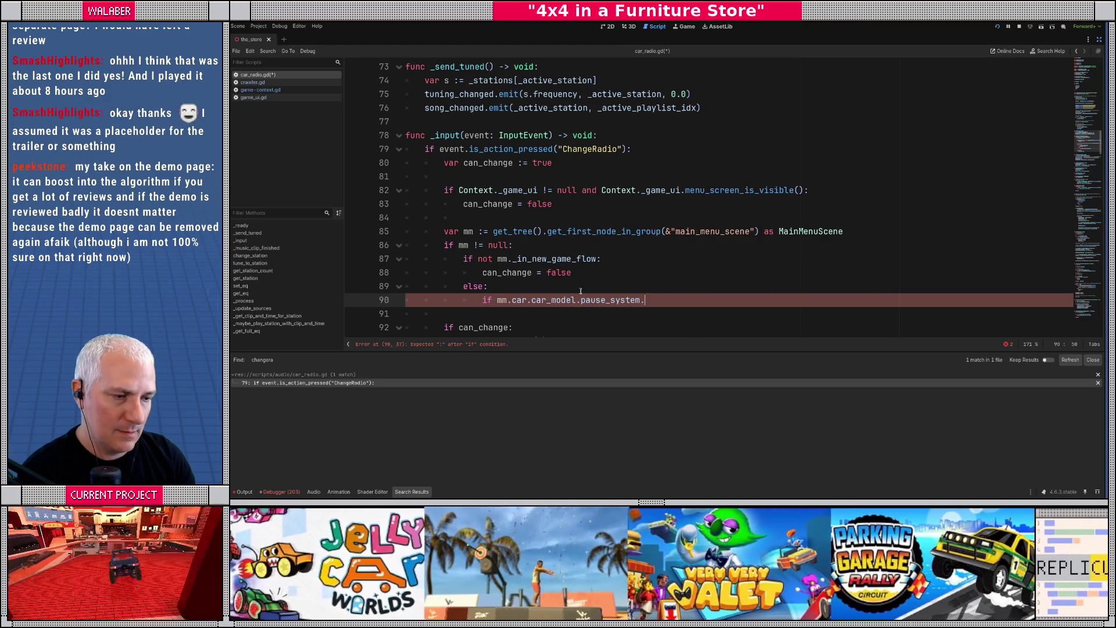
key("BackSpace")
type("ena")
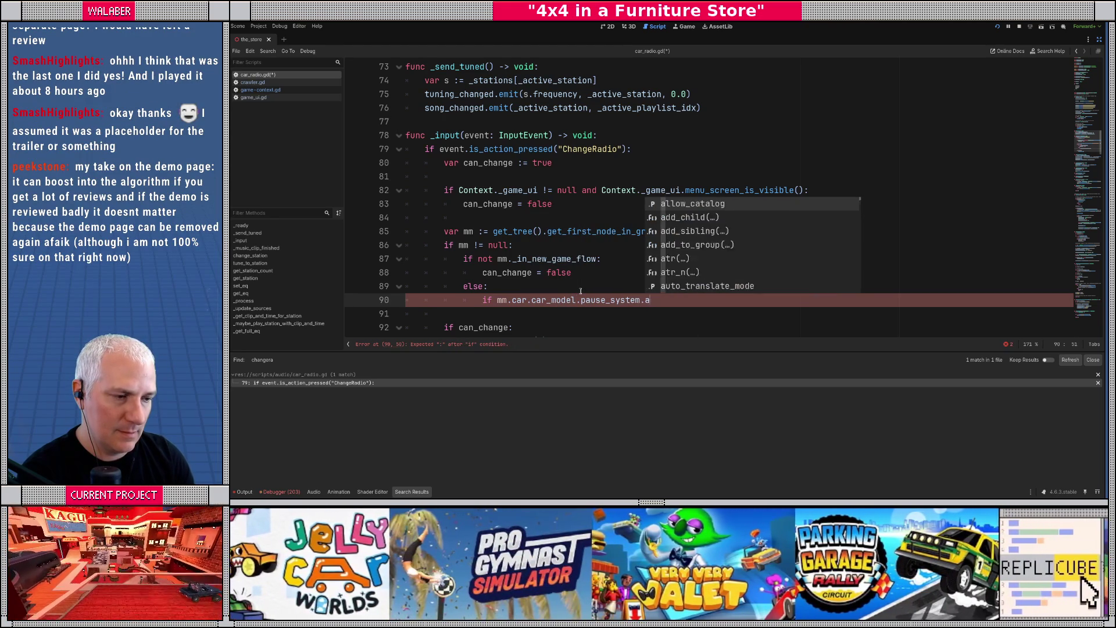
key("Return")
type(":")
key("Return")
type("can_c")
key("Return")
type("false")
key("Return")
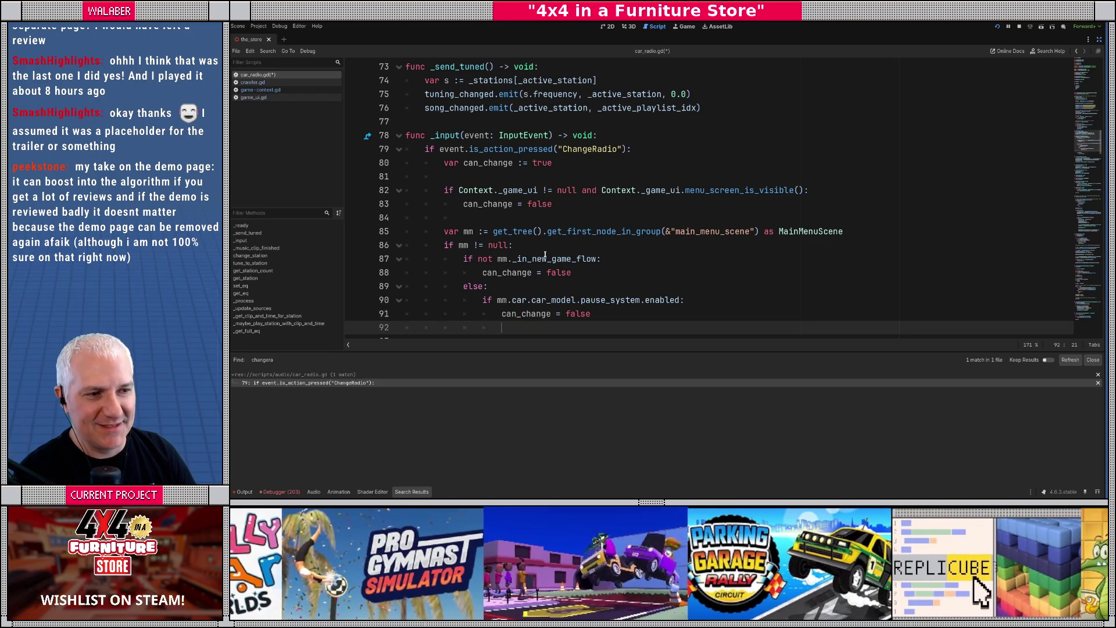
- Review the new radio-change block and save car_radio.gd
scroll(549, 260, "down", 1)
mouse_move(444, 149)
left_mouse_down()
mouse_move(512, 204)
mouse_move(545, 284)
left_mouse_up()
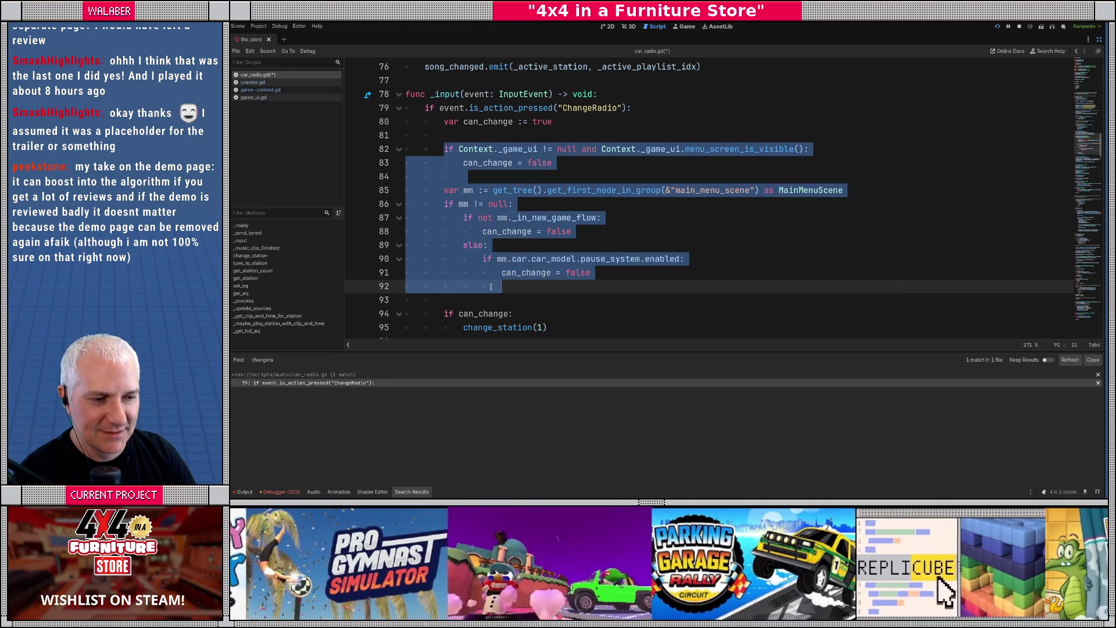
left_click(491, 287)
key("ctrl+s")
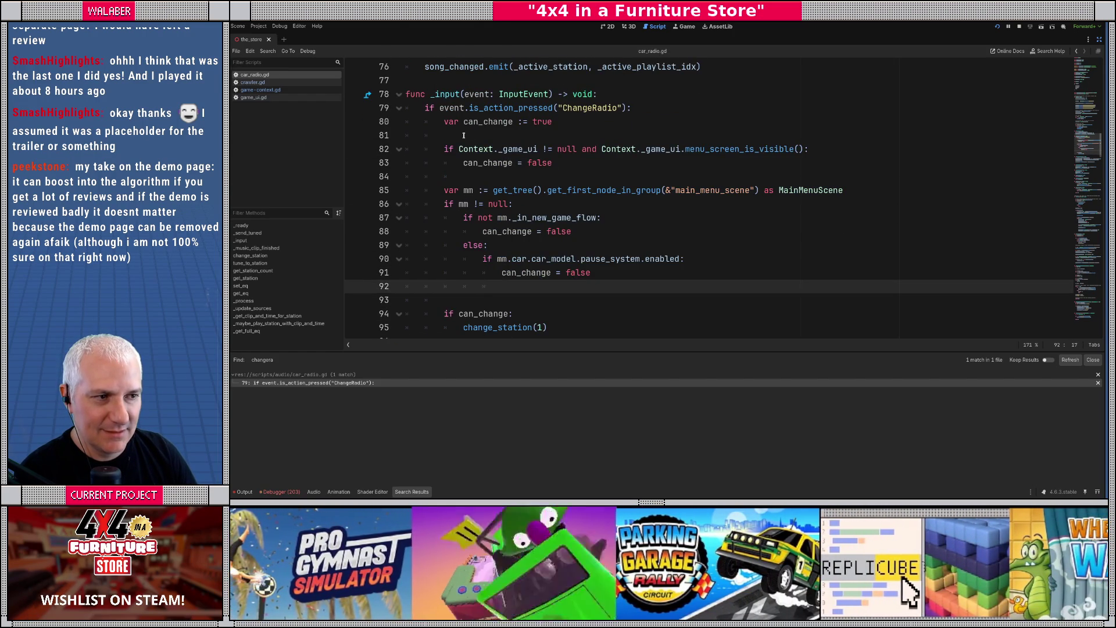
- Insert a blank line above func _input at line 77, save car_radio.gd, and stop the game with F8
left_click(463, 135)
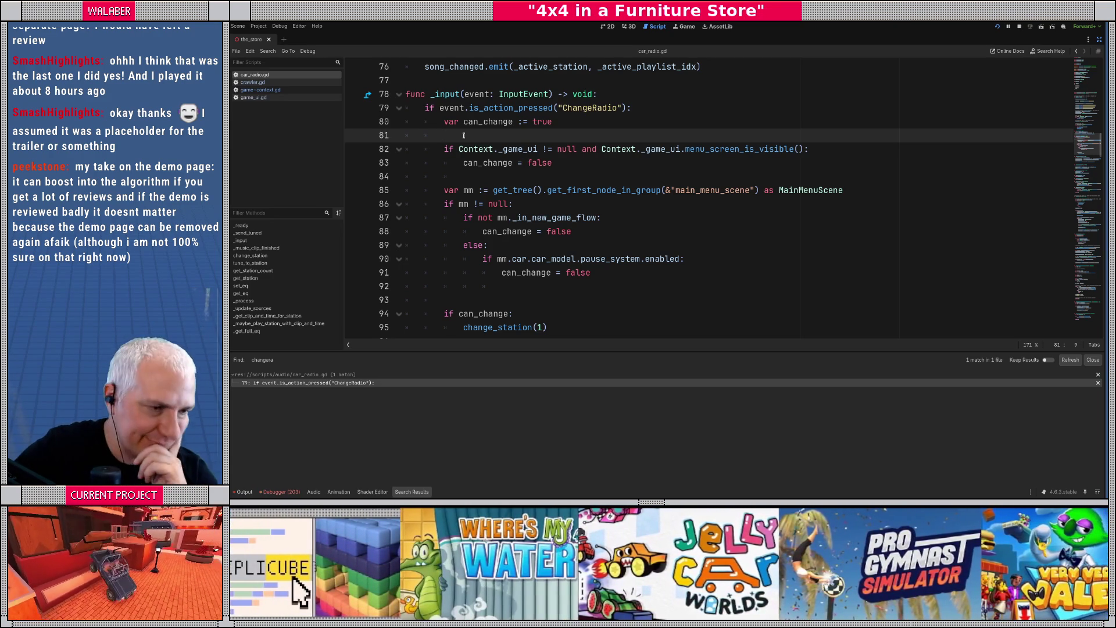
left_click(425, 80)
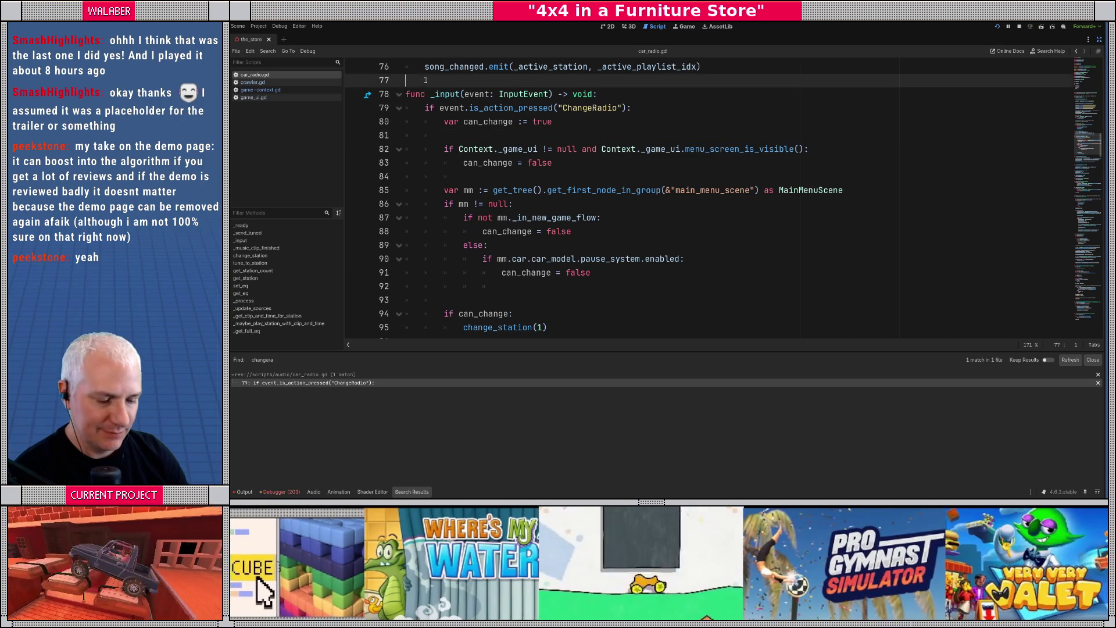
key("Return")
key("ctrl+s")
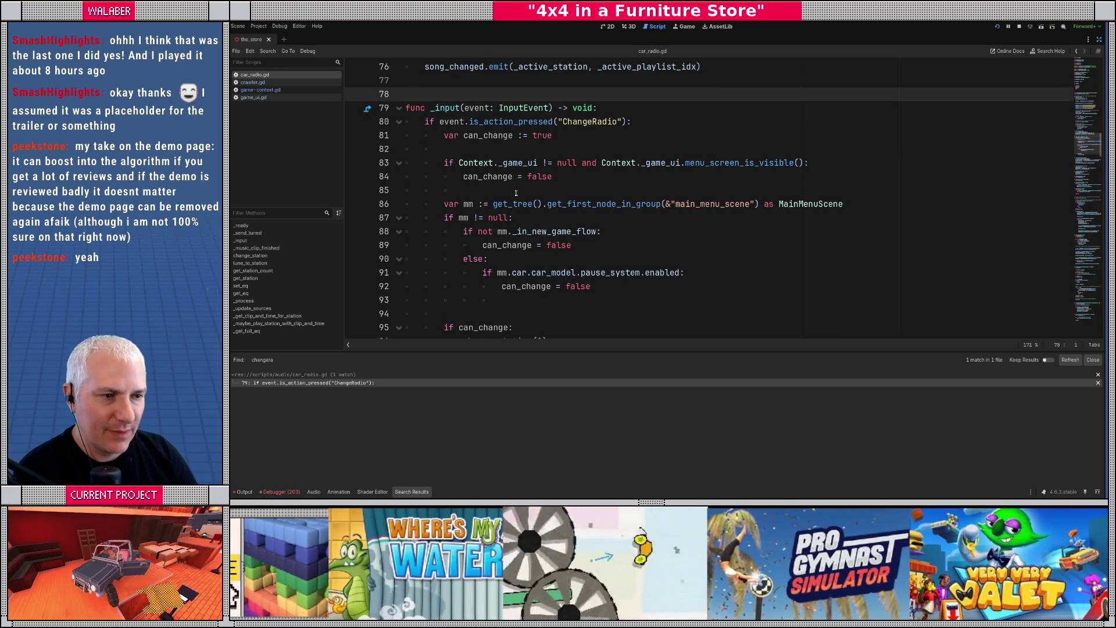
left_click(516, 192)
key("F8")
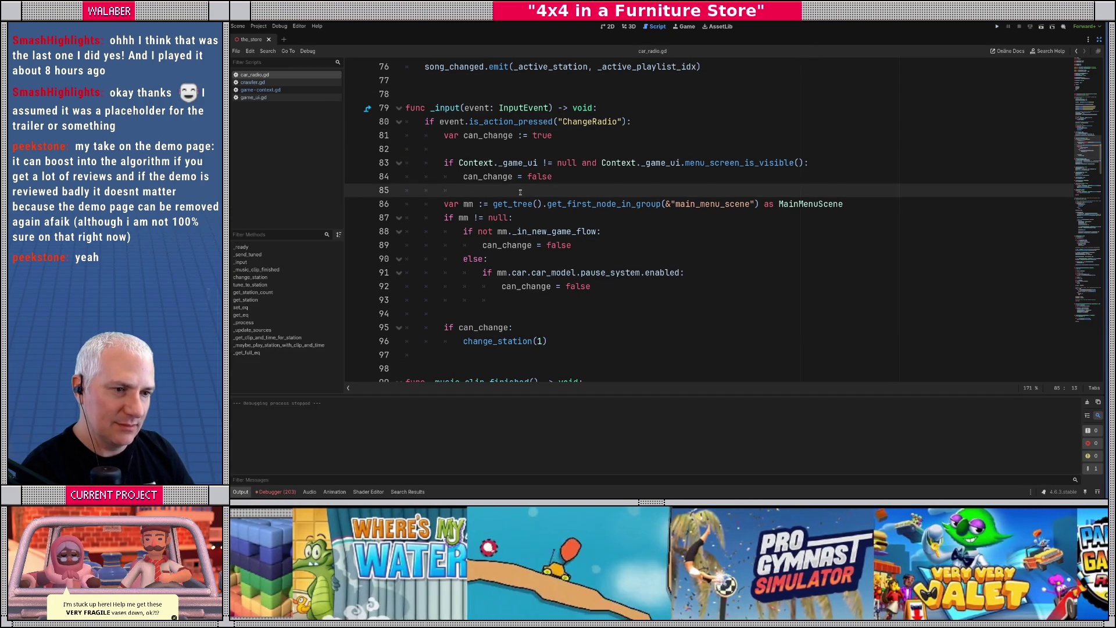
- Run the game maximized, choose NEW GAME and confirm resetting the existing save progress
key("F5")
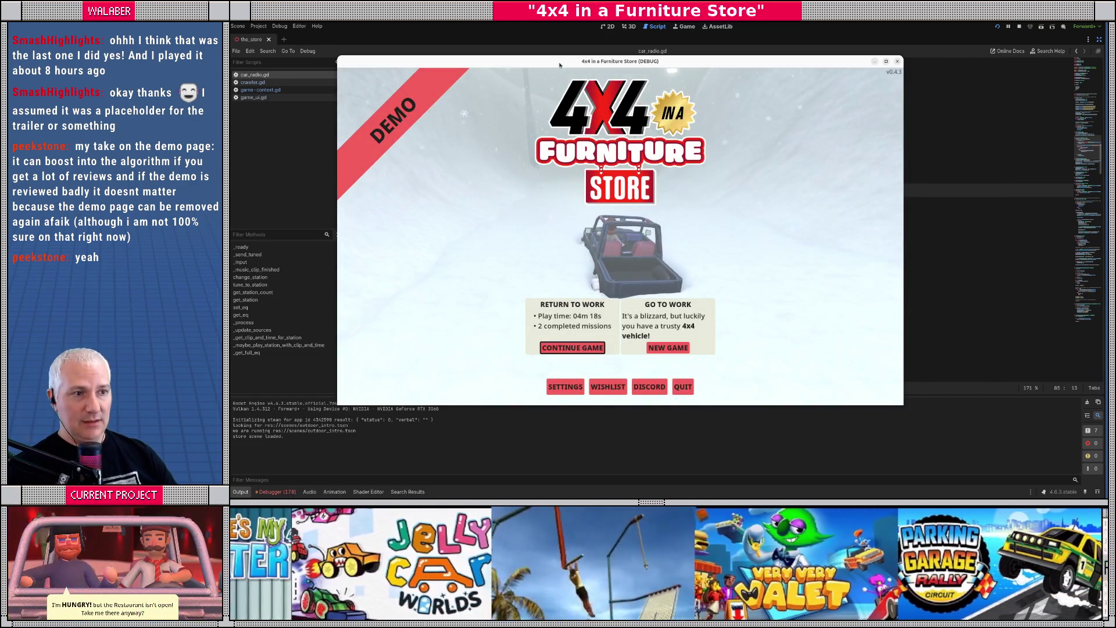
double_click(559, 65)
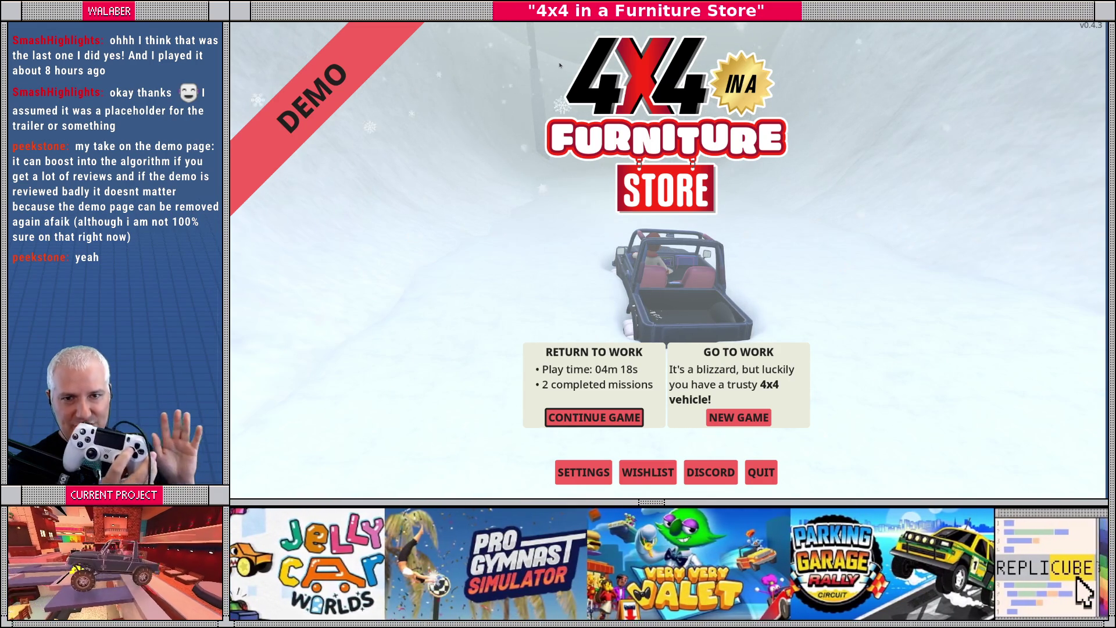
key("Right")
key("Left")
key("Down")
key("Right")
key("Right")
key("Right")
key("Left")
key("Left")
key("Left")
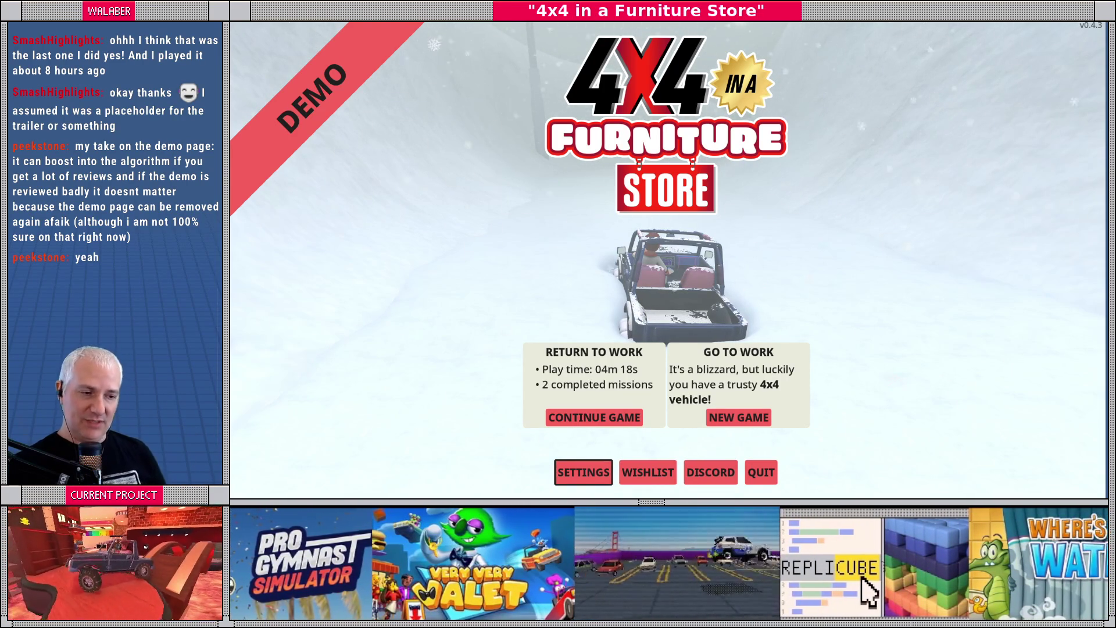
key("Up")
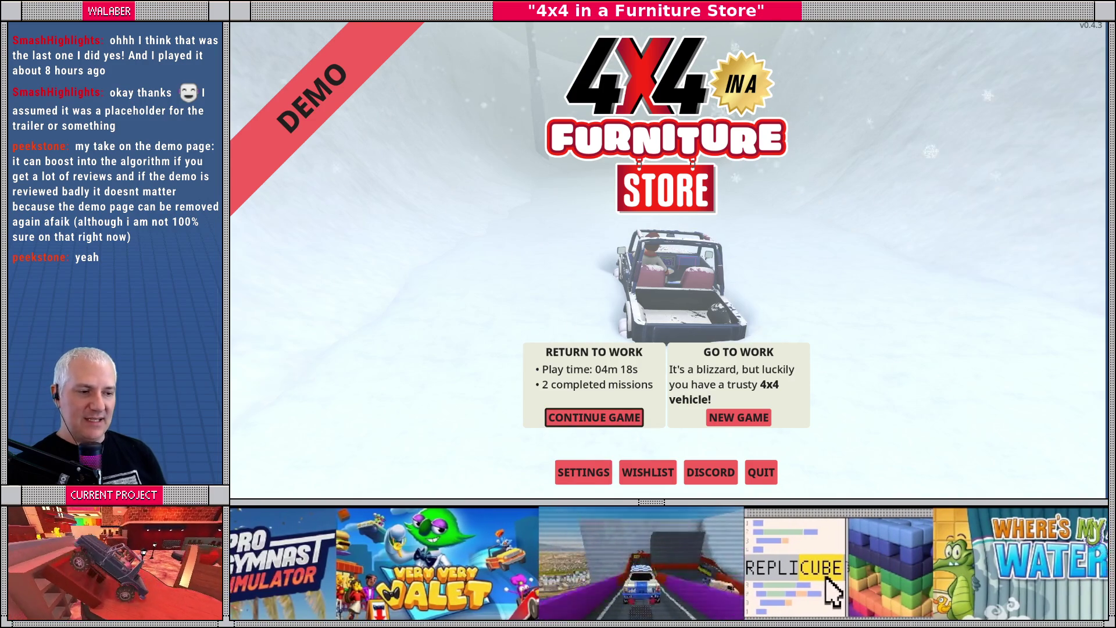
key("Right")
key("Return")
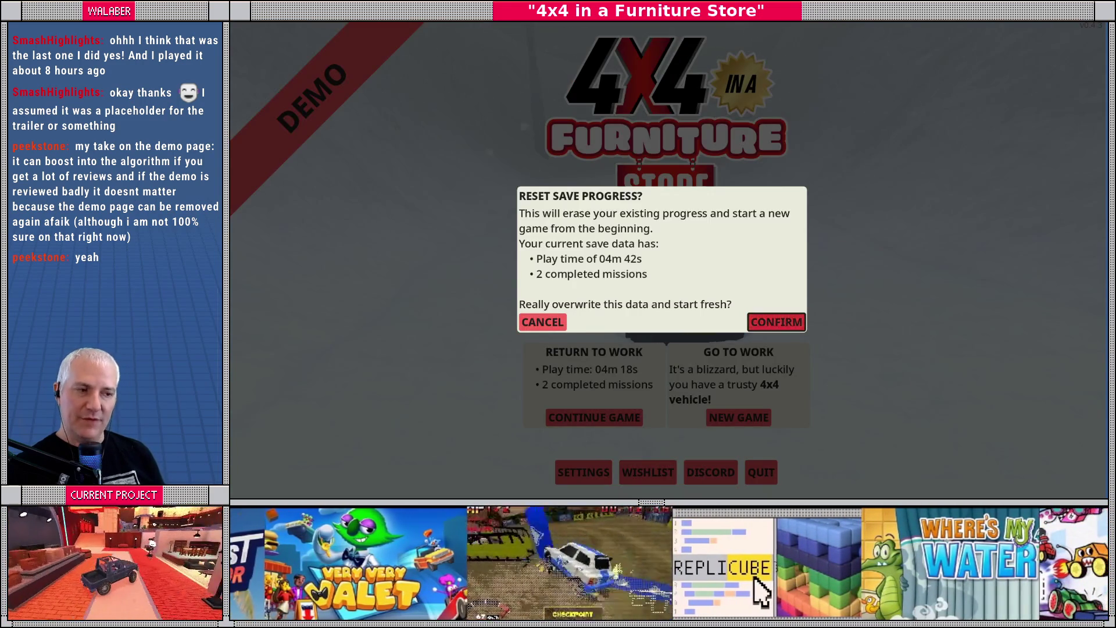
key("Return")
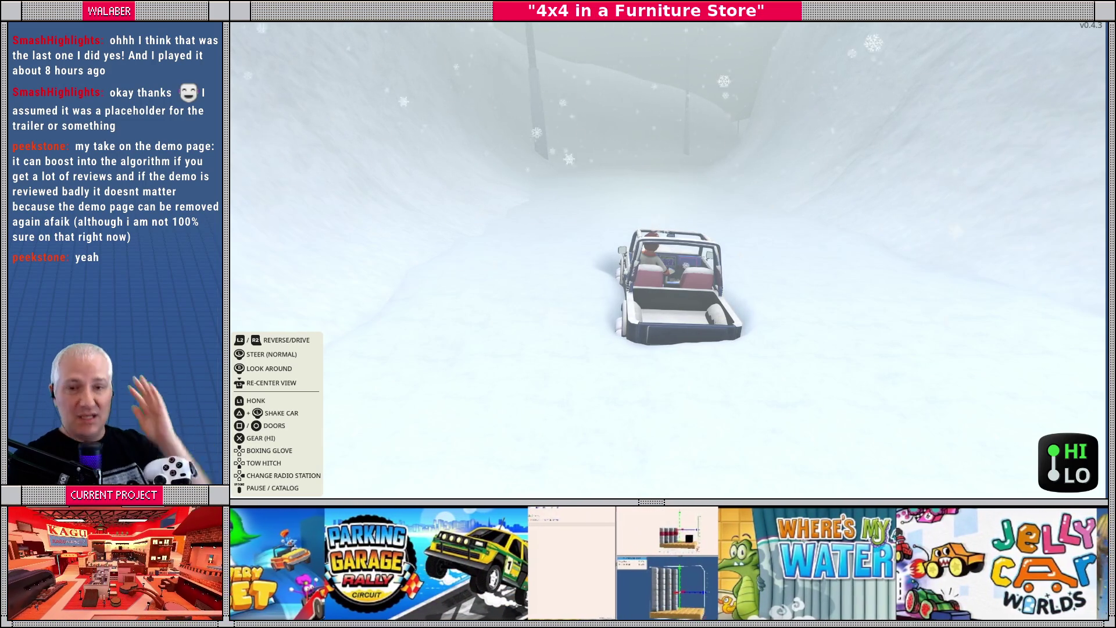
- Browse the car radio's HOME MENU options, then close it and drive to the Loading Dock
key("Up")
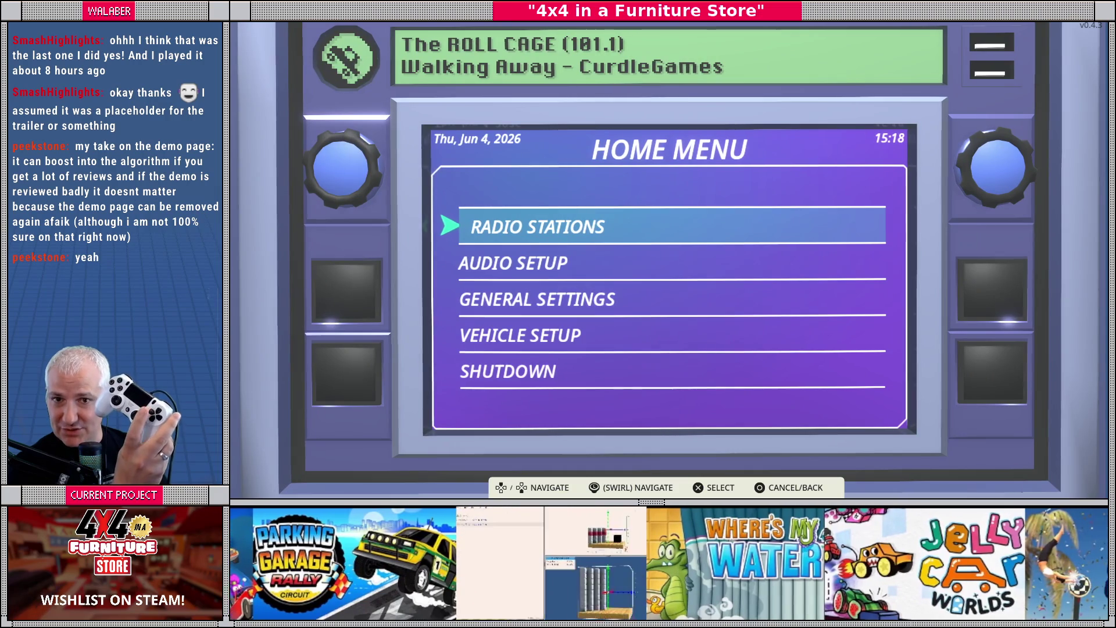
key("Down")
key("Down")
key("Down")
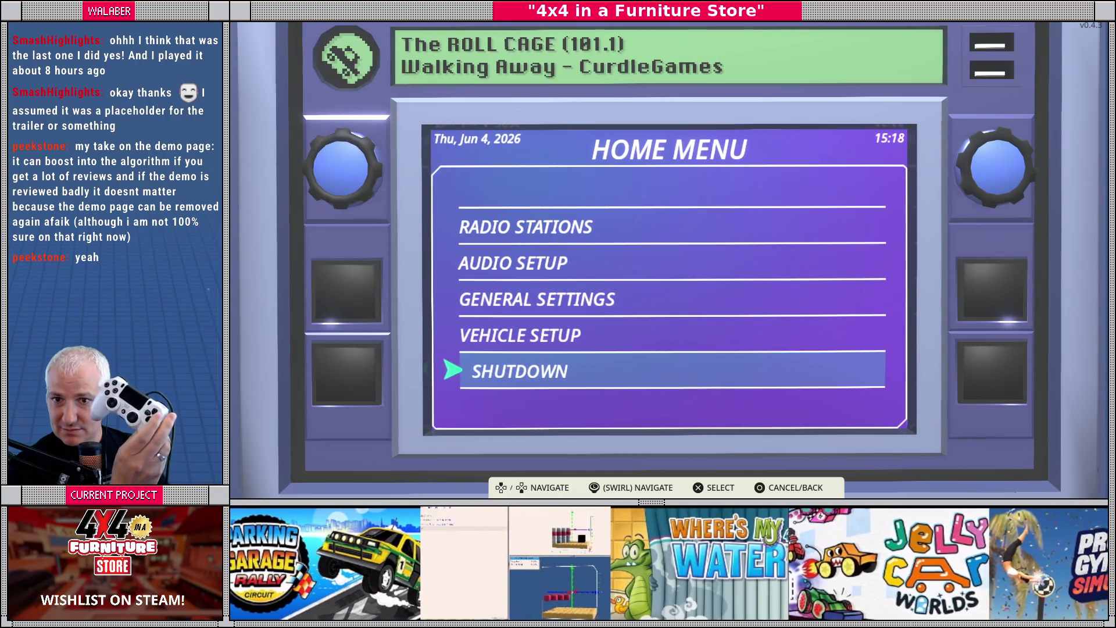
key("Up")
key("Up")
key("Up")
key("Down")
key("Down")
key("Down")
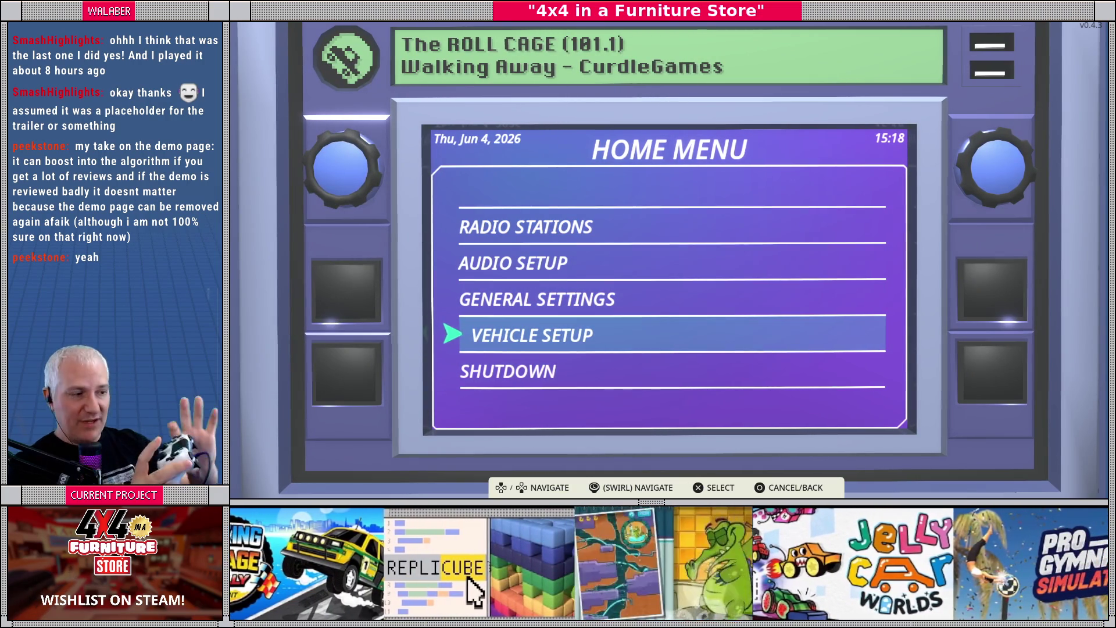
key("Escape")
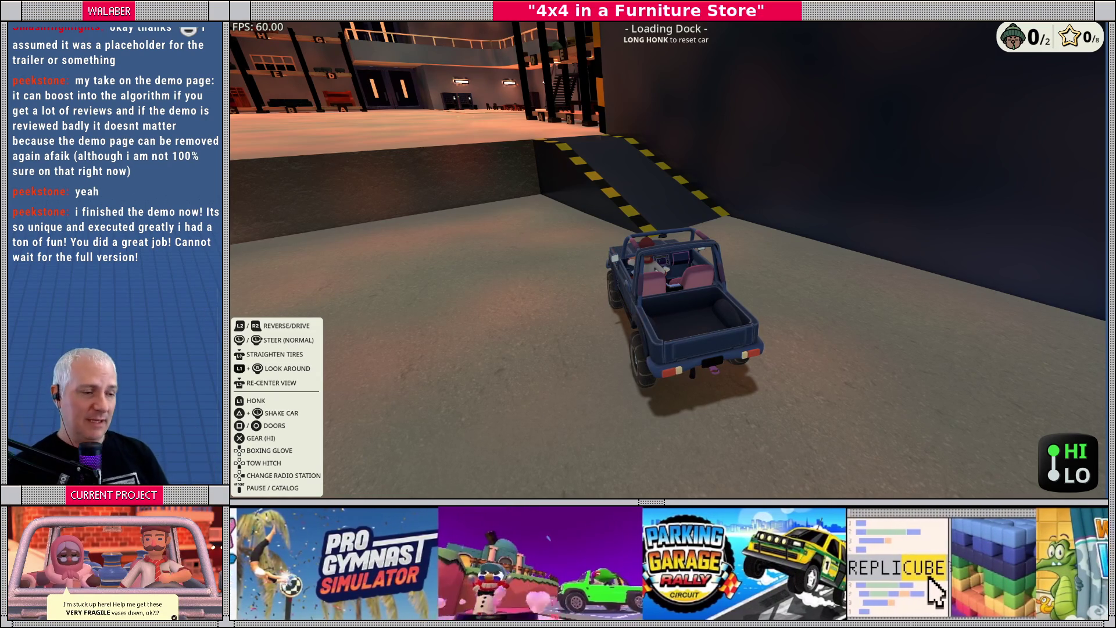
- Browse the radio HOME MENU down to the audio setup option, then close it
key("Down")
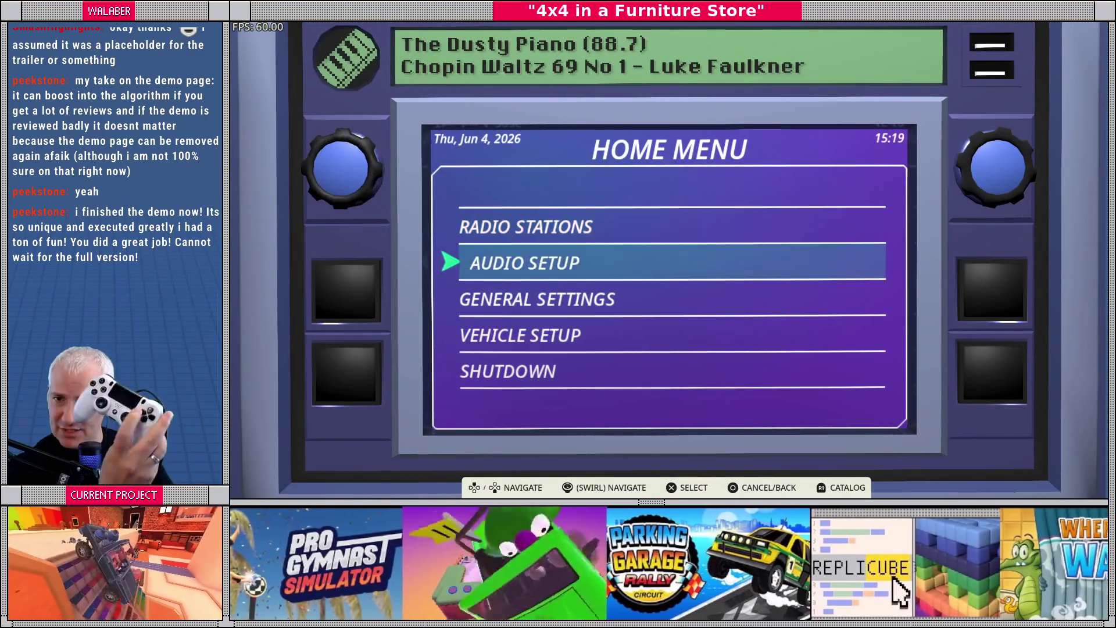
key("Down")
key("Down")
key("Down")
key("Up")
key("Up")
key("Up")
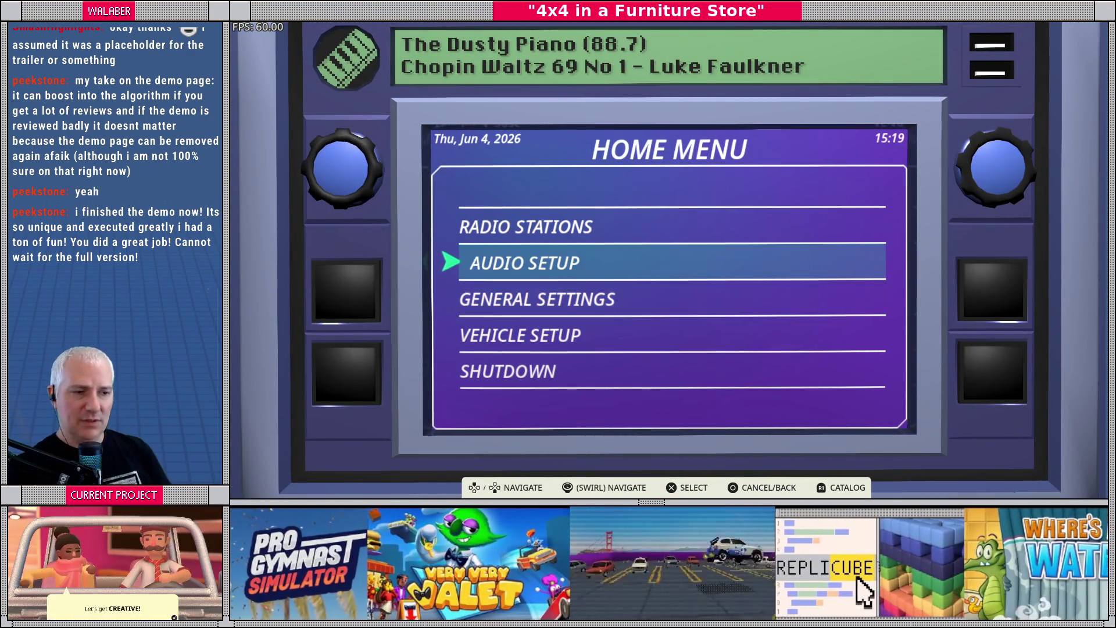
key("Escape")
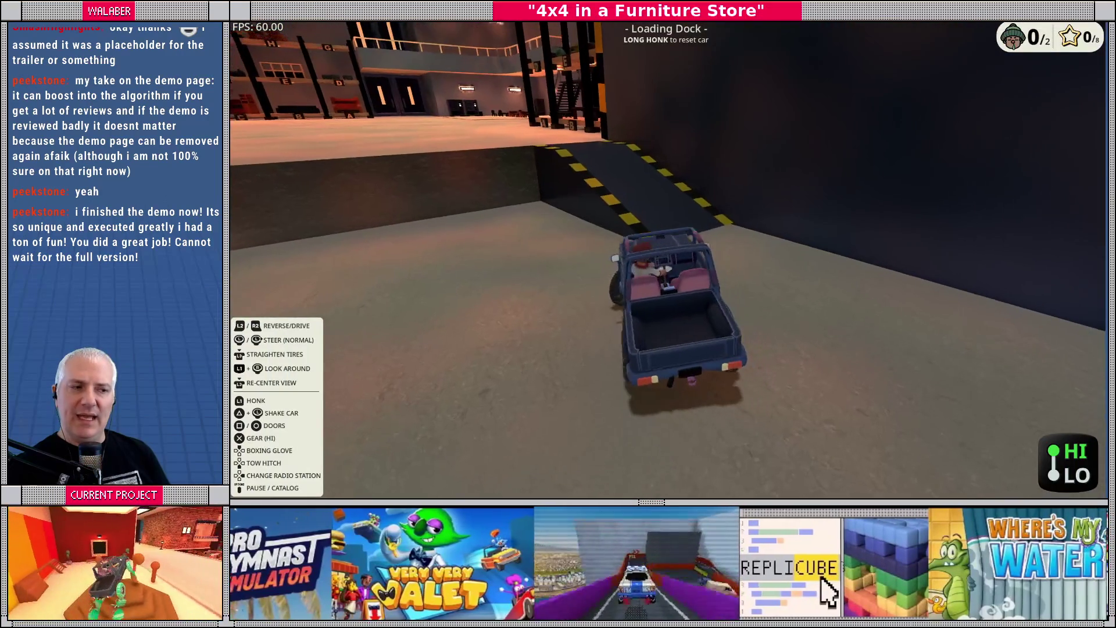
- Drive up the loading dock ramp into the warehouse and advance the boss's dialogue
key("Up")
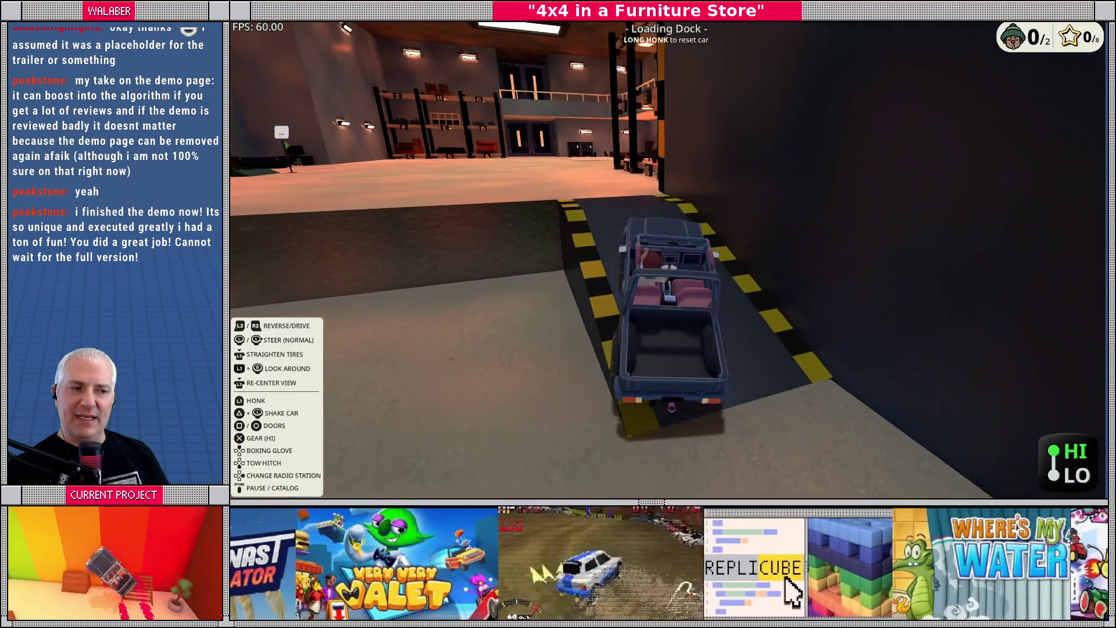
key("Up")
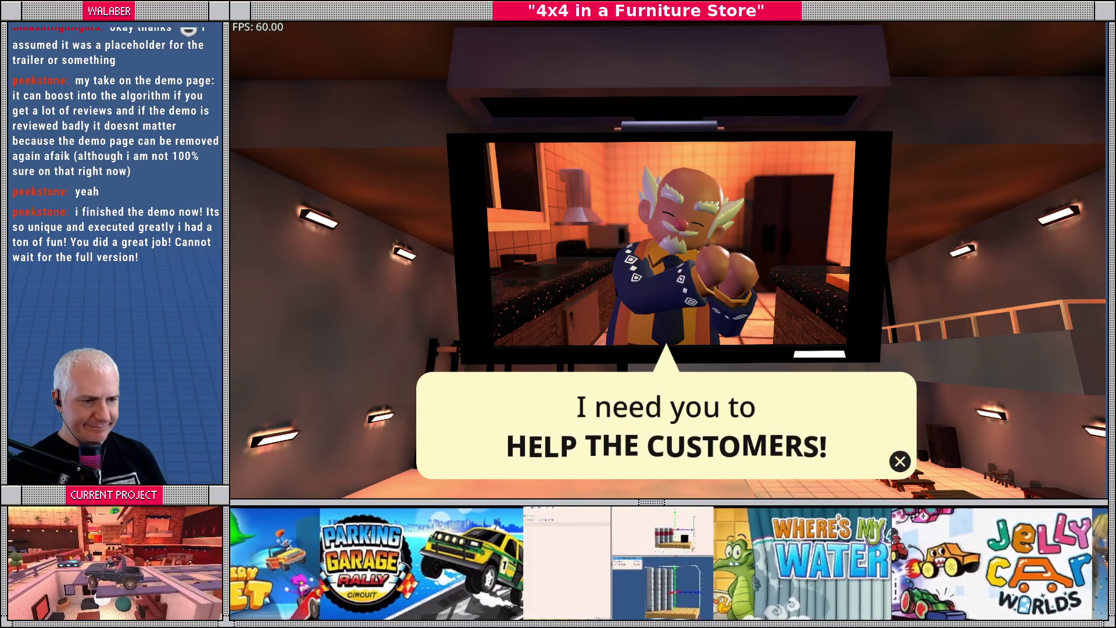
key("space")
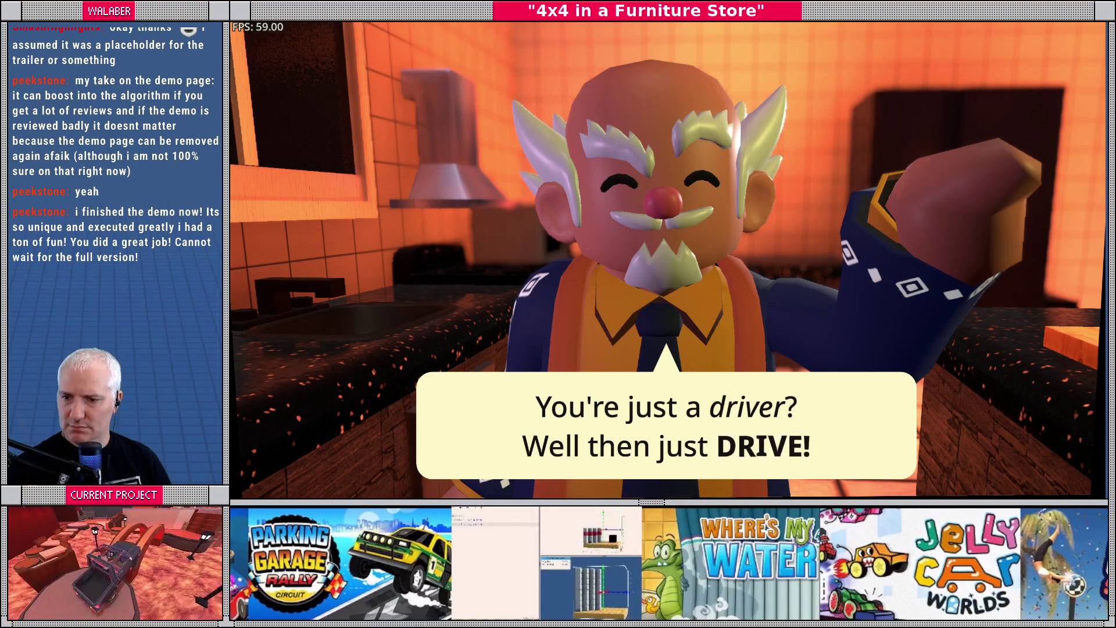
key("space")
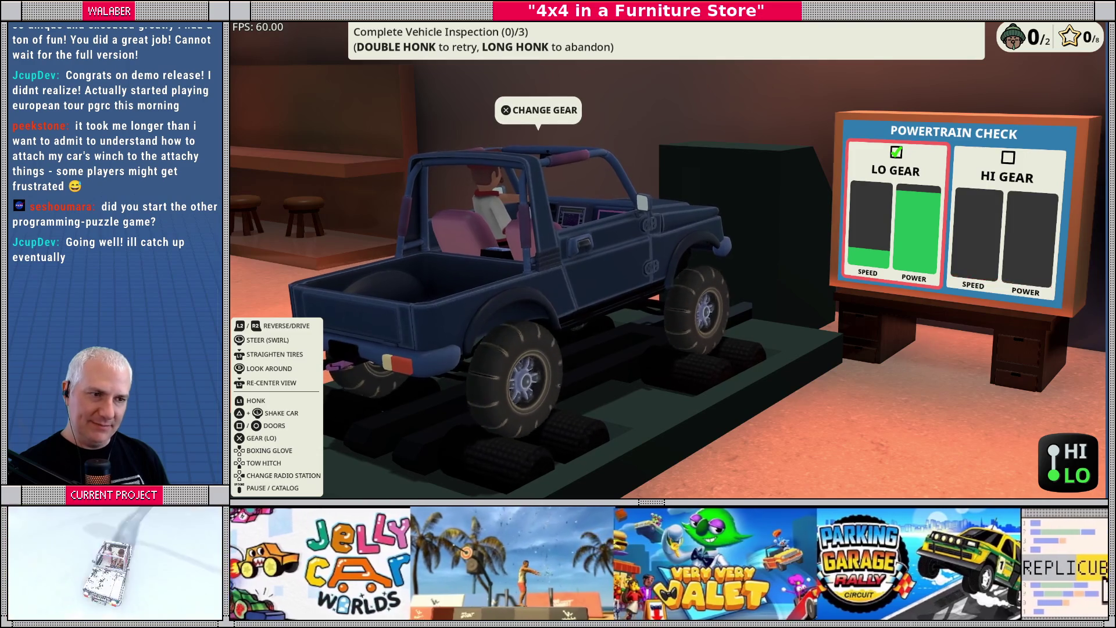
- Shift into HI gear to finish the powertrain check and inspection, then open the radio menu
key("x")
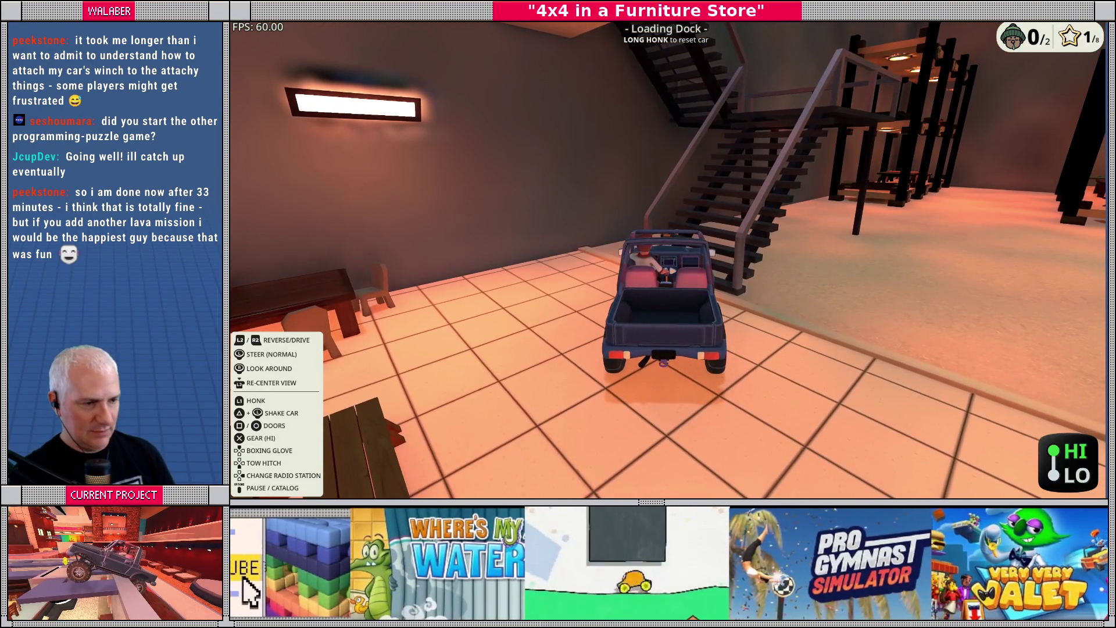
key("Up")
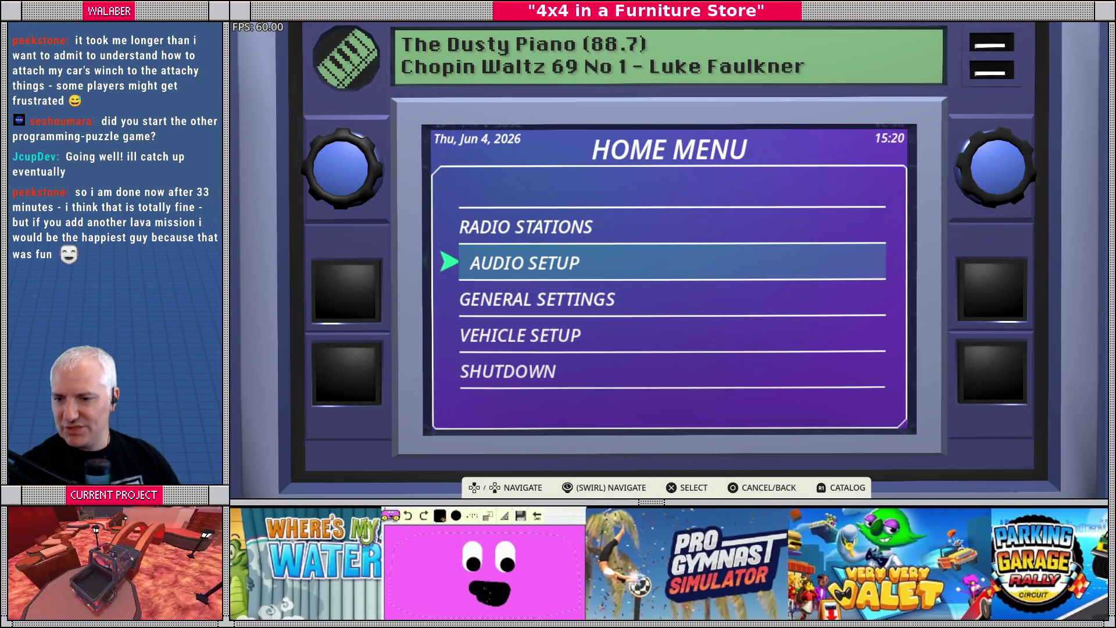
key("alt+Tab")
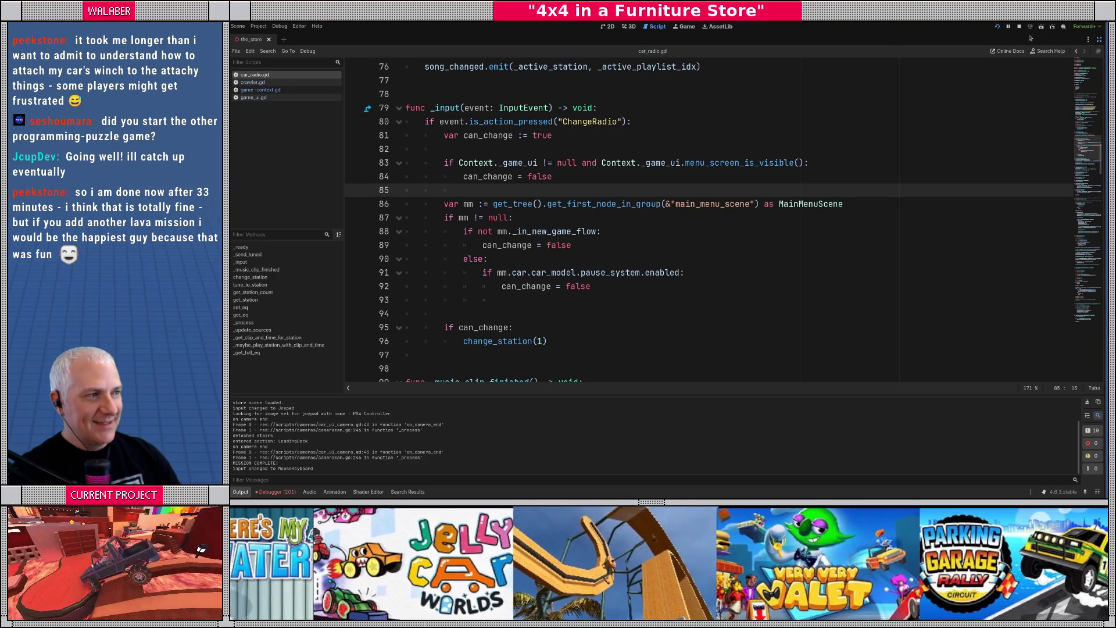
- Restore Godot's side panels and view the store's shelving hall in the 3D viewport
left_click(1099, 39)
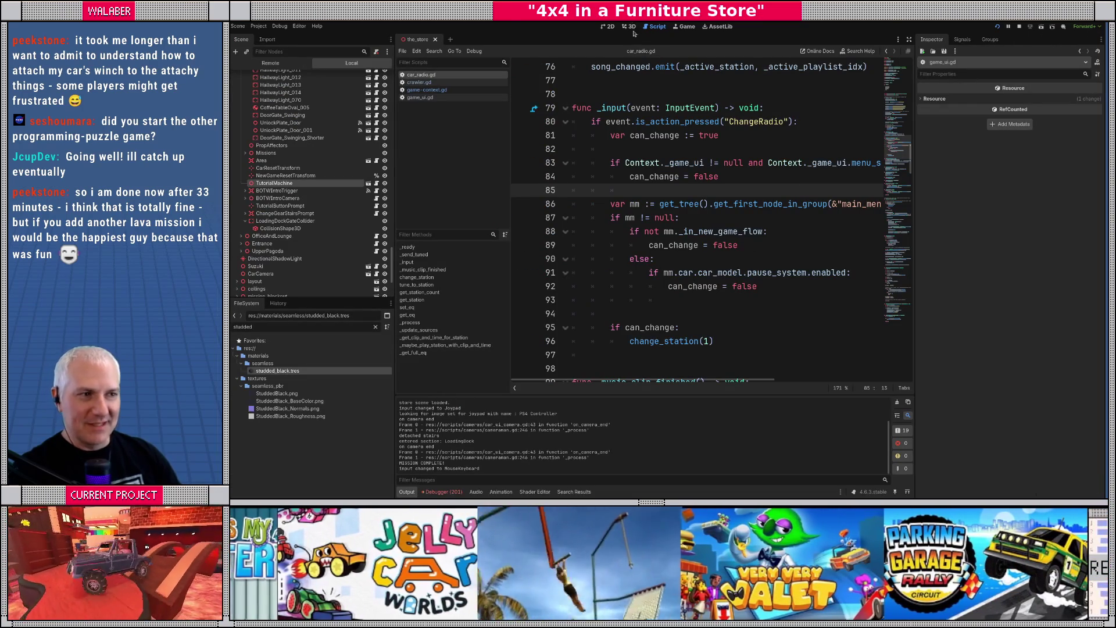
left_click(632, 27)
left_click_drag(574, 208, 409, 203)
scroll(279, 192, "up", 10)
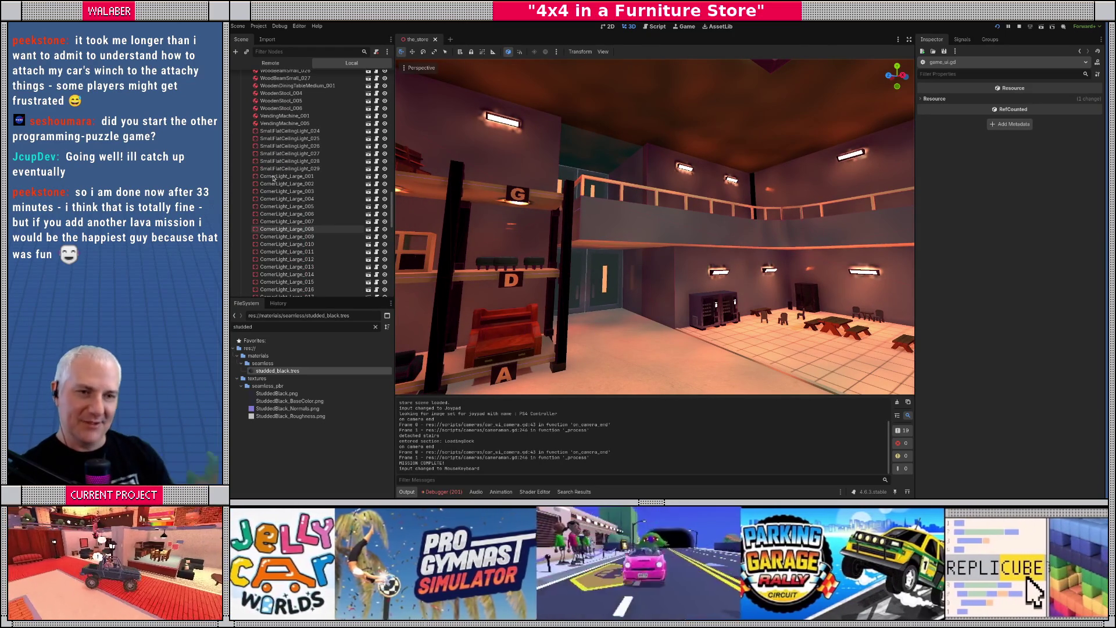
scroll(273, 179, "up", 10)
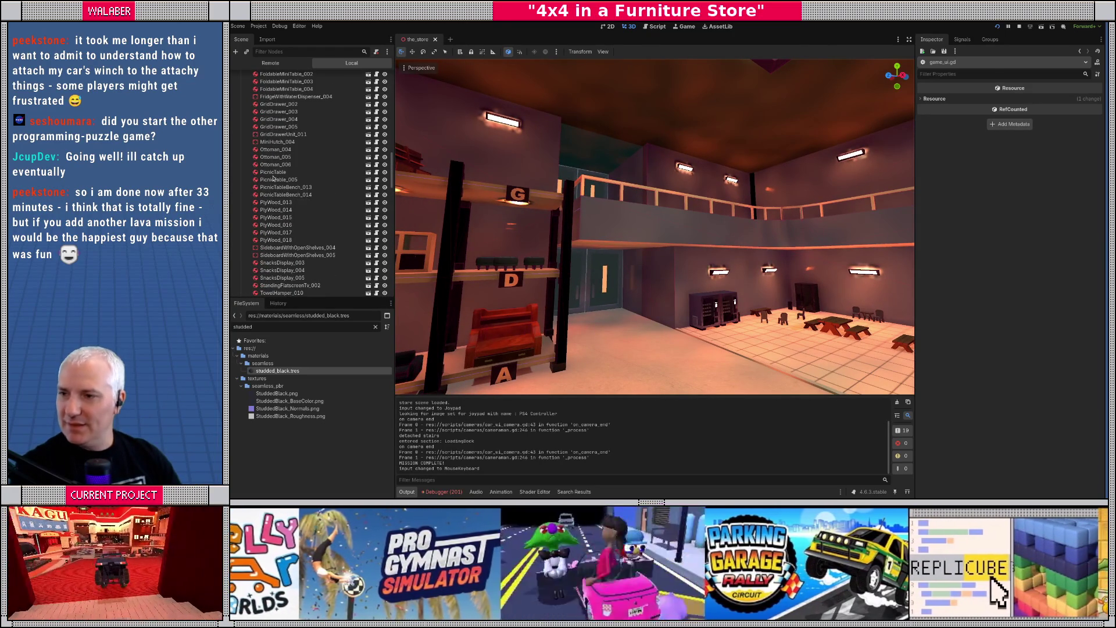
key("alt+Tab")
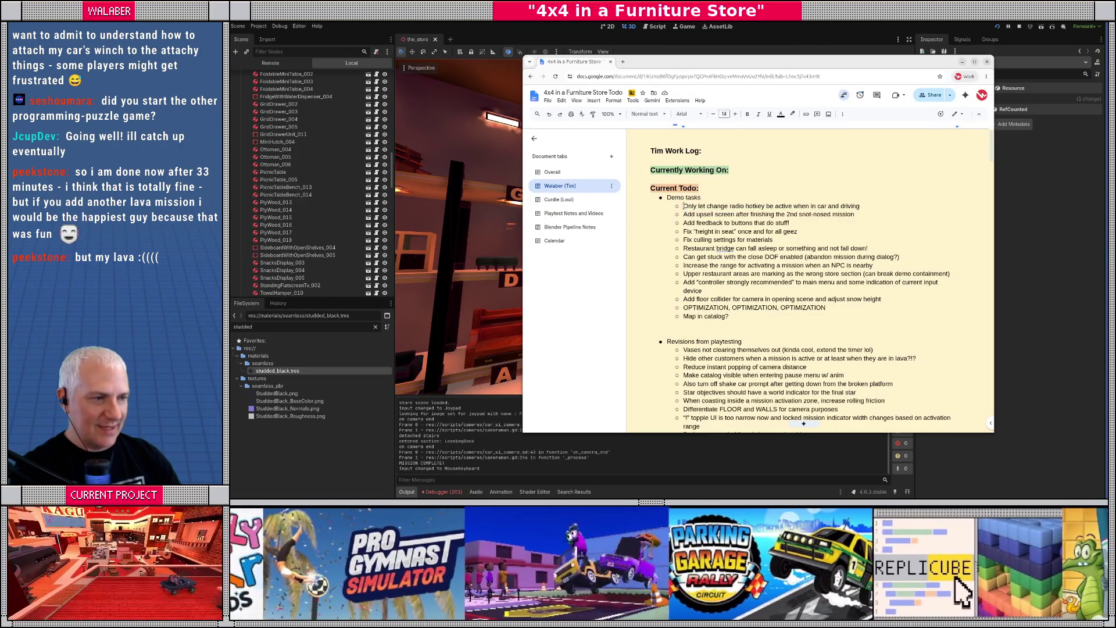
- Move the radio hotkey task from Demo tasks to the June 4 - DEMO FIXES Done list
key("shift+End")
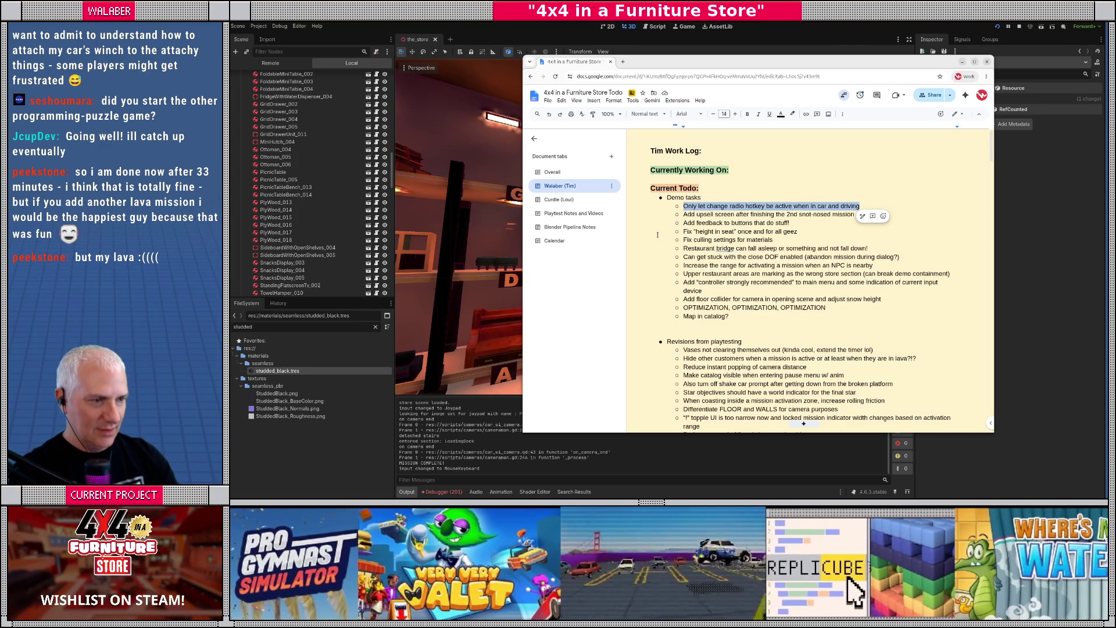
key("ctrl+x")
scroll(675, 302, "down", 5)
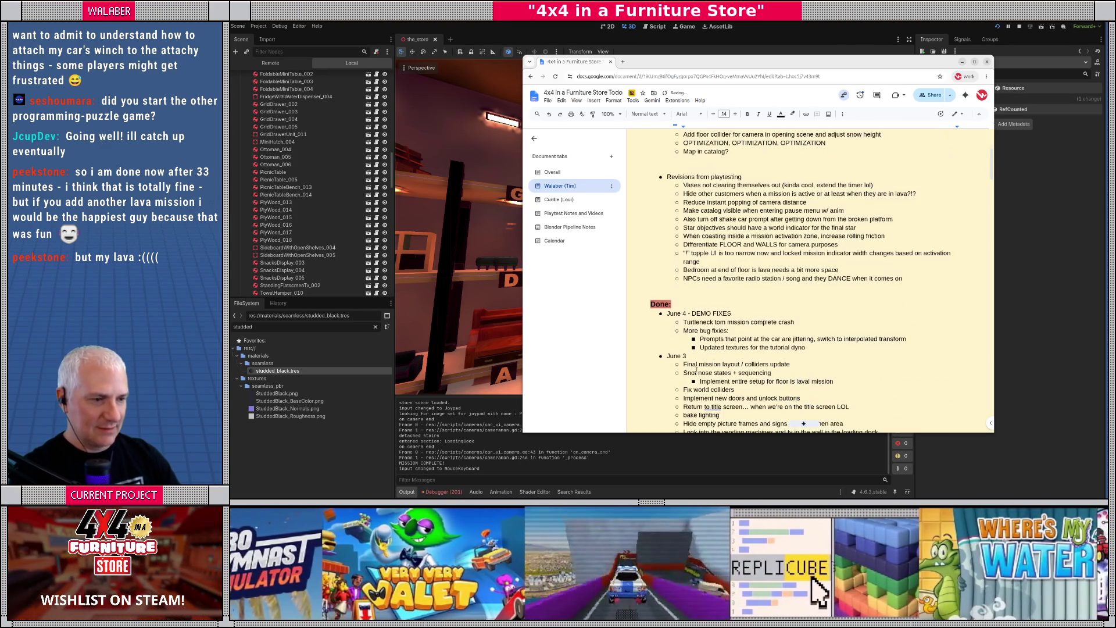
left_click(814, 348)
key("Return")
key("ctrl+v")
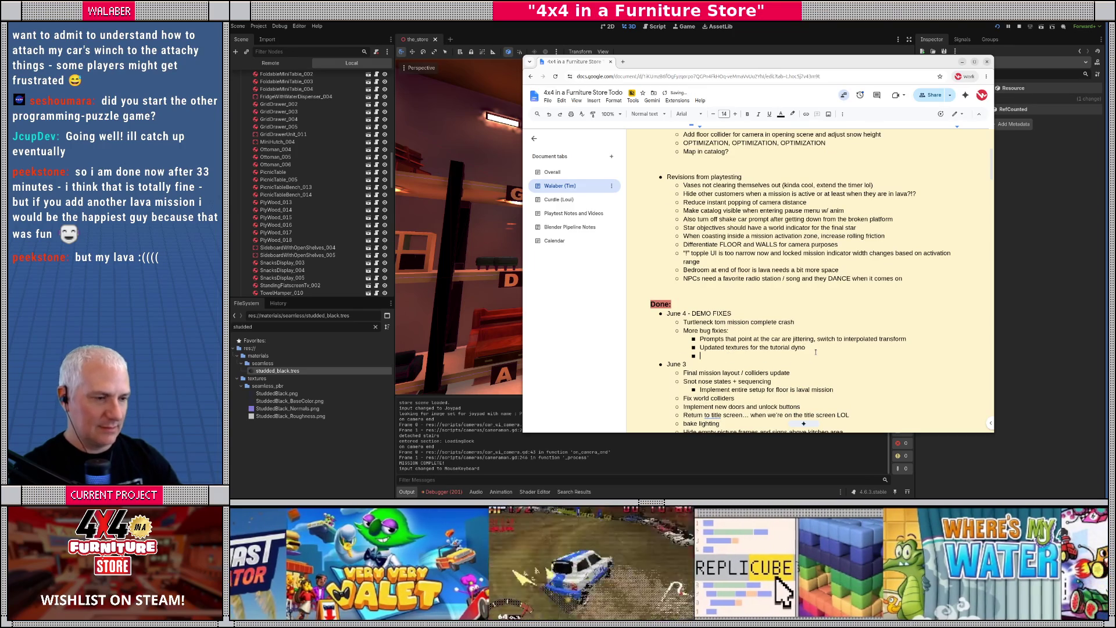
scroll(760, 269, "up", 3)
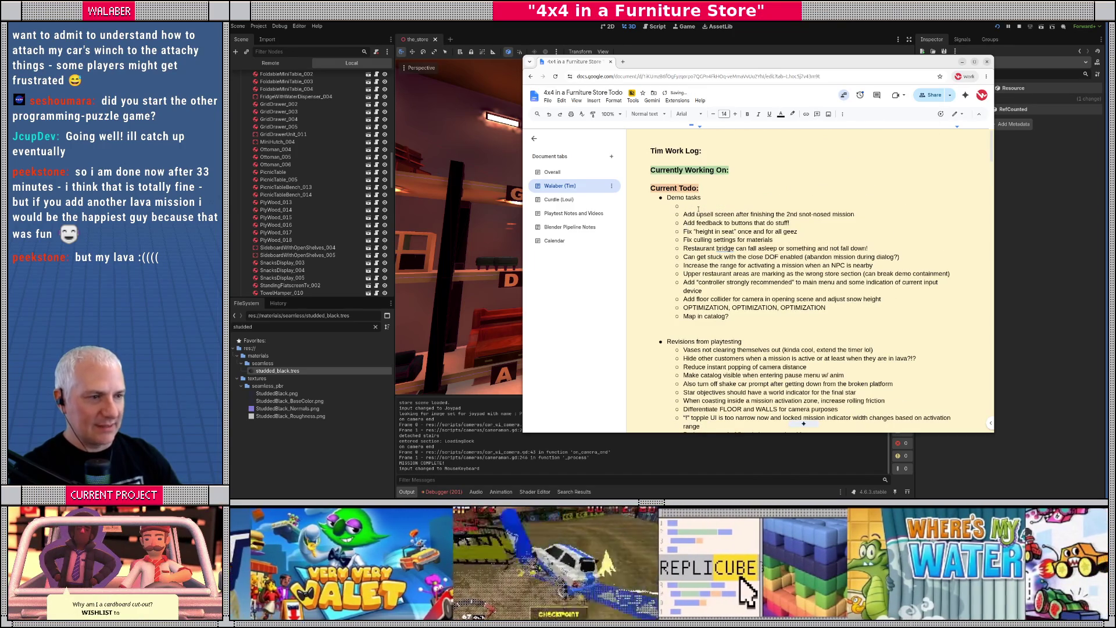
key("Delete")
- Review the upsell screen, button feedback, seat height and material culling todo items
key("shift+End")
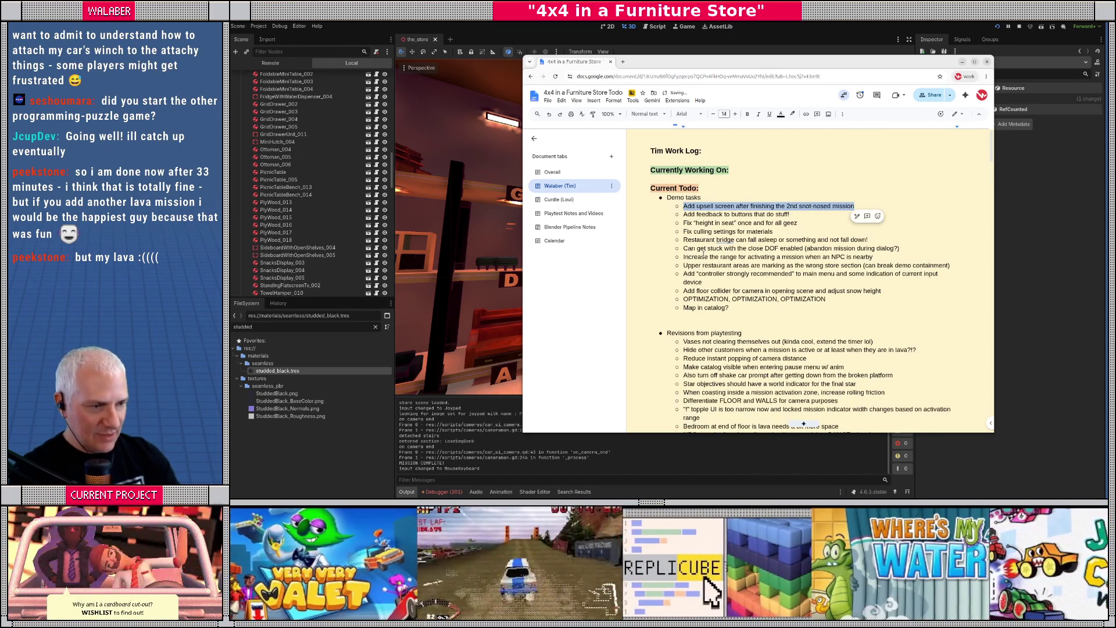
key("Down")
key("shift+Home")
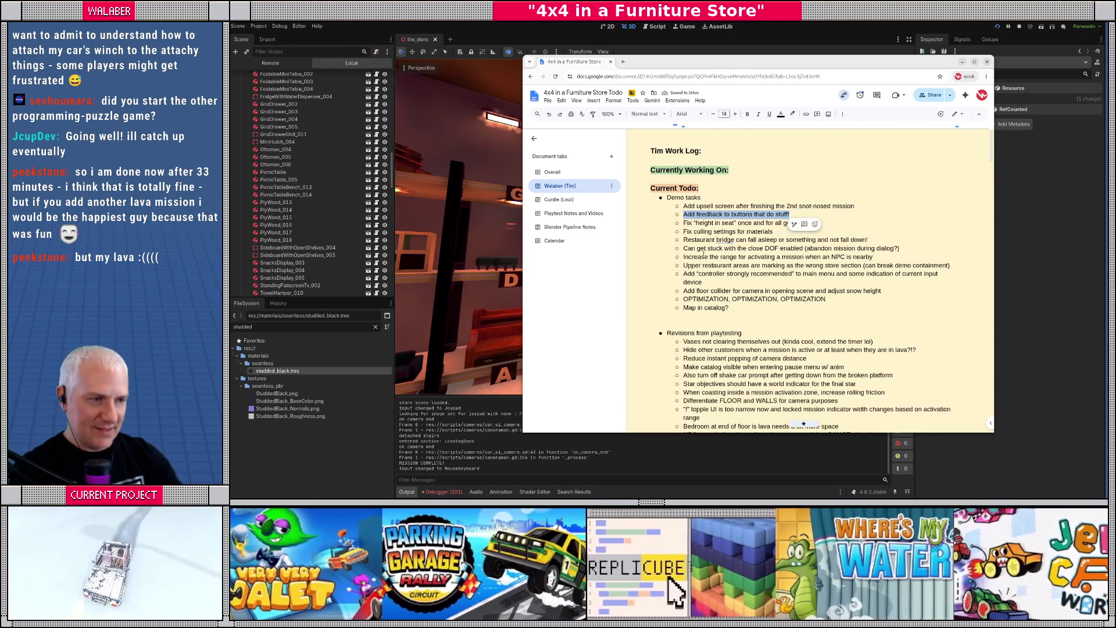
key("Down")
key("shift+Home")
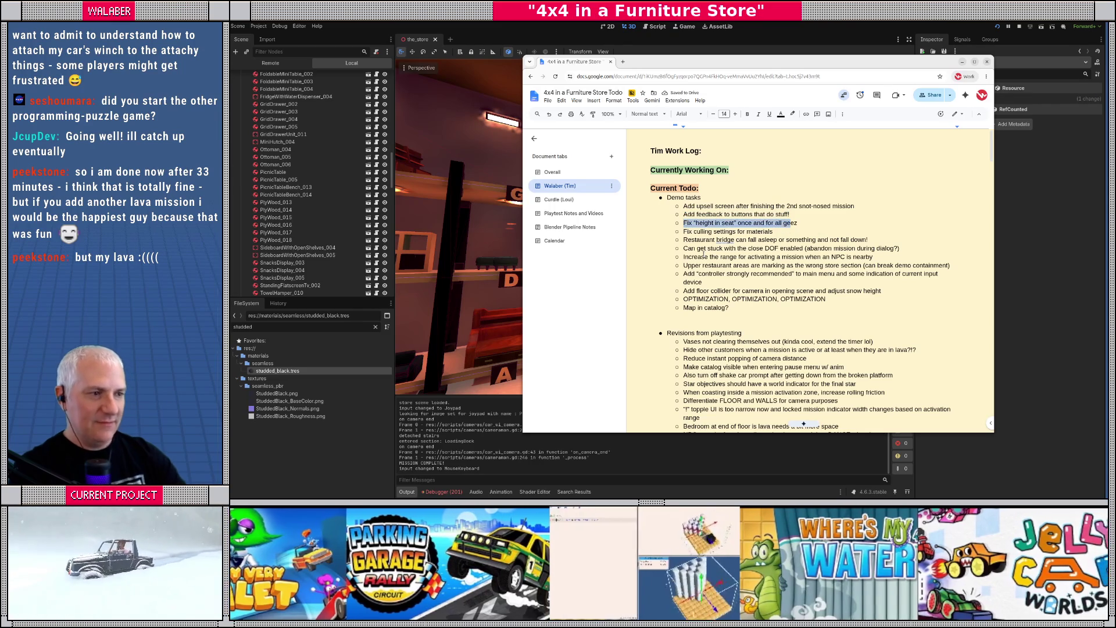
key("Down")
key("shift+Home")
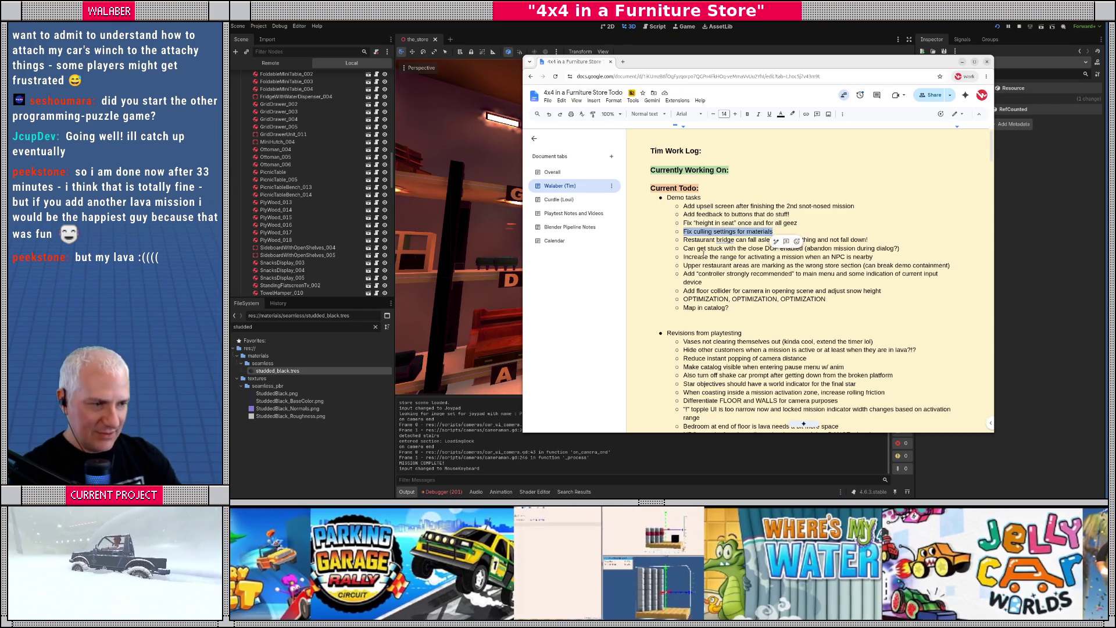
- Review the Restaurant bridge, close DOF stuck and mission activation range todo items
left_click(697, 240)
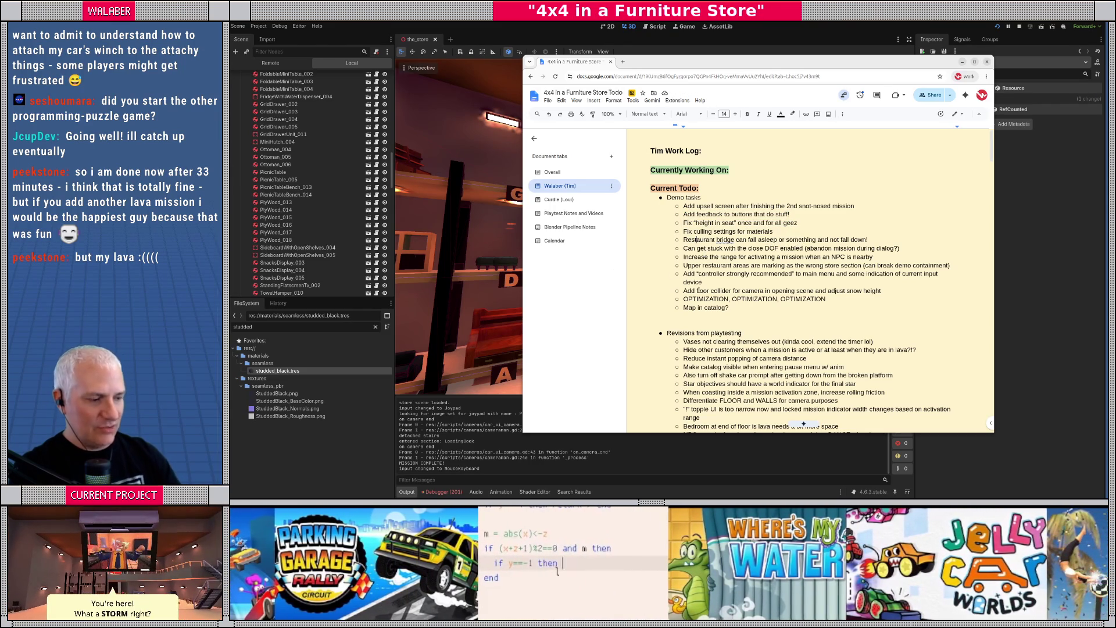
key("shift+End")
key("Down")
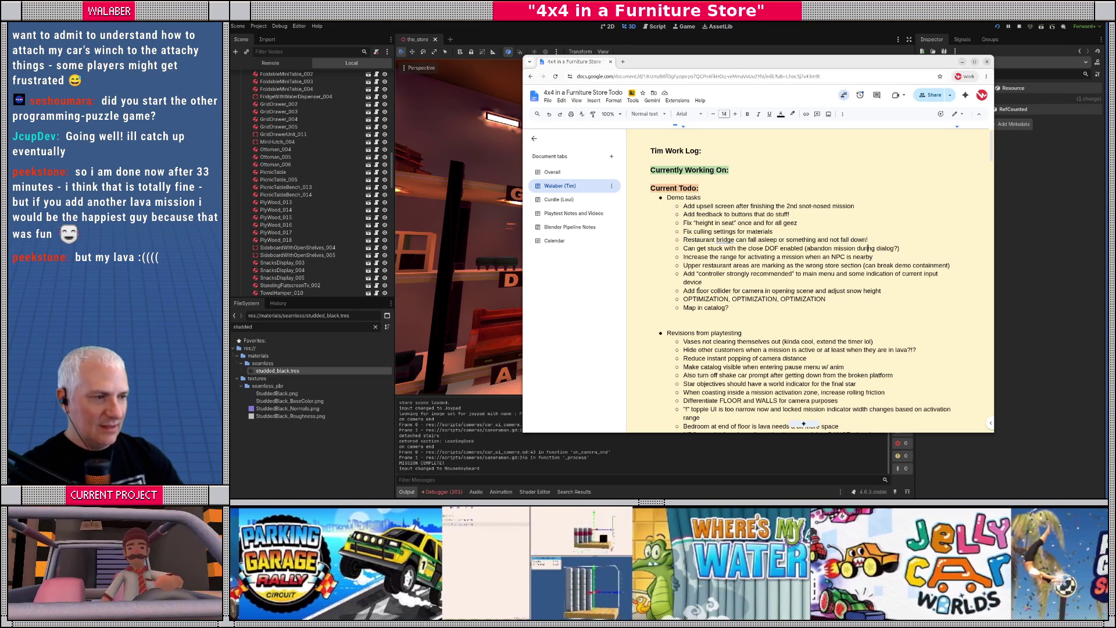
key("Home")
key("shift+End")
key("Down")
key("shift+Home")
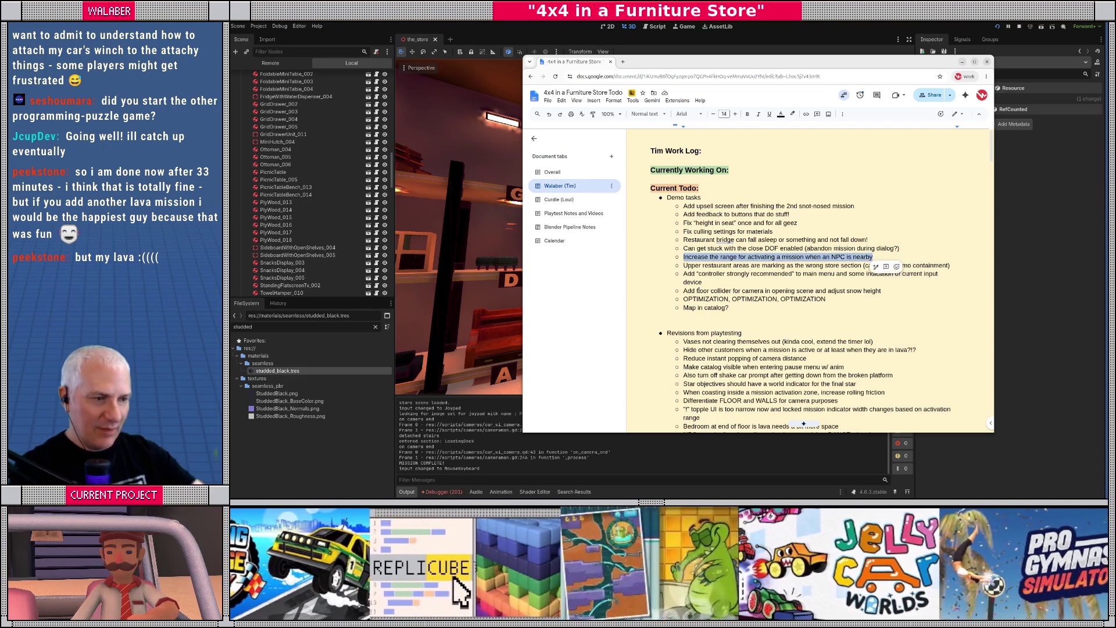
left_click(546, 219)
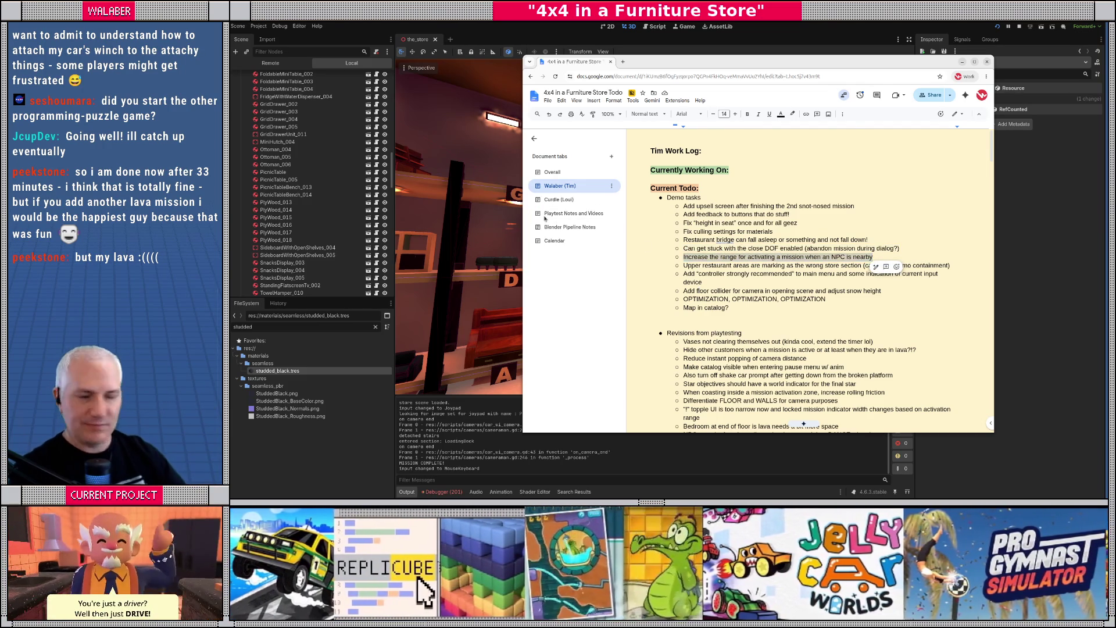
key("alt+Tab")
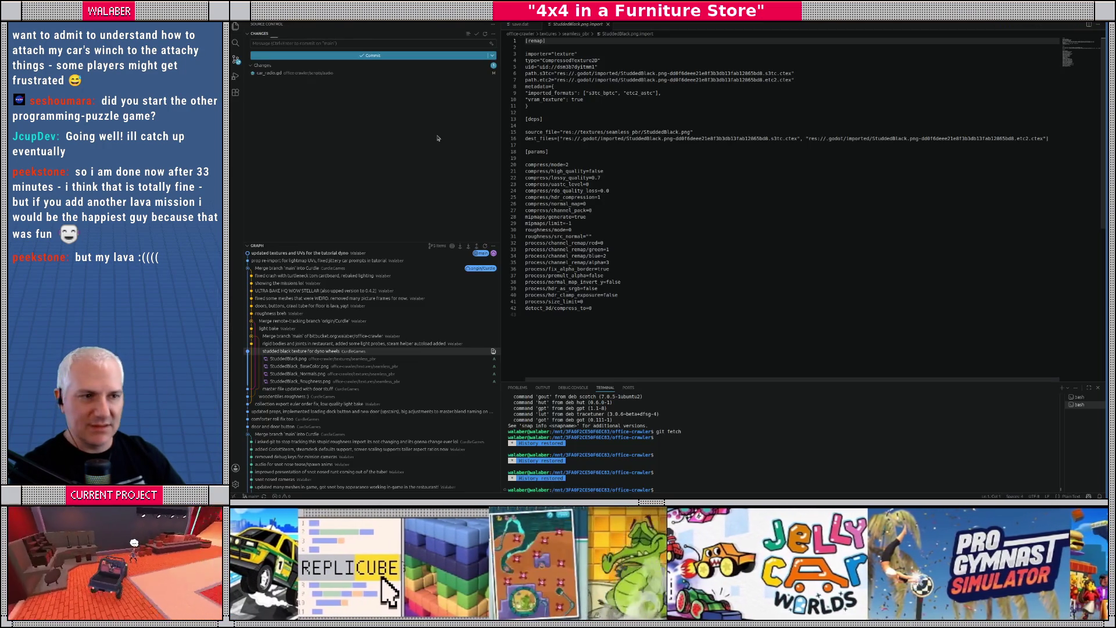
- Commit the pending car radio script change in VS Code Source Control with a car radio message
left_click(342, 44)
type("car radio")
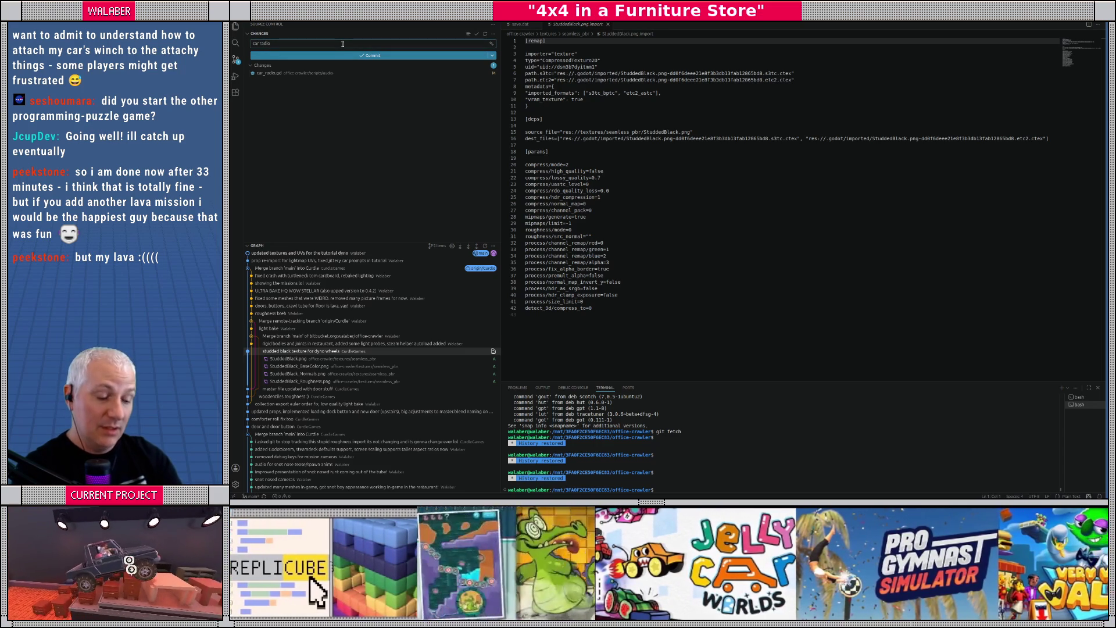
type(" shan")
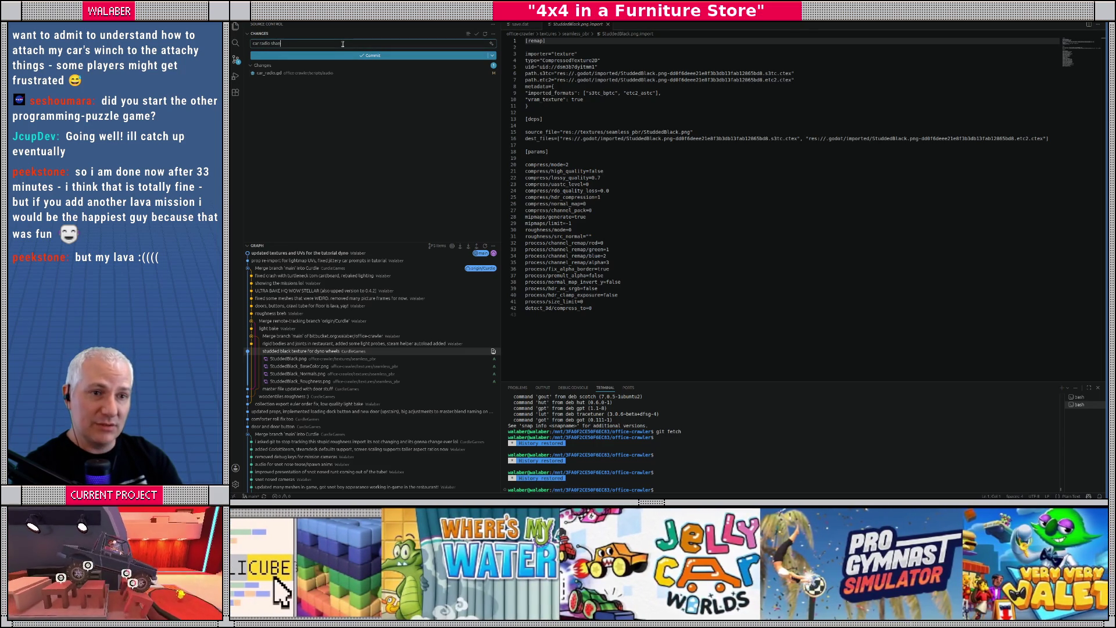
type("hange static")
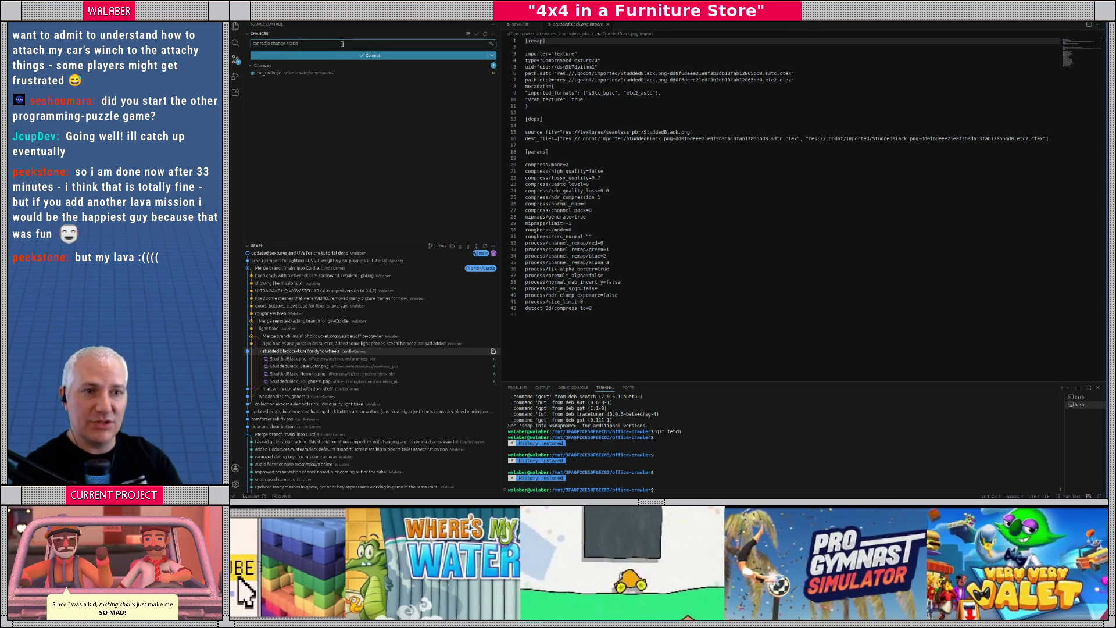
type("put")
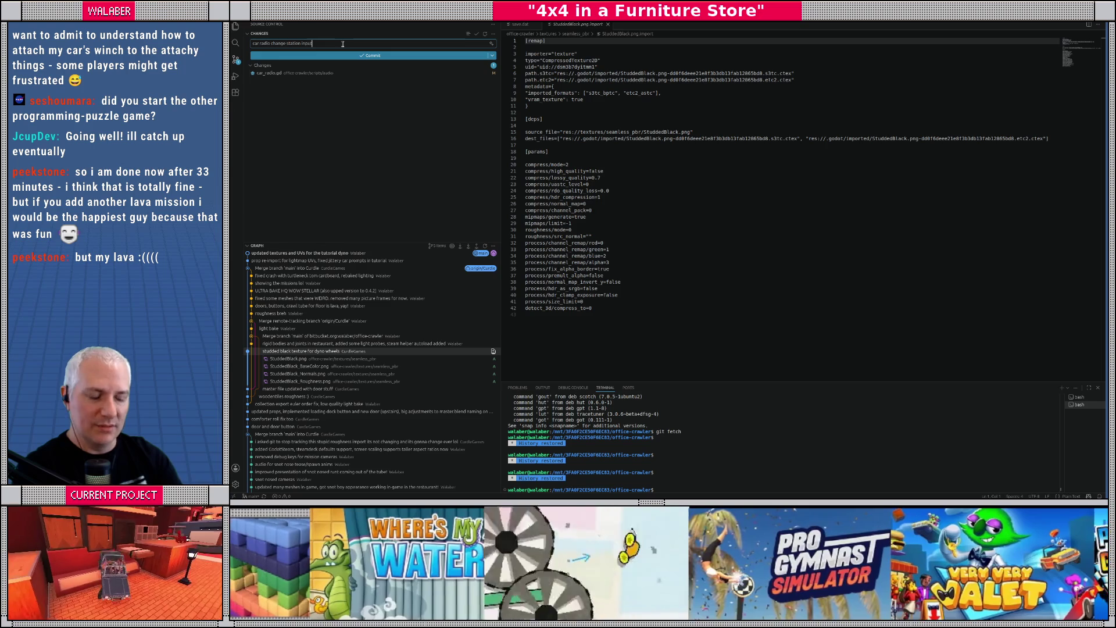
type("llision fi")
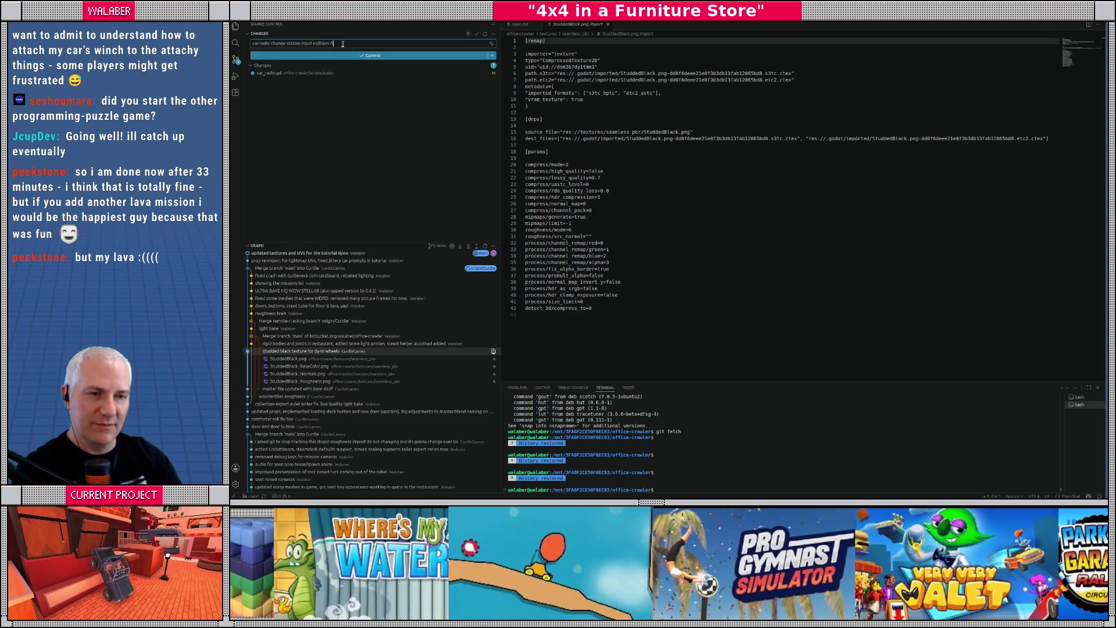
left_click(370, 55)
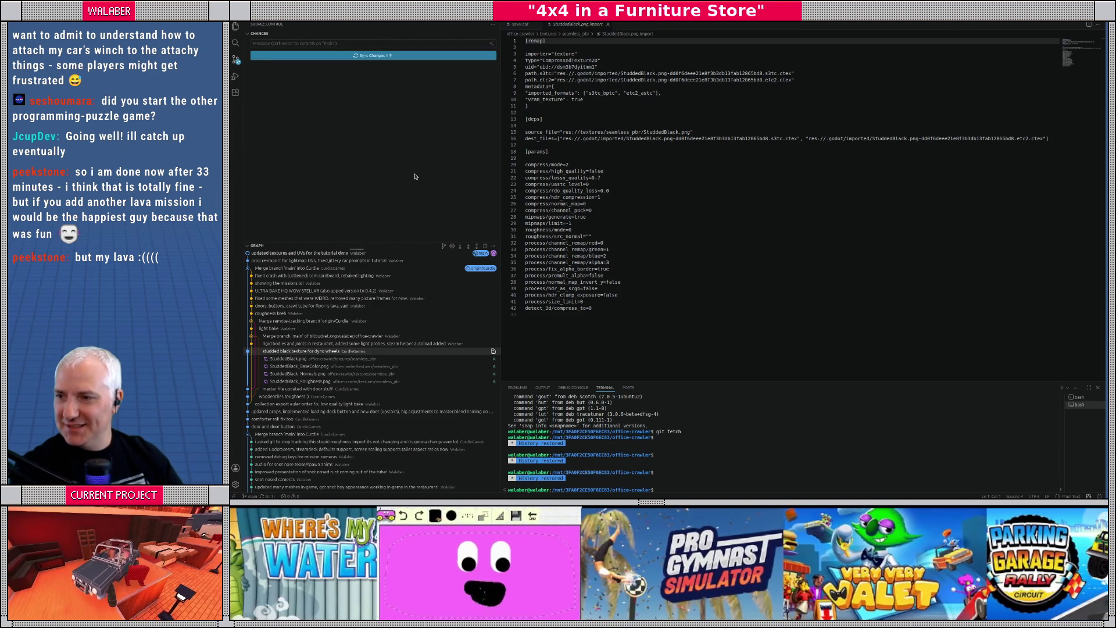
key("alt+Tab")
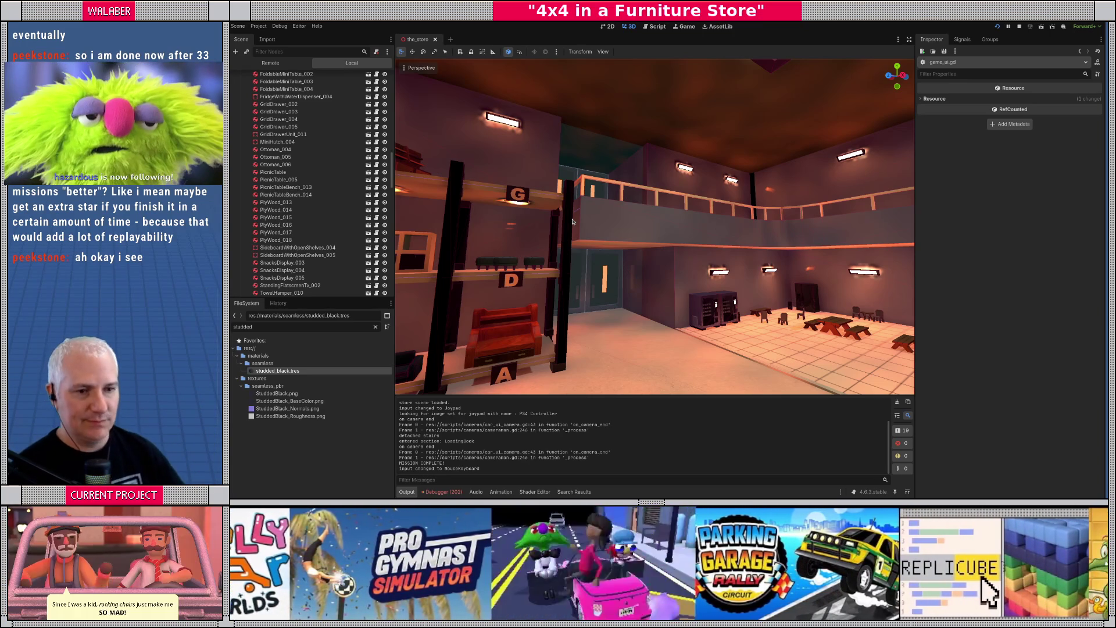
- Collapse LoadingDock, enlarge the scene tree, clear the studded filter and show car_radio.gd
scroll(314, 174, "up", 10)
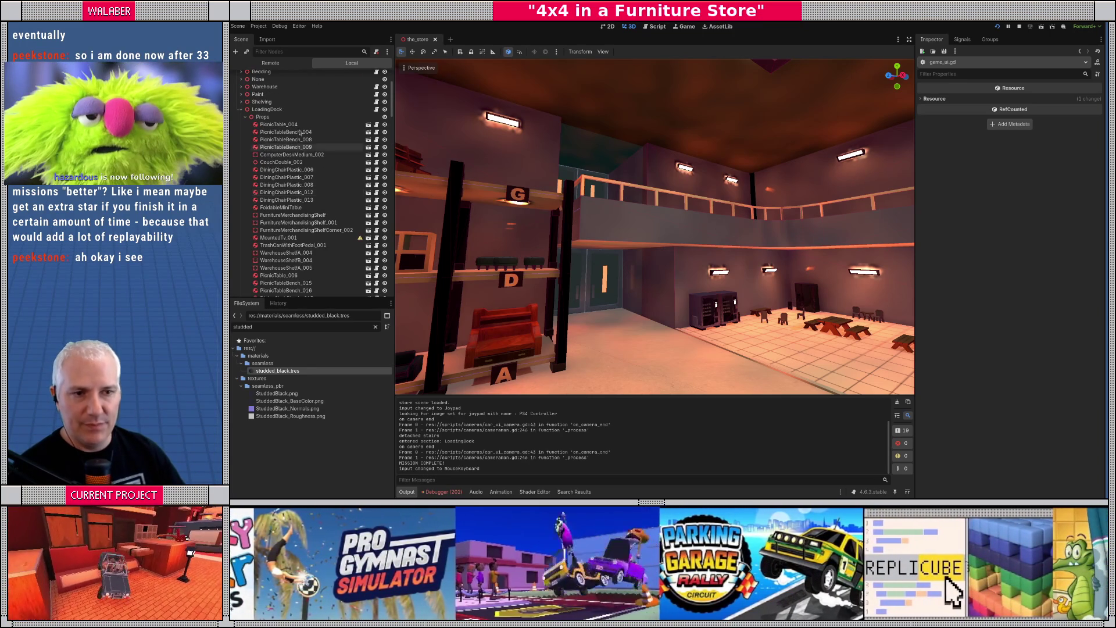
left_click(241, 109)
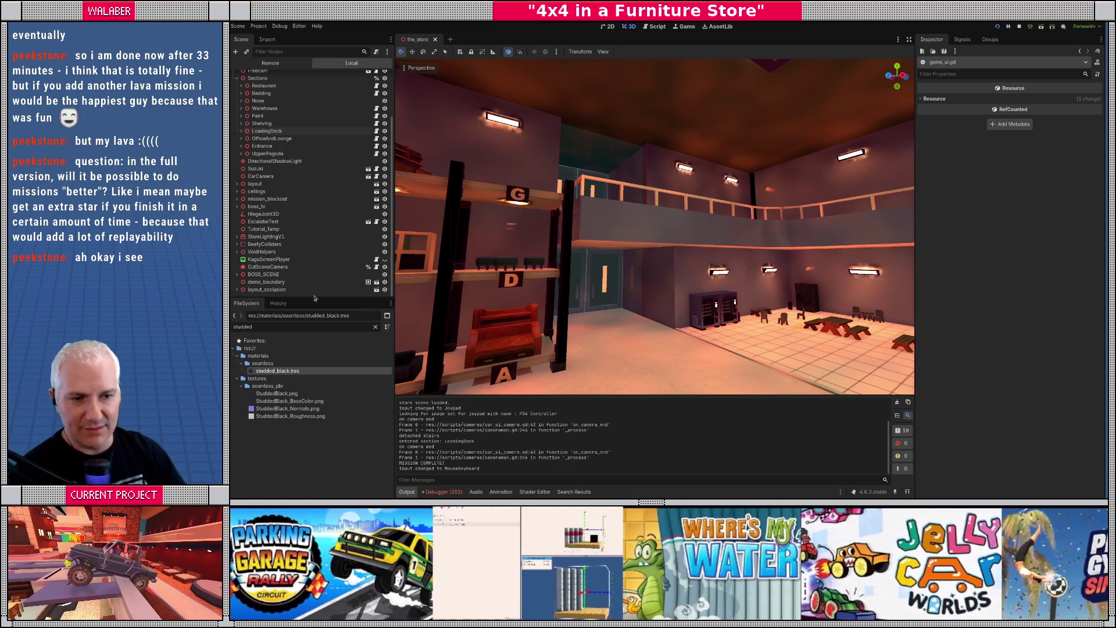
left_click_drag(317, 298, 318, 323)
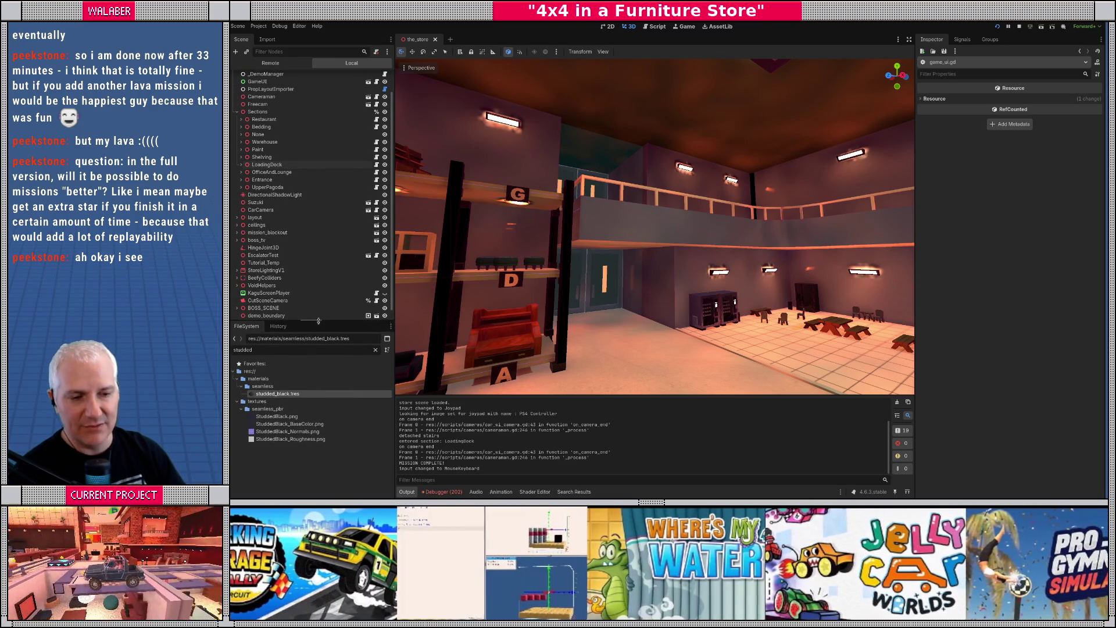
left_click(375, 350)
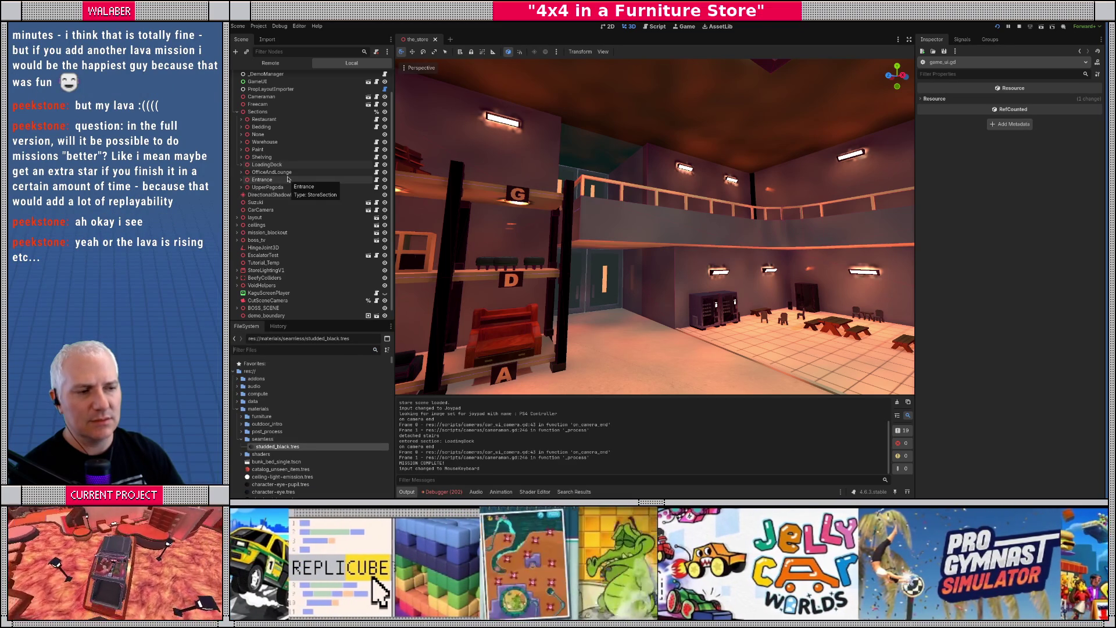
left_click(656, 26)
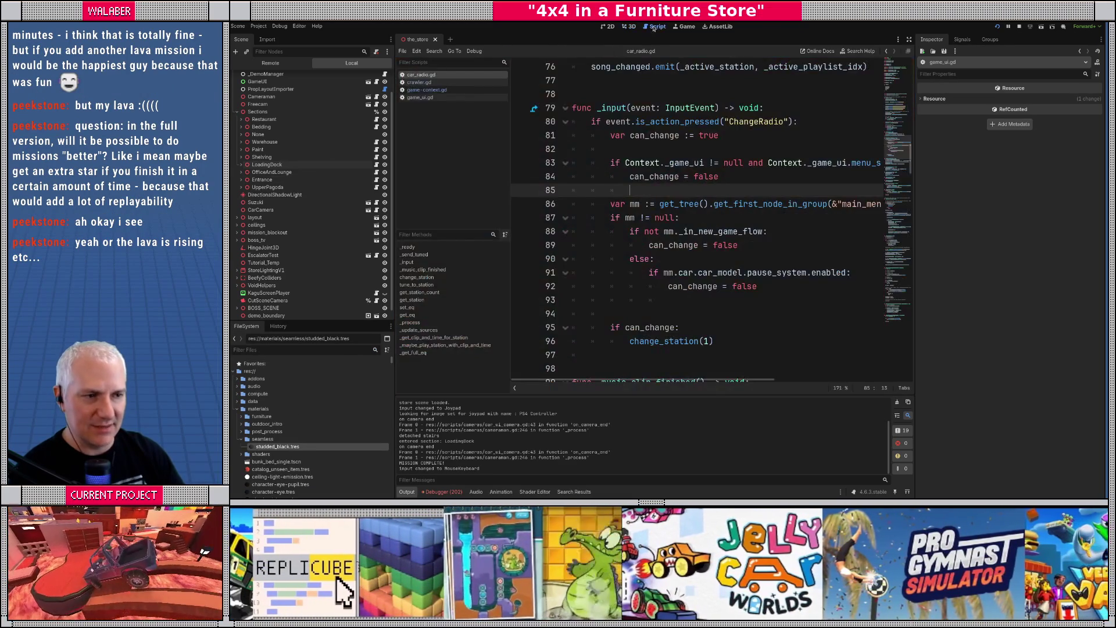
- Quick-open mission_giver_npc.gd and hide the side docks to widen the code area
key("ctrl+alt+o")
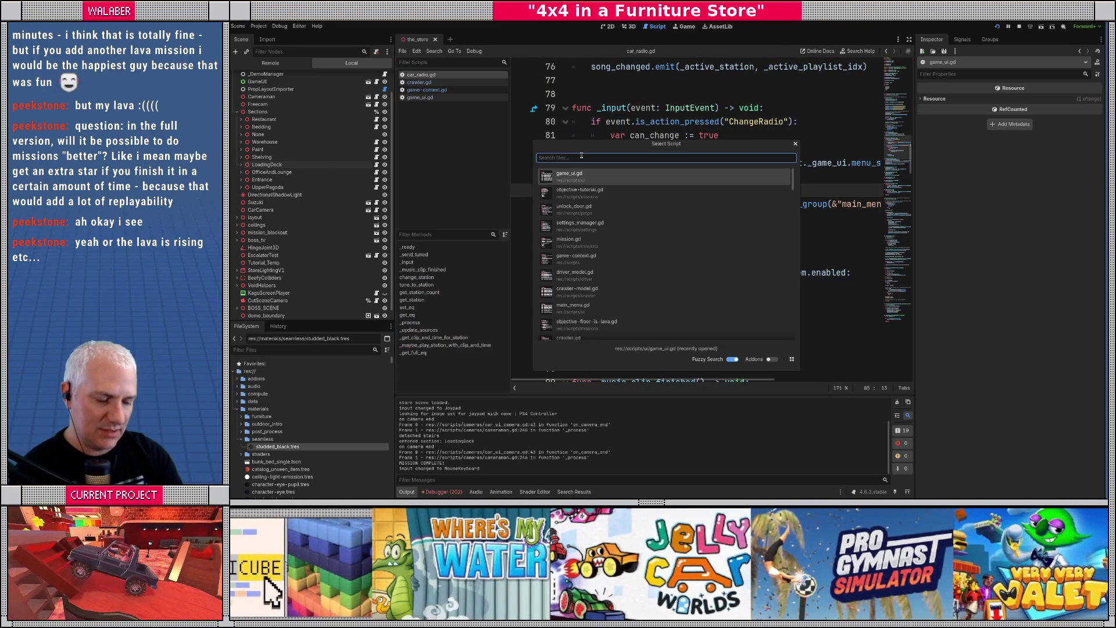
type("mission")
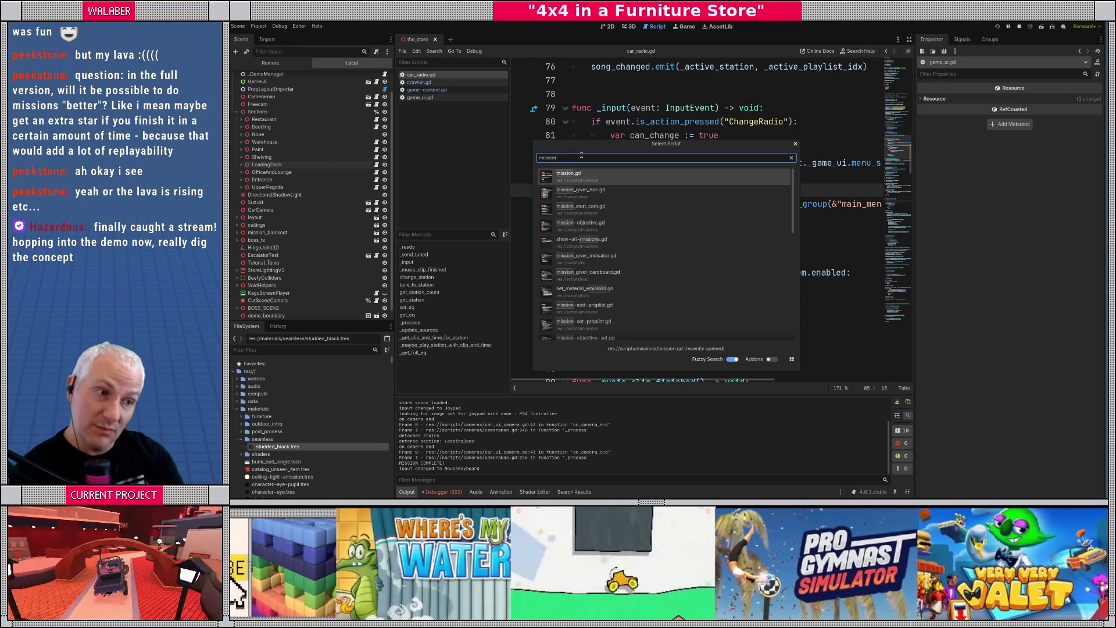
key("Down")
key("Return")
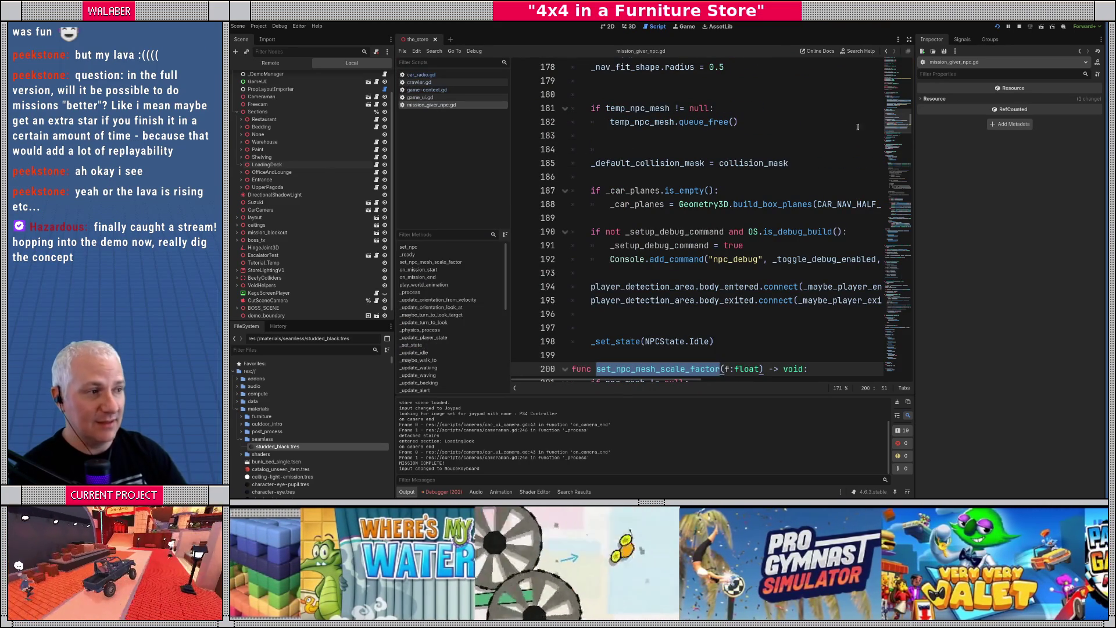
left_click_drag(901, 126, 904, 52)
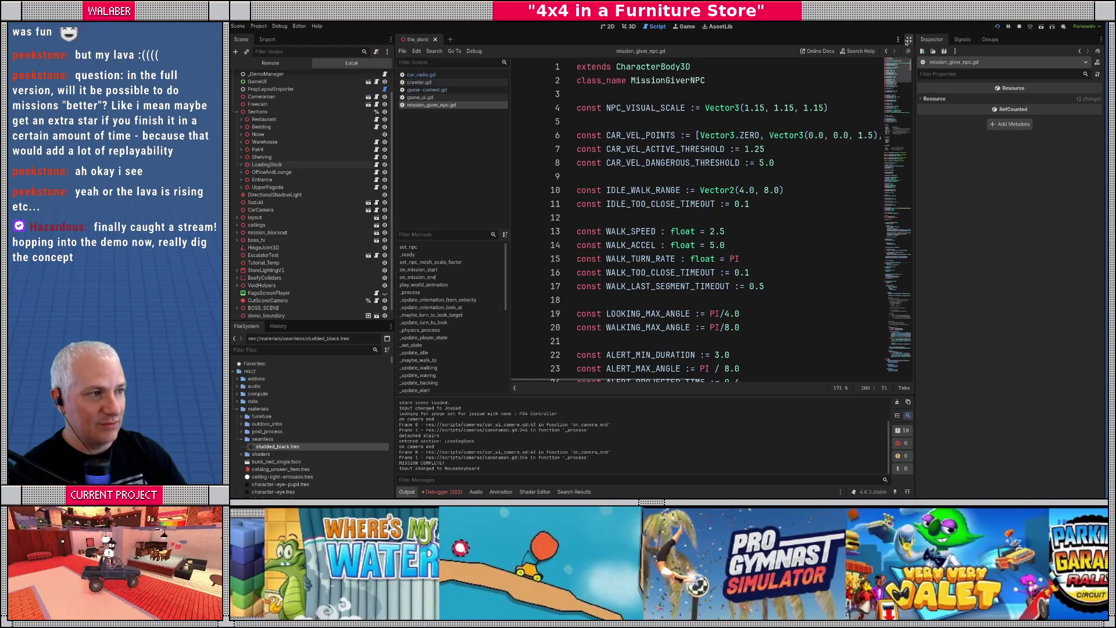
left_click(909, 39)
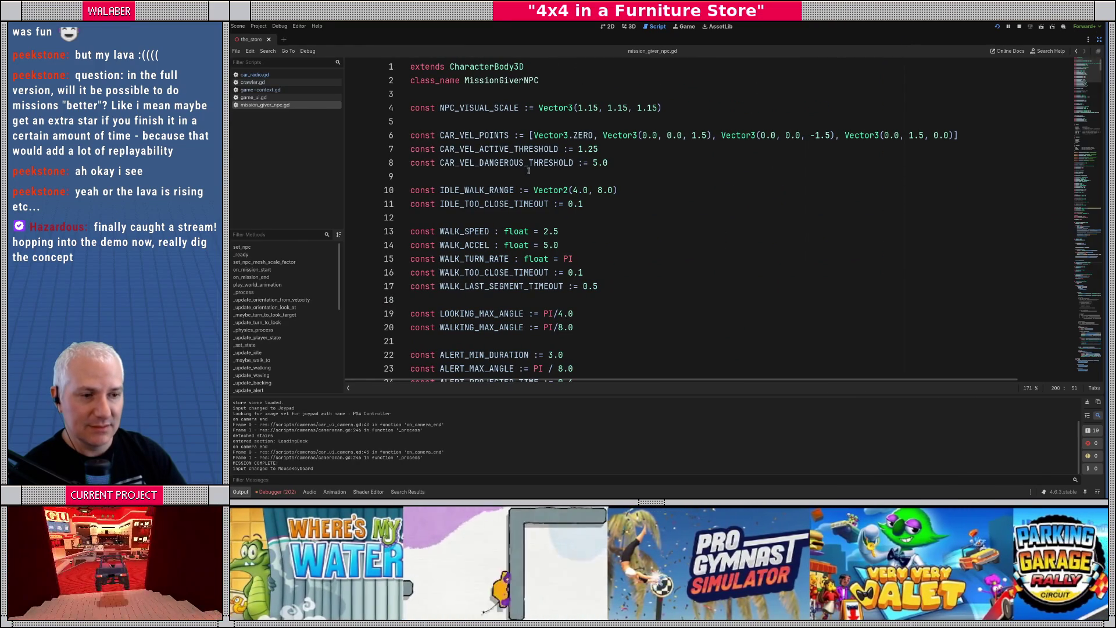
- Inspect the IDLE_TOO_CLOSE_TIMEOUT and WALK_LAST_SEGMENT_TIMEOUT constants in mission_giver_npc.gd
scroll(472, 159, "down", 5)
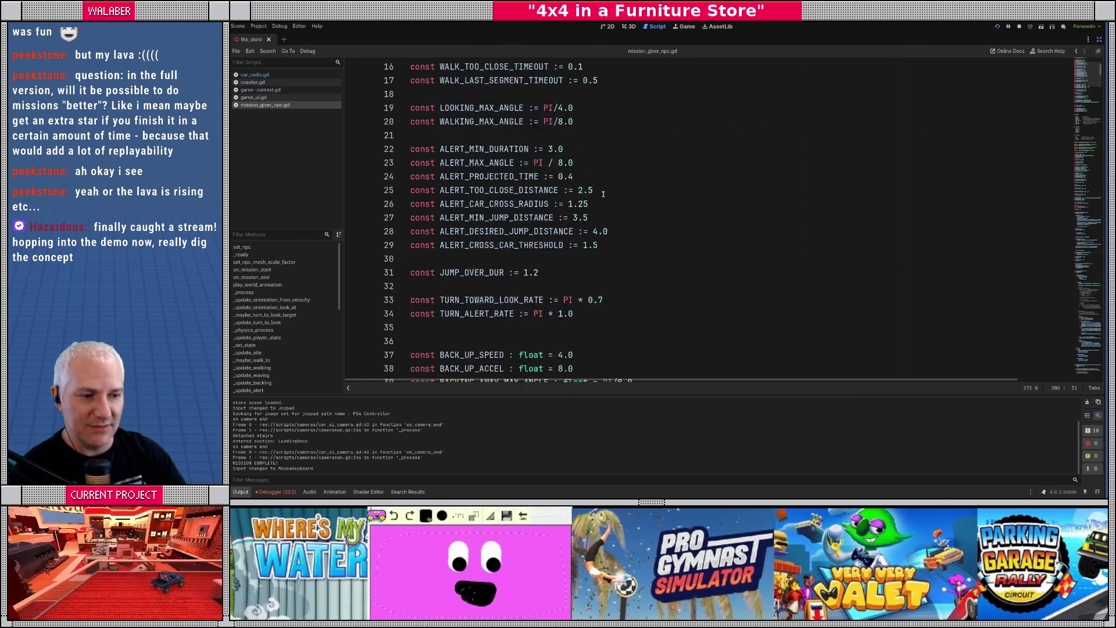
scroll(605, 195, "down", 7)
scroll(606, 197, "up", 12)
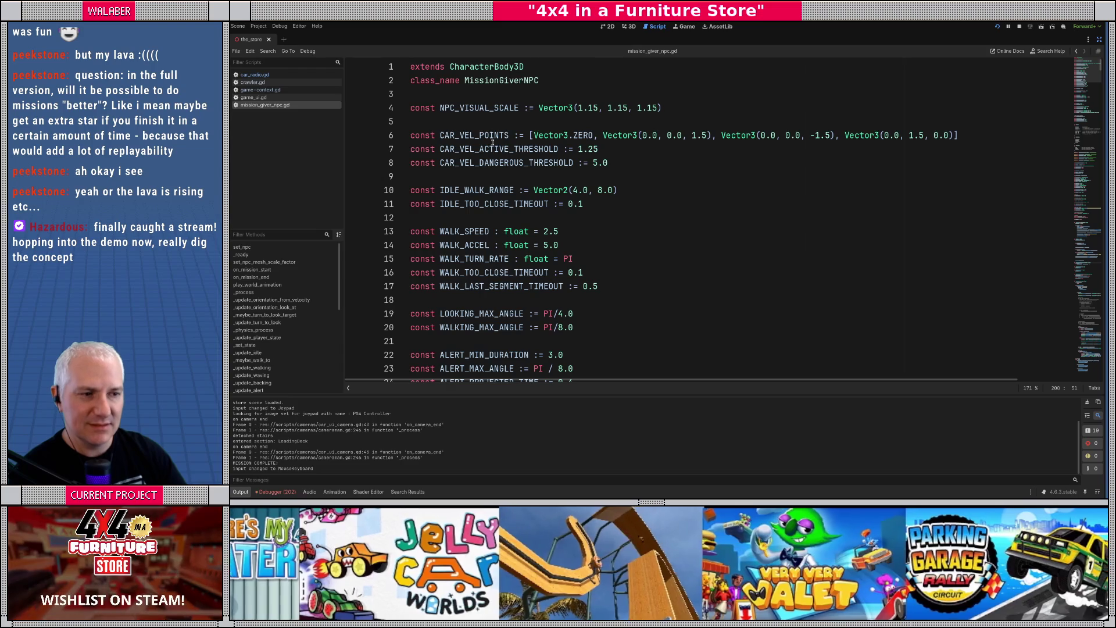
double_click(500, 190)
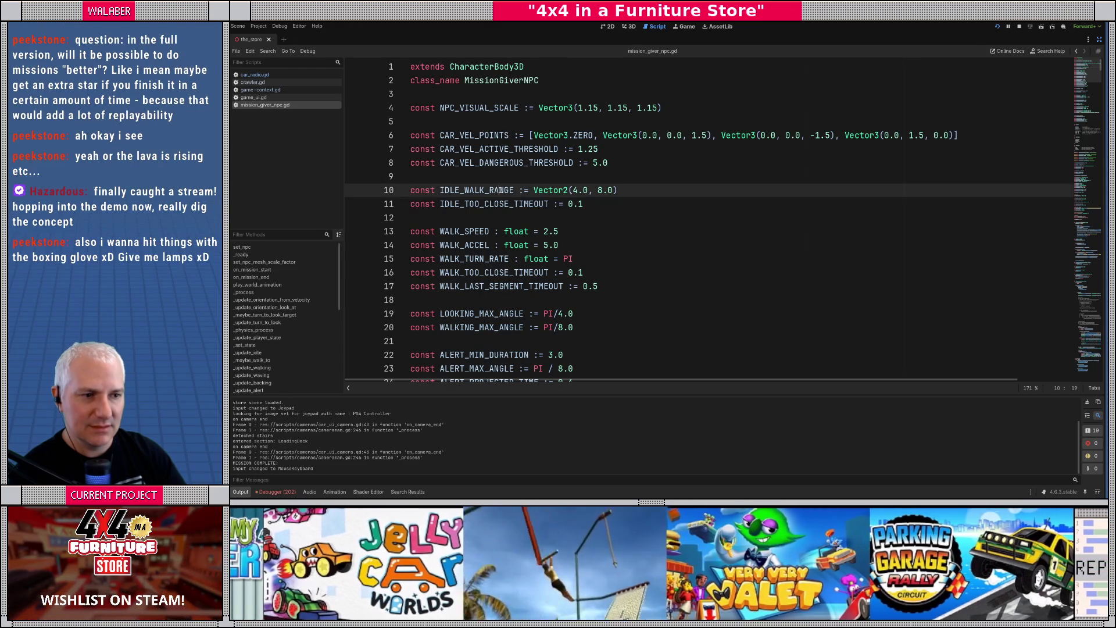
double_click(515, 204)
scroll(500, 205, "down", 1)
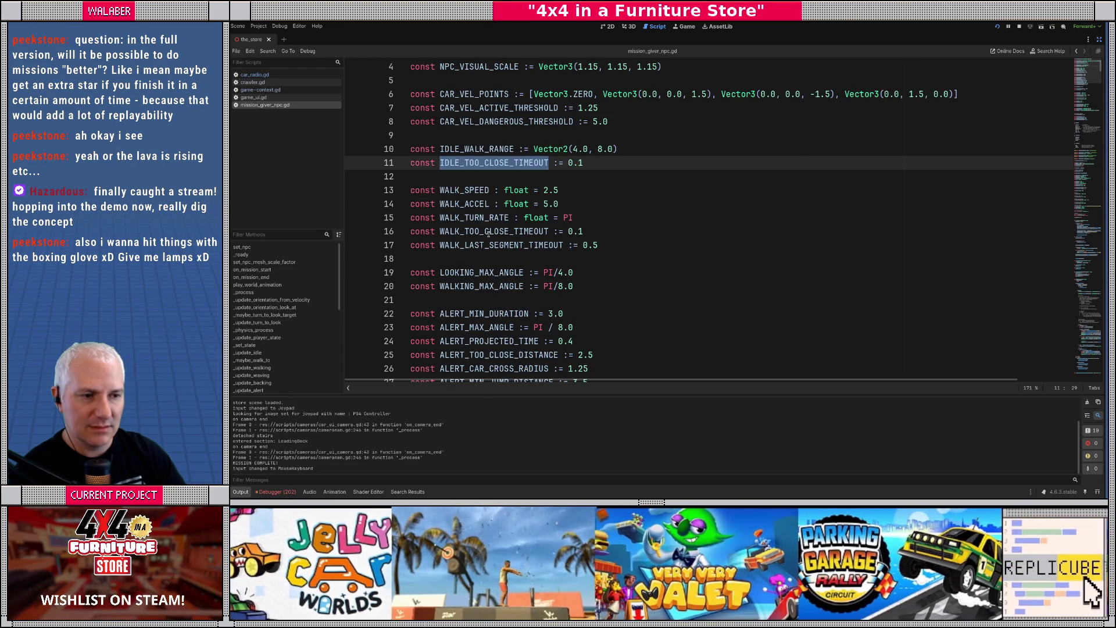
double_click(487, 232)
double_click(503, 244)
- Scroll past ALERT_MIN_DURATION down to the closing brace on line 84
scroll(502, 245, "down", 2)
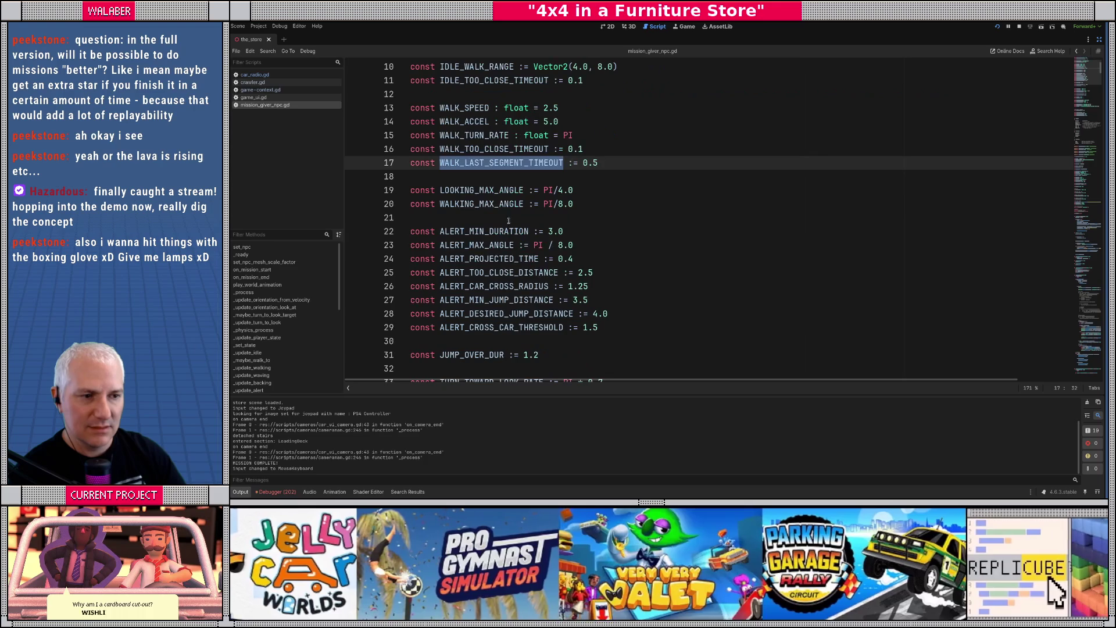
left_click(481, 230)
scroll(478, 231, "down", 1)
scroll(477, 231, "down", 5)
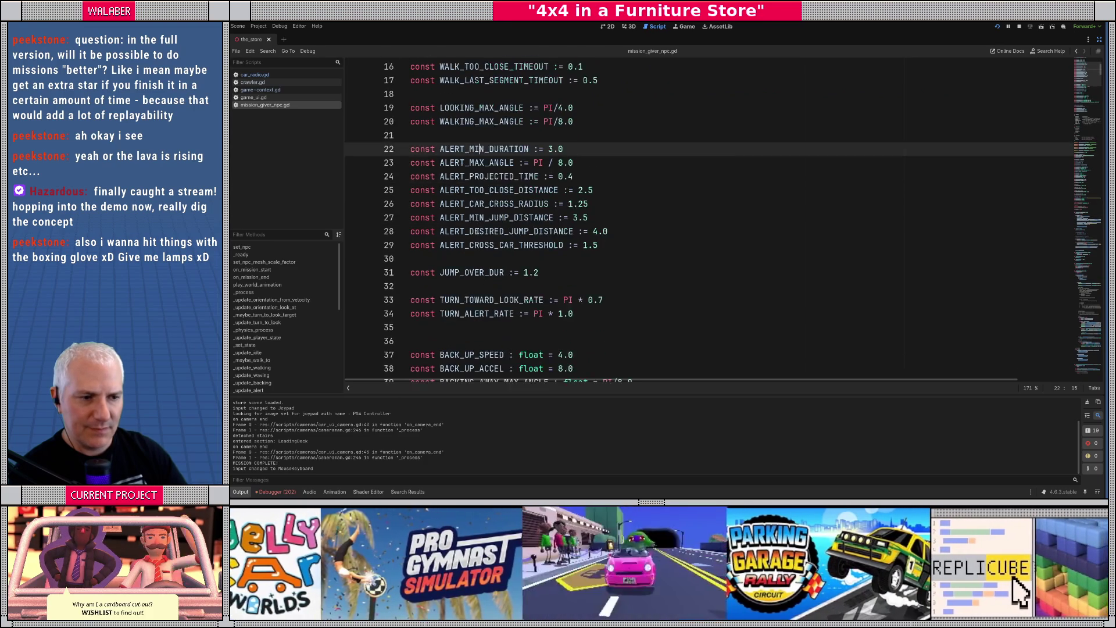
scroll(478, 232, "down", 3)
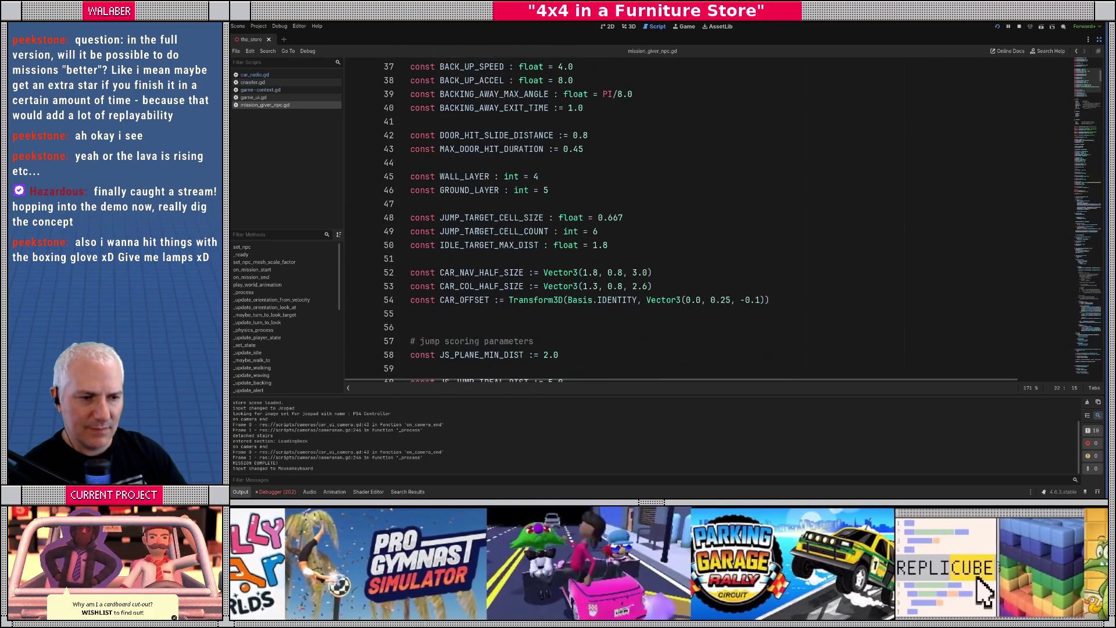
scroll(475, 249, "down", 4)
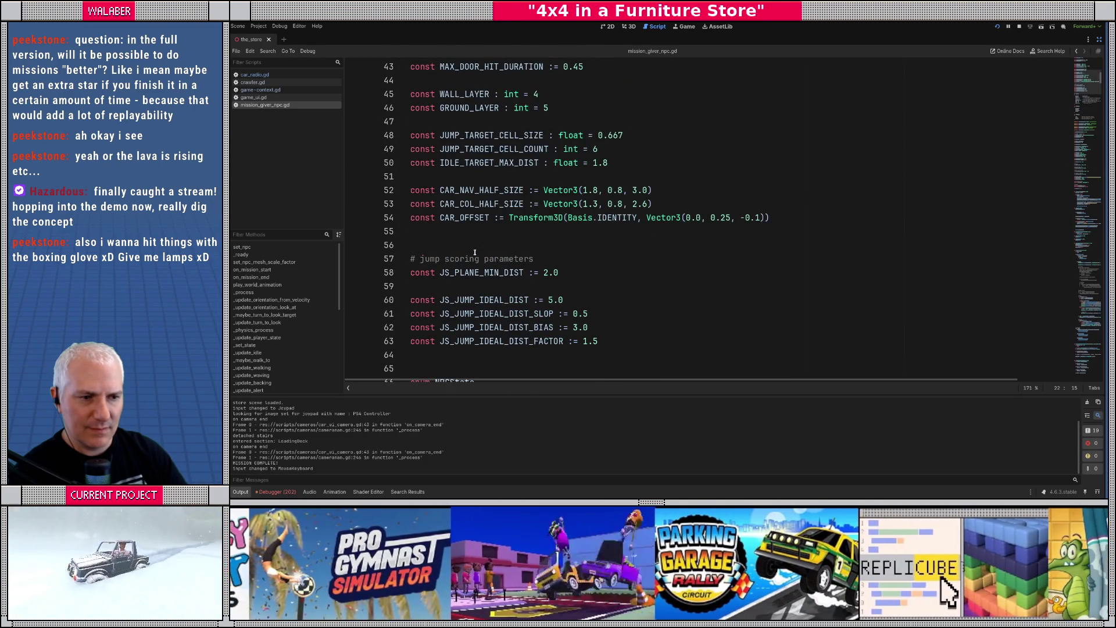
scroll(475, 251, "down", 8)
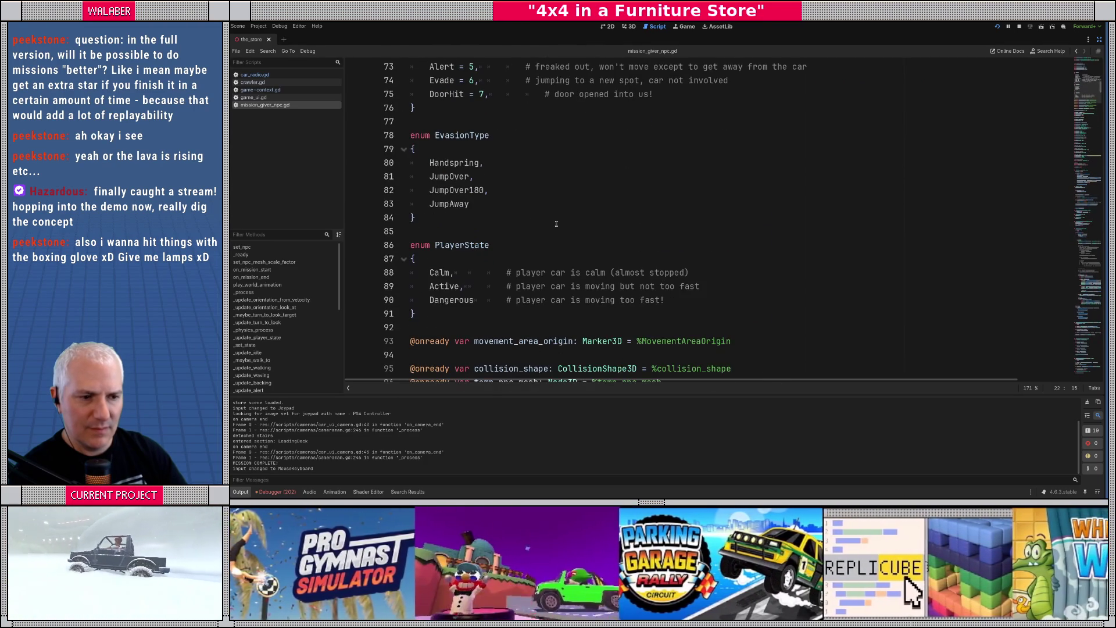
left_click(556, 224)
- Open mission.gd through the quick script picker with a 'mission' search
type("i")
key("ctrl+alt+o")
type("mission")
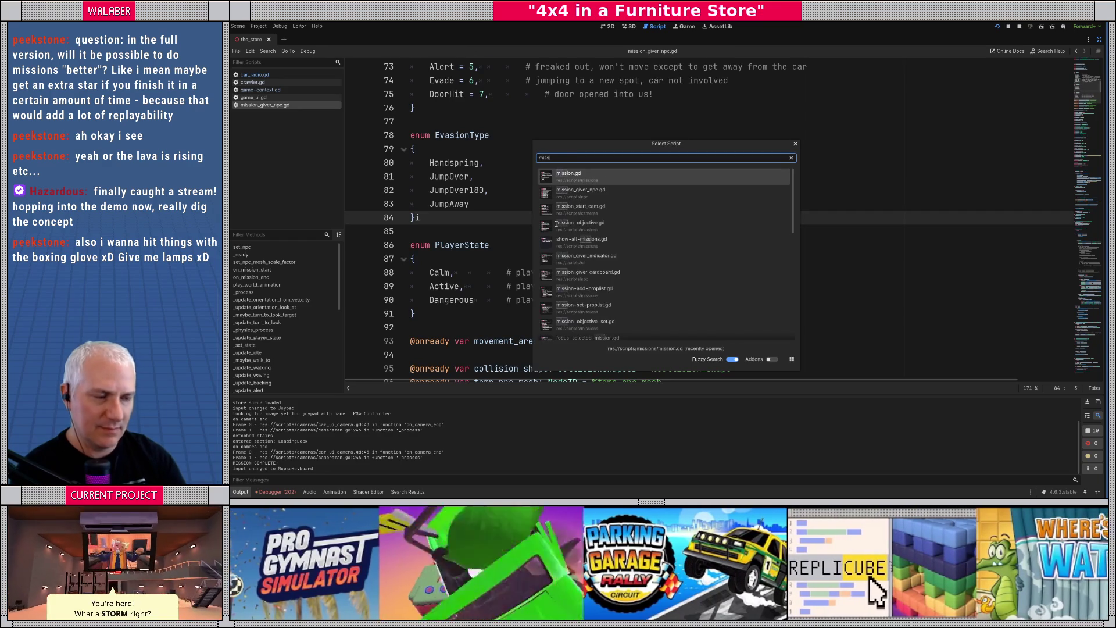
key("Return")
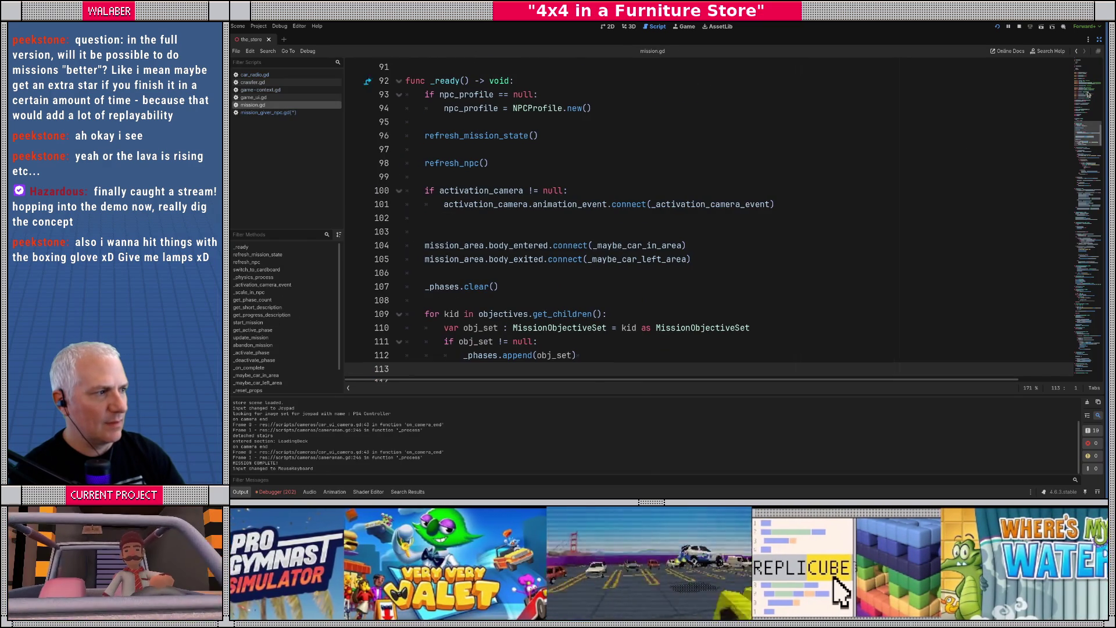
- Change CLOSE_ENOUGH_TO_ACTIVATE from 1.5 to 2.5 and CLOSE_ENOUGH_TO_PROMPTING from 10.0 to 15.0, then save
scroll(1011, 134, "up", 20)
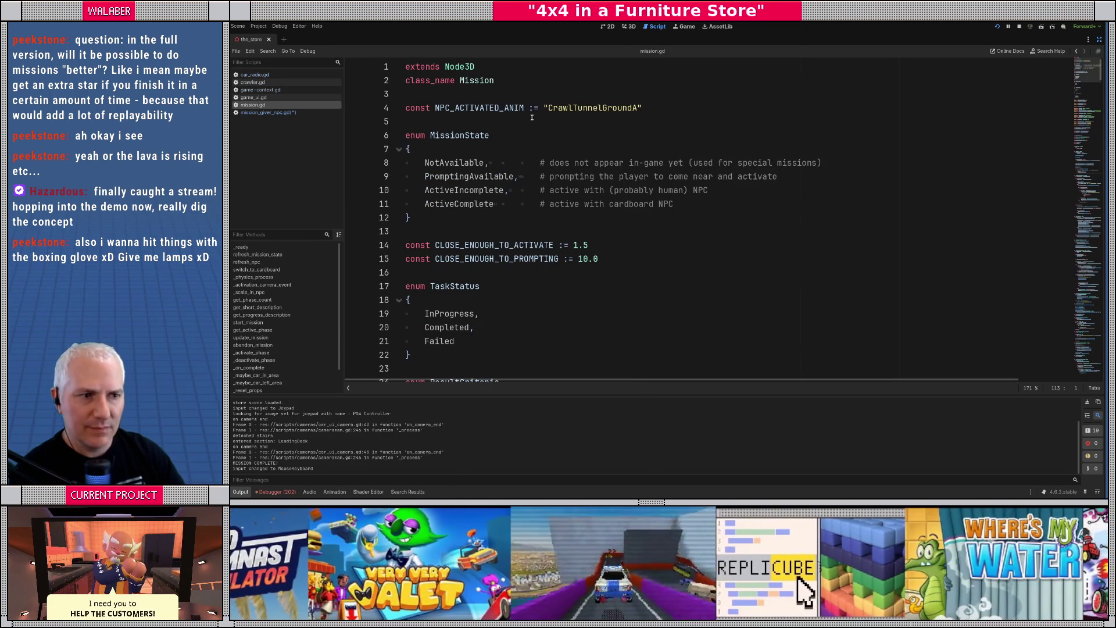
double_click(516, 245)
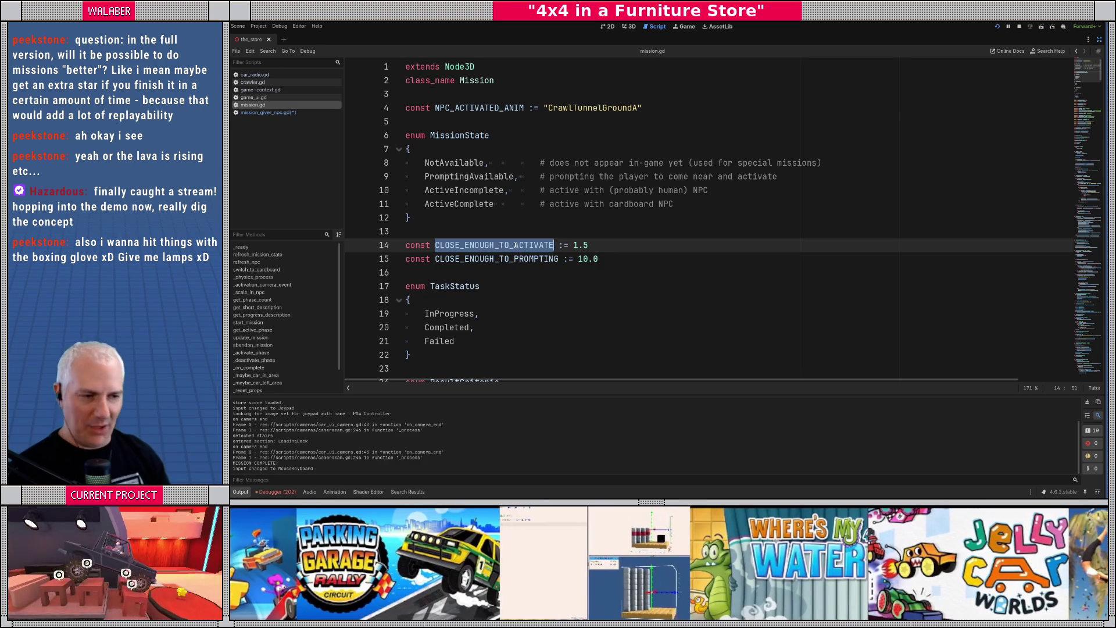
left_click(571, 242)
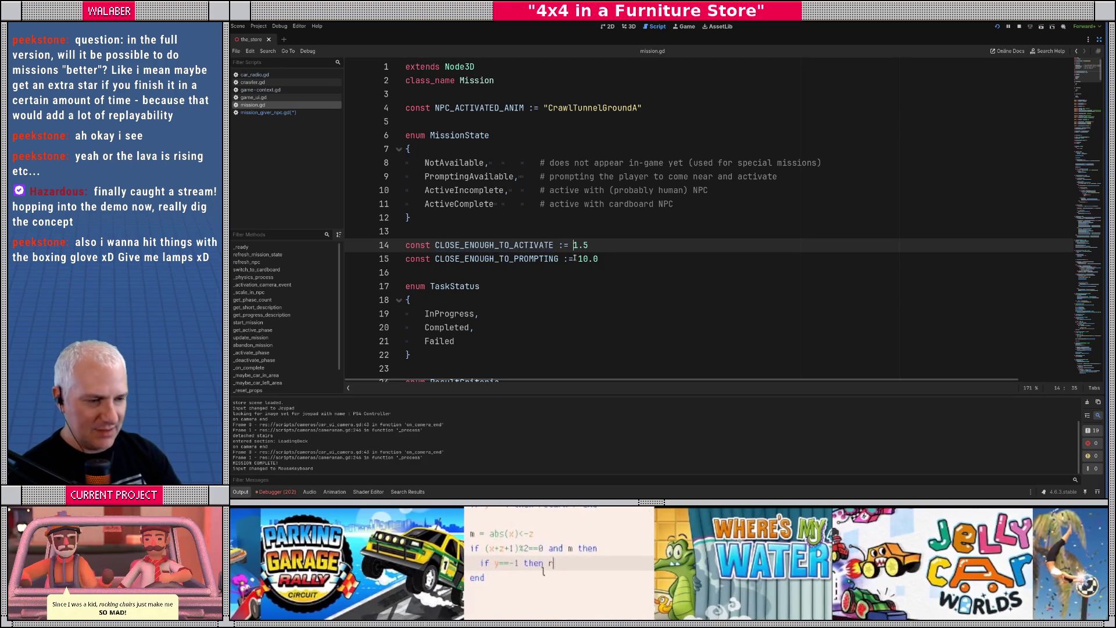
key("shift+Right")
key("shift+Right")
key("shift+Right")
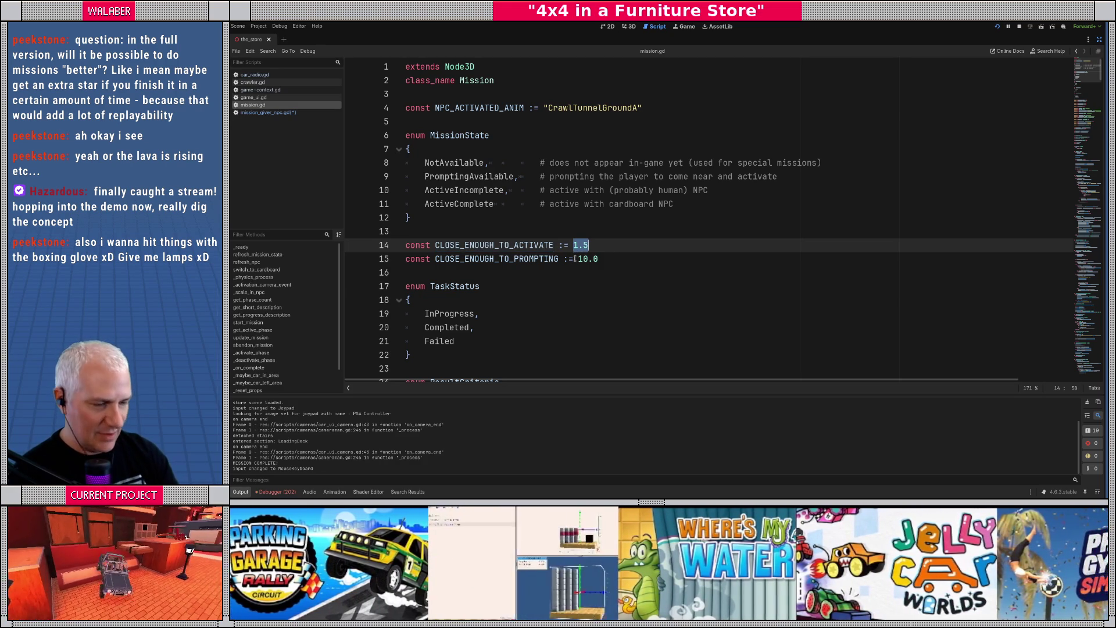
type("2.5")
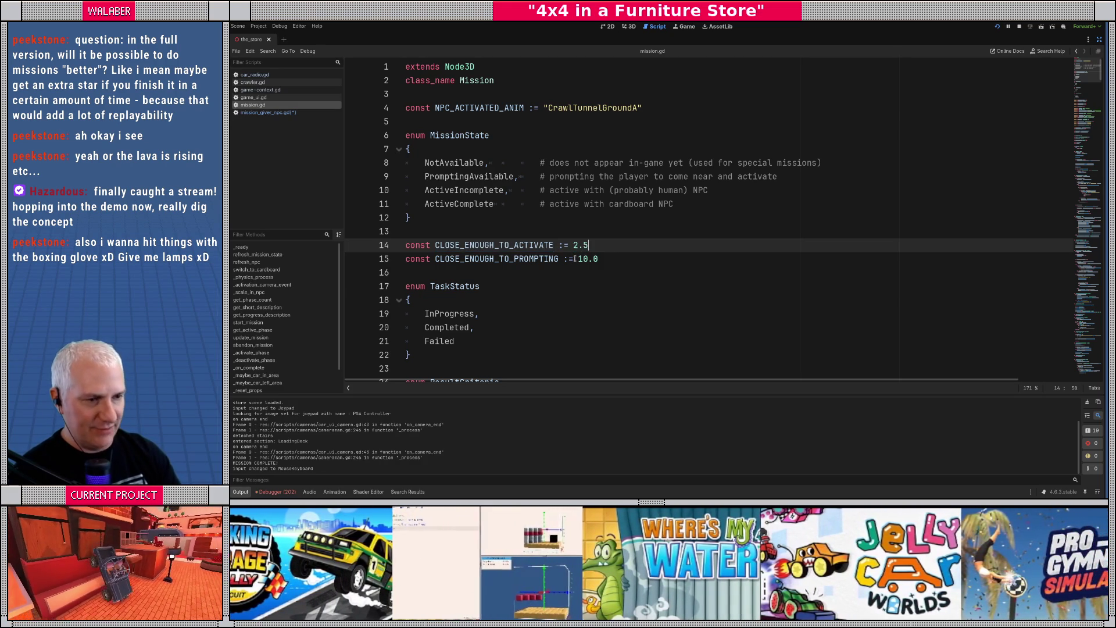
left_click(575, 259)
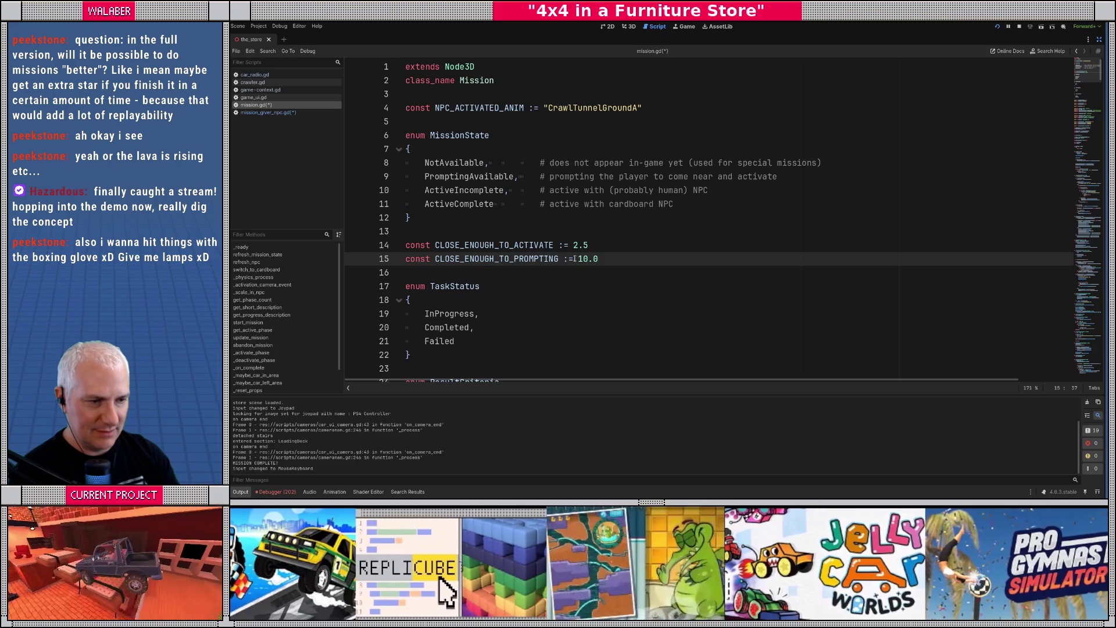
key("shift+Right")
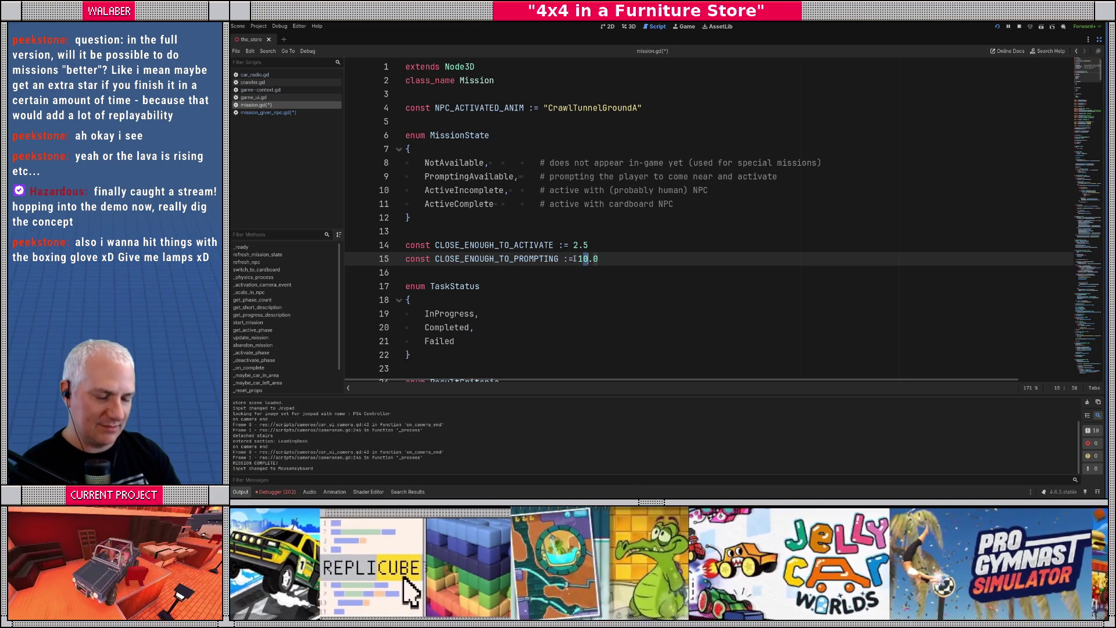
type("5")
key("ctrl+s")
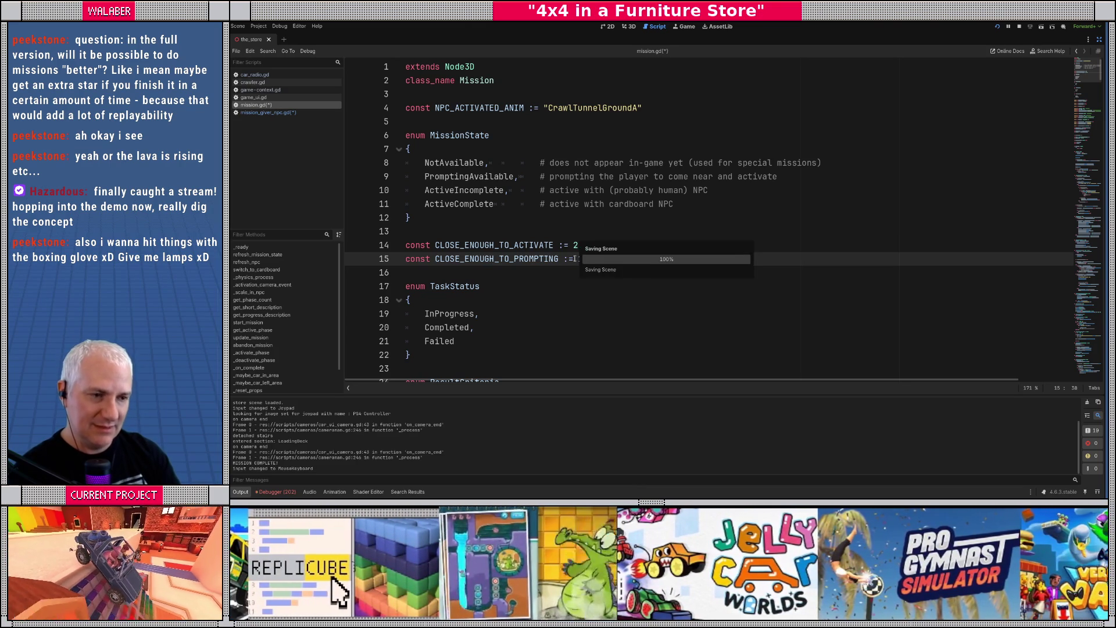
- Come back from VS Code to Godot and stop the running project
key("alt+Tab")
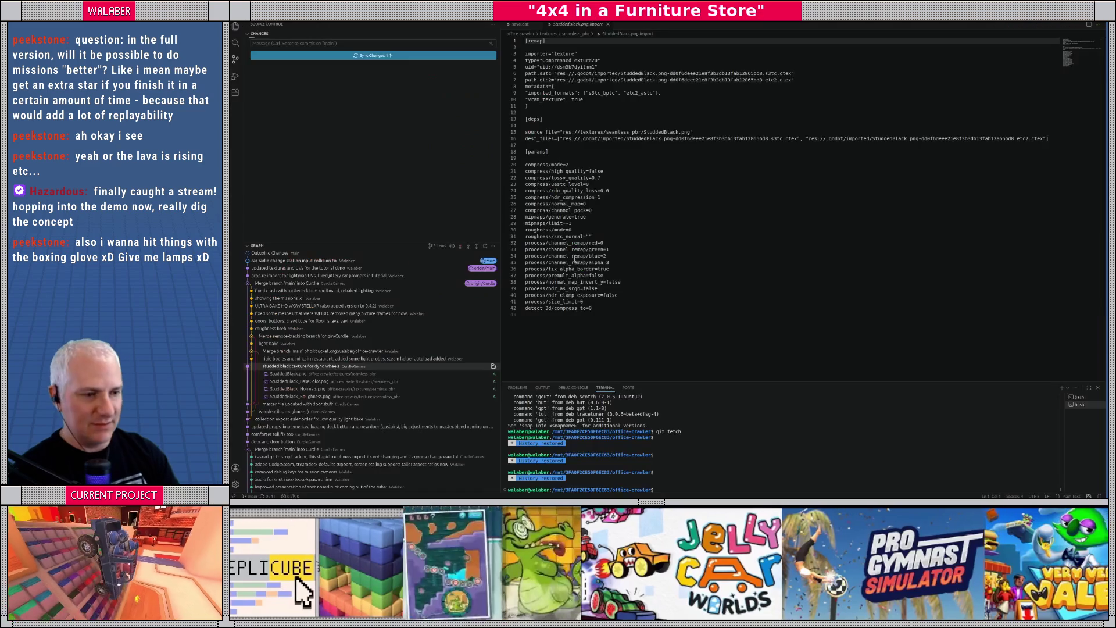
key("alt+Tab")
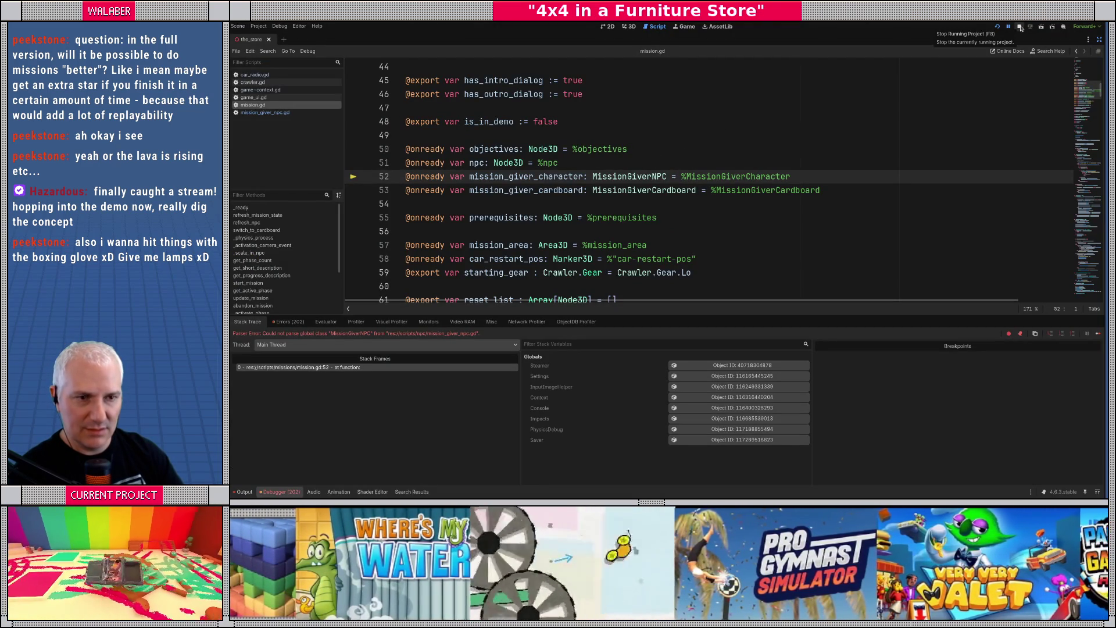
left_click(1021, 28)
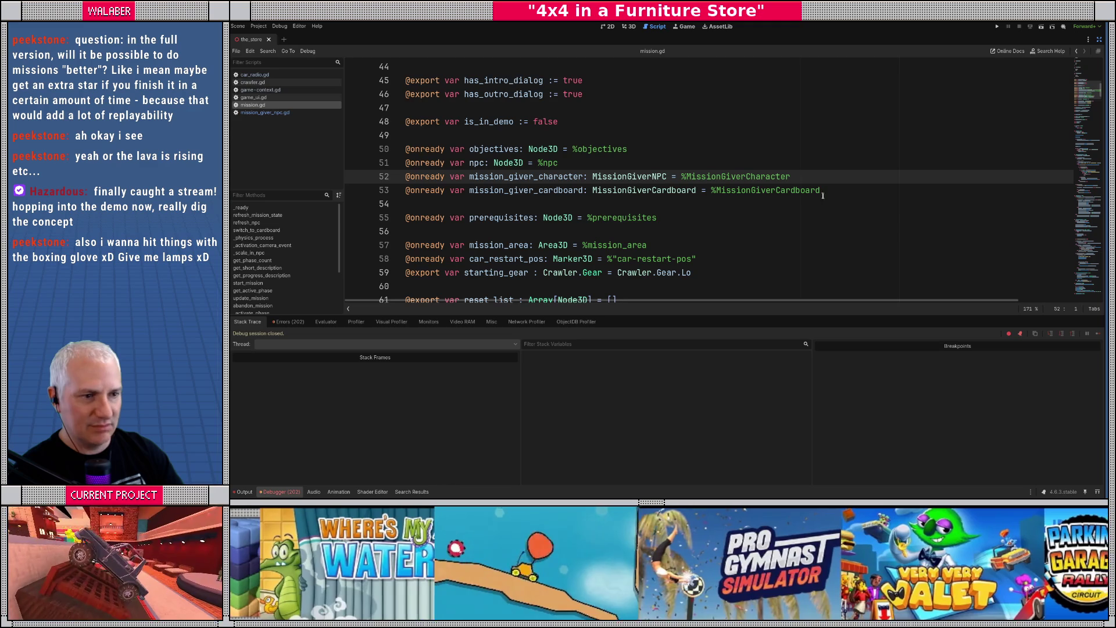
- Delete the stray character after the enum's closing brace on line 84 of mission_giver_npc.gd and save
left_click(626, 178, "ctrl")
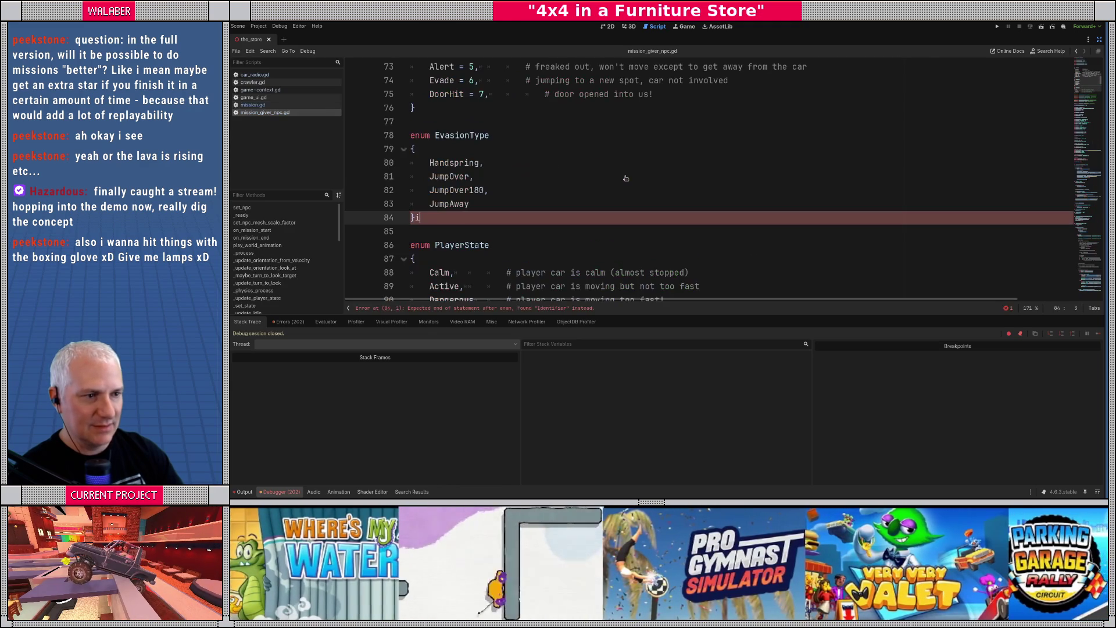
key("BackSpace")
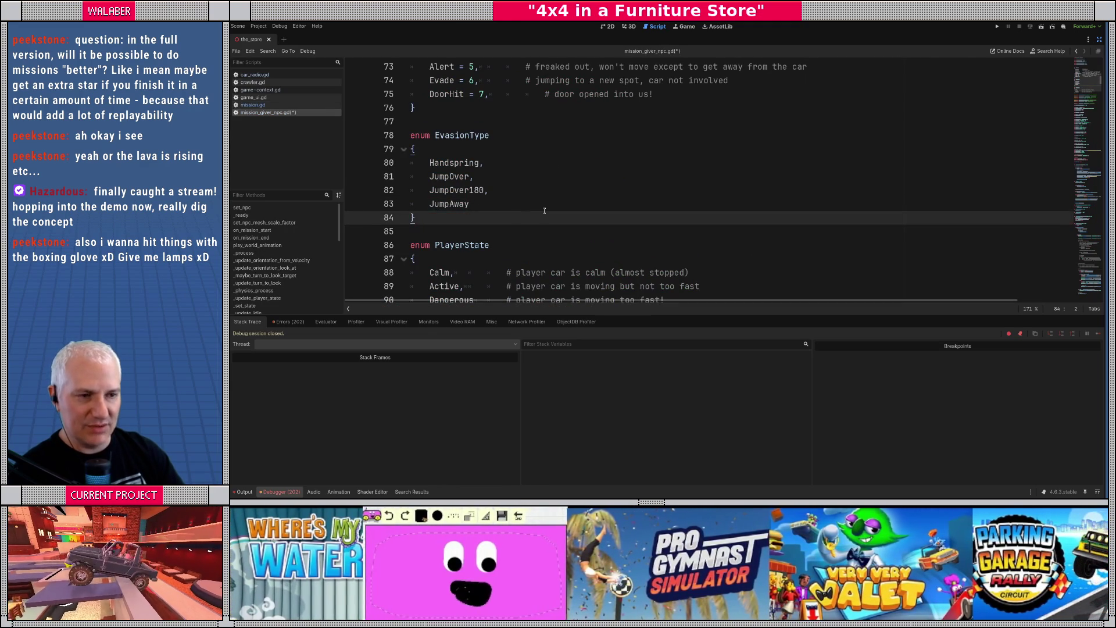
key("ctrl+s")
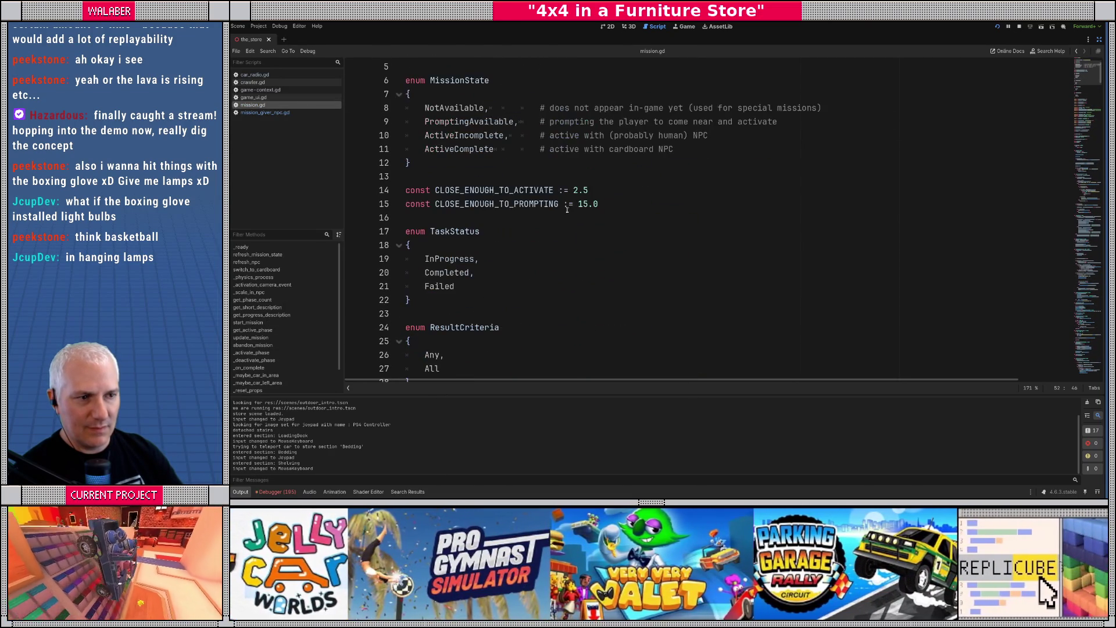
- Raise CLOSE_ENOUGH_TO_PROMPTING in mission.gd from 15.0 to 20.0, then launch the game to playtest
left_click(587, 204)
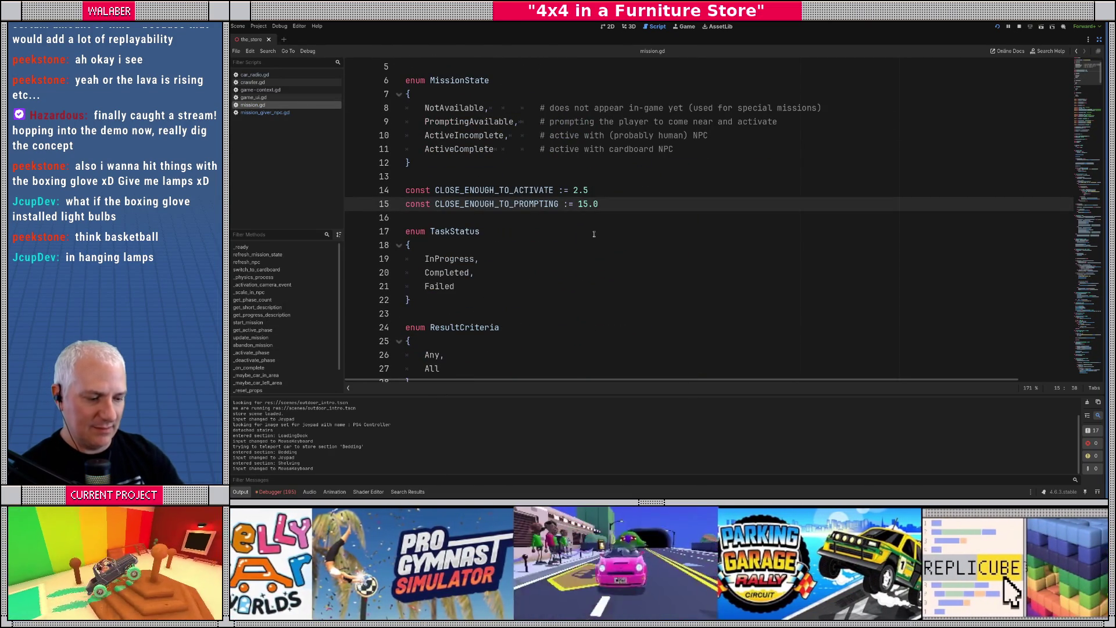
type("10")
key("F5")
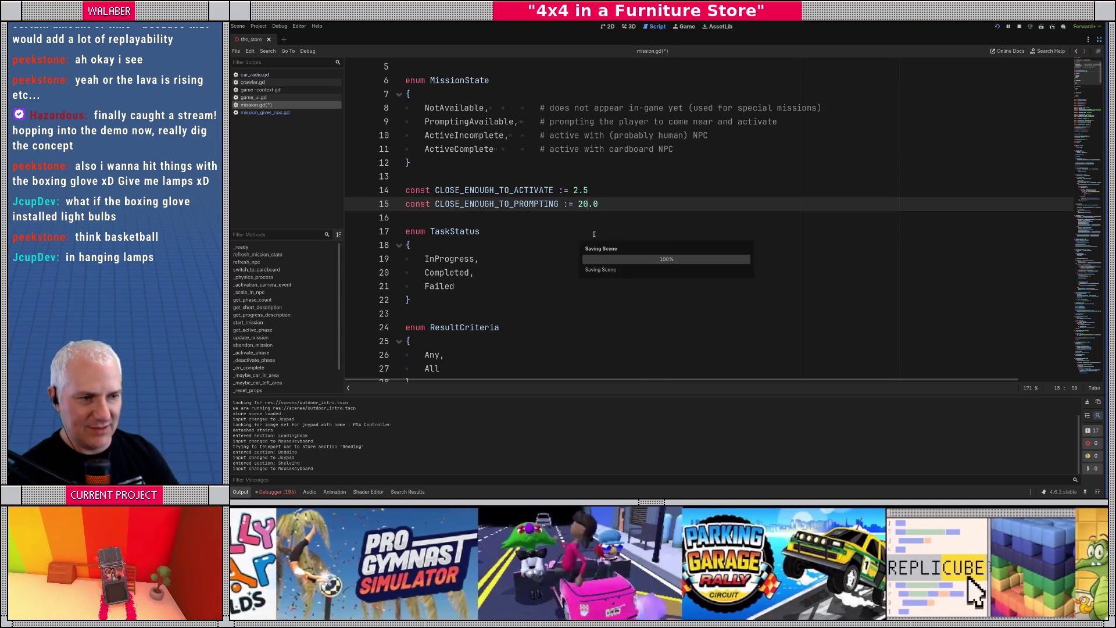
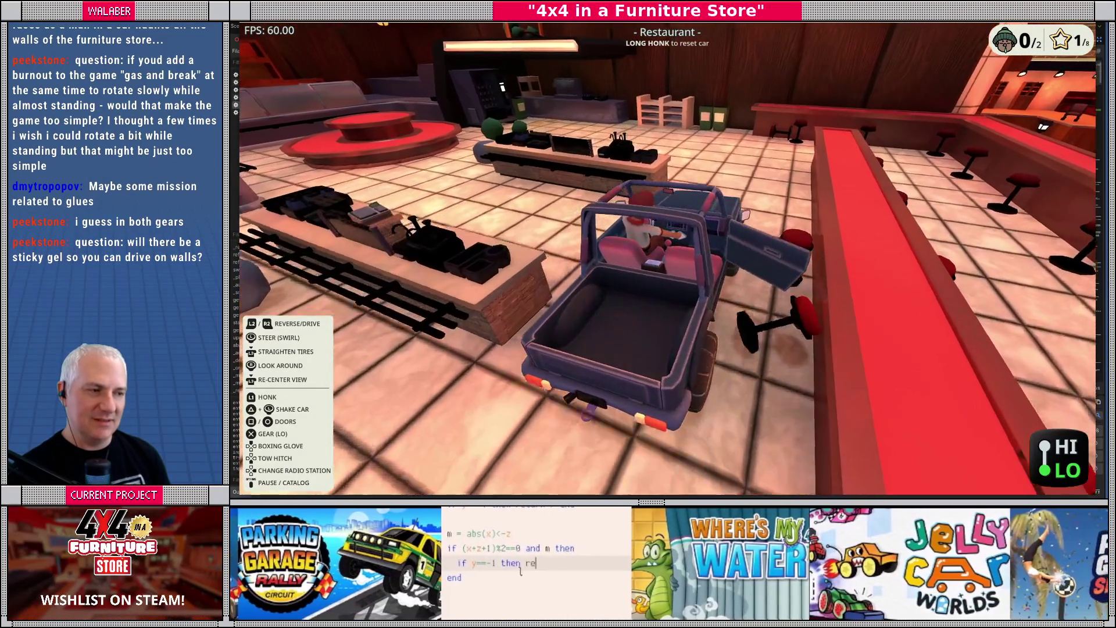
- Enter 'ts Paint' in the in-game console to send the jeep to Paint, then reopen the console
key("grave")
type("ts Pa")
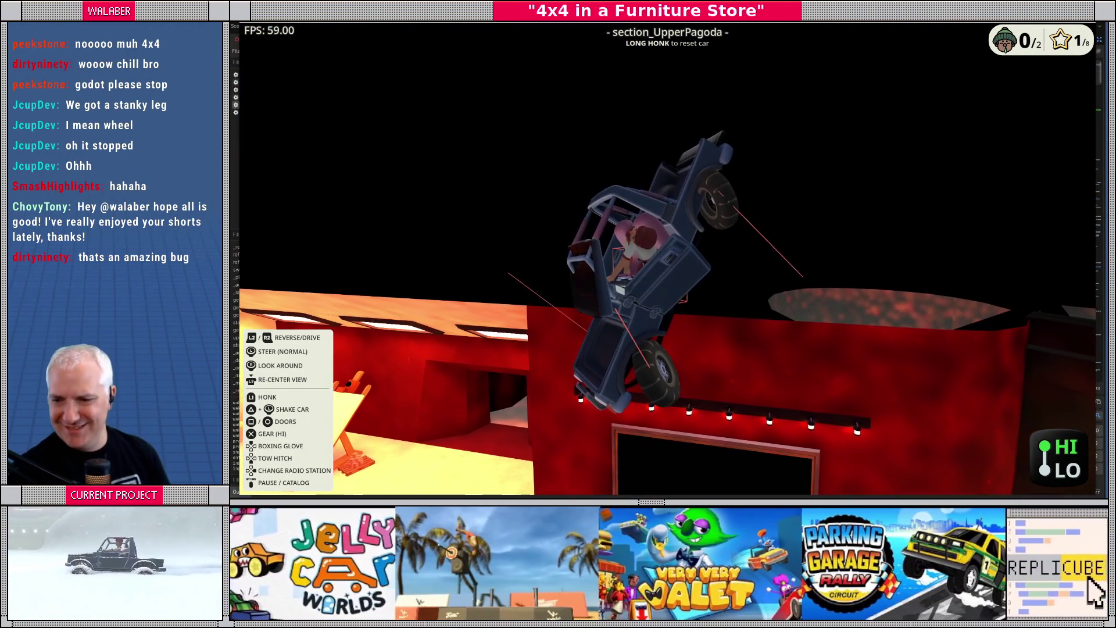
key("grave")
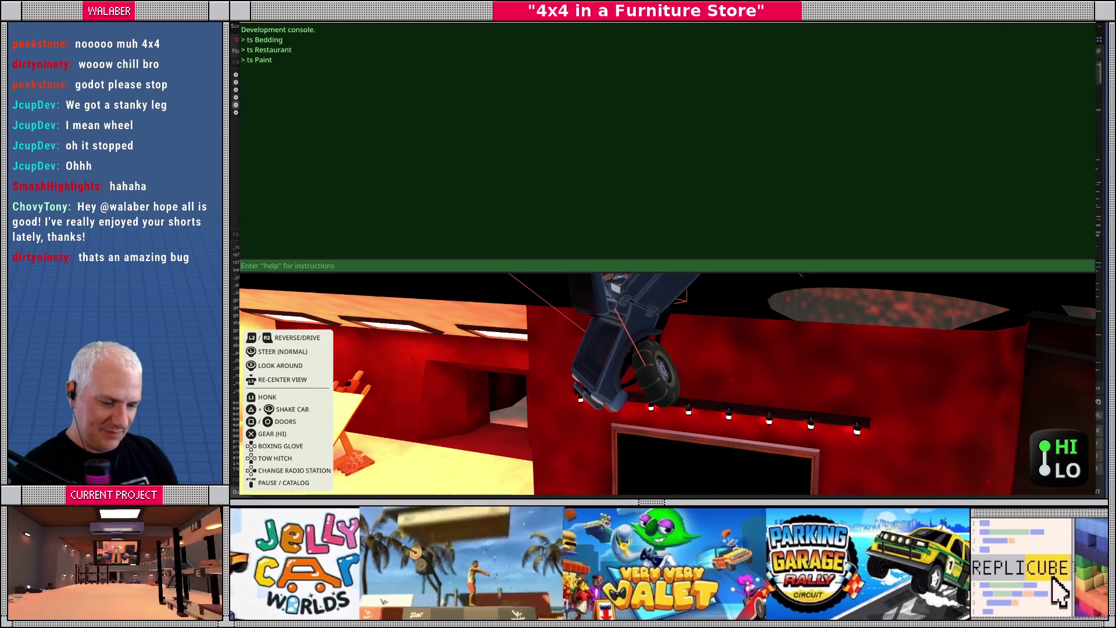
type("ts Be")
- Run the 'ts Bedding' teleport twice from the development console
key("Return")
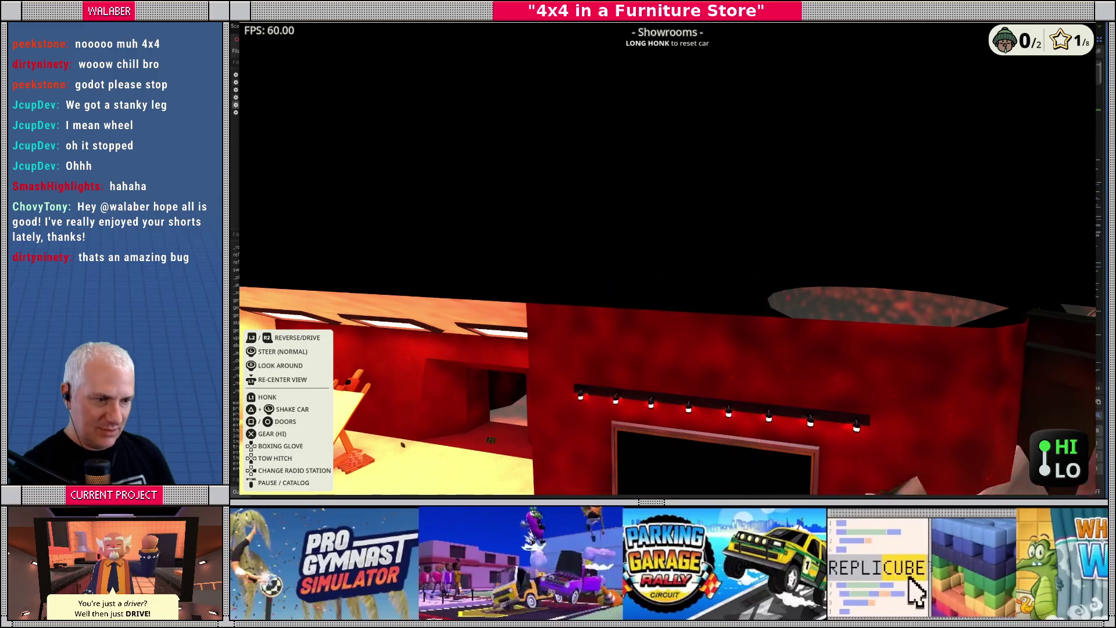
key("grave")
type("ts Be")
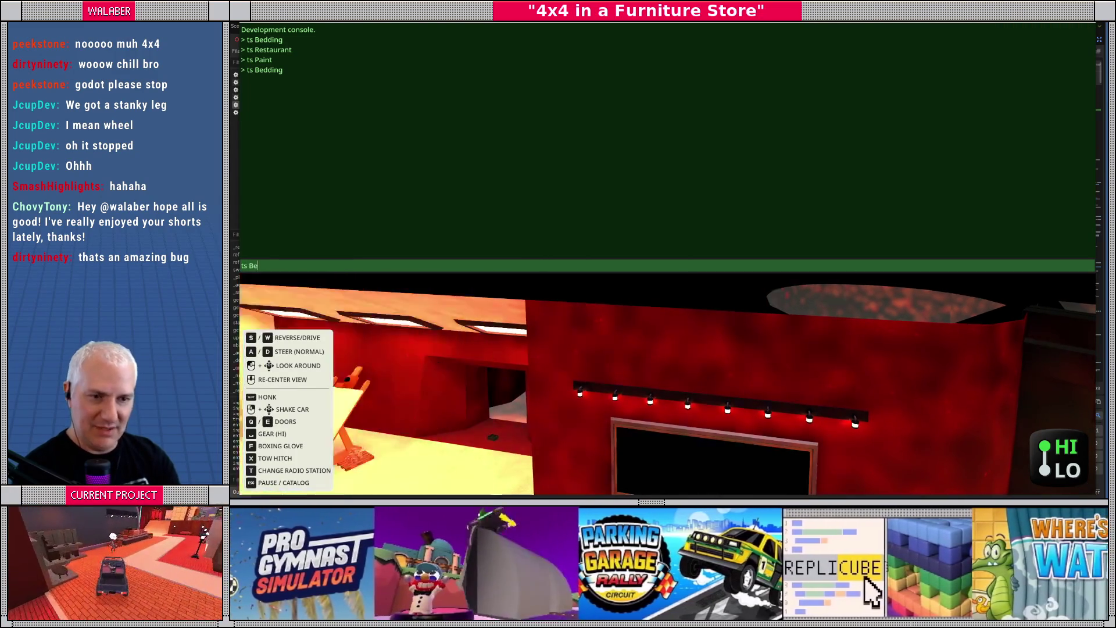
key("Return")
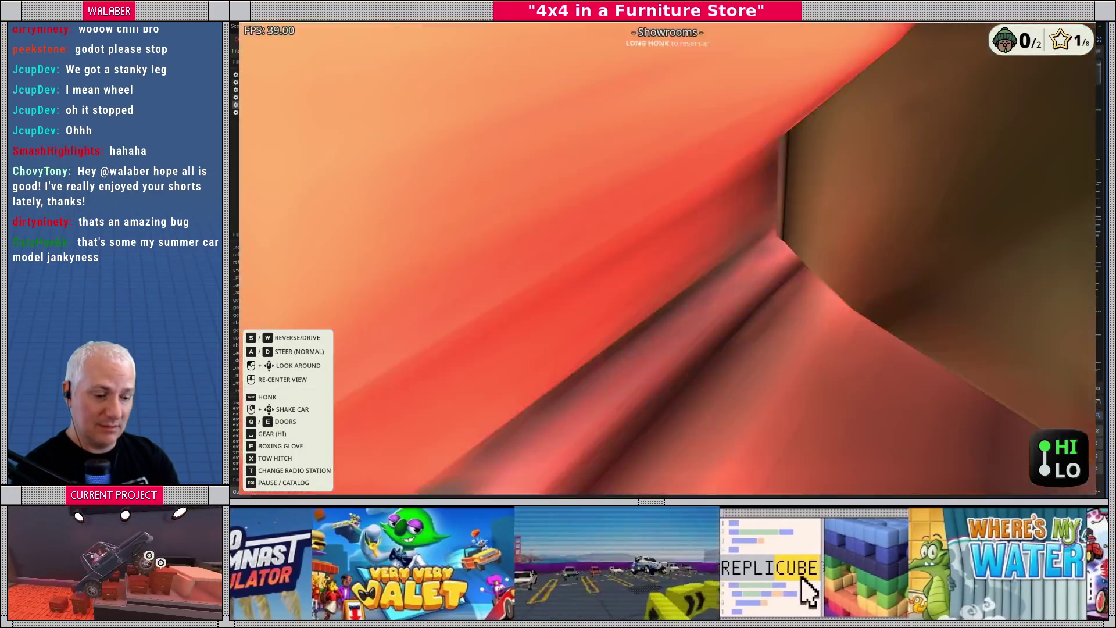
- Teleport the jeep to the Warehouse with 'ts Warehouse', then stop the game
key("grave")
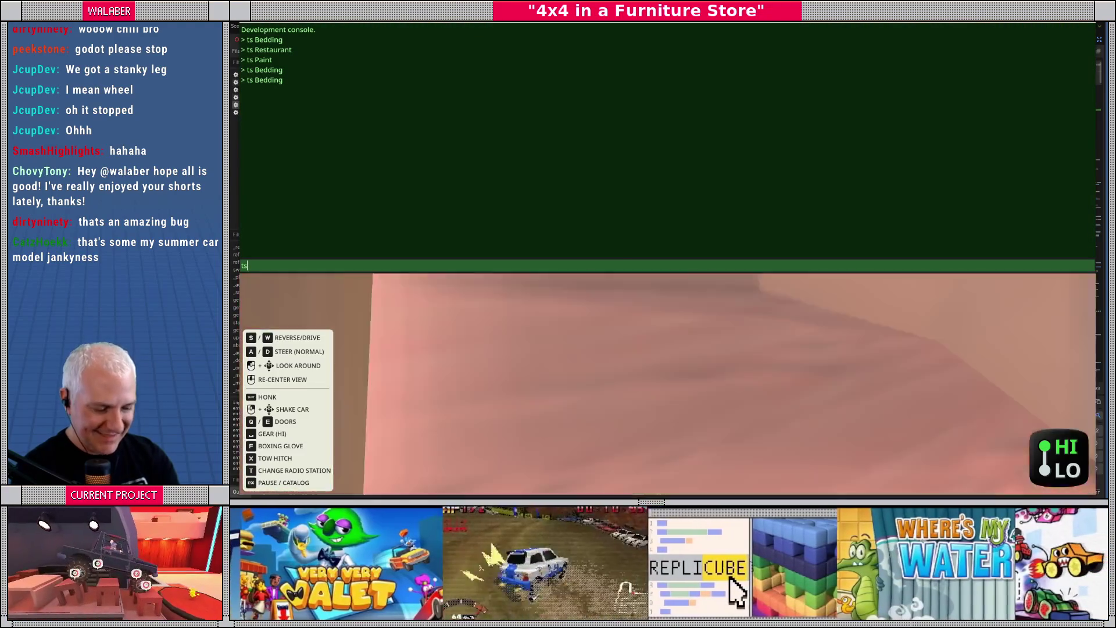
type("ts Warehouse")
key("Return")
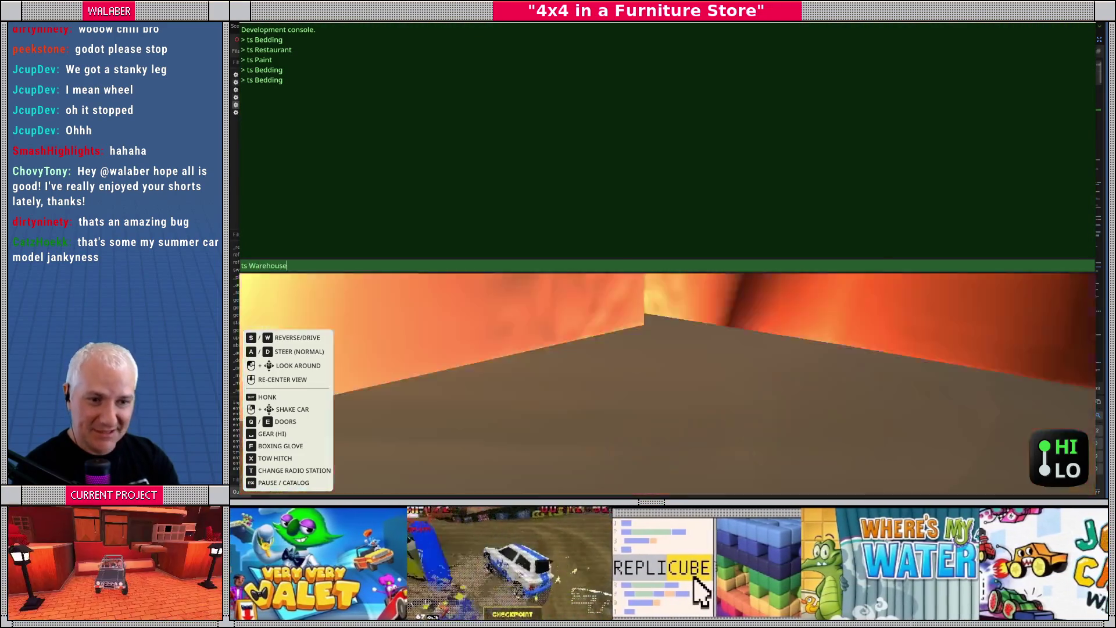
key("F8")
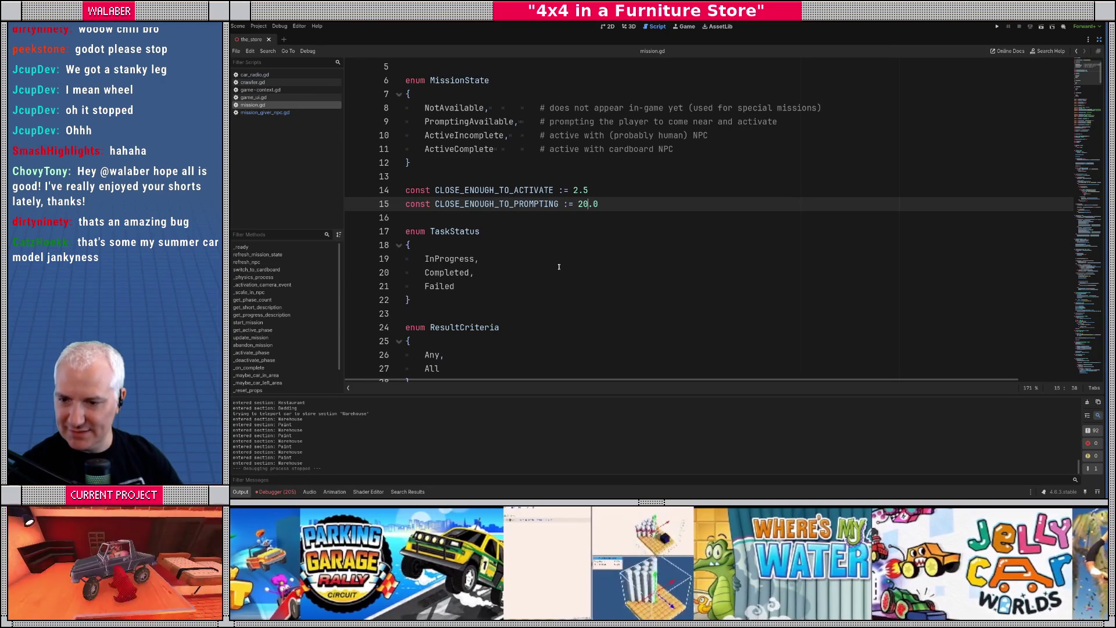
- Remove the 'Increase the range…' task from Current Todo and paste it under Done's bug fixes
left_click(482, 273)
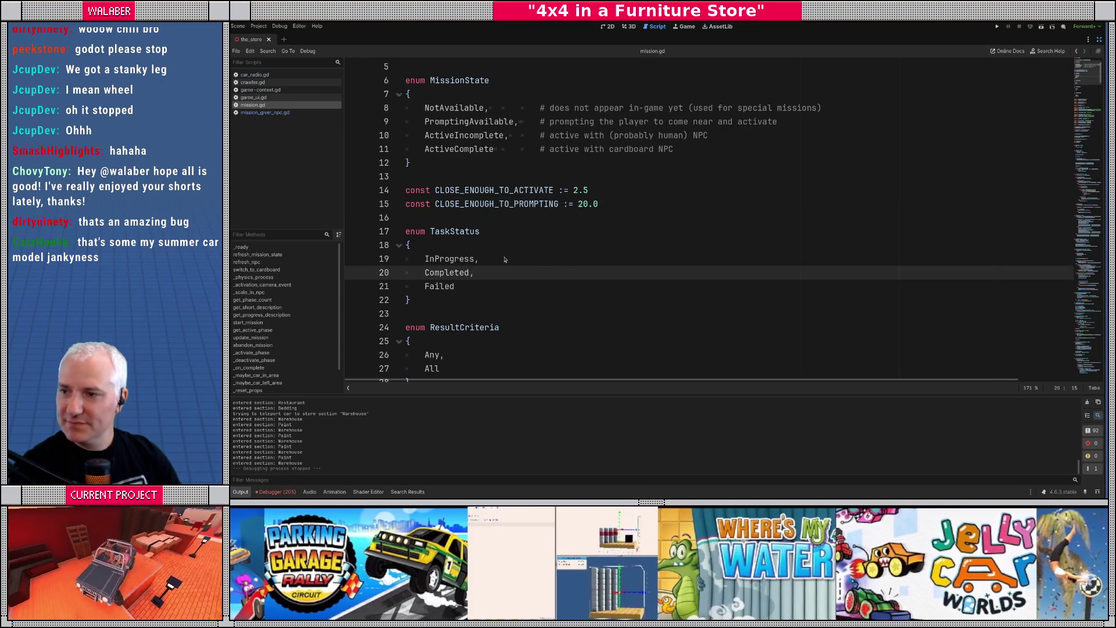
key("alt+Tab")
left_click(733, 275)
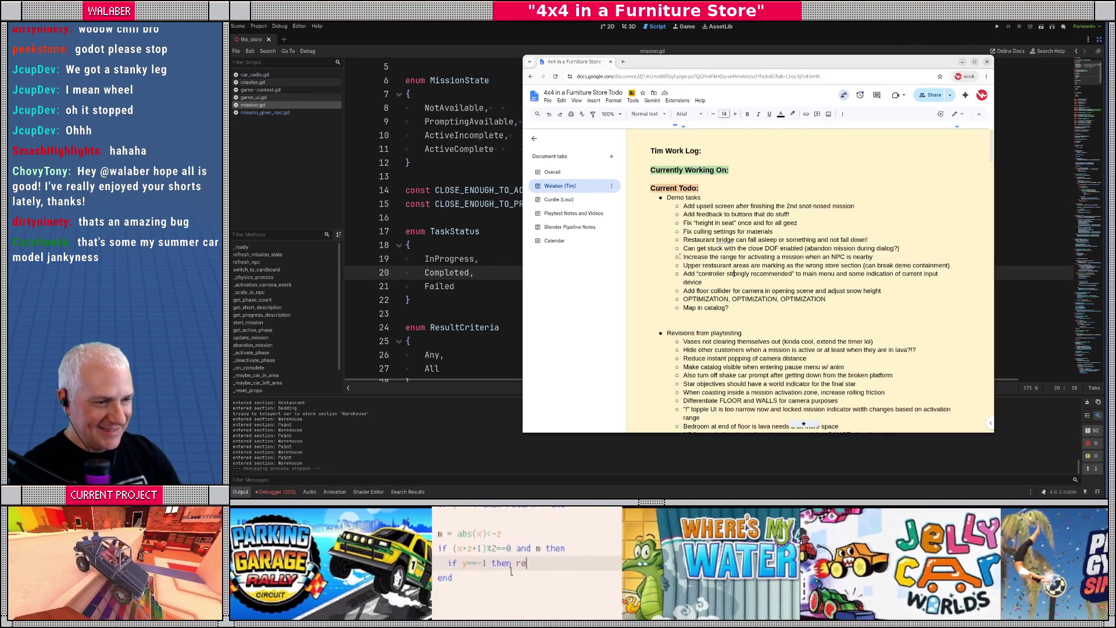
key("shift+ctrl+Right")
key("shift+ctrl+Right")
key("shift+ctrl+Right")
key("ctrl+c")
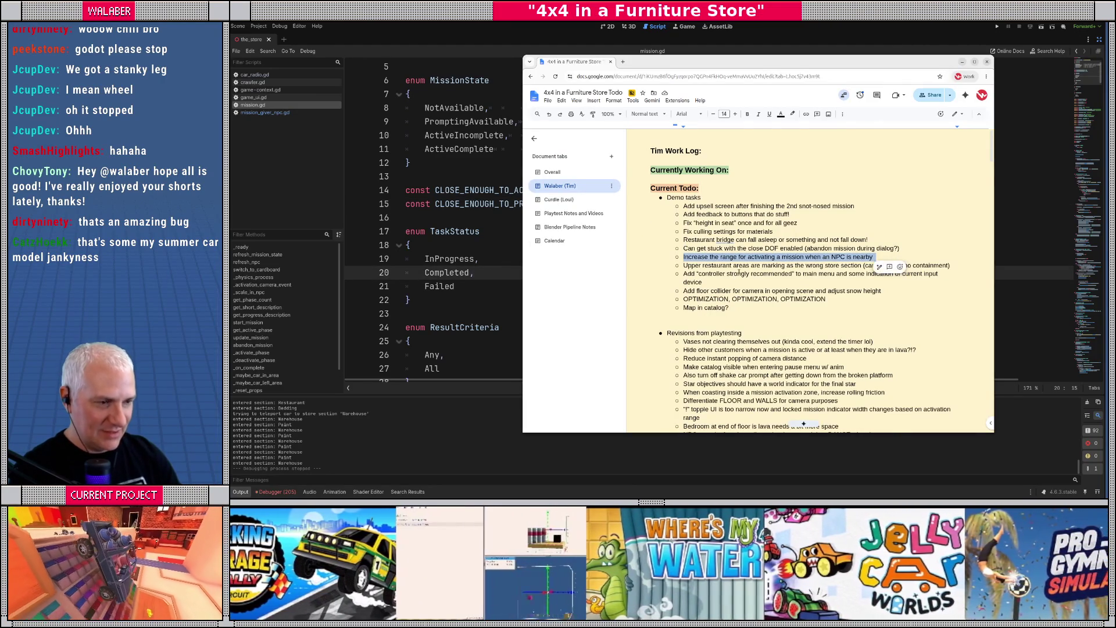
key("BackSpace")
key("BackSpace")
scroll(734, 284, "down", 1)
scroll(734, 284, "down", 1)
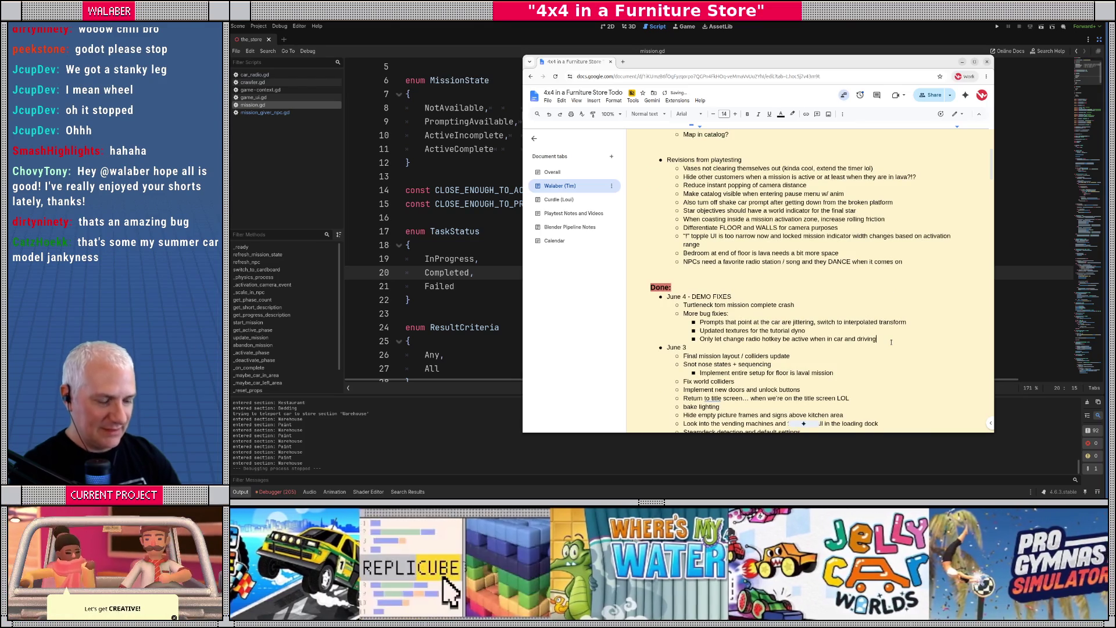
key("Return")
key("ctrl+v")
scroll(810, 276, "up", 5)
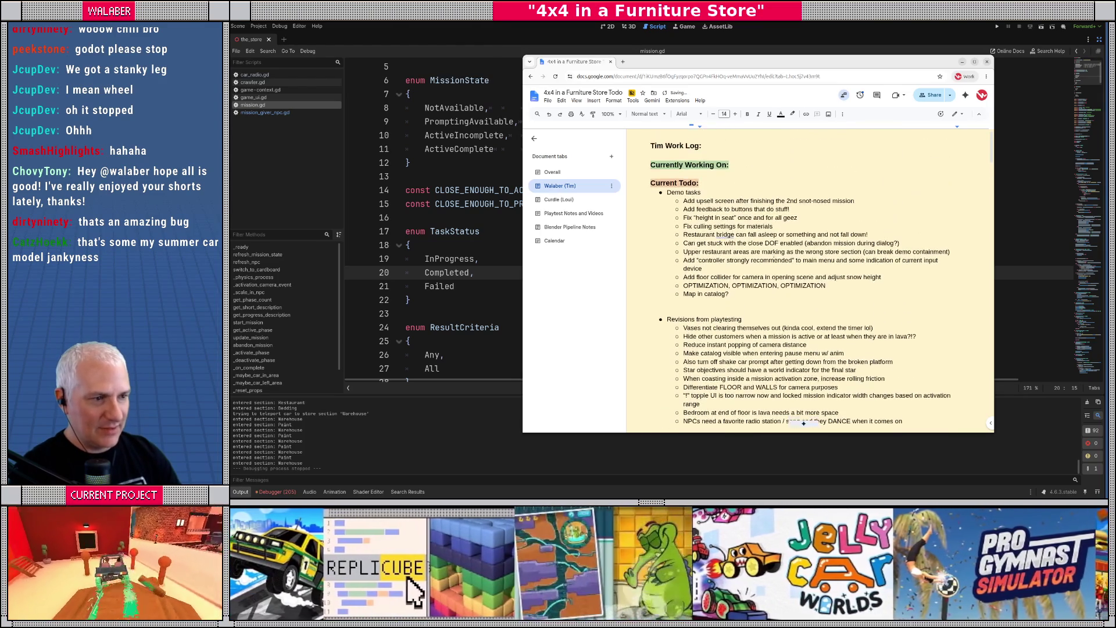
- Review the remaining todo lines: Can get stuck, Upper restaurant areas, upsell screen, button feedback
mouse_move(685, 248)
left_mouse_down()
mouse_move(901, 256)
mouse_move(844, 248)
left_mouse_up()
left_click_drag(692, 257, 961, 256)
triple_click(684, 257)
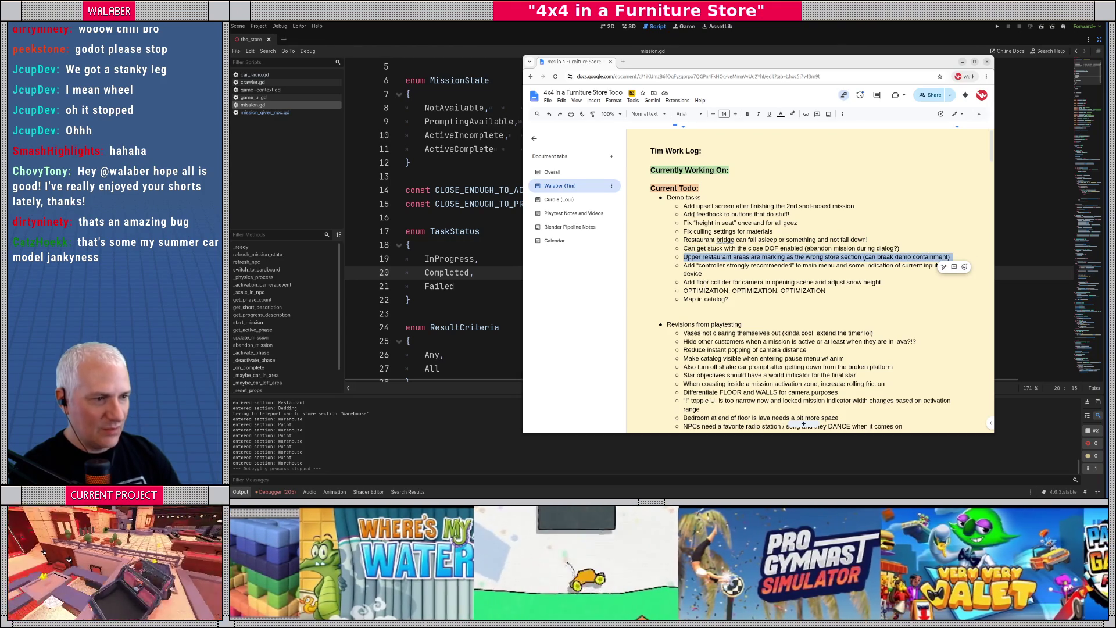
left_click_drag(684, 206, 856, 206)
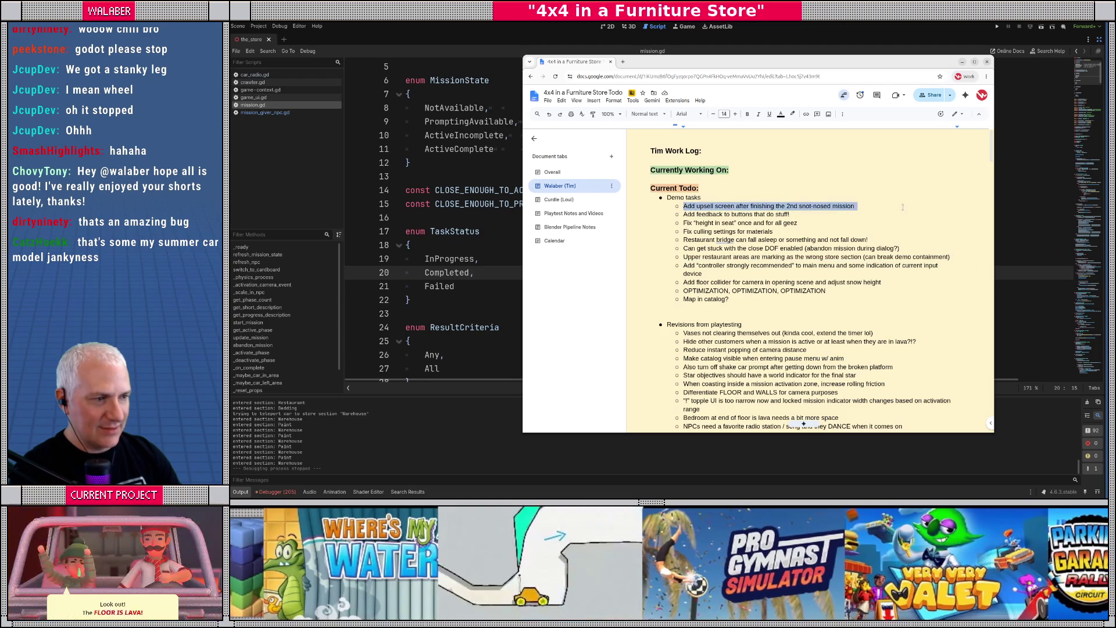
triple_click(684, 214)
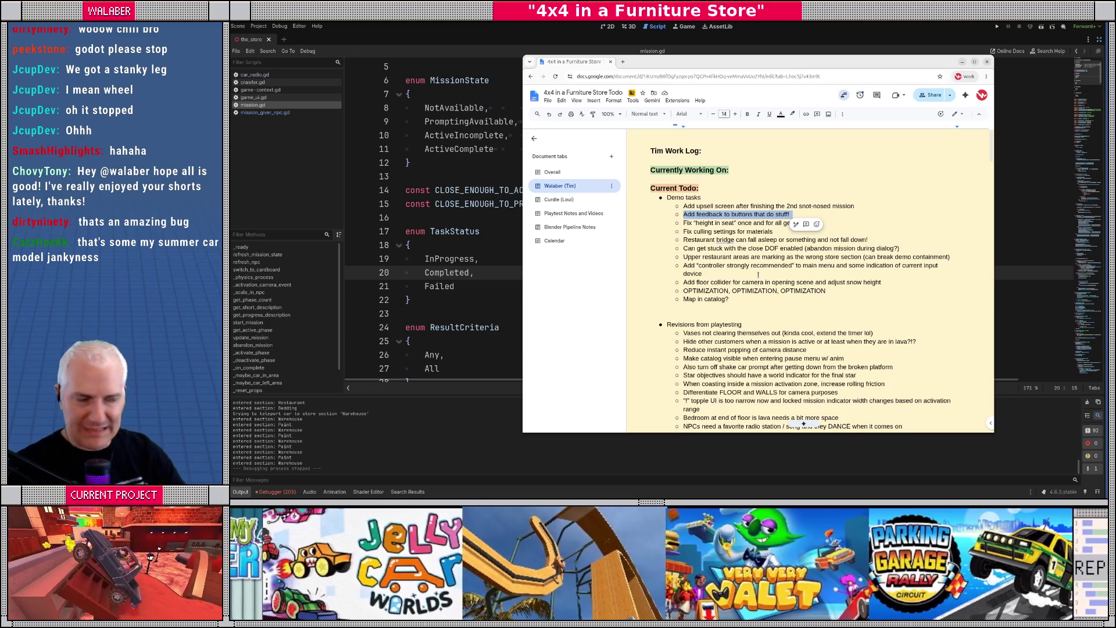
left_click(723, 222)
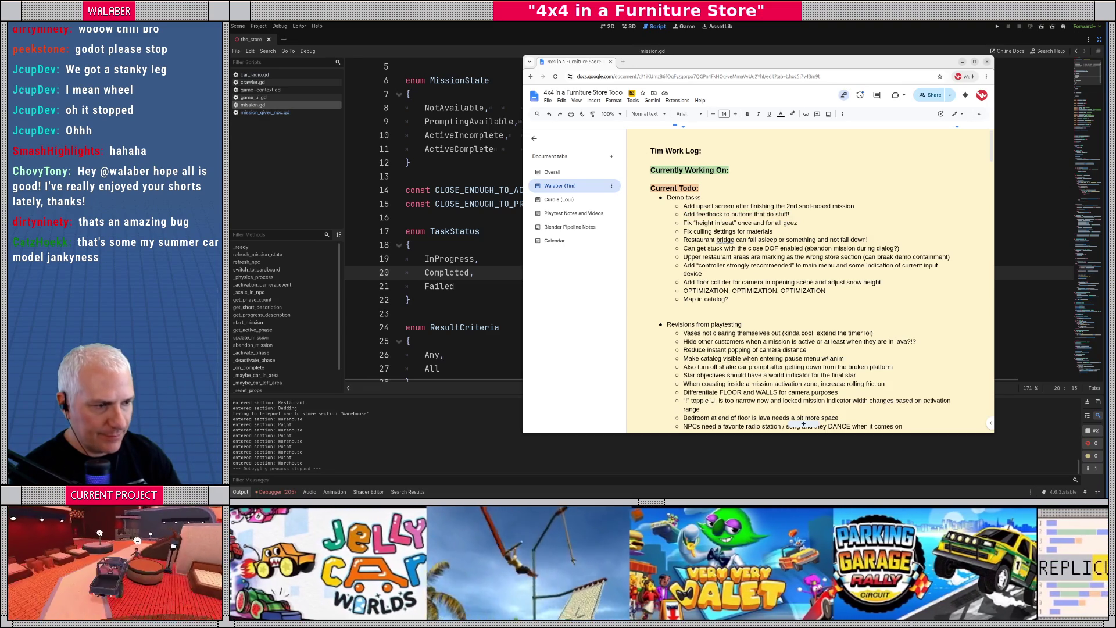
left_click_drag(681, 223, 841, 234)
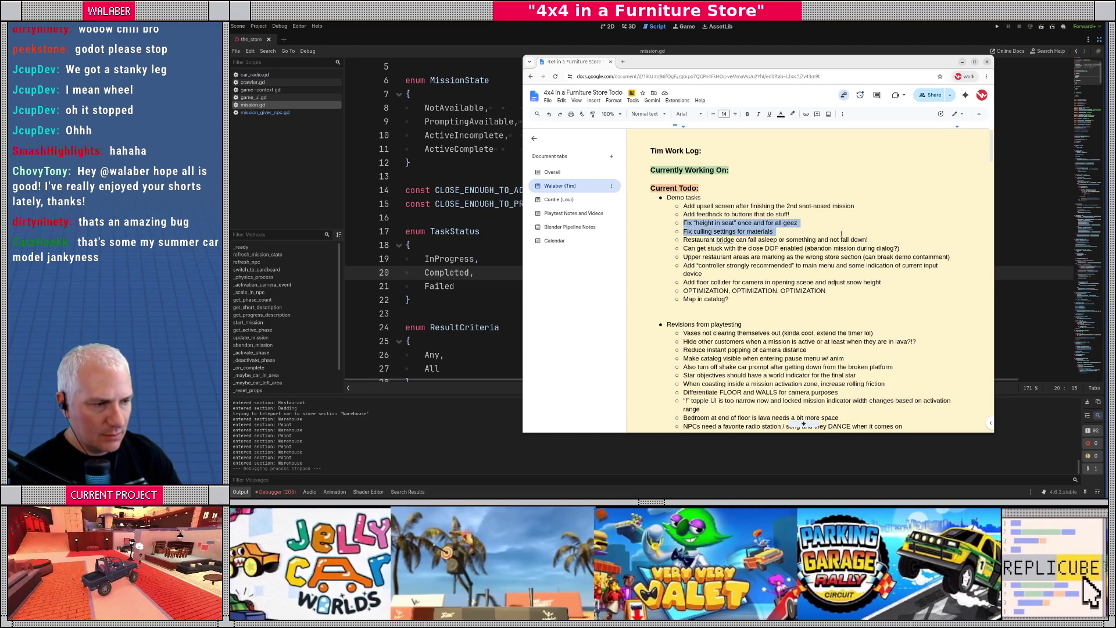
left_click(709, 256)
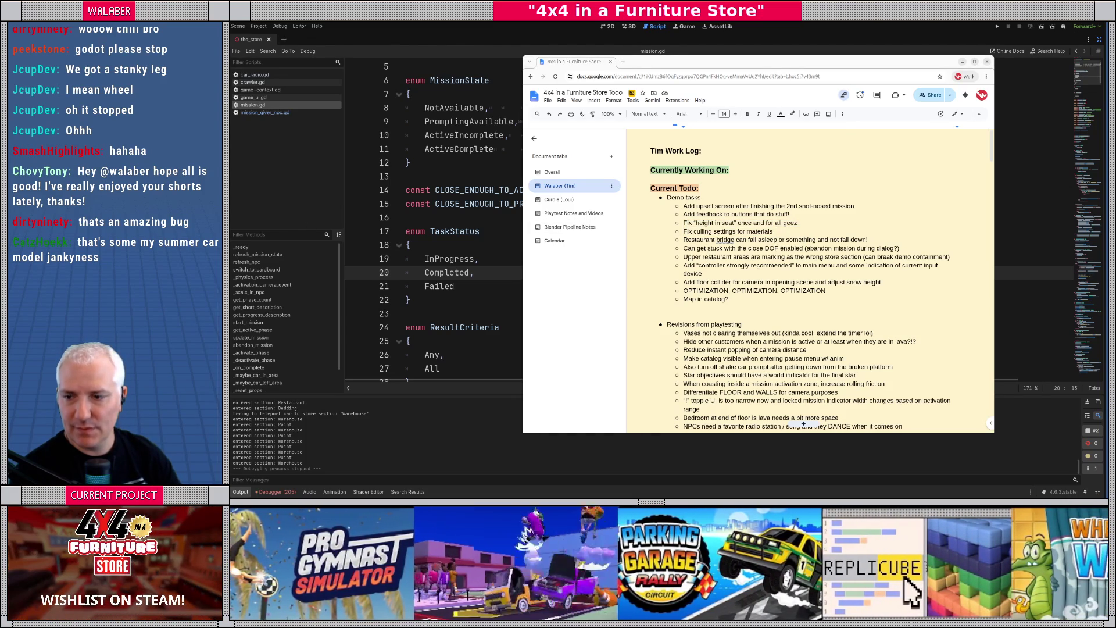
- Return to Godot, run the project, continue into the Warehouse, and open the console
left_click(404, 29)
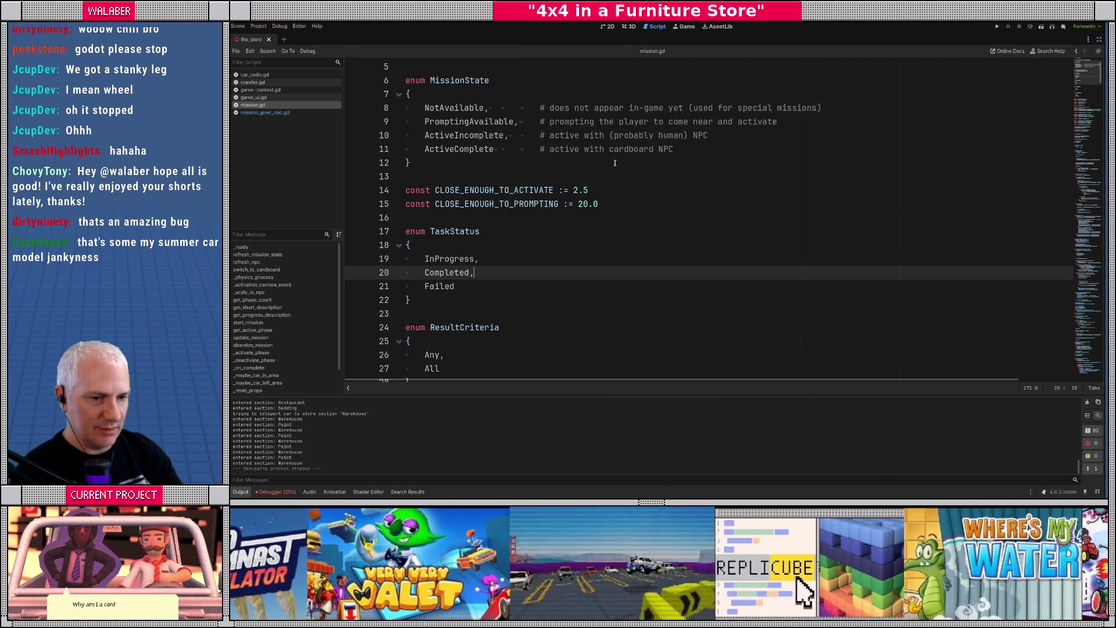
key("F5")
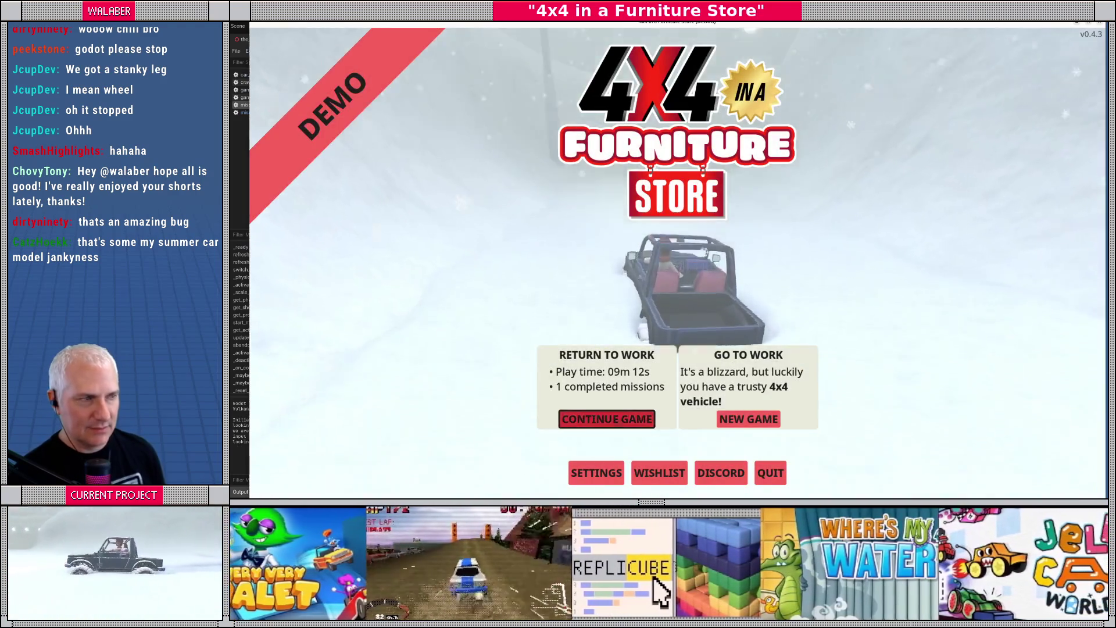
key("Return")
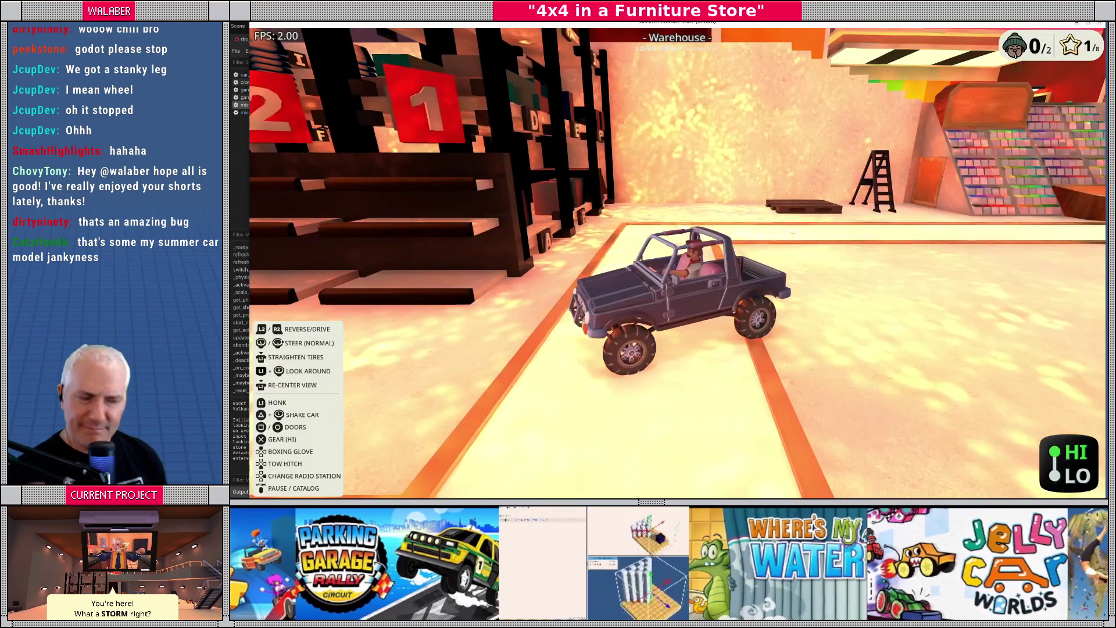
key("grave")
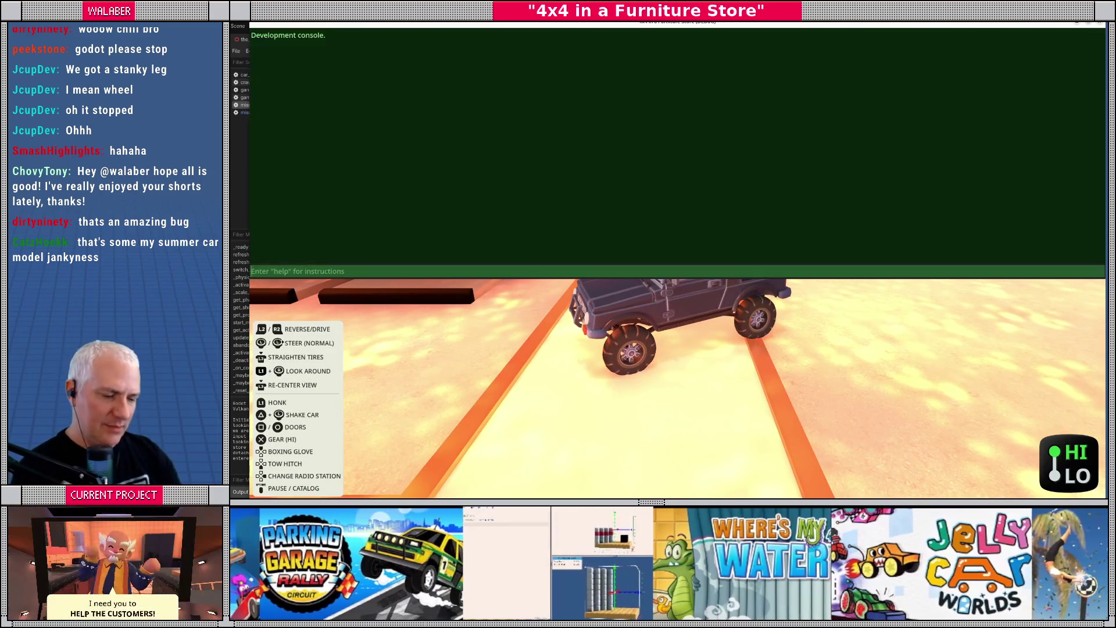
- Teleport the jeep to the Restaurant section with 'ts Restaurant'
type("ts")
key("Return")
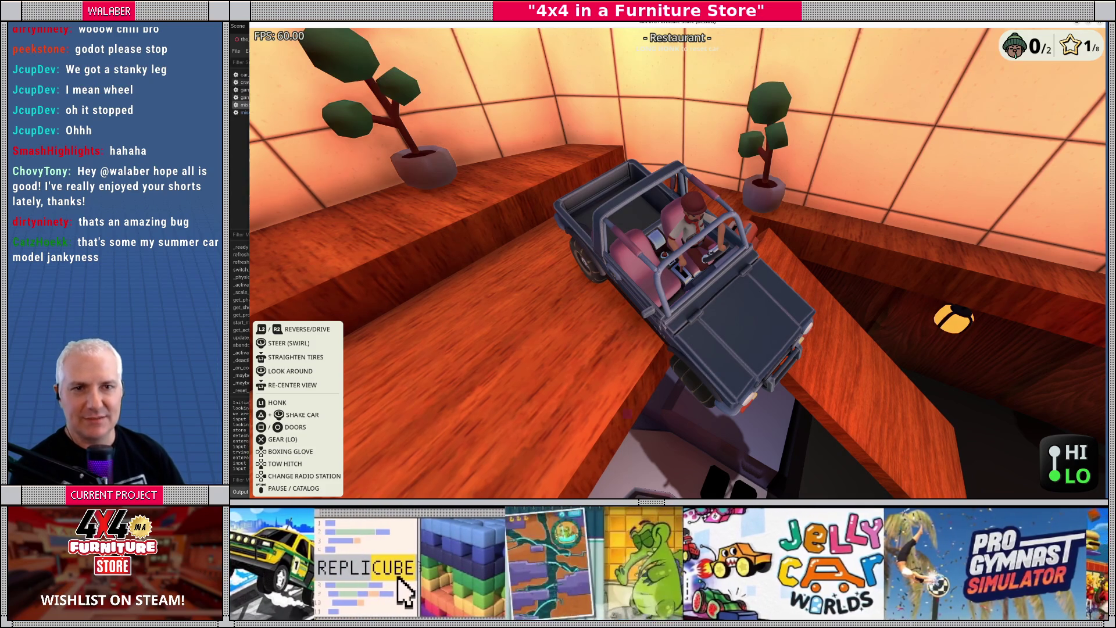
- Stop the game, set the caret on line 16, and relaunch the project
key("F8")
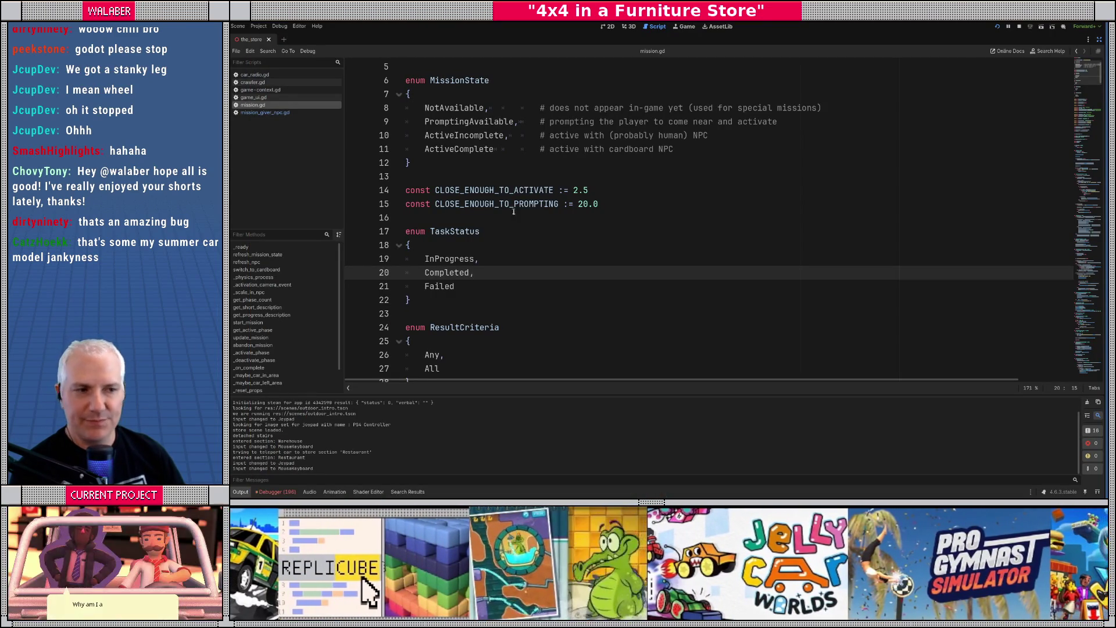
left_click(701, 215)
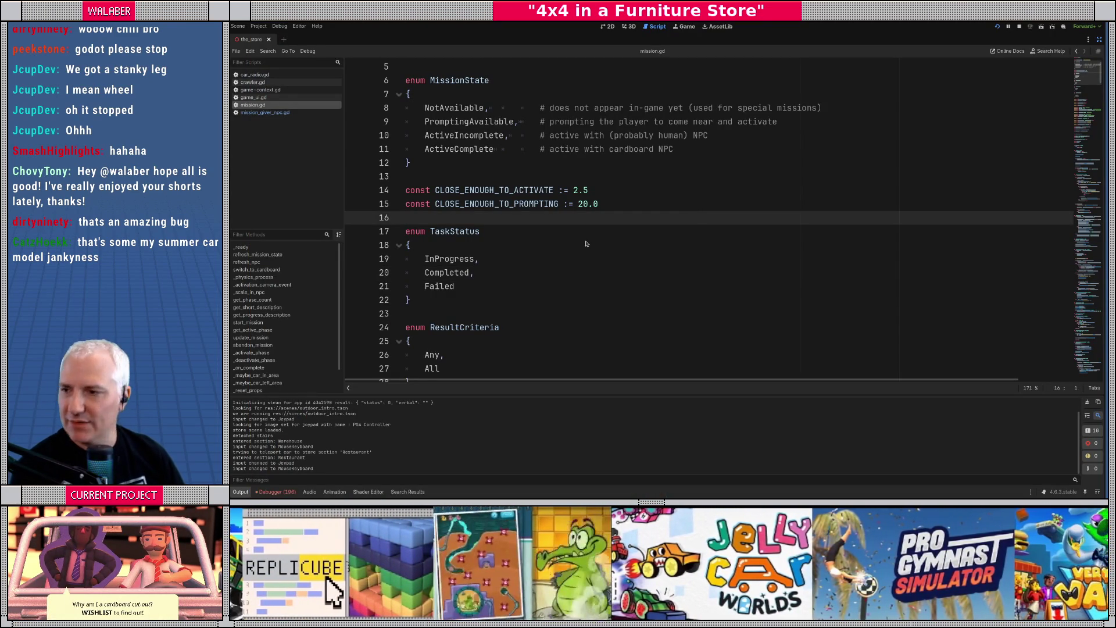
key("F5")
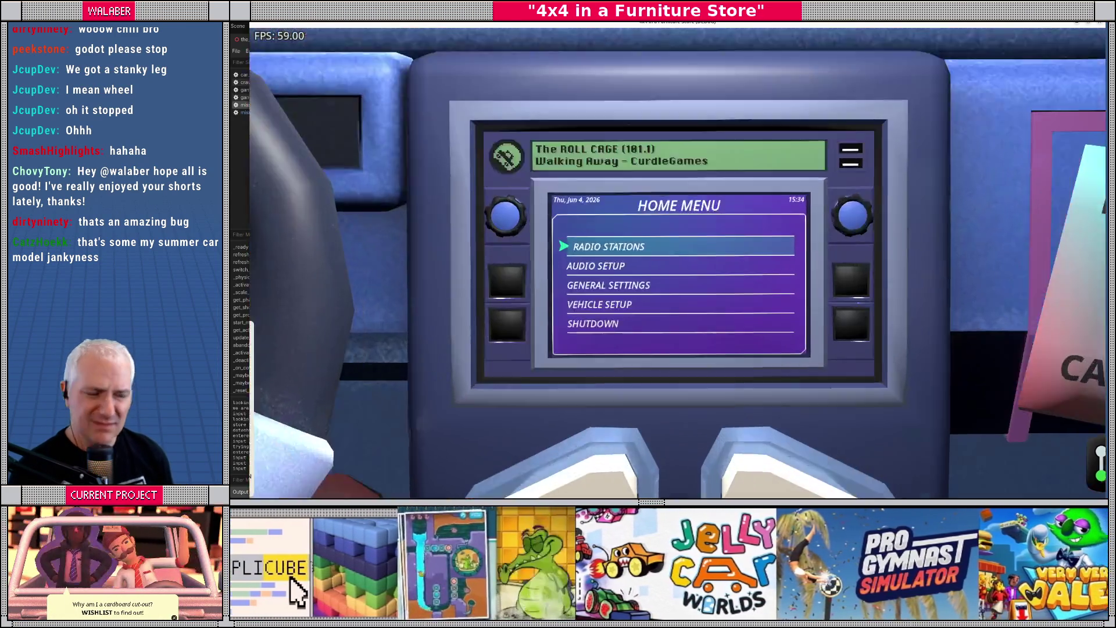
- Set the in-car radio volume to 25% in audio setup, then switch to Discord
key("Down")
key("Return")
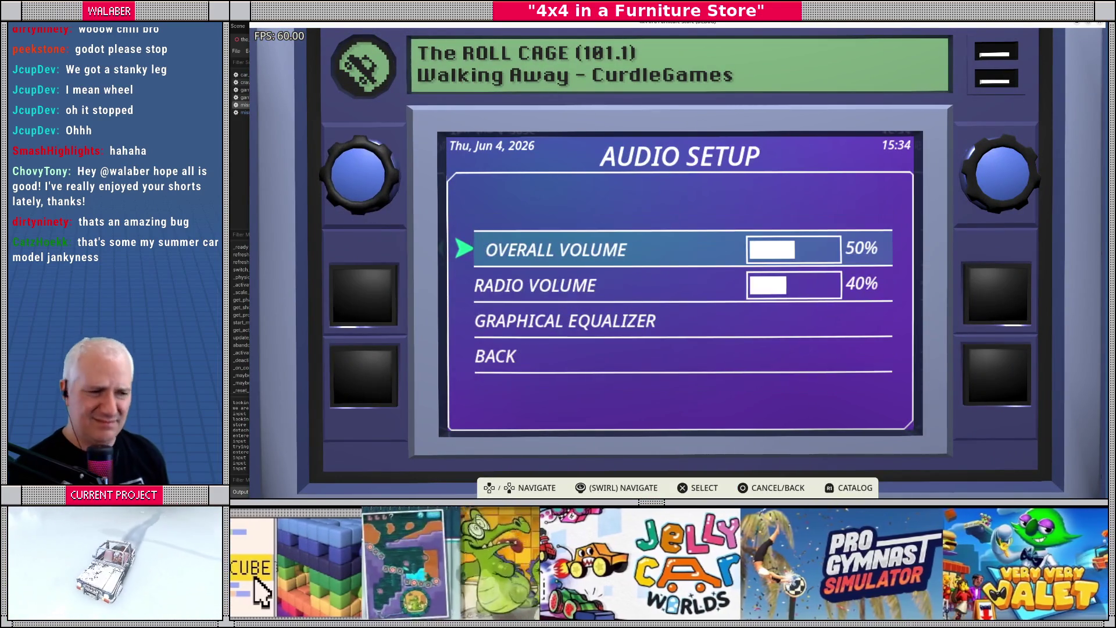
key("Down")
key("Return")
key("Right")
key("Left")
key("Left")
key("Left")
key("Return")
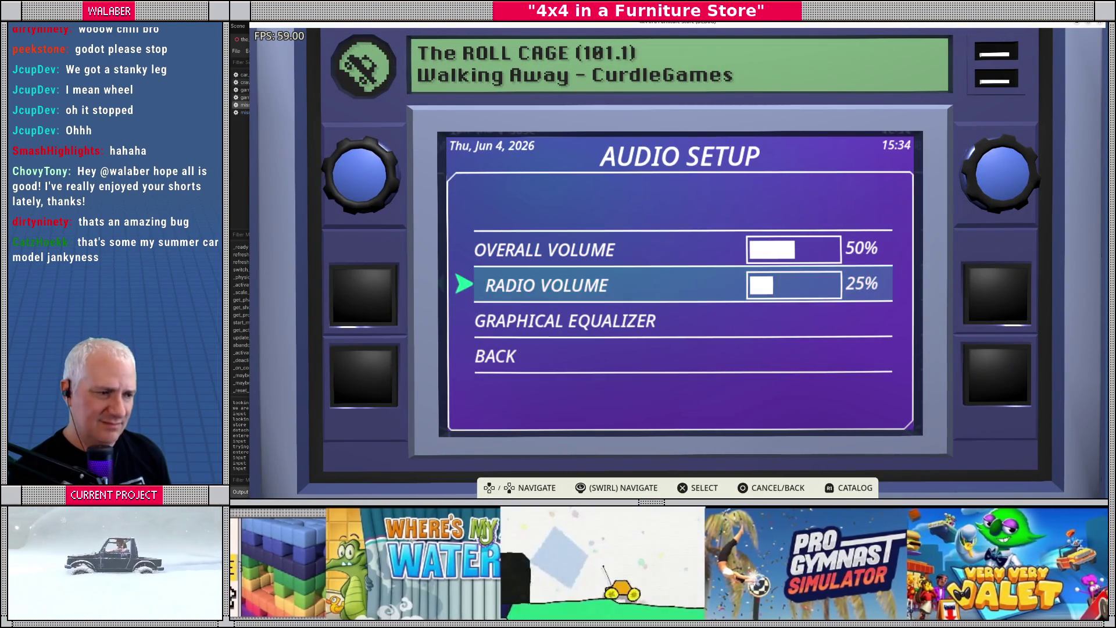
key("Escape")
key("Escape")
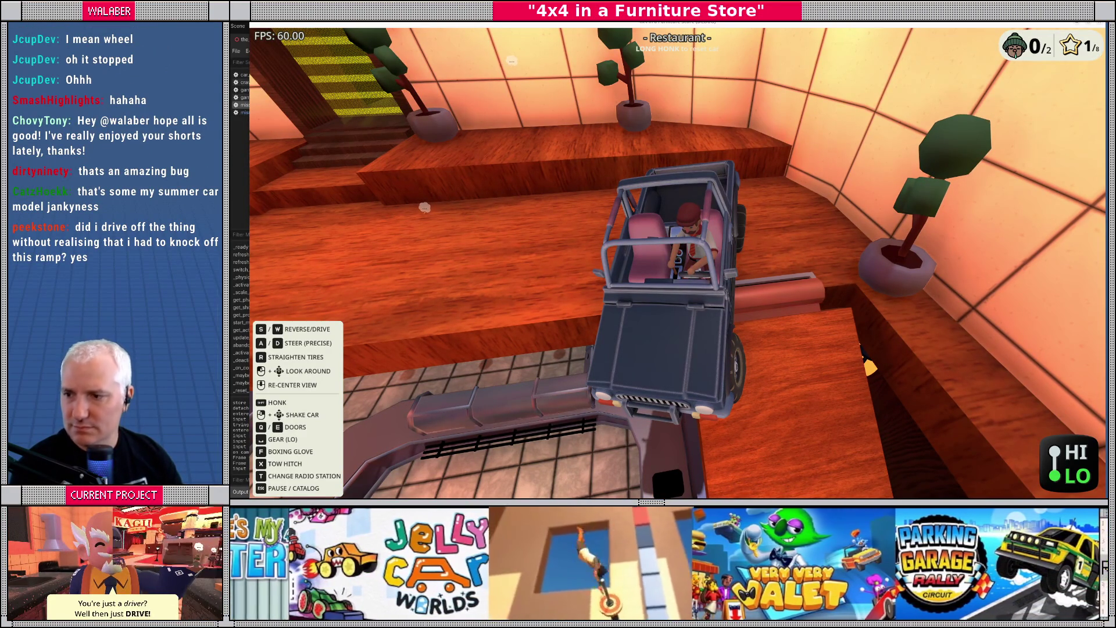
key("alt+Tab")
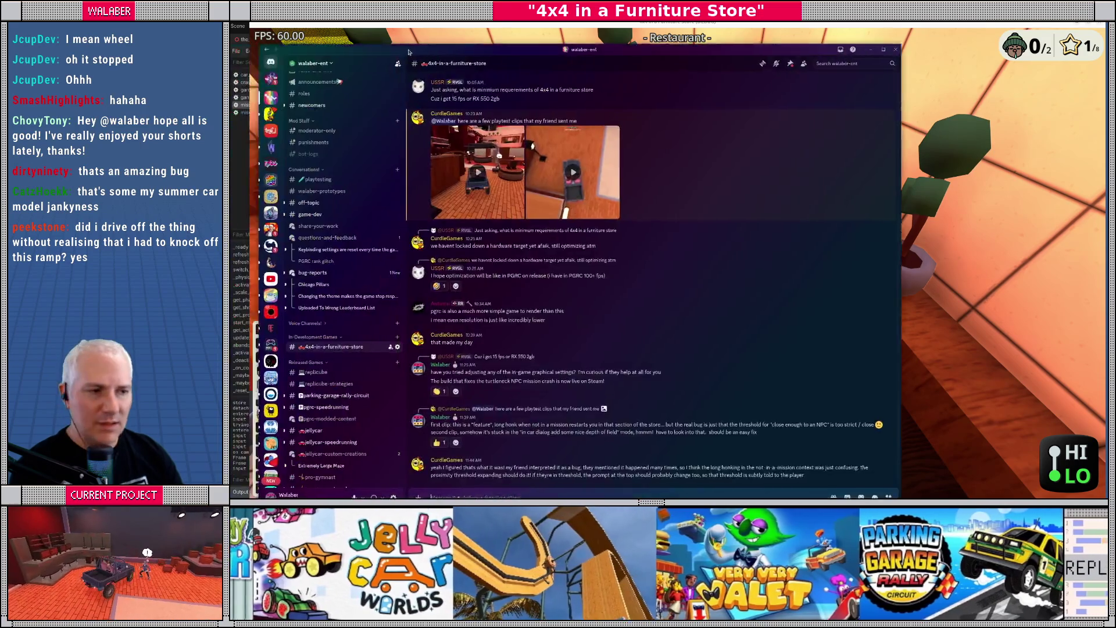
- Open #playtesting, scroll to older posts, and play a tester's bug clip full screen
scroll(606, 188, "up", 3)
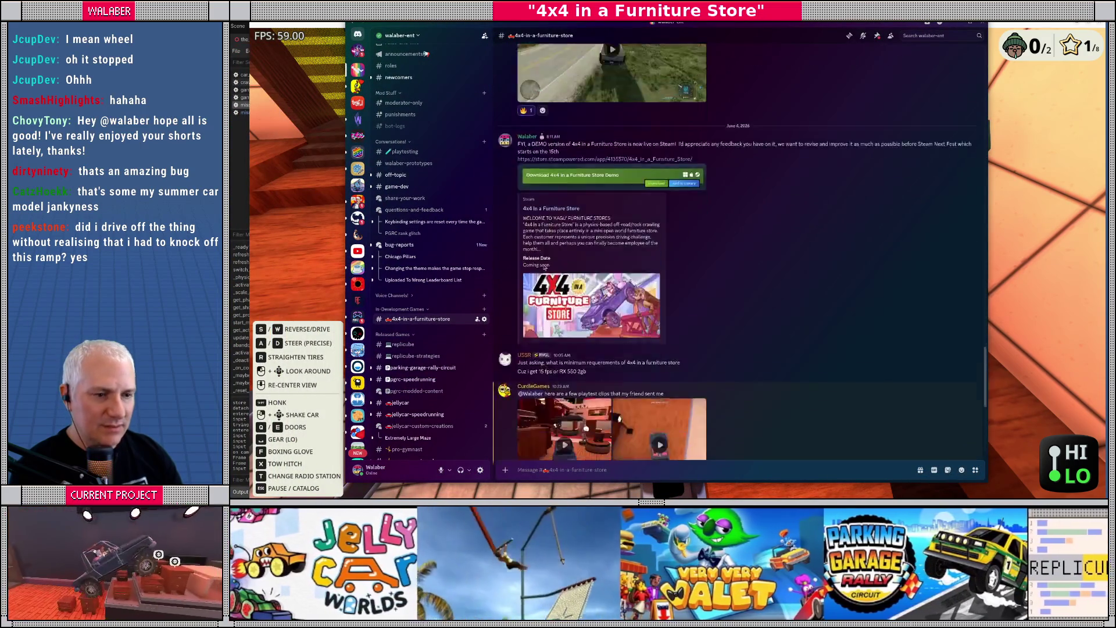
left_click(401, 152)
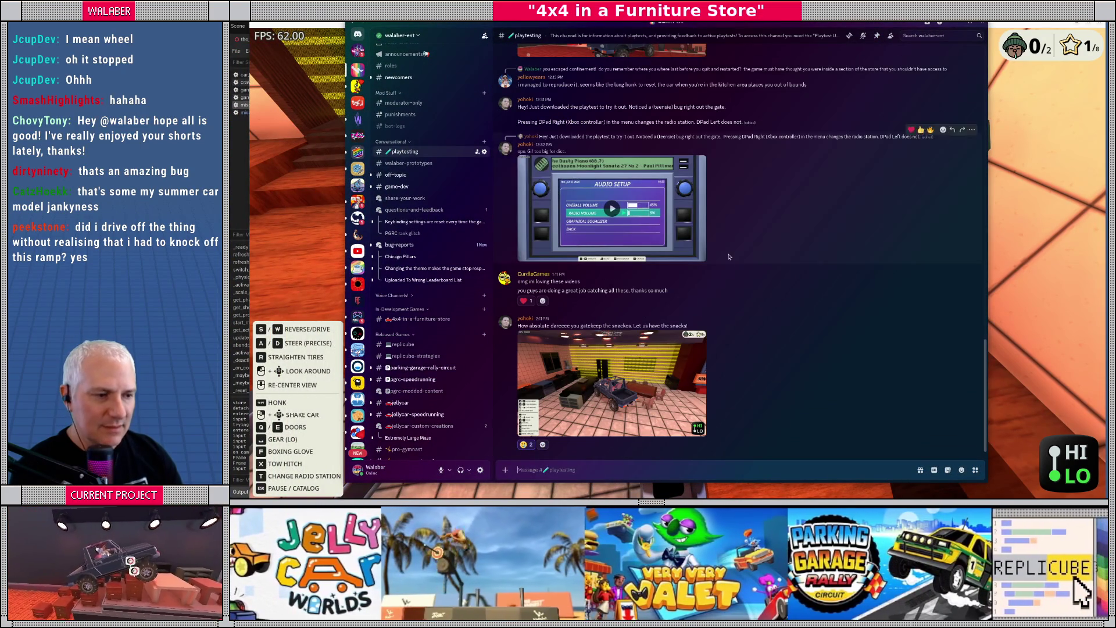
scroll(764, 276, "up", 3)
scroll(764, 276, "up", 10)
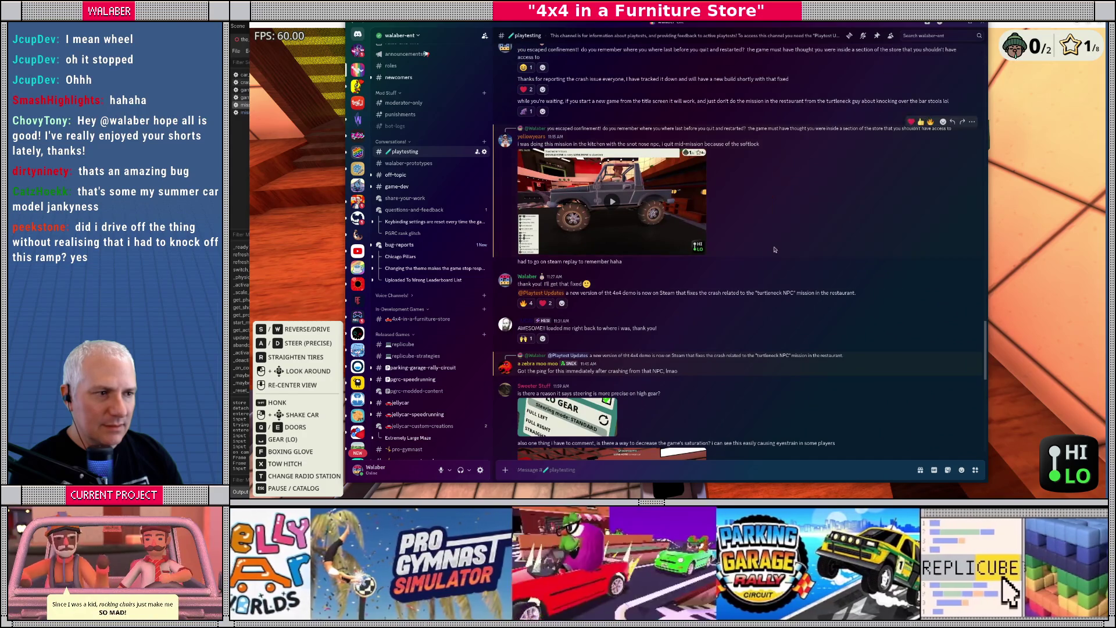
scroll(779, 221, "up", 10)
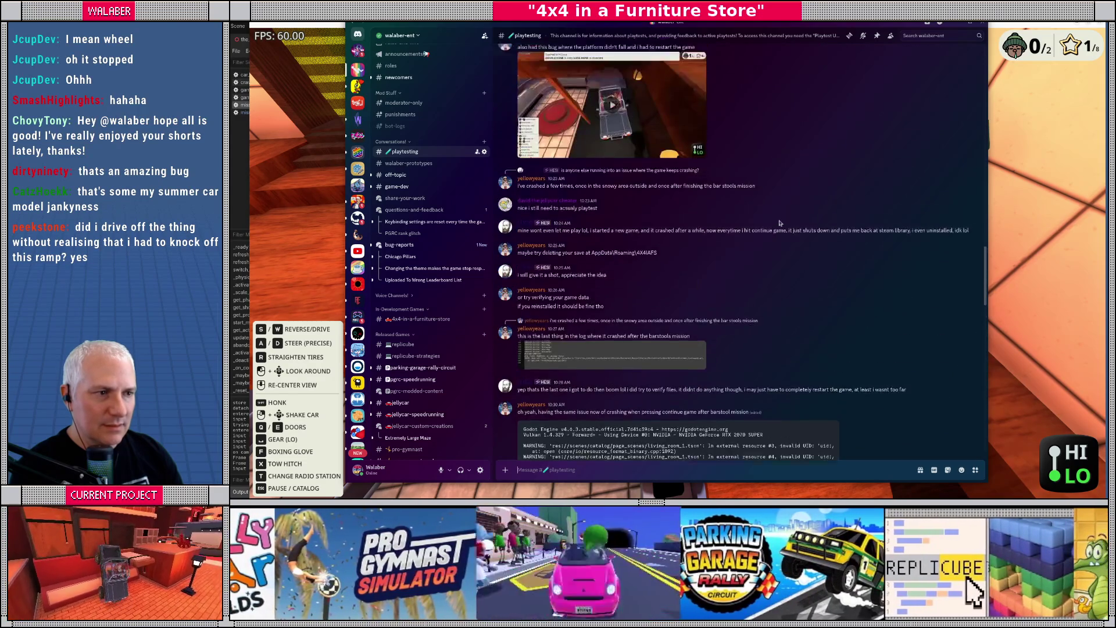
left_click(630, 226)
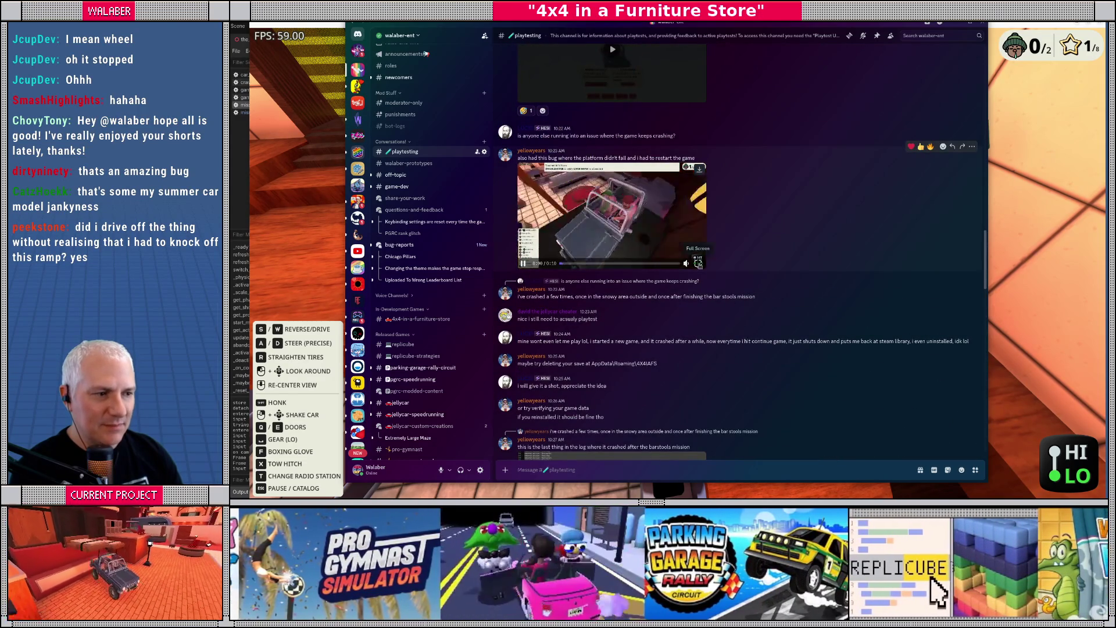
left_click(699, 263)
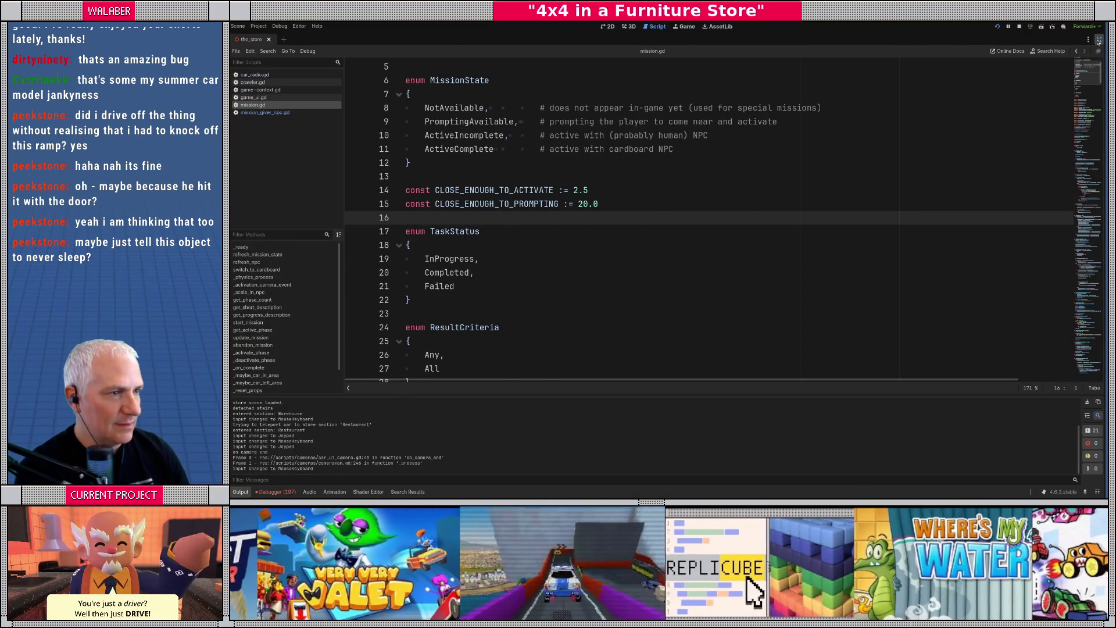
- Restore the side panels, switch to the 3D view, and fly the camera to the restaurant
left_click(1097, 40)
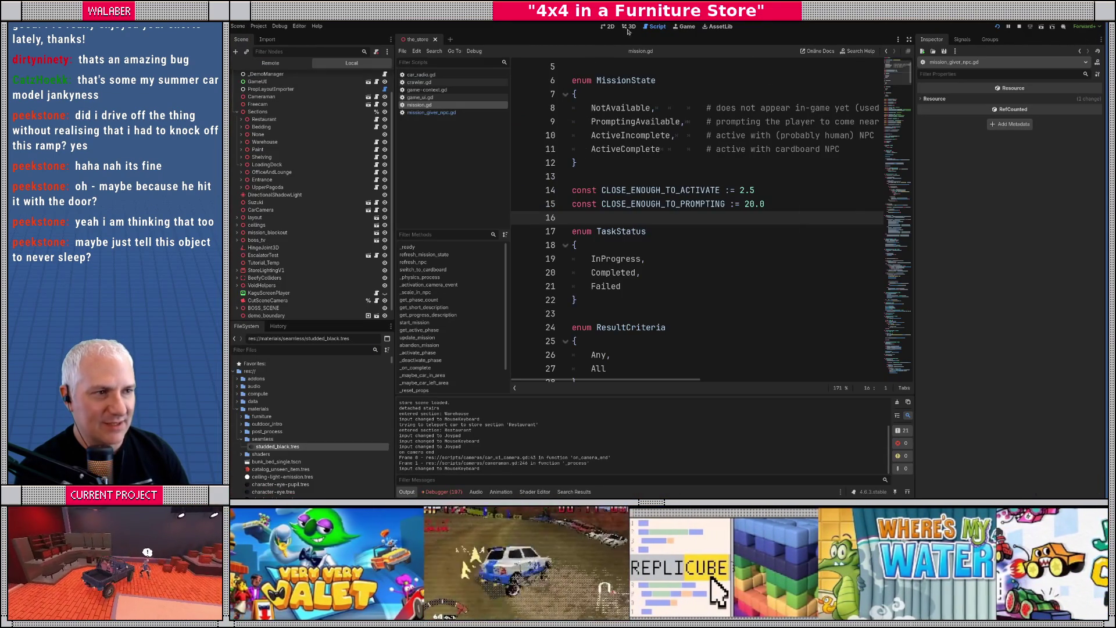
left_click(629, 27)
scroll(569, 197, "up", 5)
key("w")
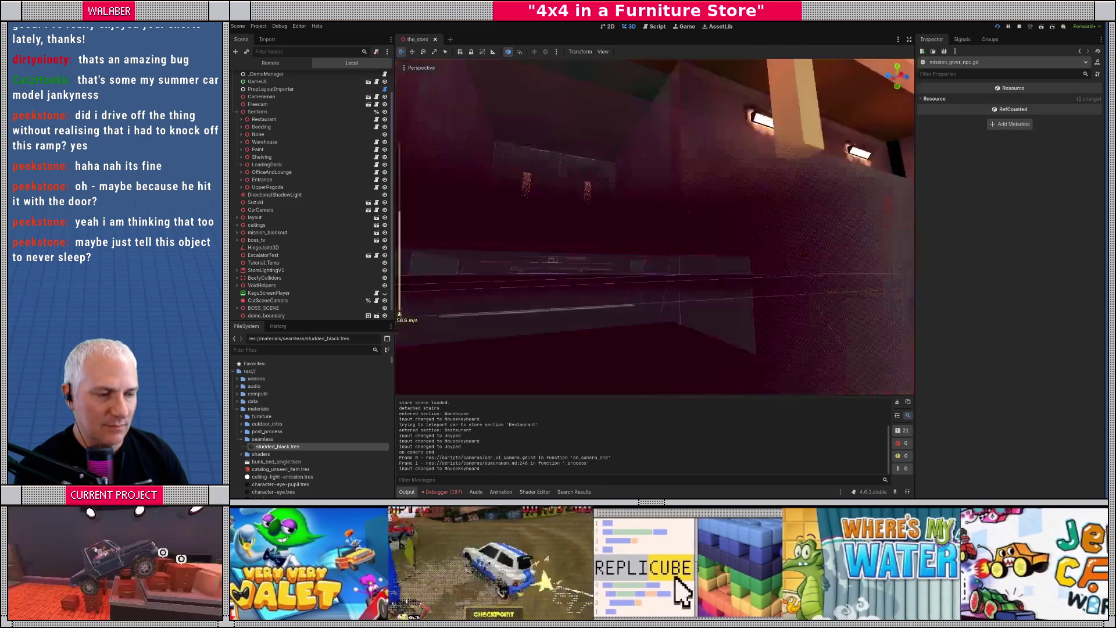
key("s")
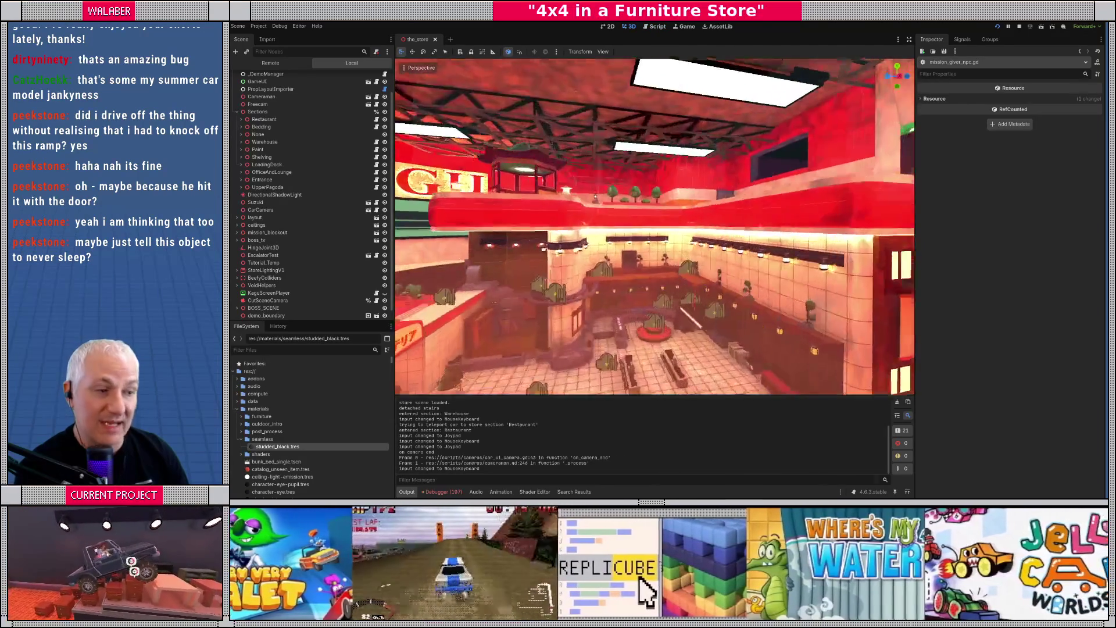
key("w")
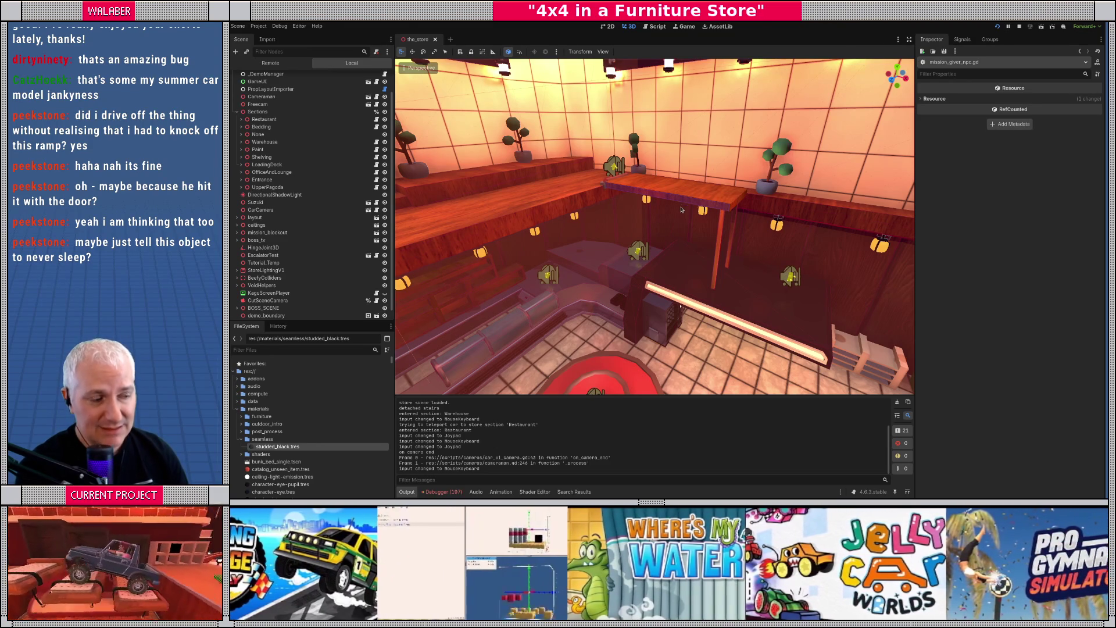
scroll(685, 238, "up", 4)
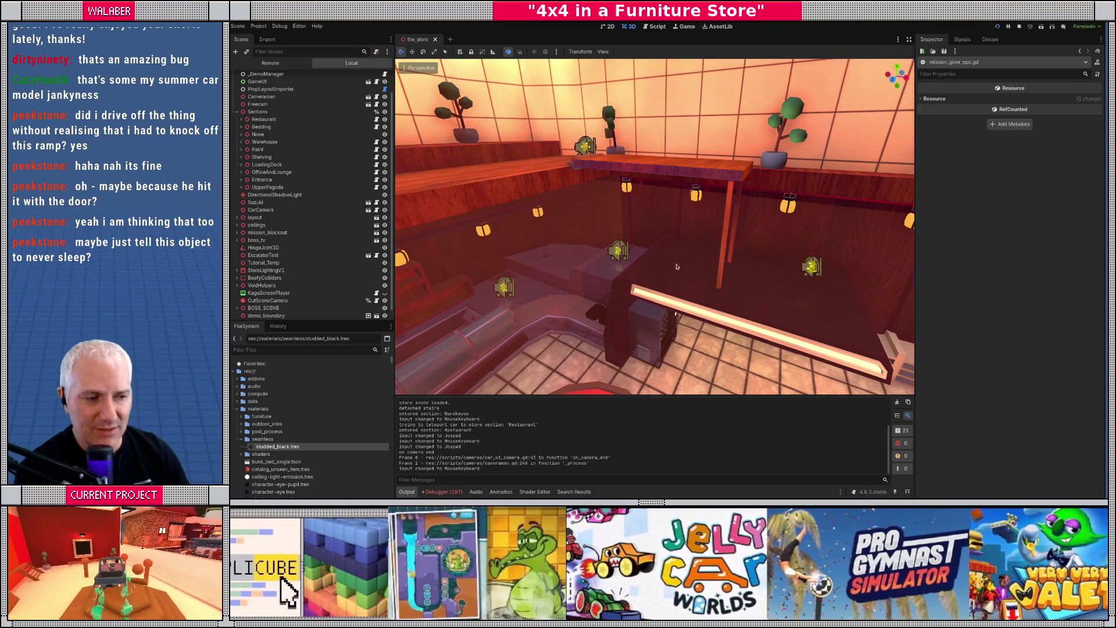
- Select VendingMachine_004 by the counter, frame it, and orbit around it
left_click(644, 335)
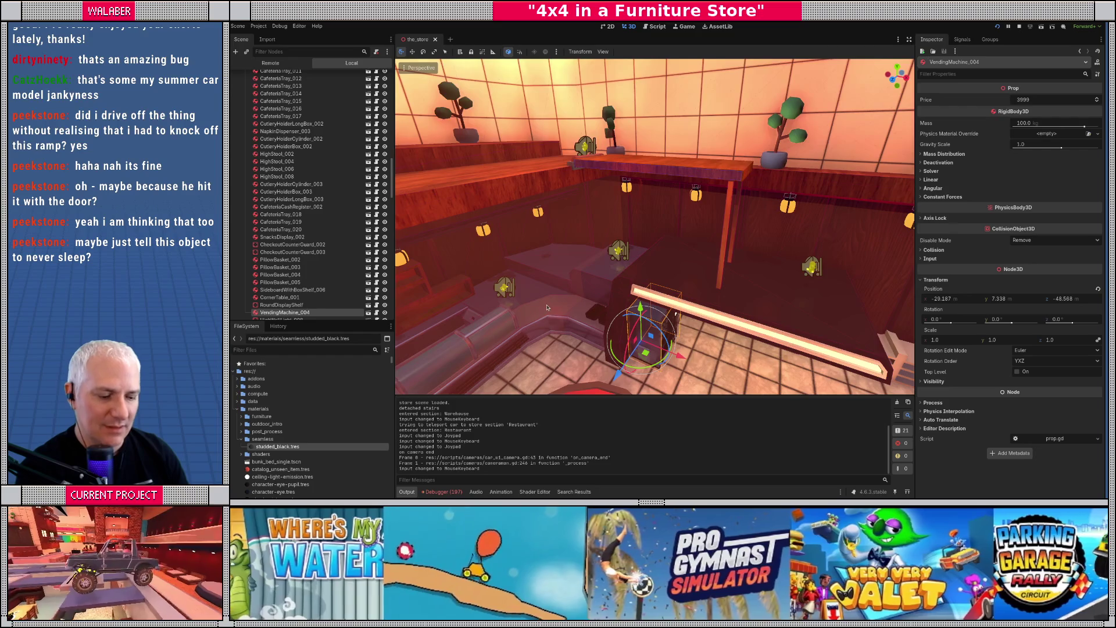
key("f")
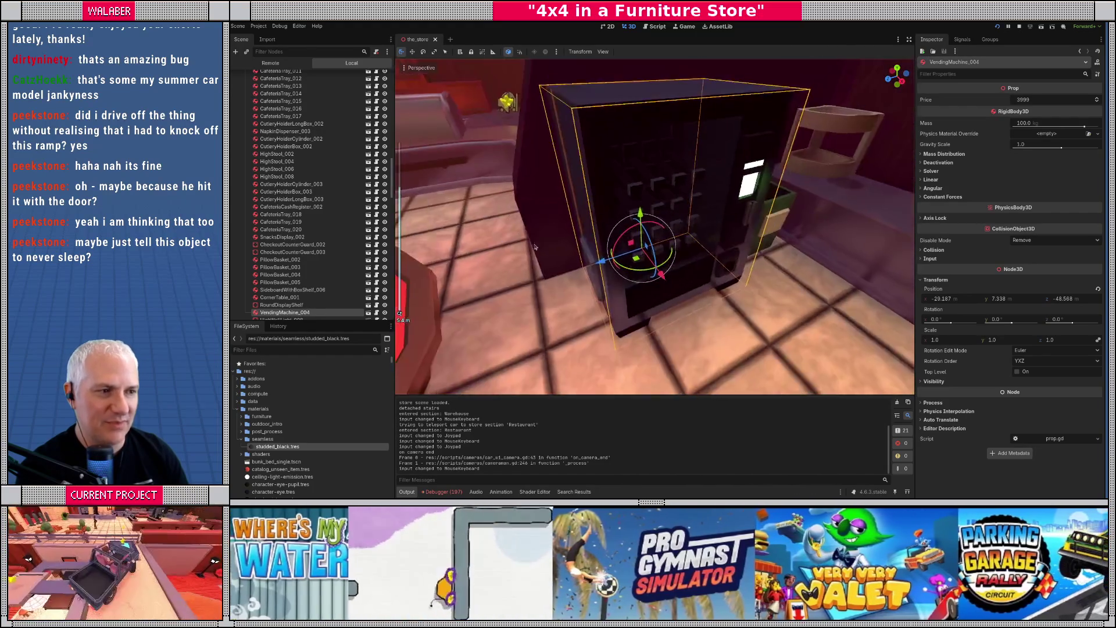
left_click_drag(534, 247, 578, 259)
scroll(570, 249, "down", 3)
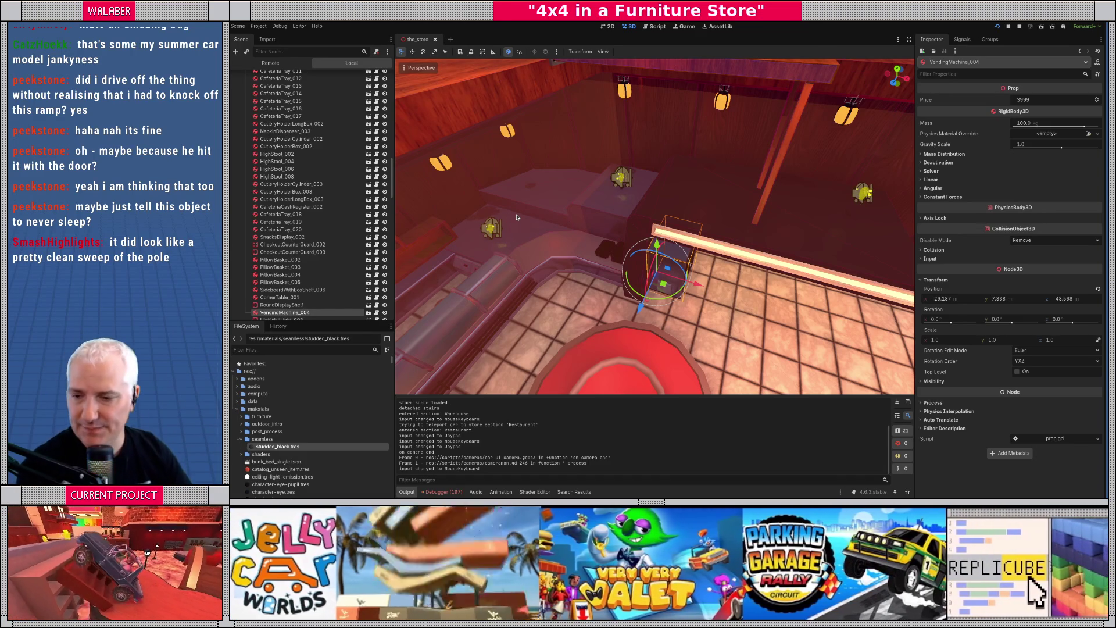
mouse_move(531, 223)
left_mouse_down()
mouse_move(636, 193)
mouse_move(686, 221)
mouse_move(789, 195)
left_mouse_up()
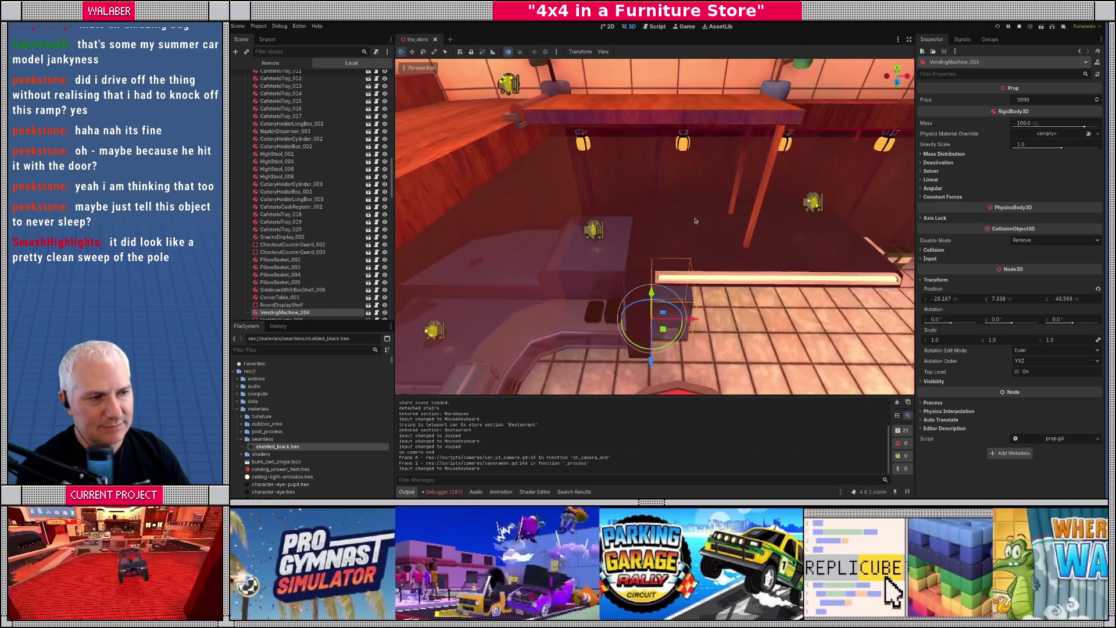
- Select the restaurant bridge, then the restaurant-dynamic-plank RigidBody3D
left_click(789, 196)
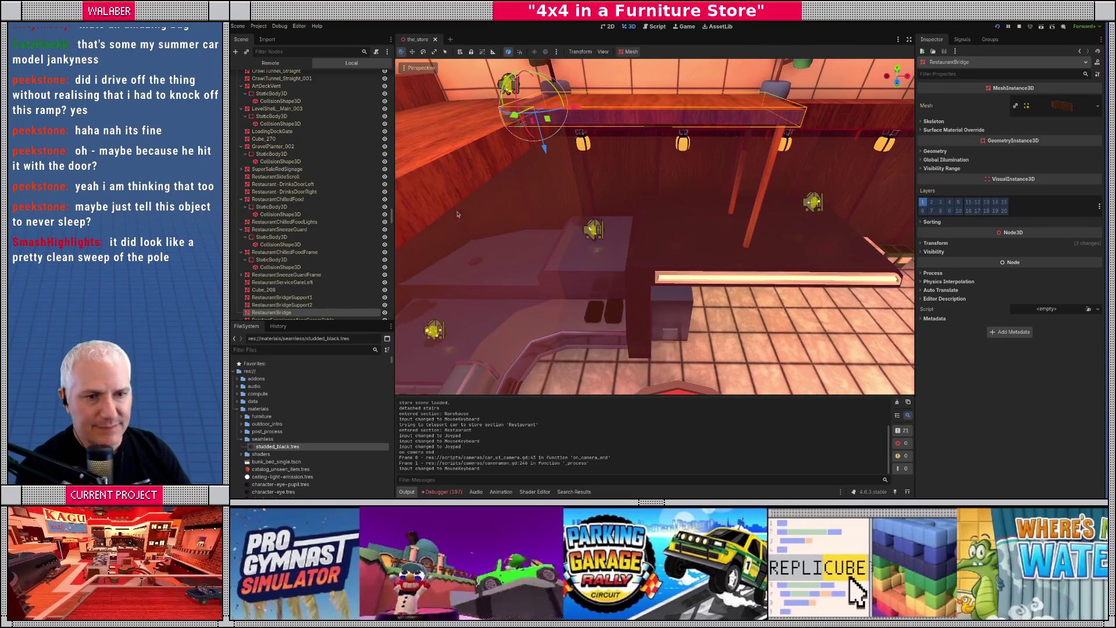
scroll(706, 114, "up", 2)
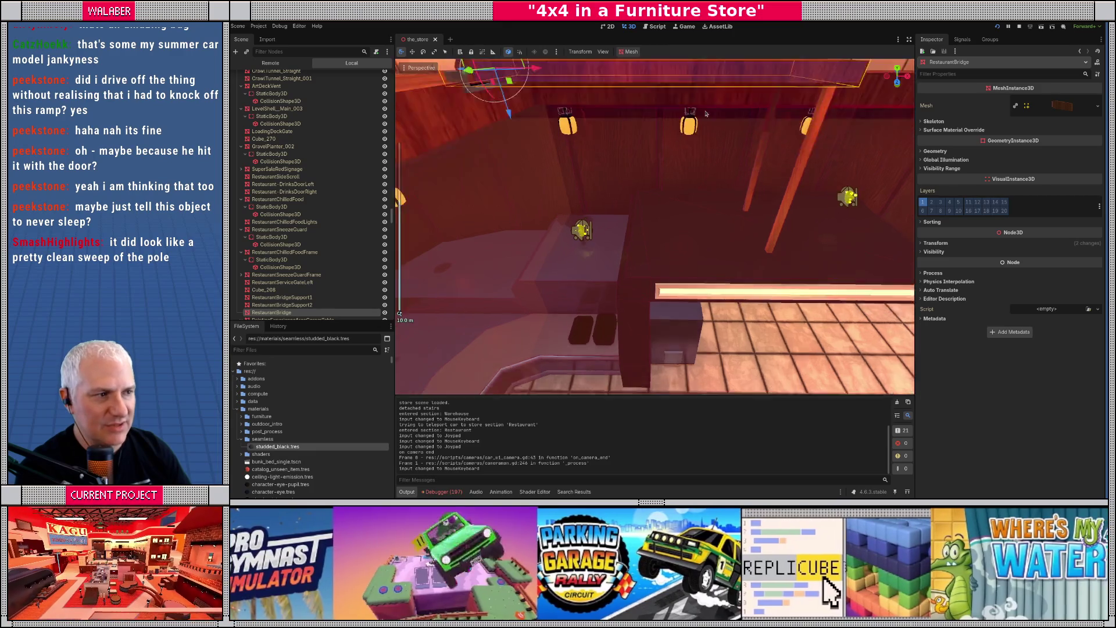
scroll(706, 114, "up", 2)
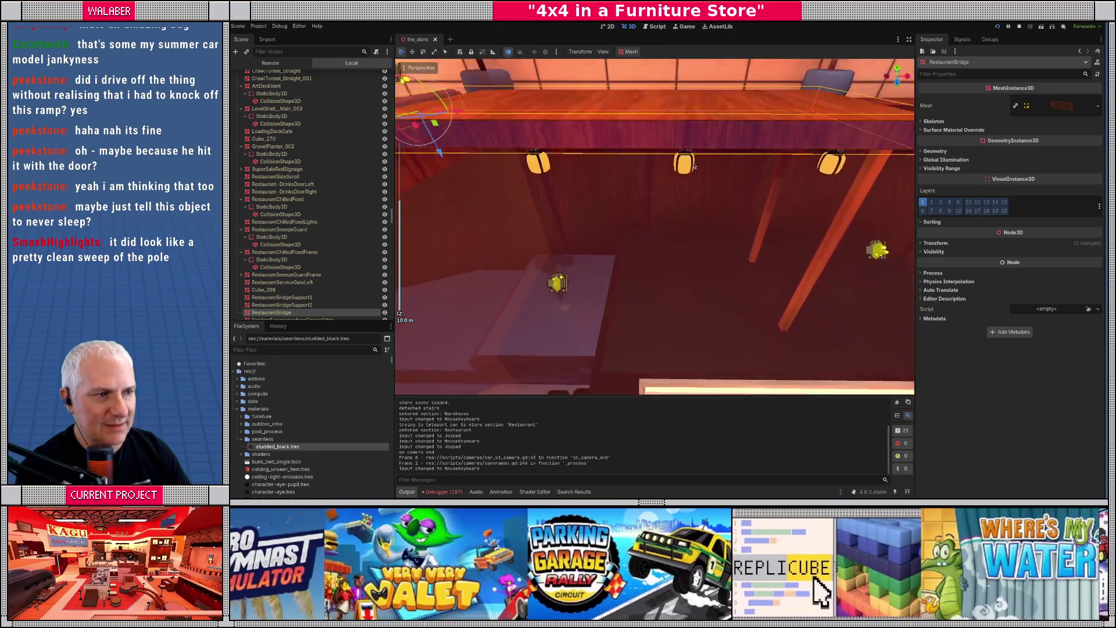
left_click(689, 167)
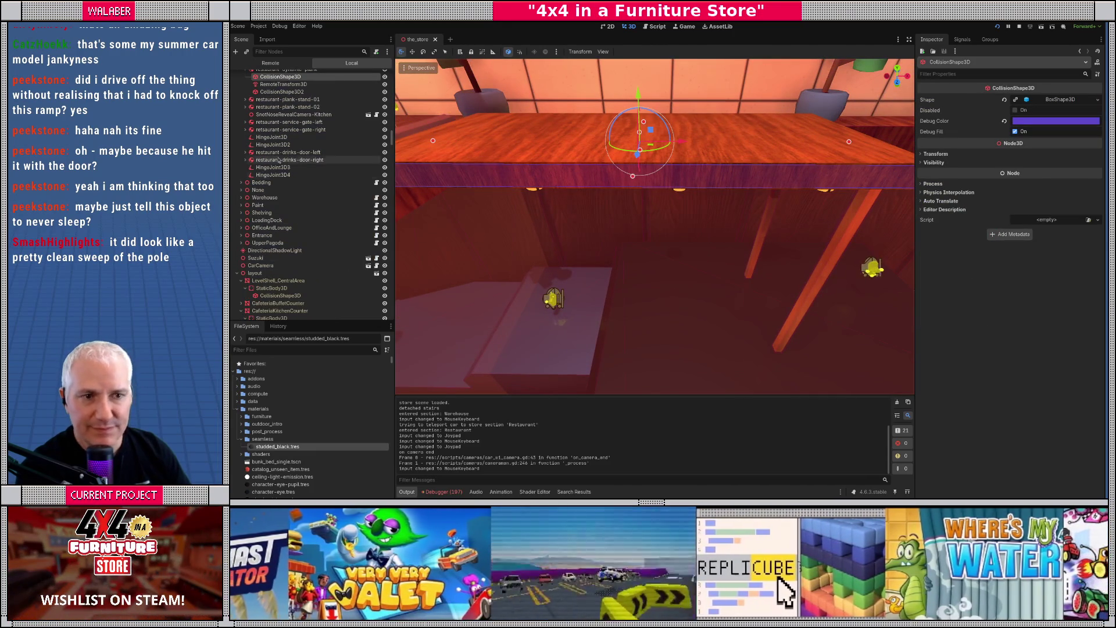
left_click(783, 157)
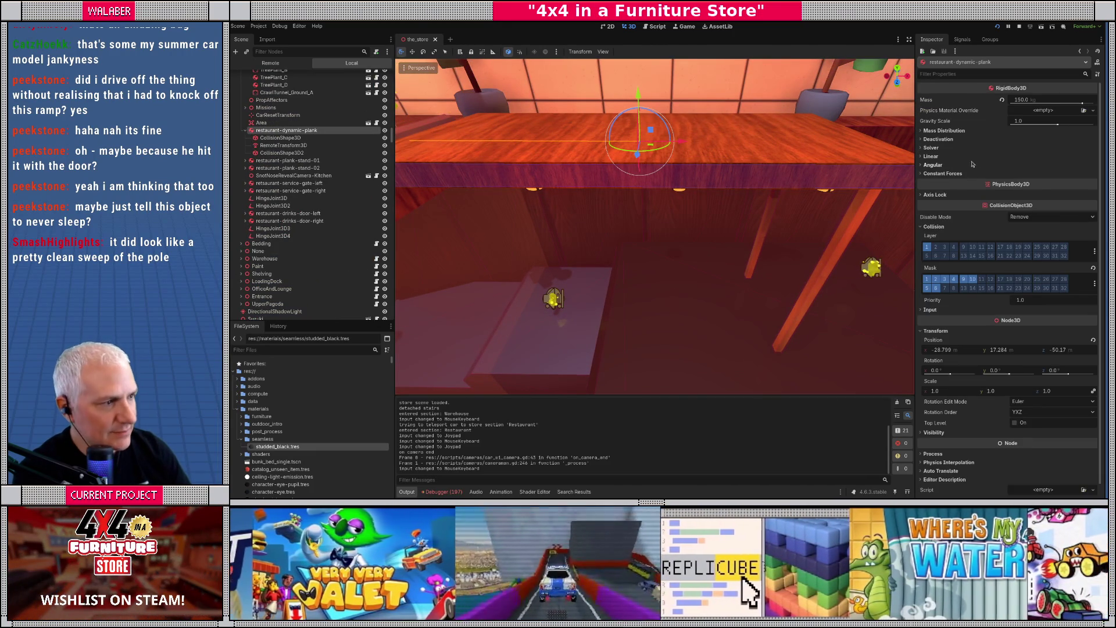
- Expand the plank's Deactivation and Solver sections to review its settings
left_click(937, 139)
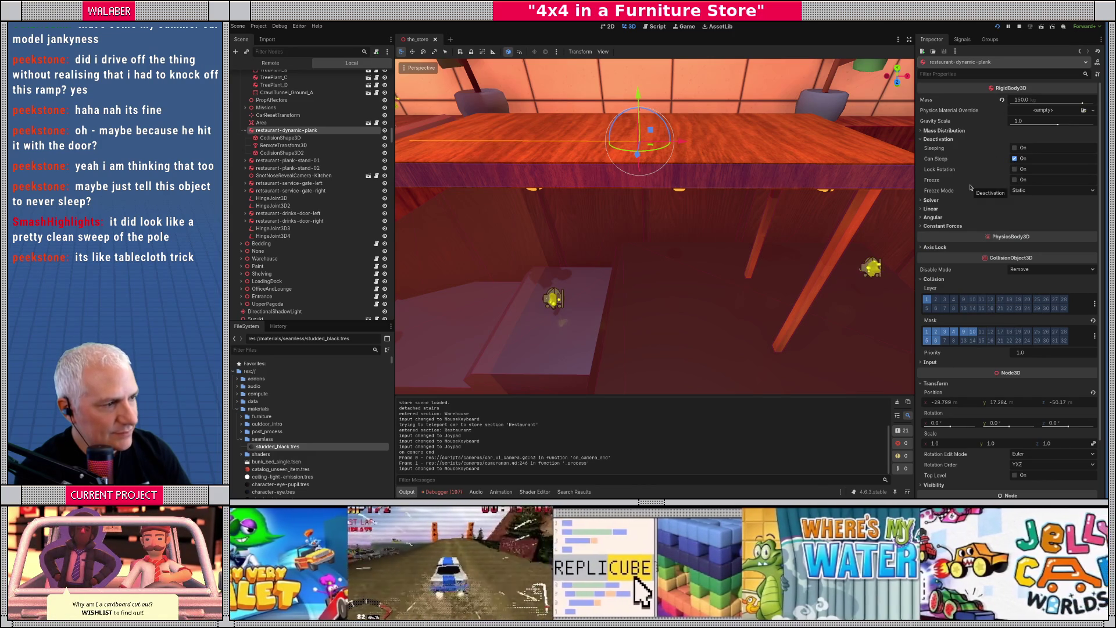
left_click(934, 201)
left_click(935, 201)
left_click(935, 201)
left_click(934, 201)
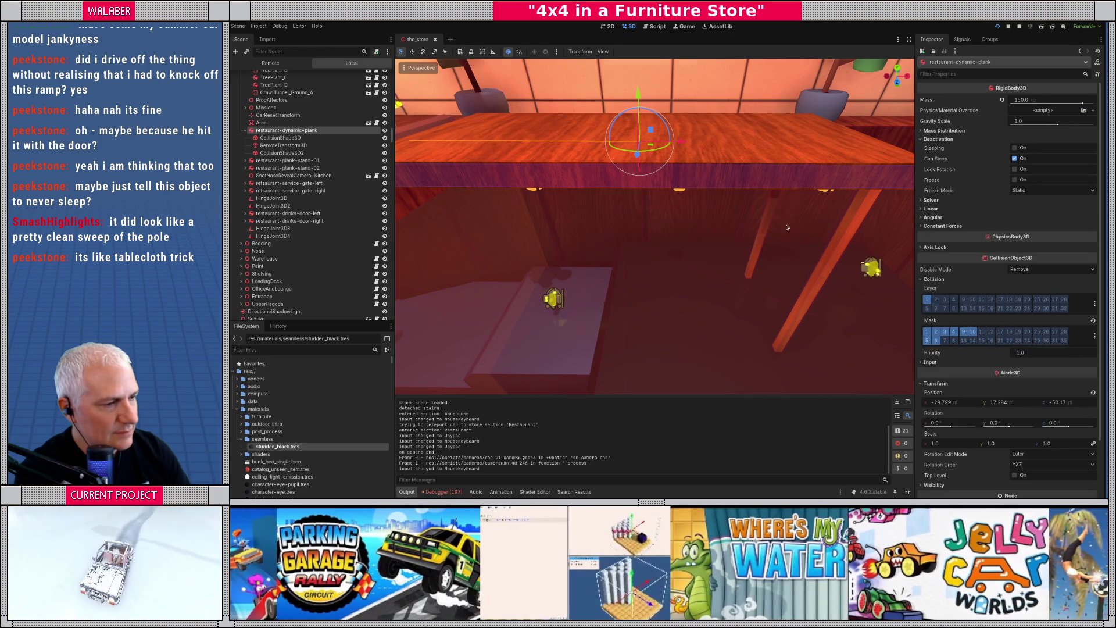
scroll(789, 226, "down", 5)
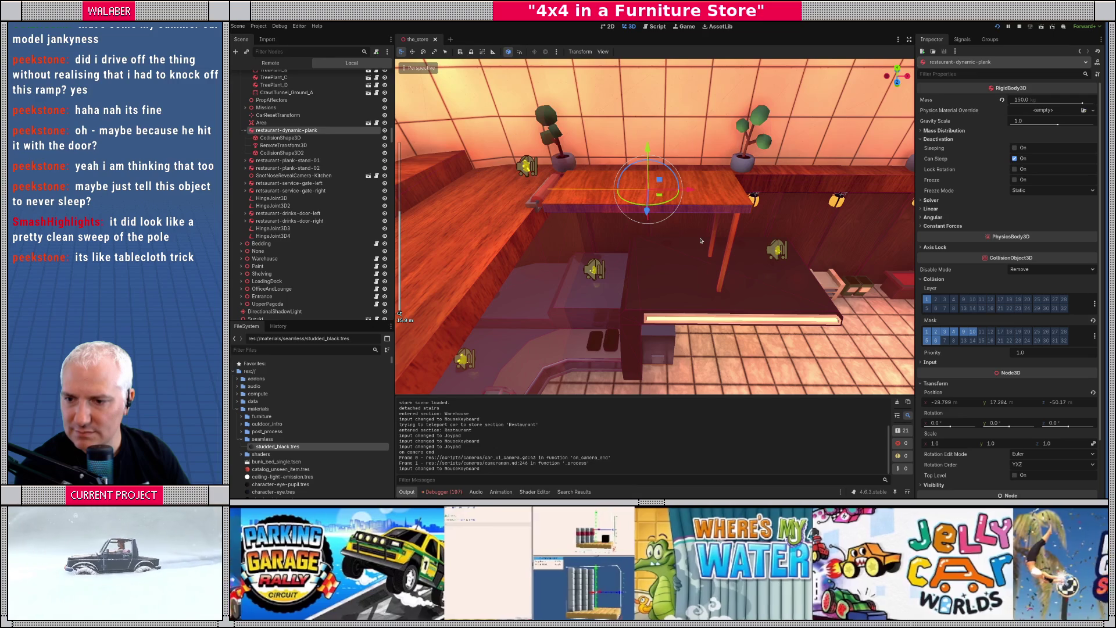
scroll(680, 241, "down", 3)
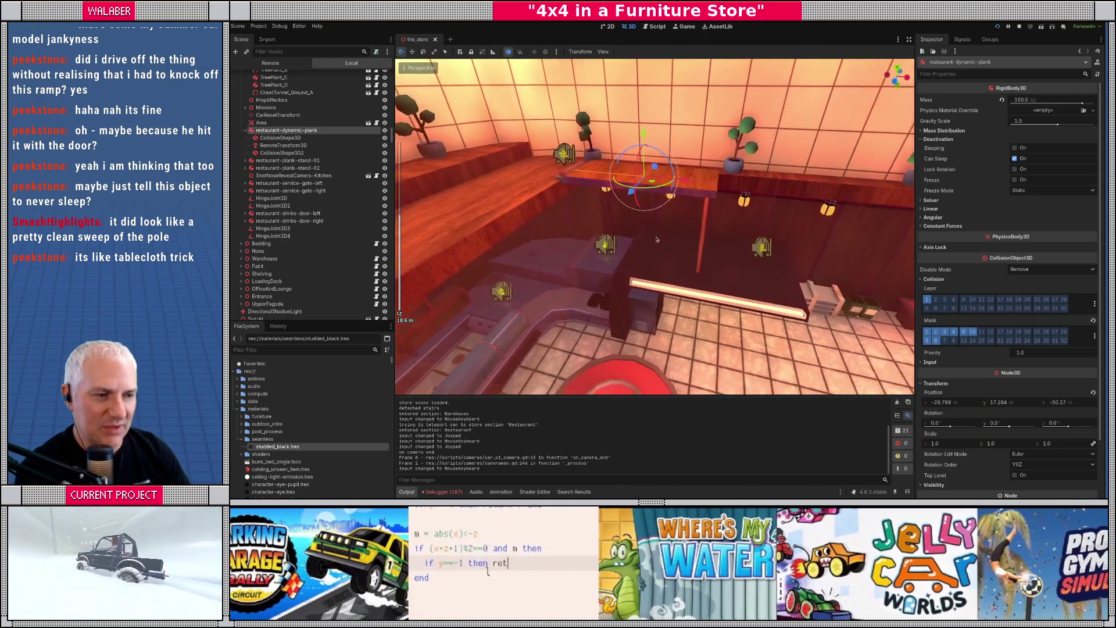
scroll(655, 240, "up", 5)
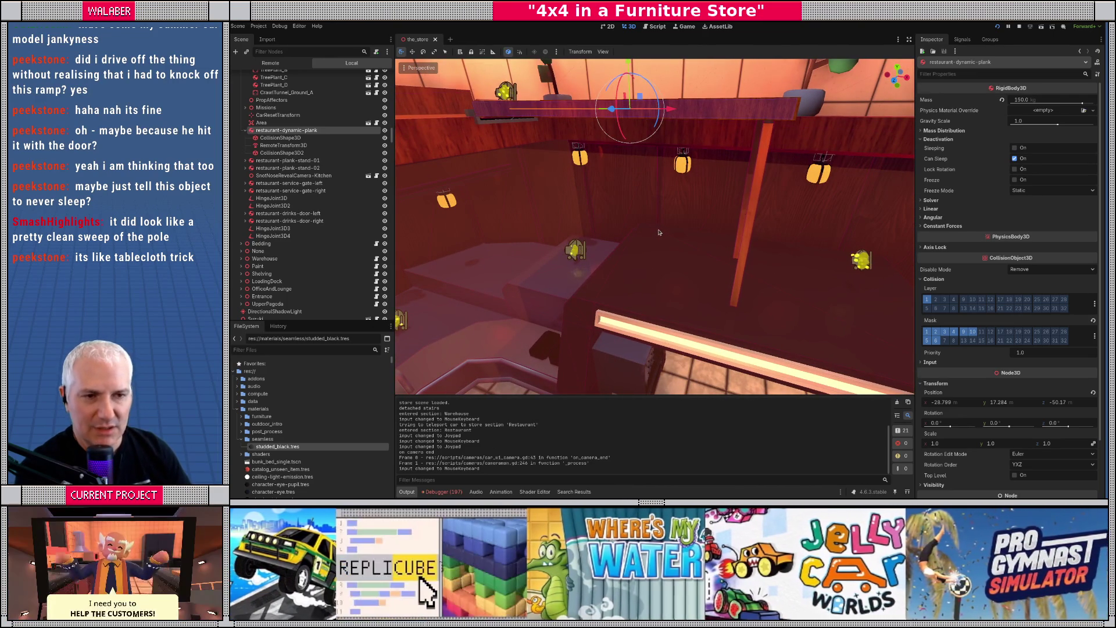
- Select the restaurant Area node and collapse the plank's child nodes
left_click(256, 123)
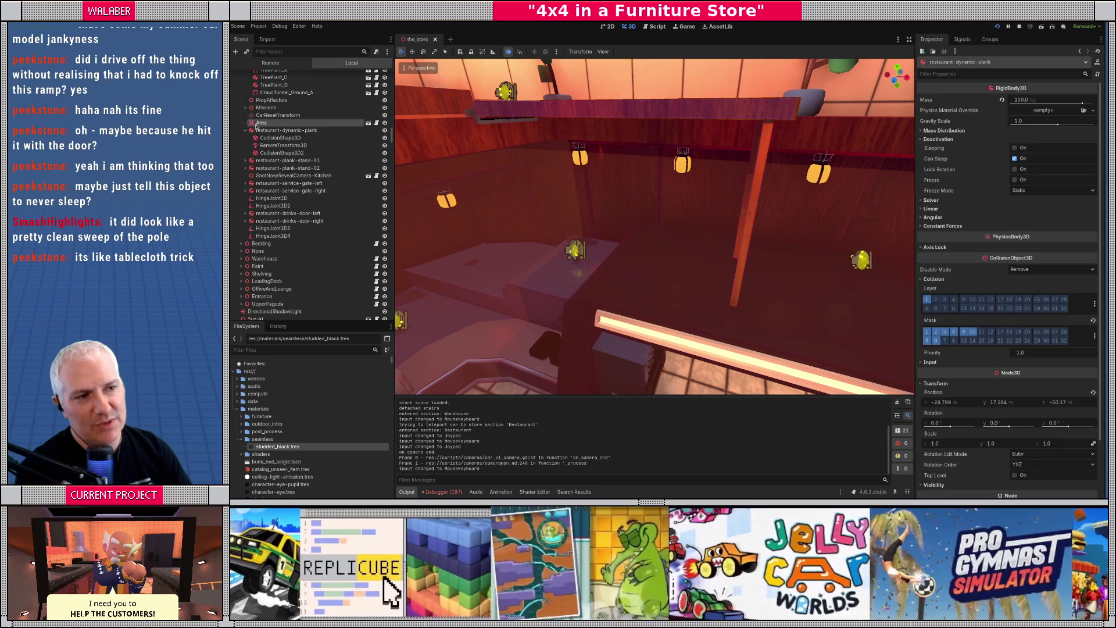
left_click(246, 130)
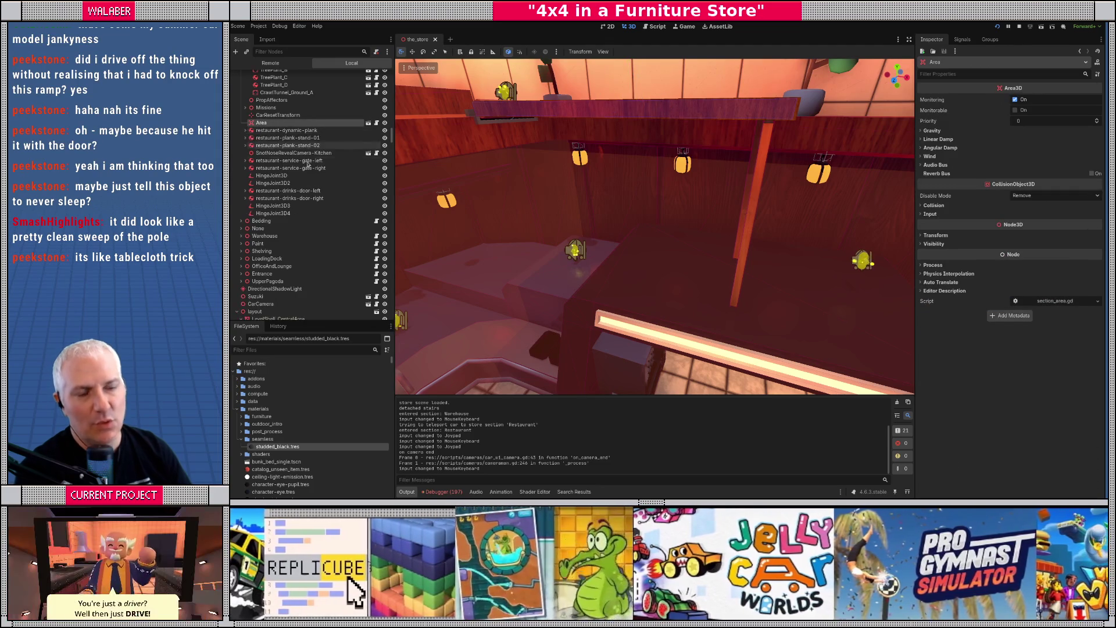
scroll(524, 248, "down", 10)
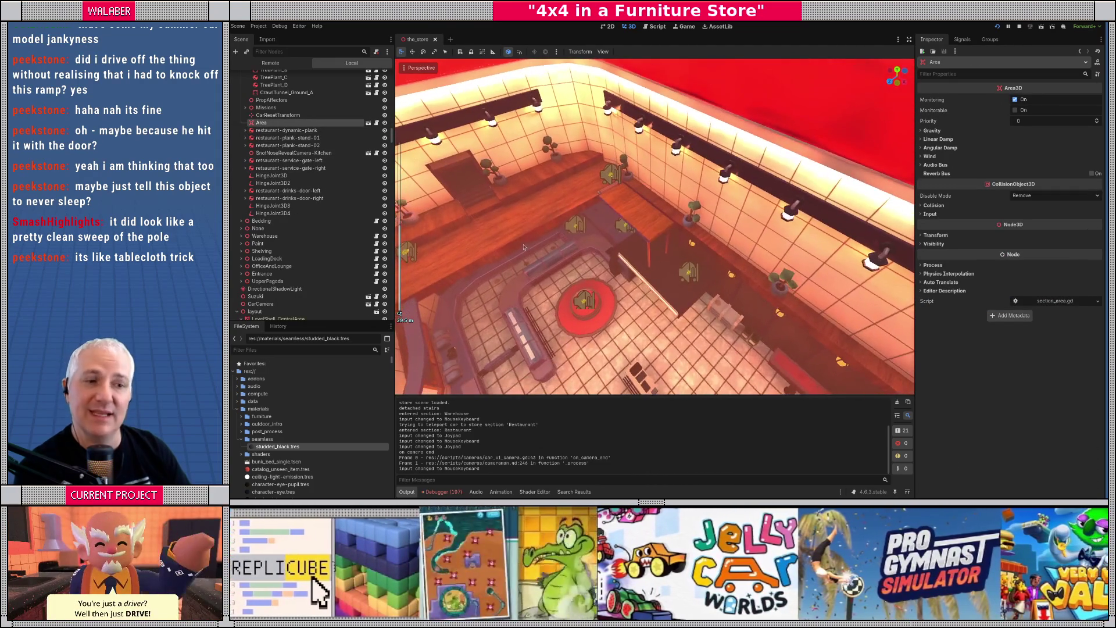
scroll(308, 192, "up", 4)
double_click(261, 213)
scroll(546, 221, "down", 10)
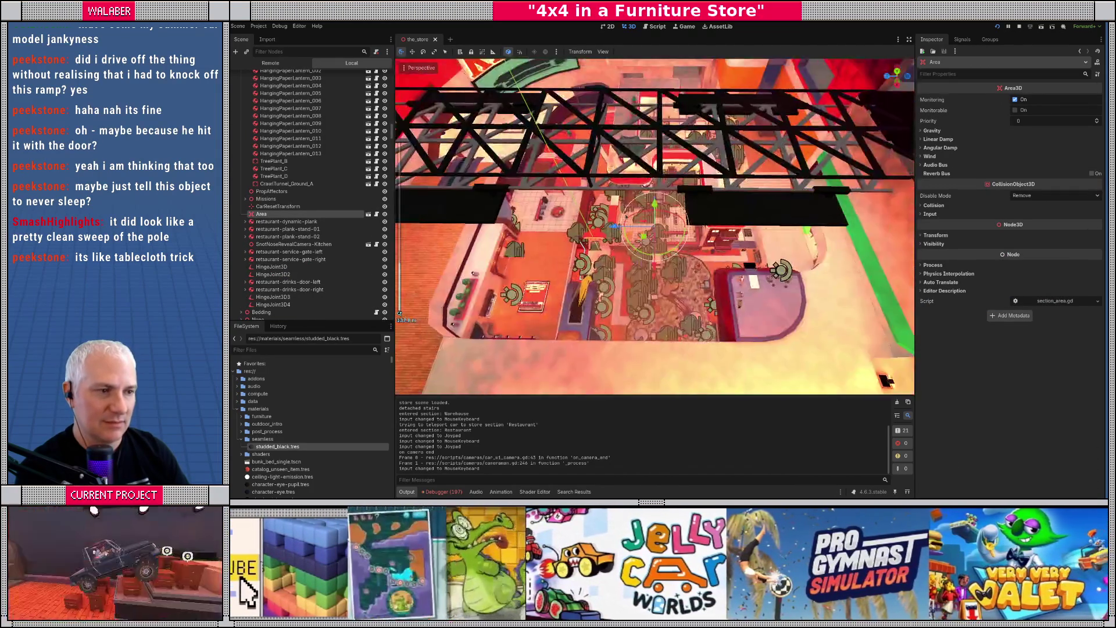
scroll(296, 166, "down", 5)
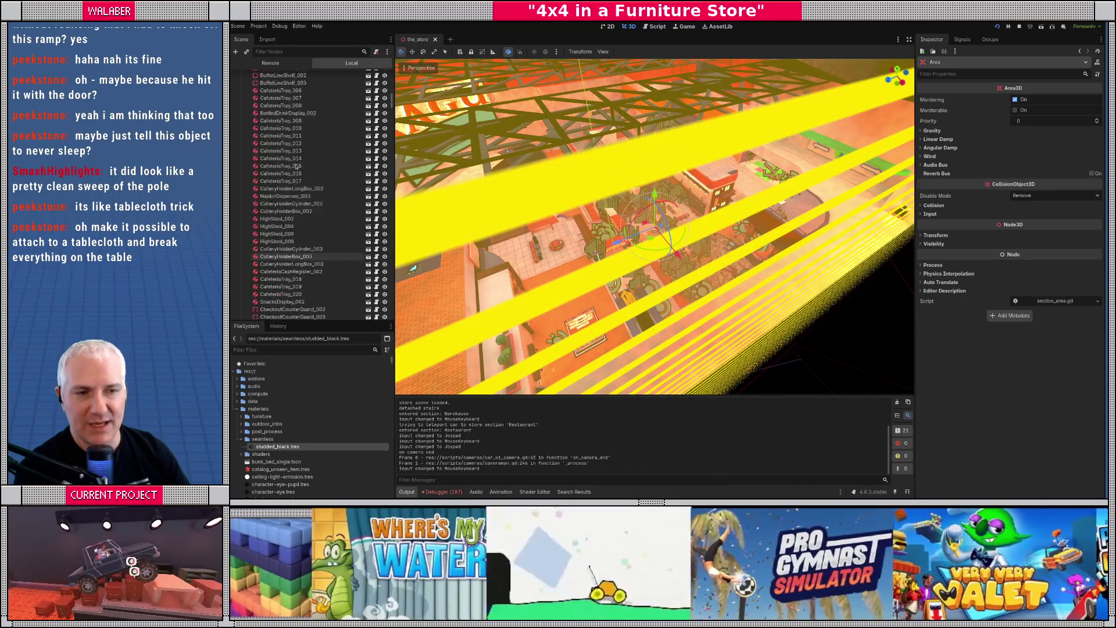
scroll(296, 166, "up", 10)
scroll(591, 215, "up", 5)
scroll(591, 215, "down", 5)
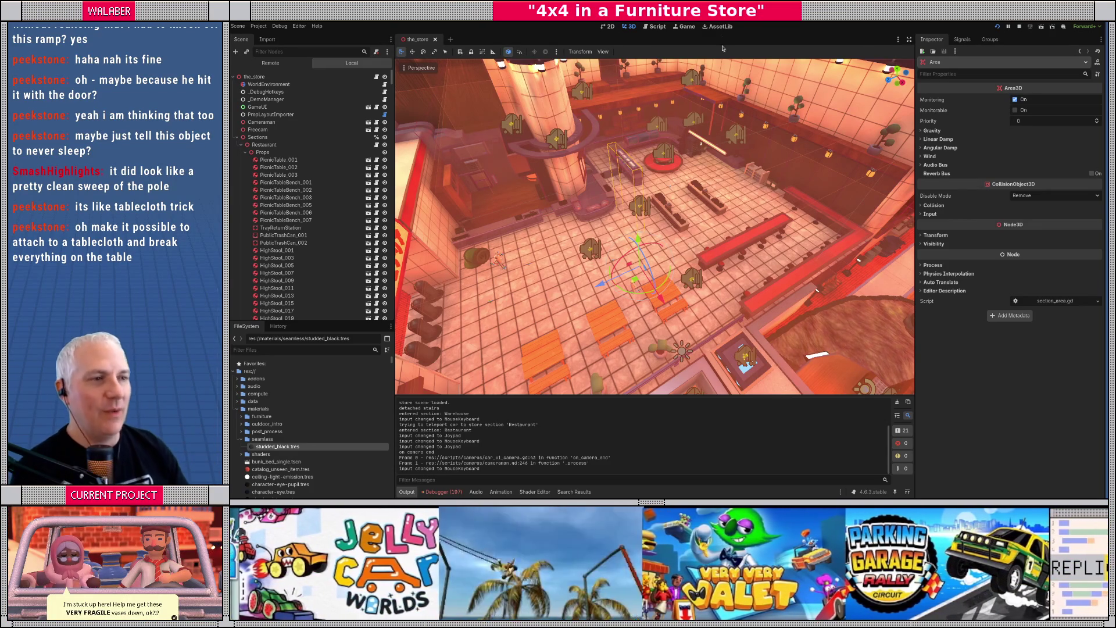
- Bring the running game to the front and enter 'ts Shelving' in its console
key("alt+Tab")
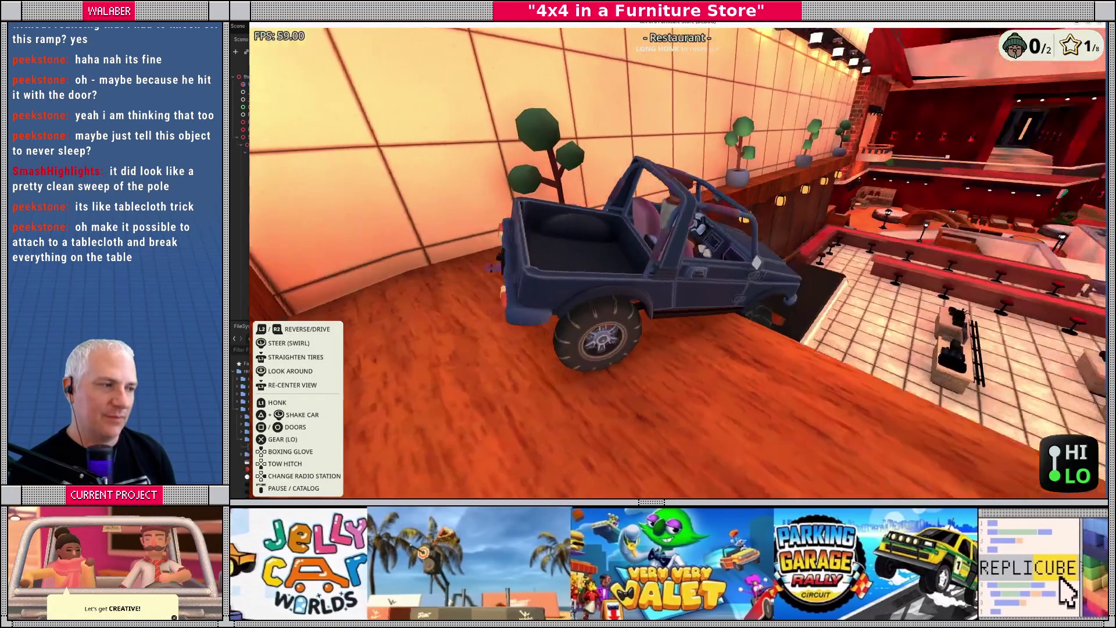
key("grave")
type("ts Shelving")
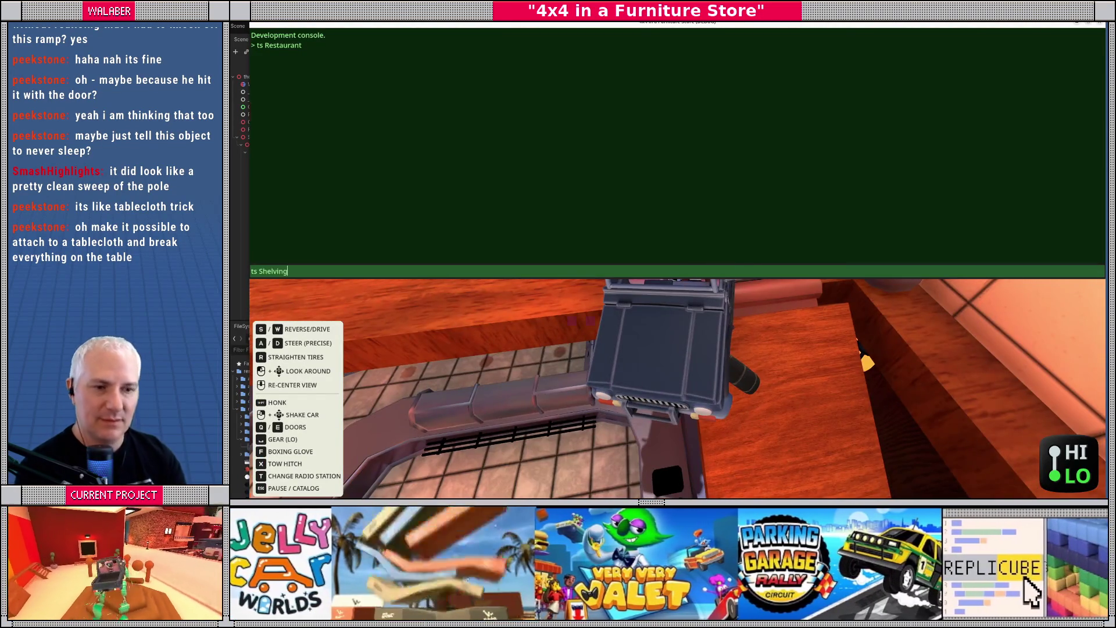
key("Return")
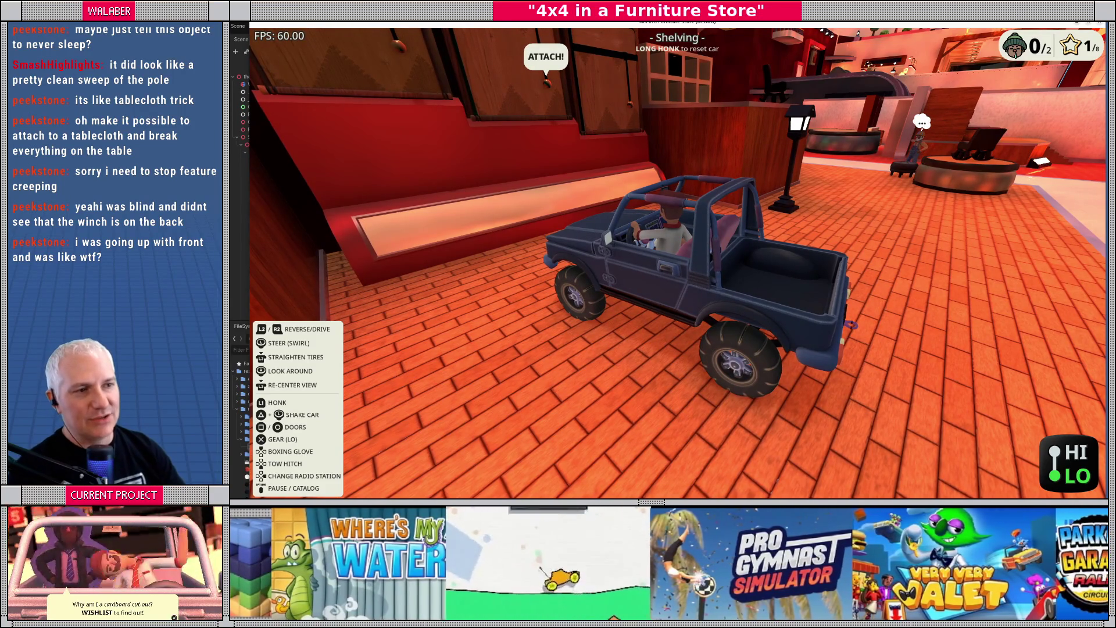
- Drive the jeep forward and steer it left through the Shelving area
key("w")
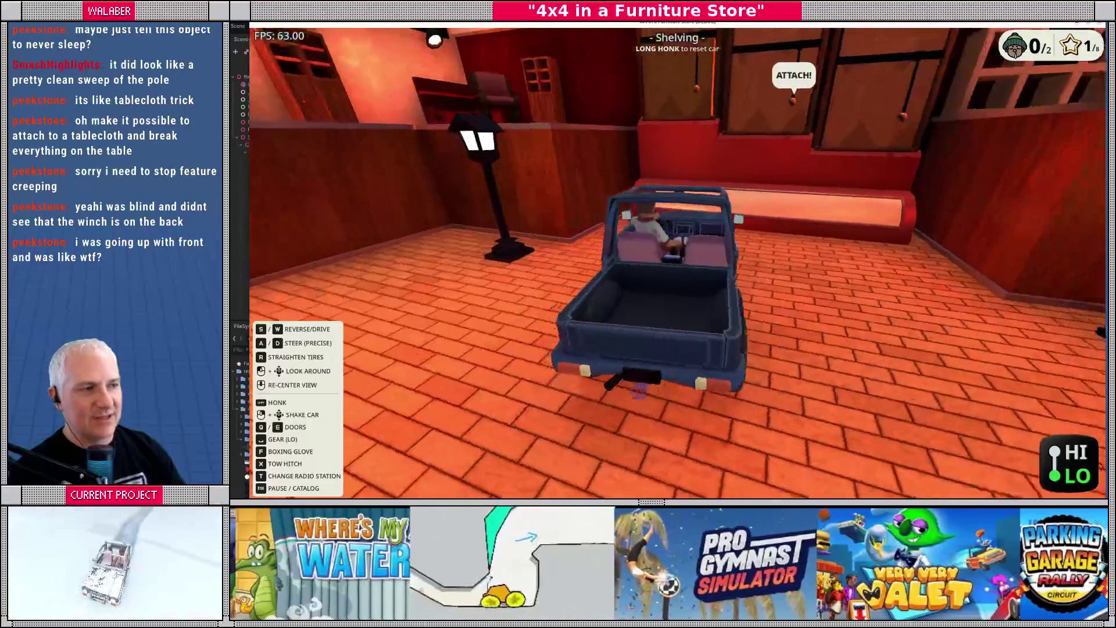
key("a")
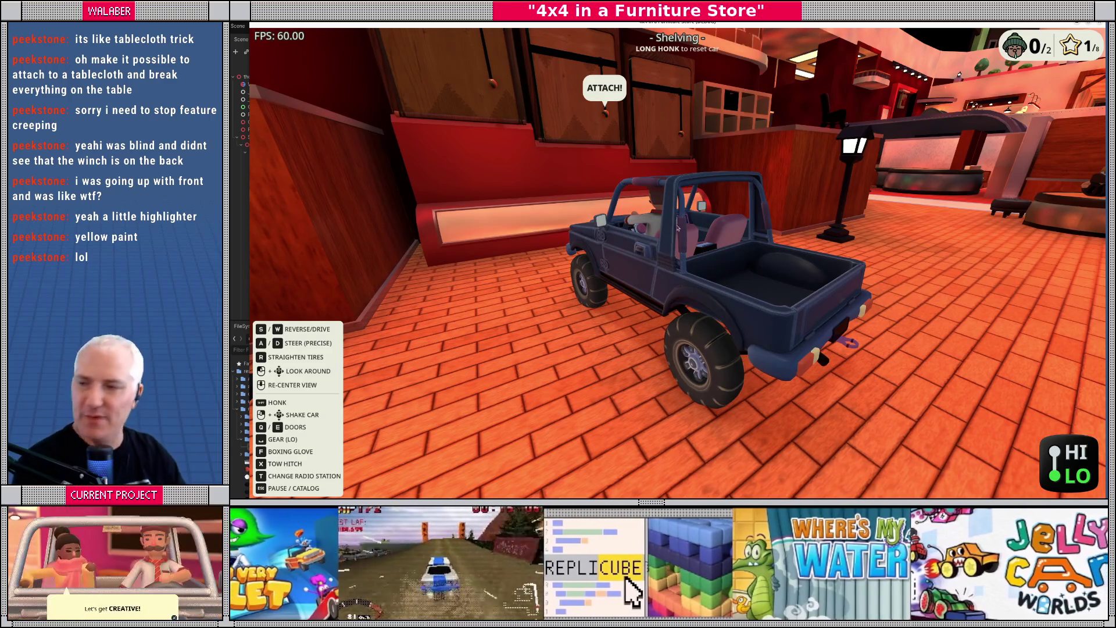
- In the todo doc, add a bullet reading 'Tow hitch is on the BACK of the car is not evident! some more feedback?'
key("alt+Tab")
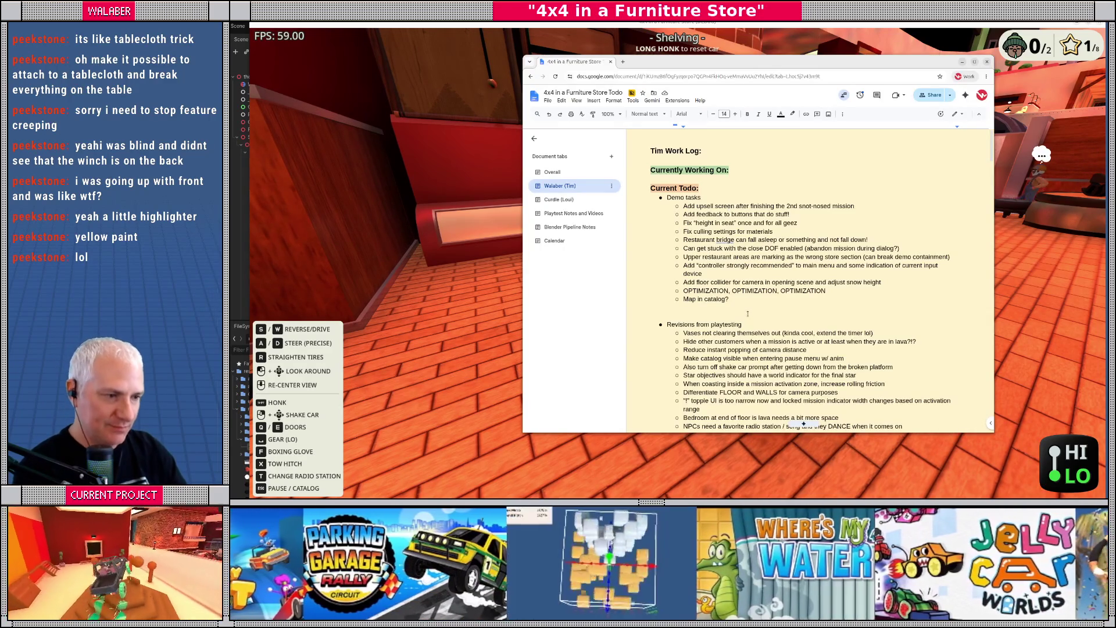
scroll(743, 294, "down", 1)
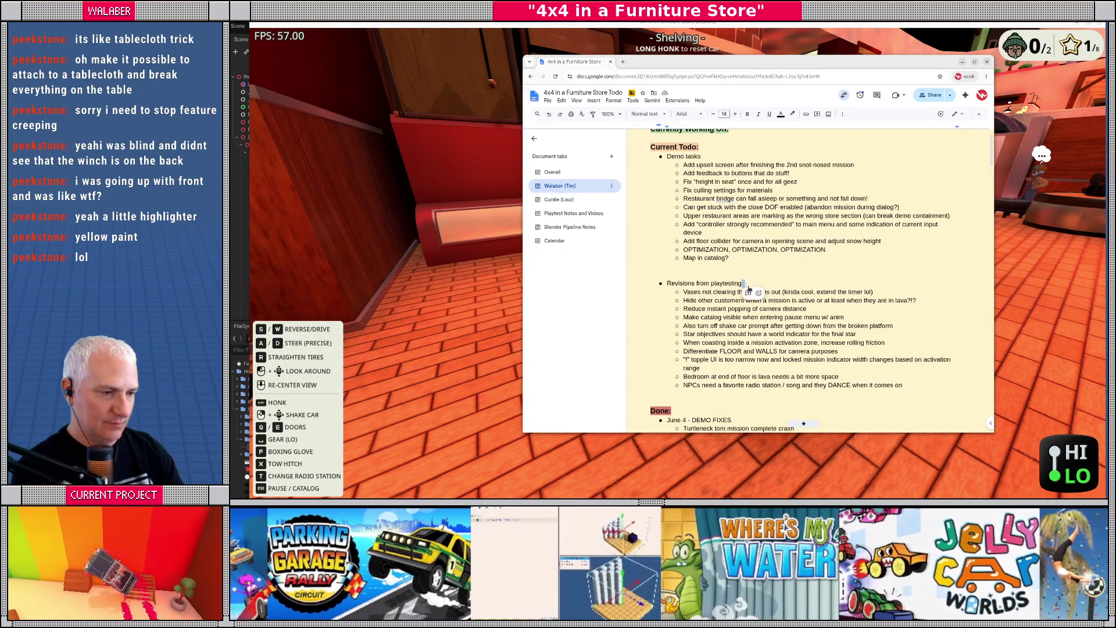
key("Return")
key("Up")
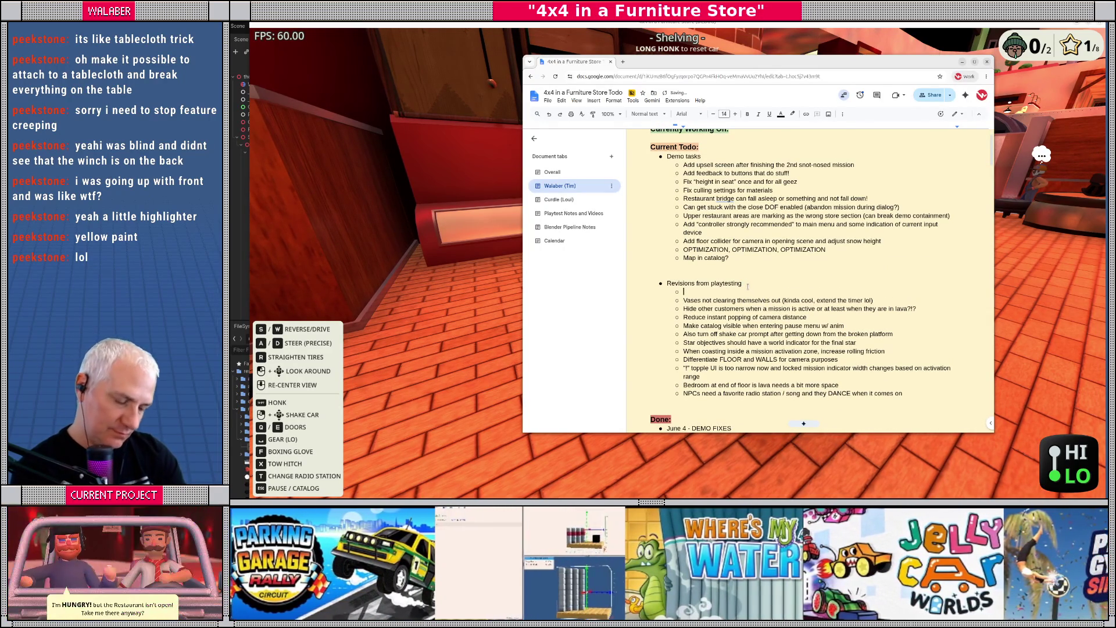
type("Tow hitch is on")
type(" the BACK of the car")
type(" is not")
type("vident! some")
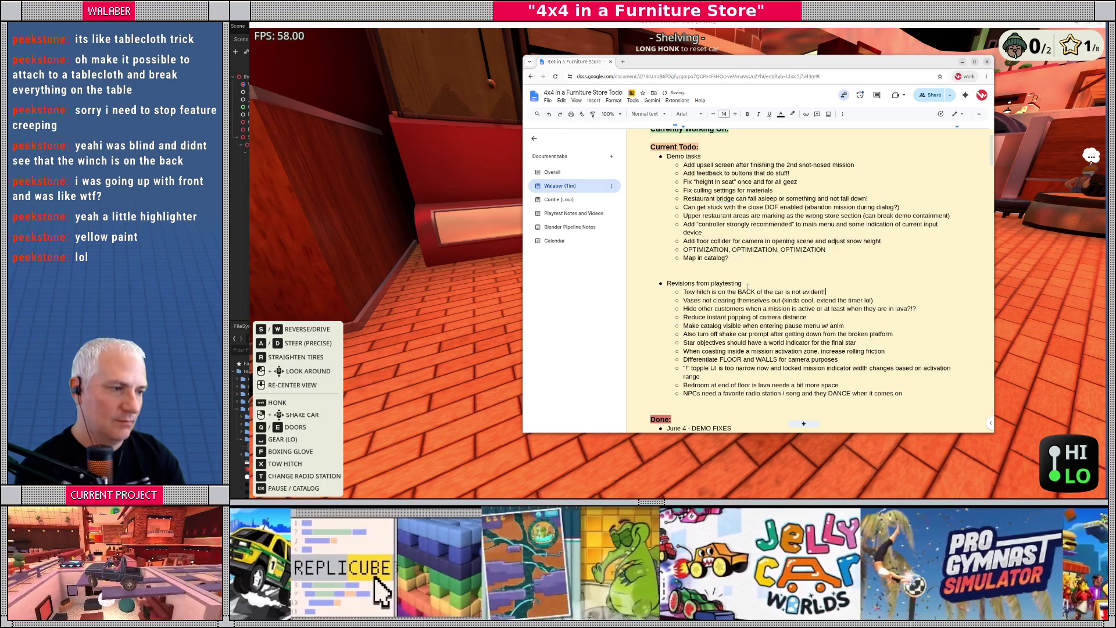
type(" more feedback")
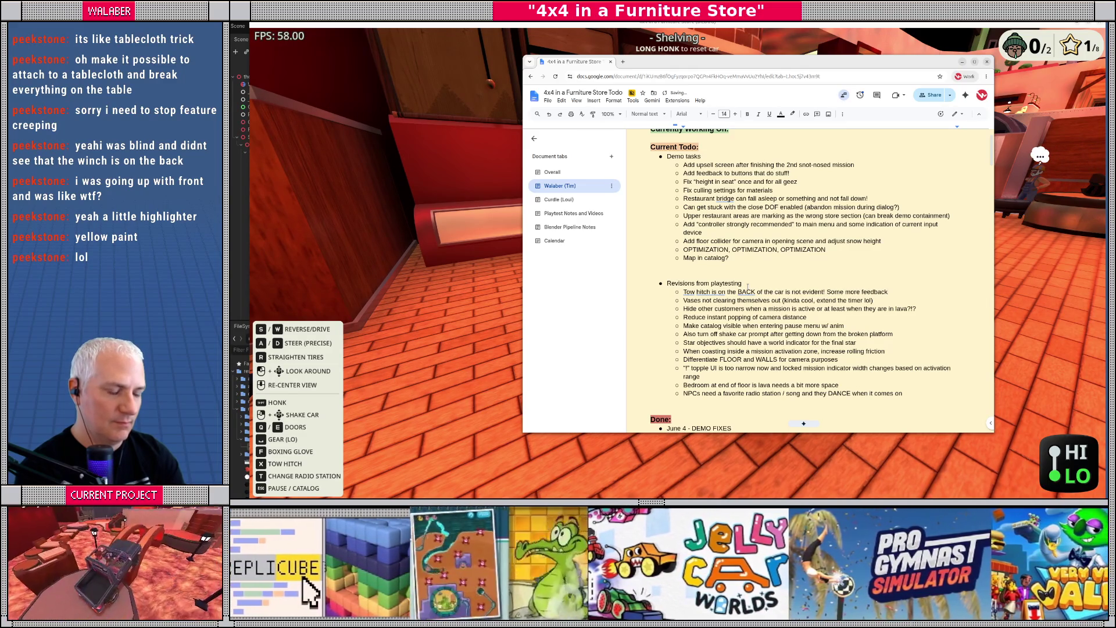
type("?")
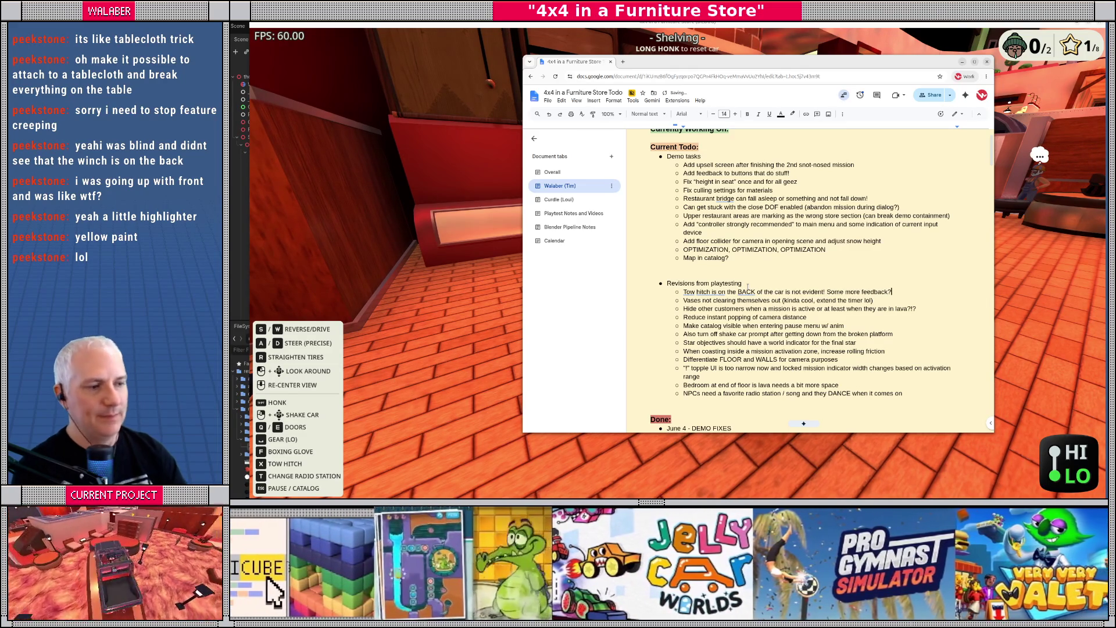
- Move the tow hitch note into the Demo tasks list above the OPTIMIZATION line
key("shift+Home")
key("ctrl+x")
key("Up")
key("Up")
key("Up")
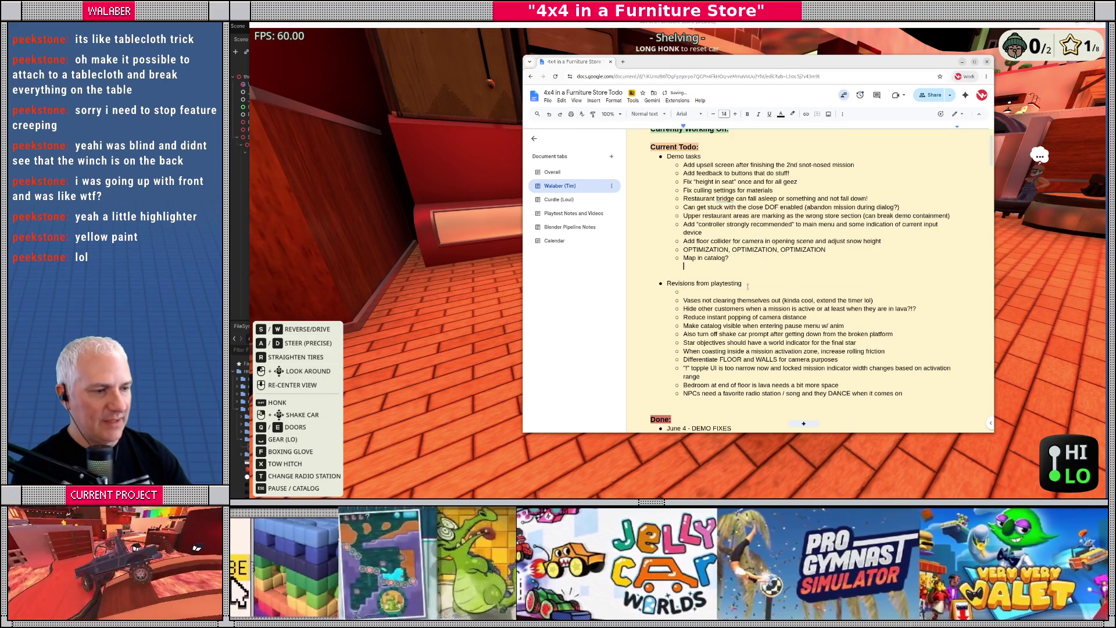
key("End")
key("Home")
key("Return")
key("Up")
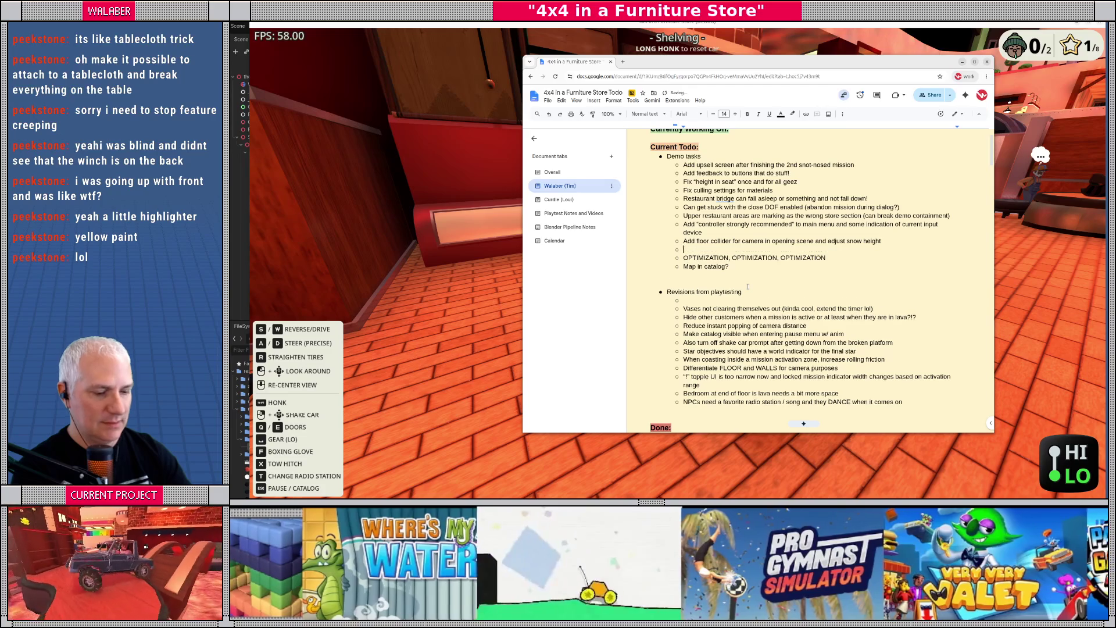
key("ctrl+v")
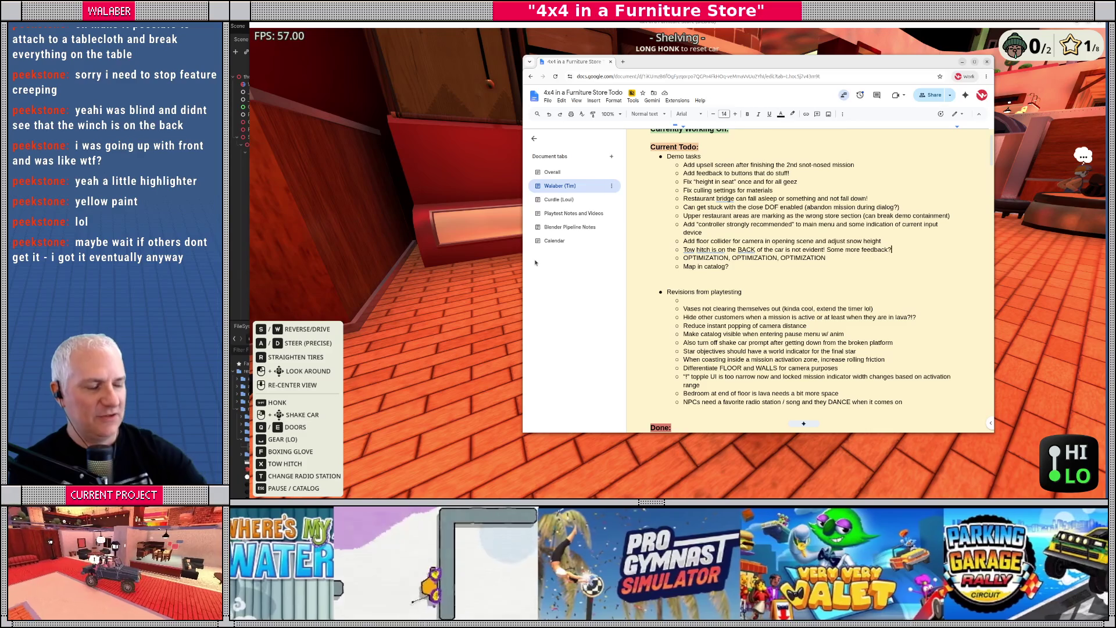
- Check the 'Add feedback to buttons that do stuff!' line, then return to the Godot editor
left_click(407, 24)
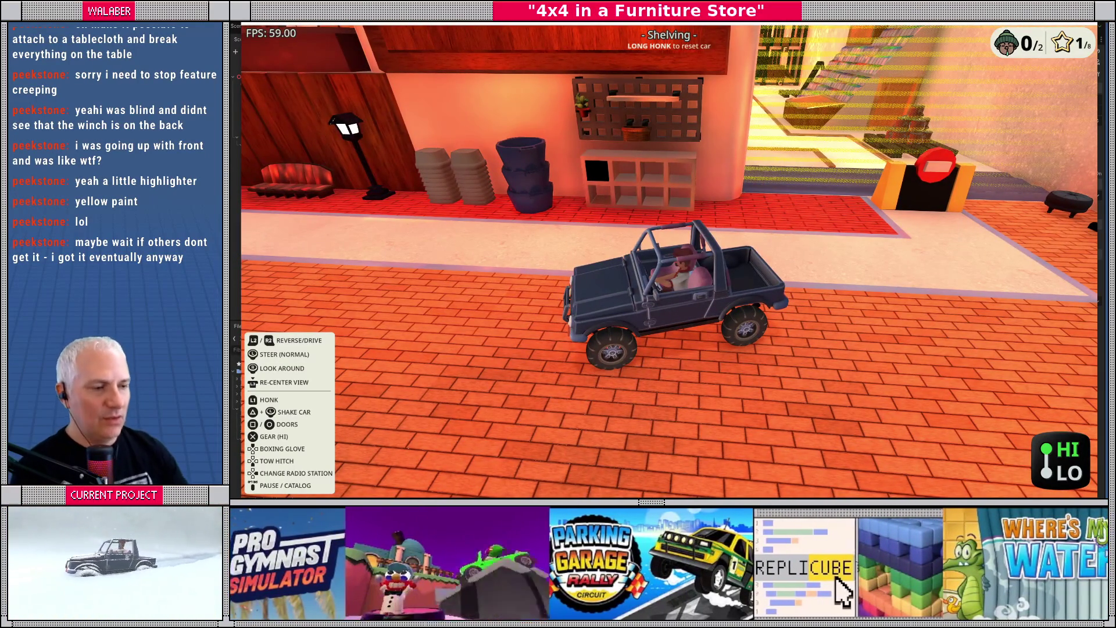
key("alt+Tab")
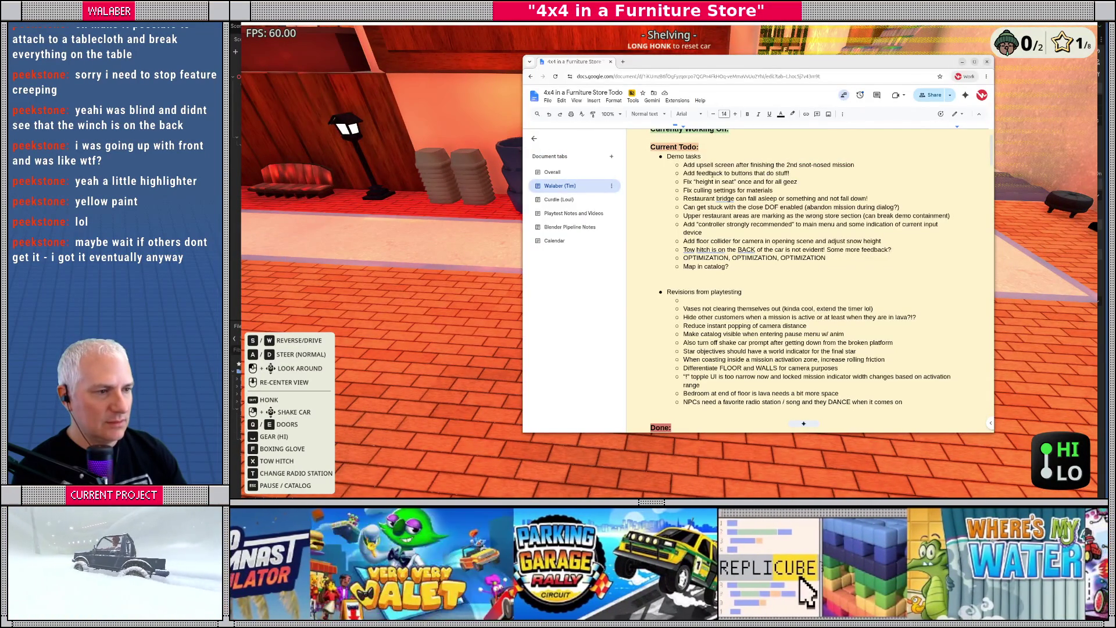
left_click_drag(683, 173, 824, 176)
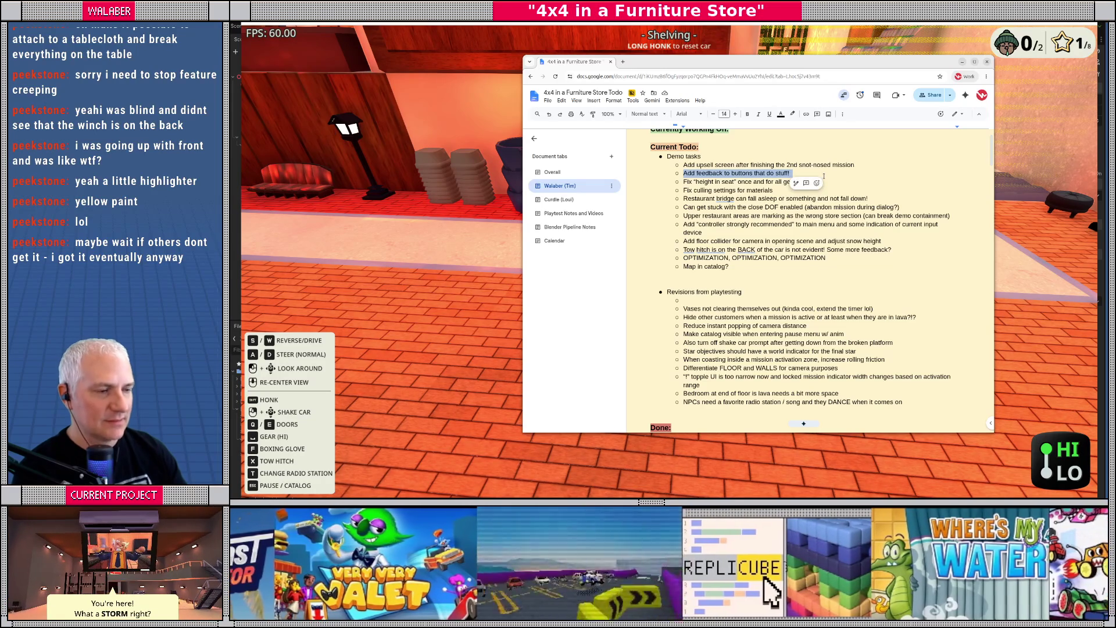
key("alt+Tab")
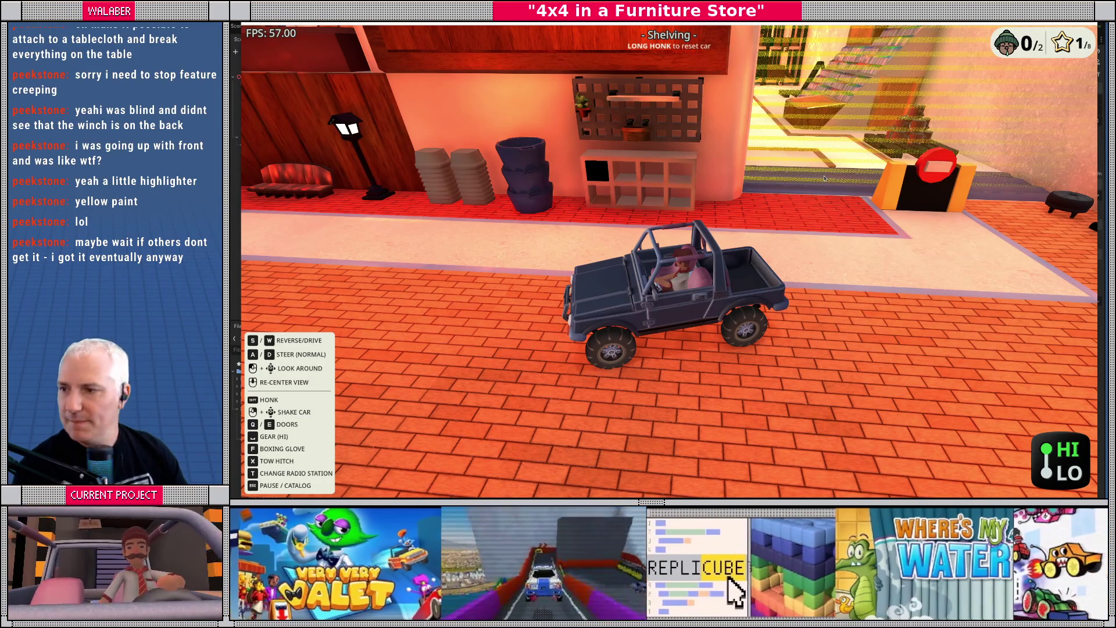
key("alt+Tab")
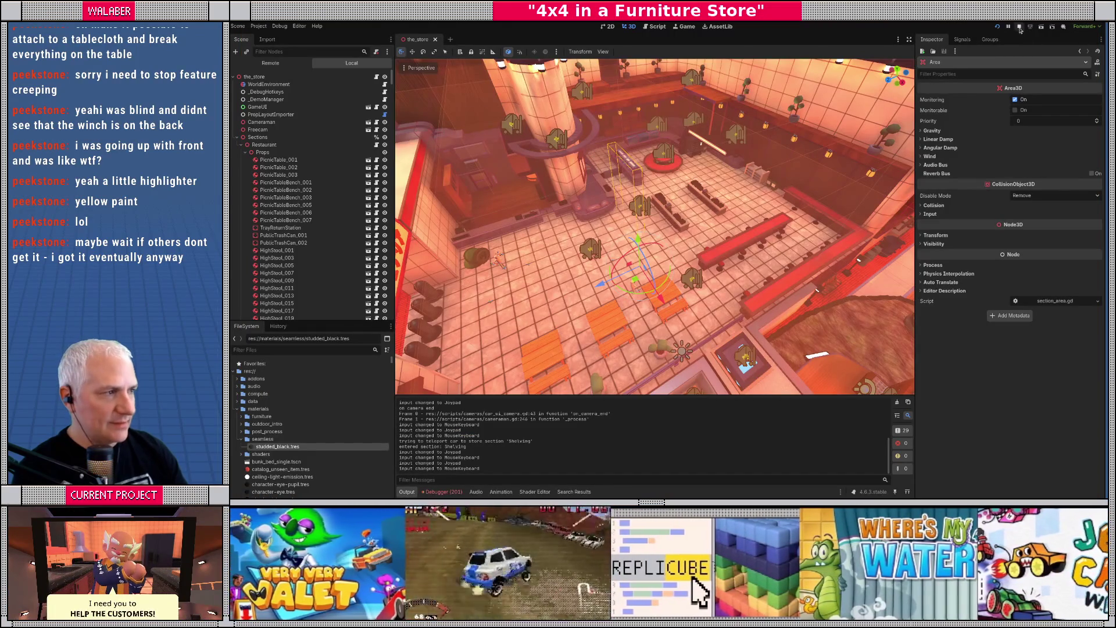
- Stop the game, commit mission.gd as 'adjusted mission activation', and relaunch with F5
left_click(1019, 26)
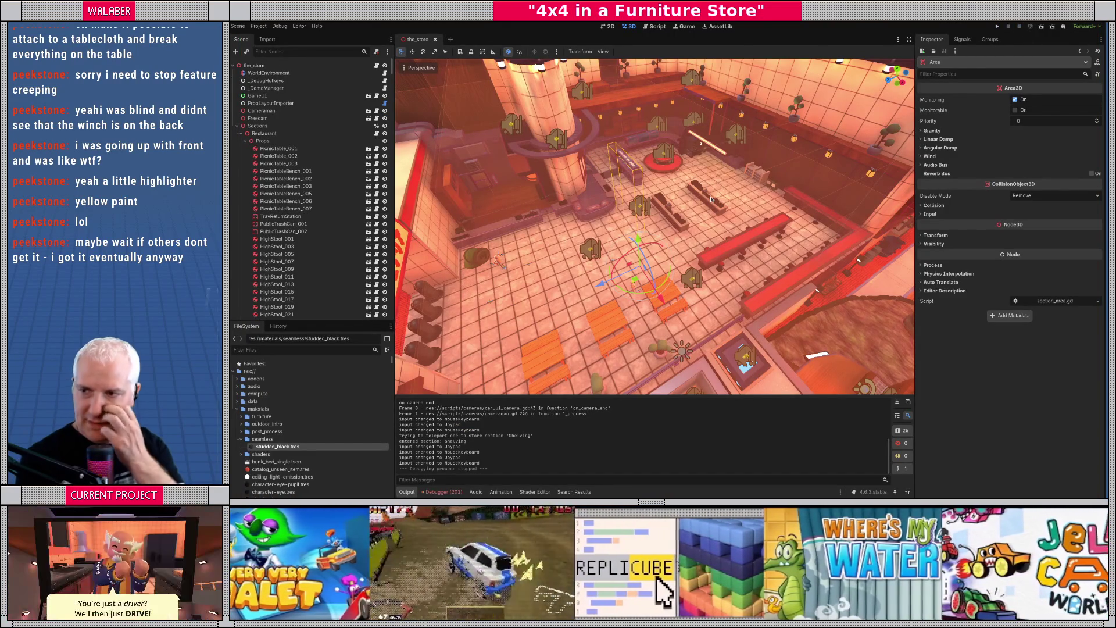
key("alt+Tab")
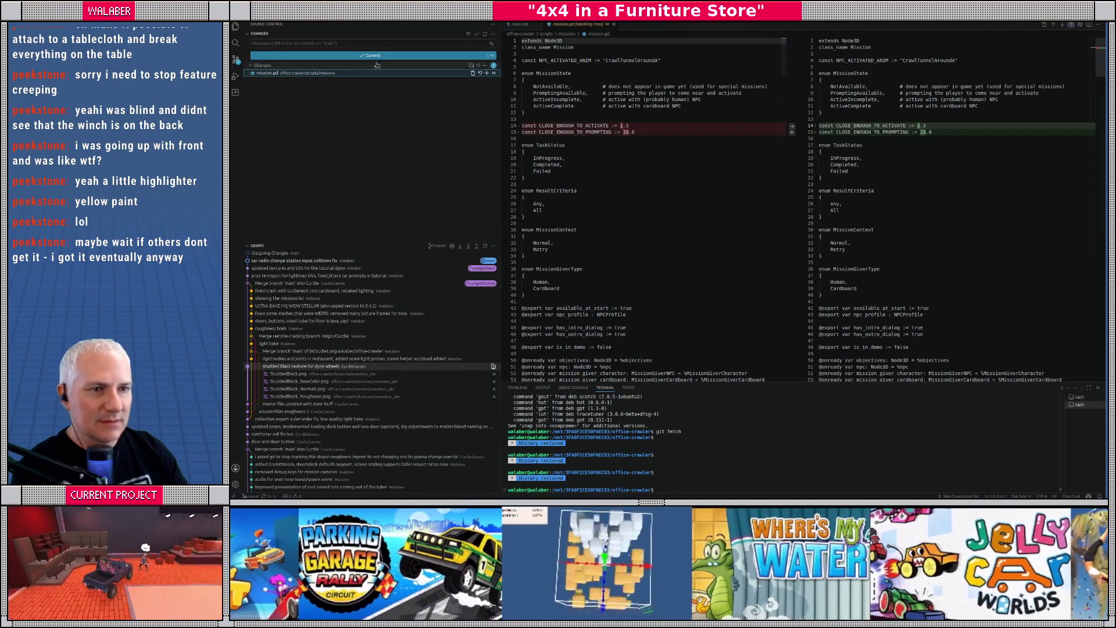
left_click(378, 44)
type("adjusted m")
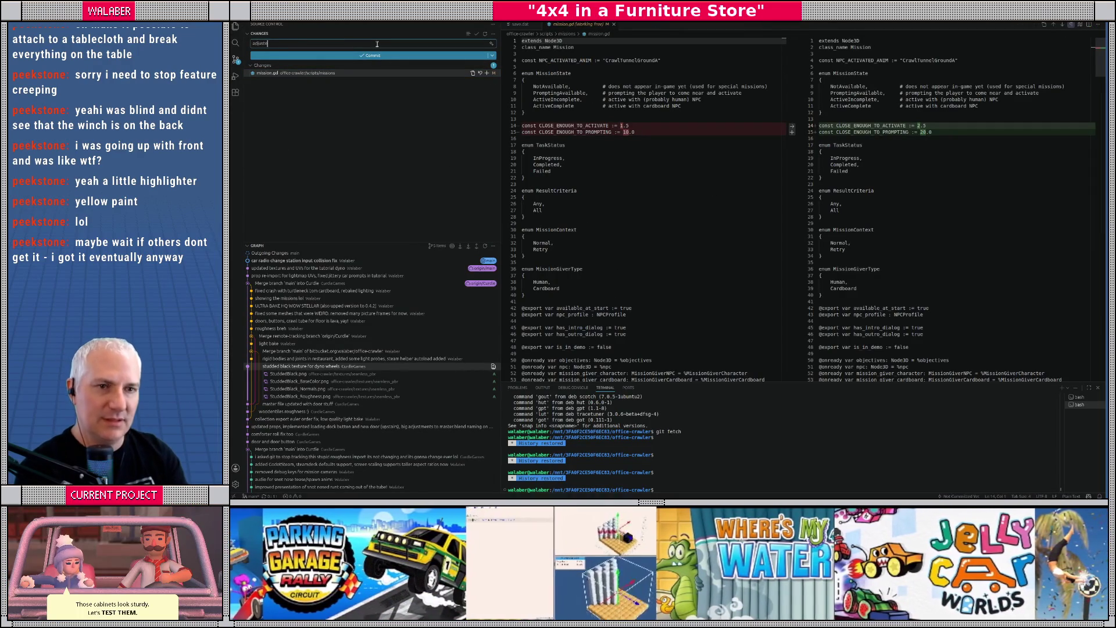
type("ission activation ranges")
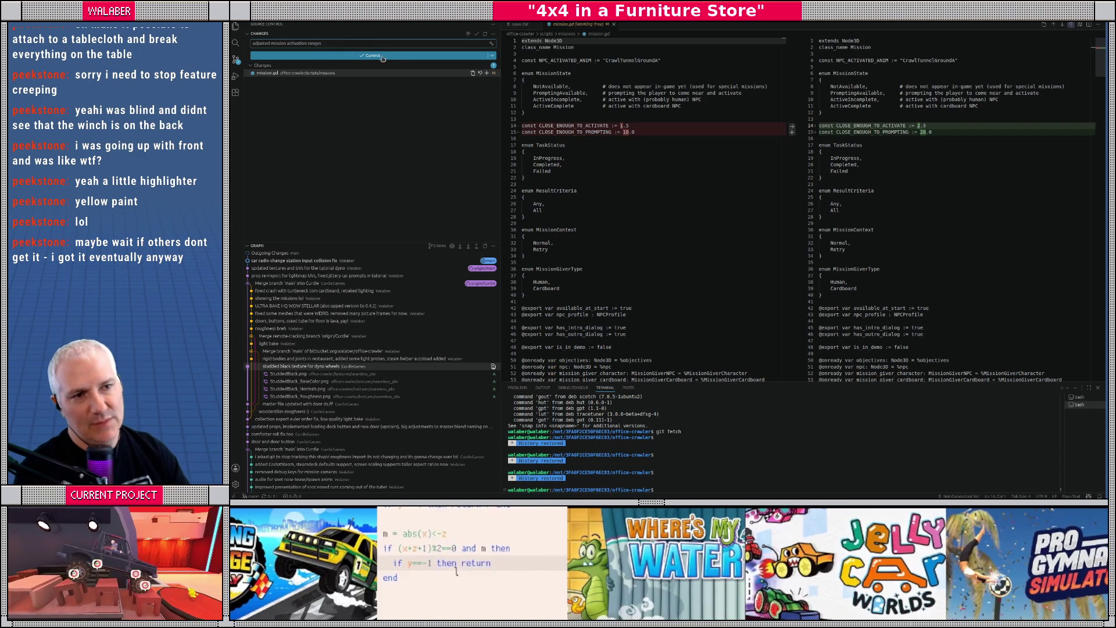
left_click(398, 56)
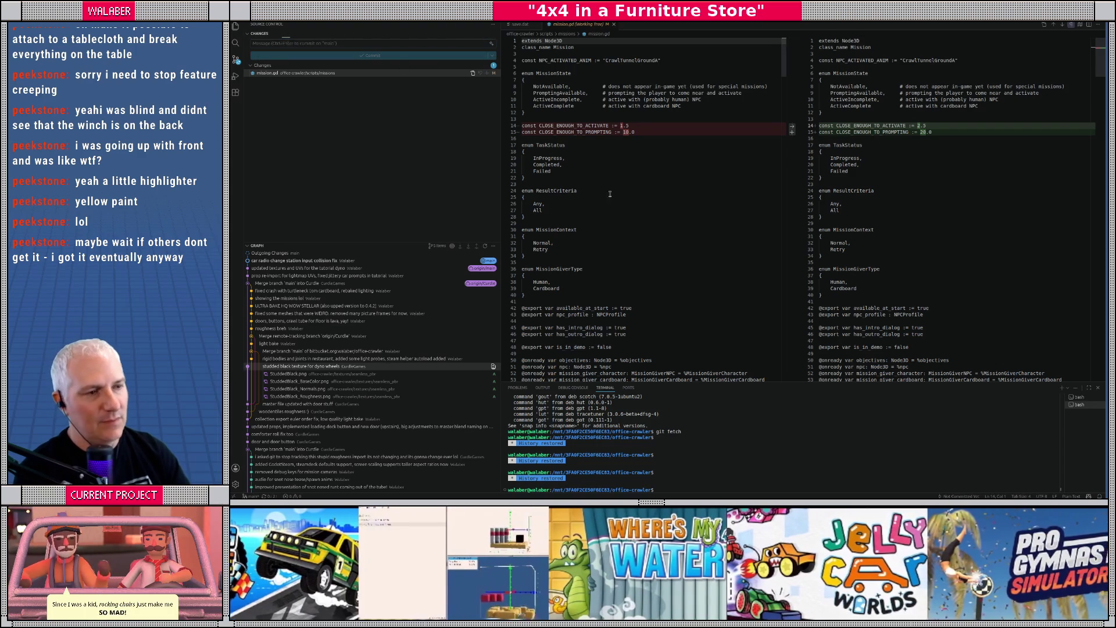
key("alt+Tab")
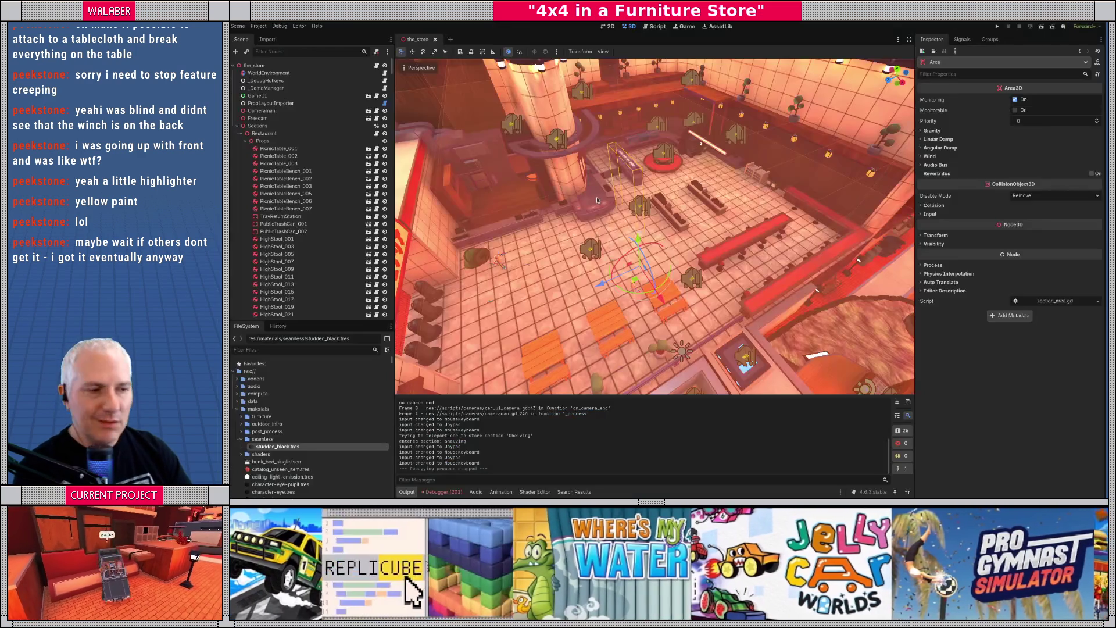
key("F5")
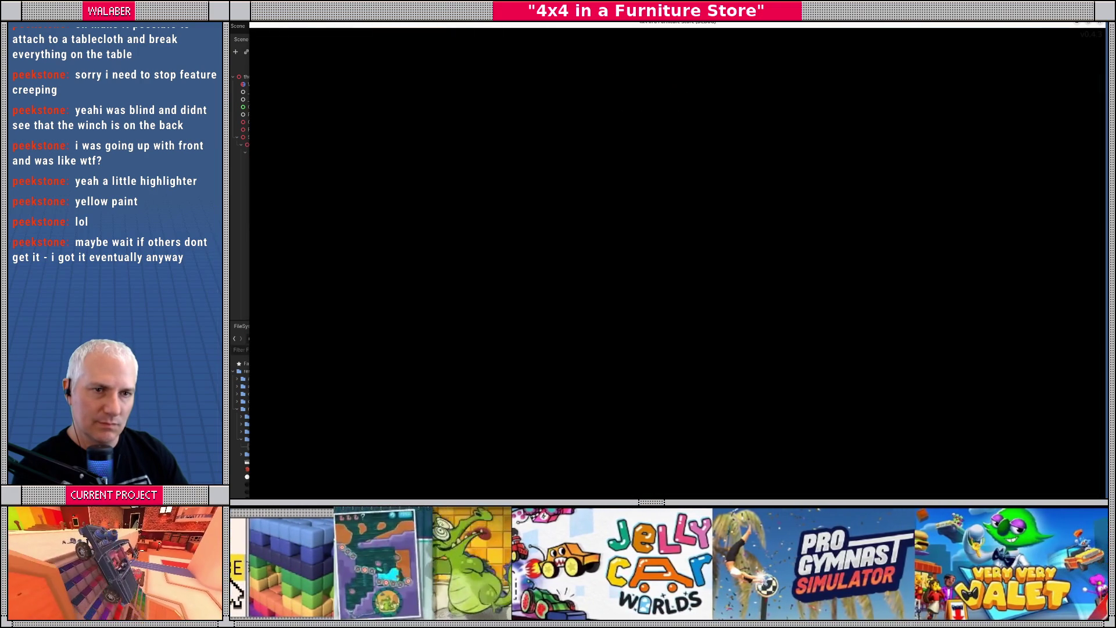
- Shrink the game window out of fullscreen and close it with F8
left_click_drag(641, 155, 531, 79)
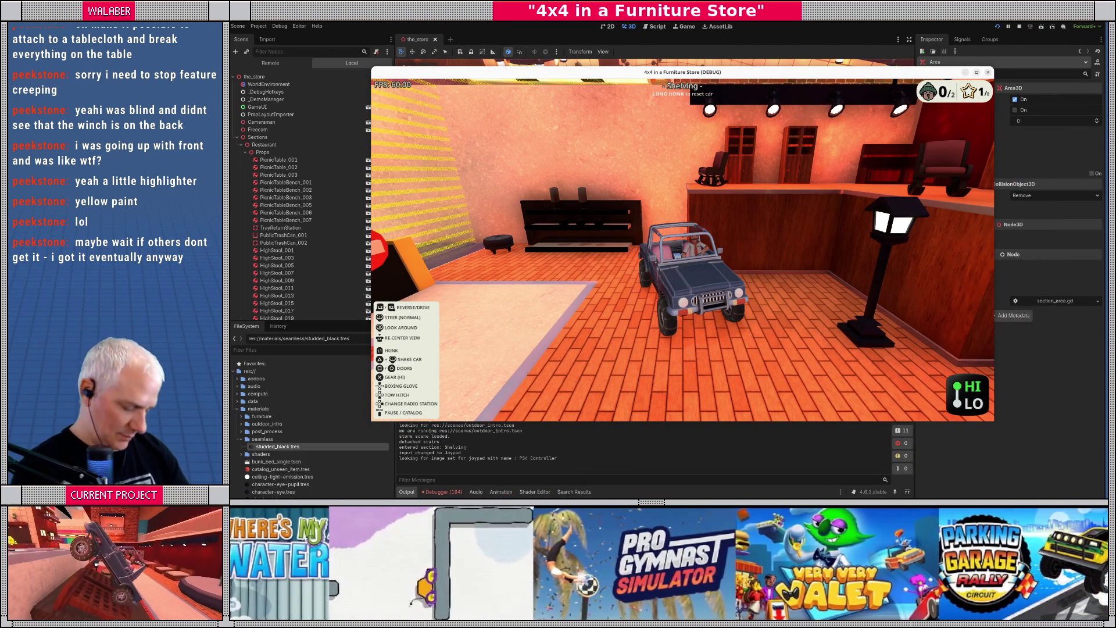
key("F8")
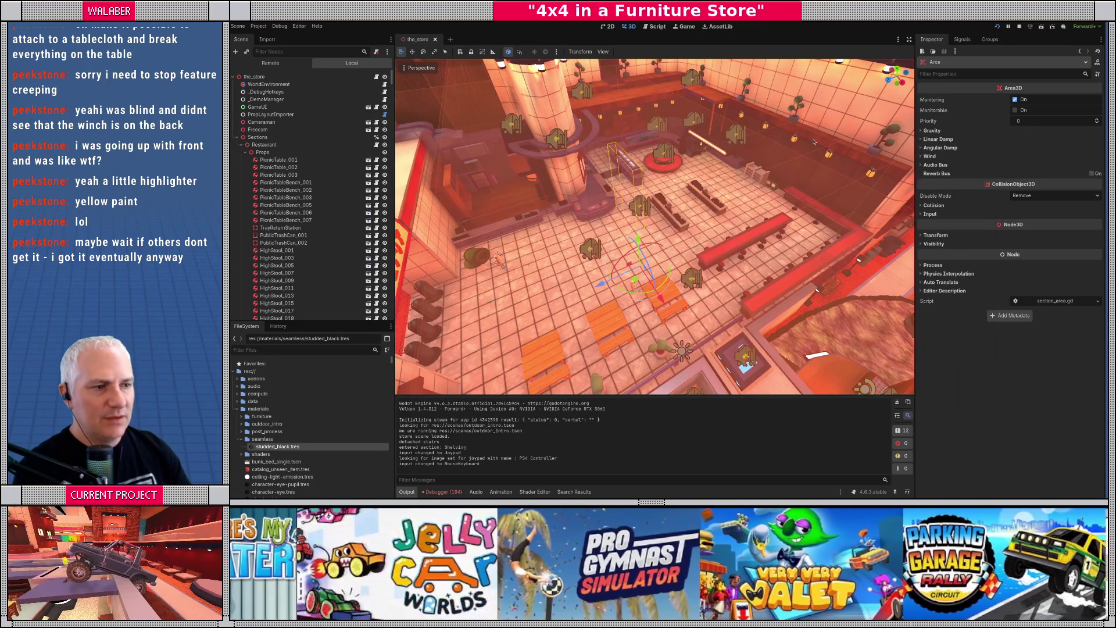
key("w")
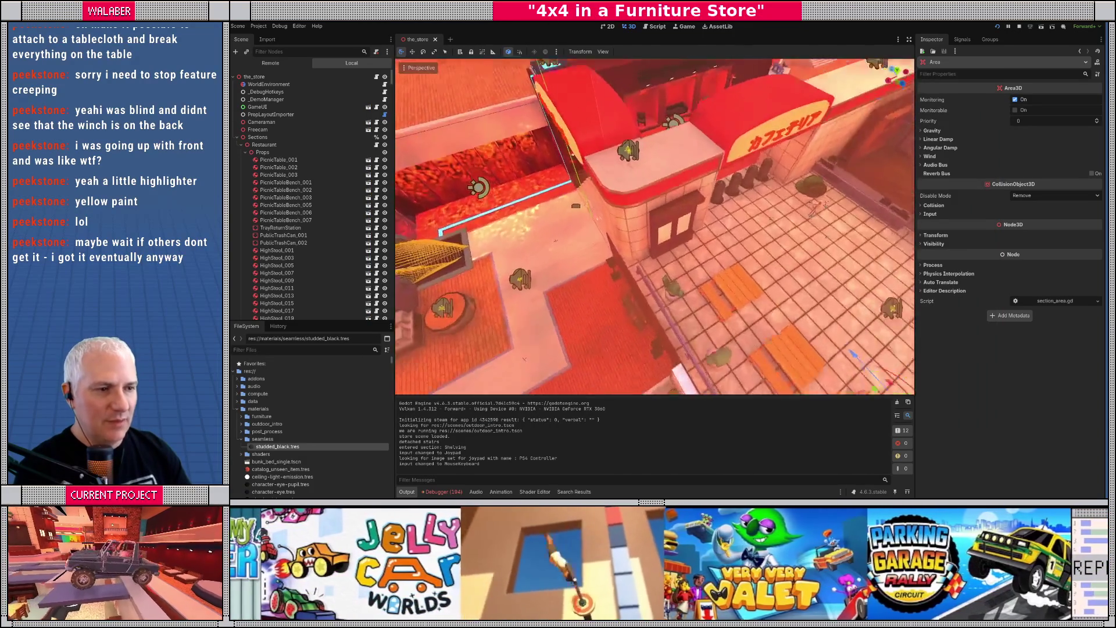
key("w")
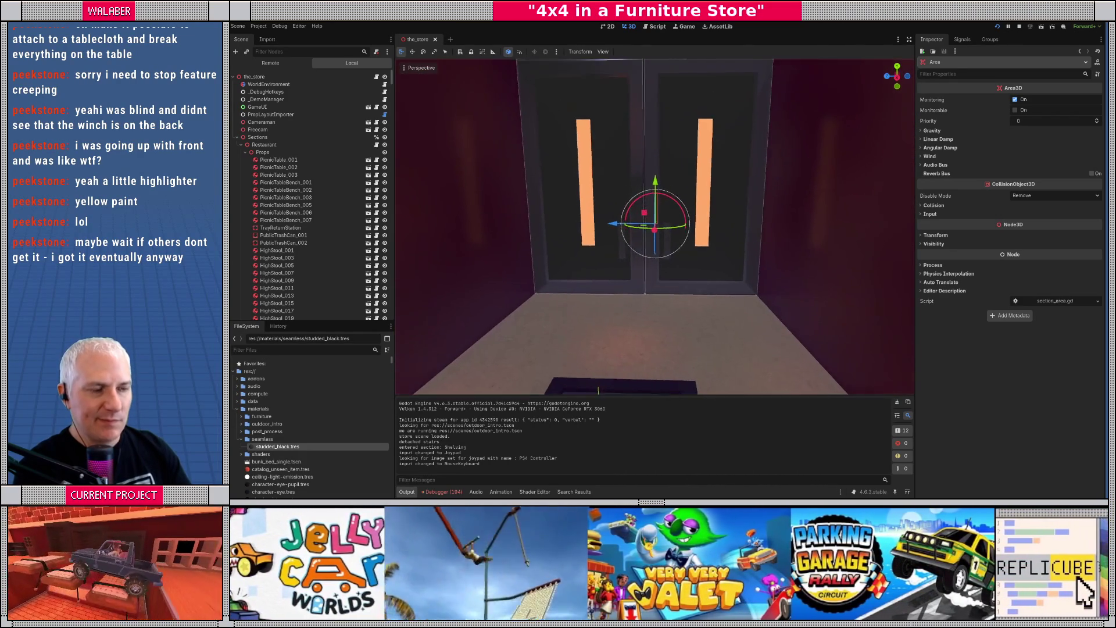
key("f")
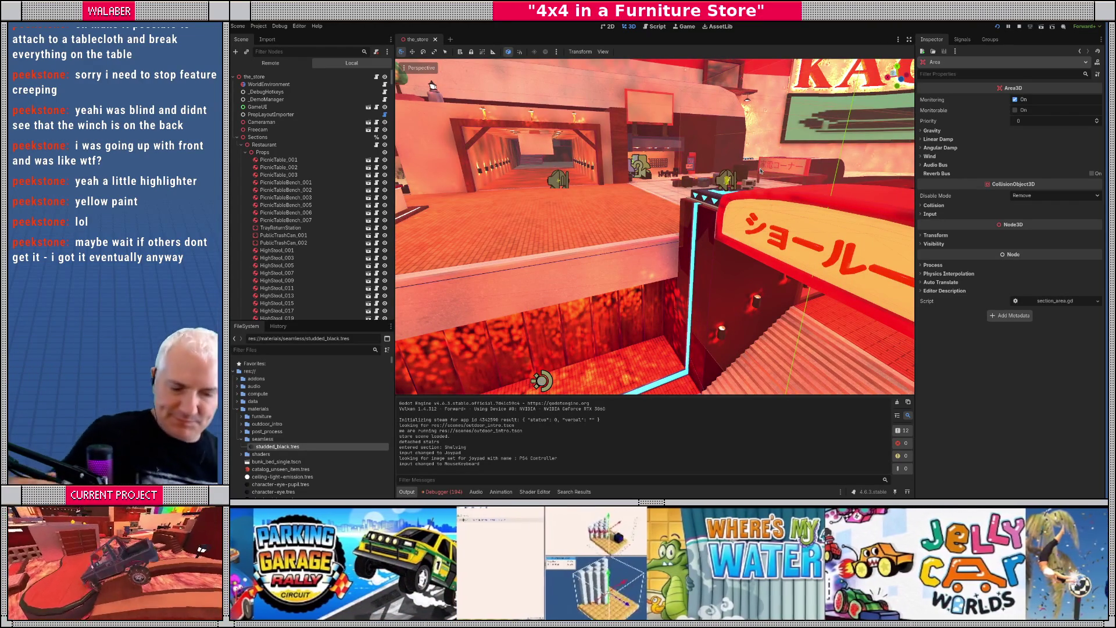
- Bring up the running game's debug window showing the radio Audio Setup
key("alt+Tab")
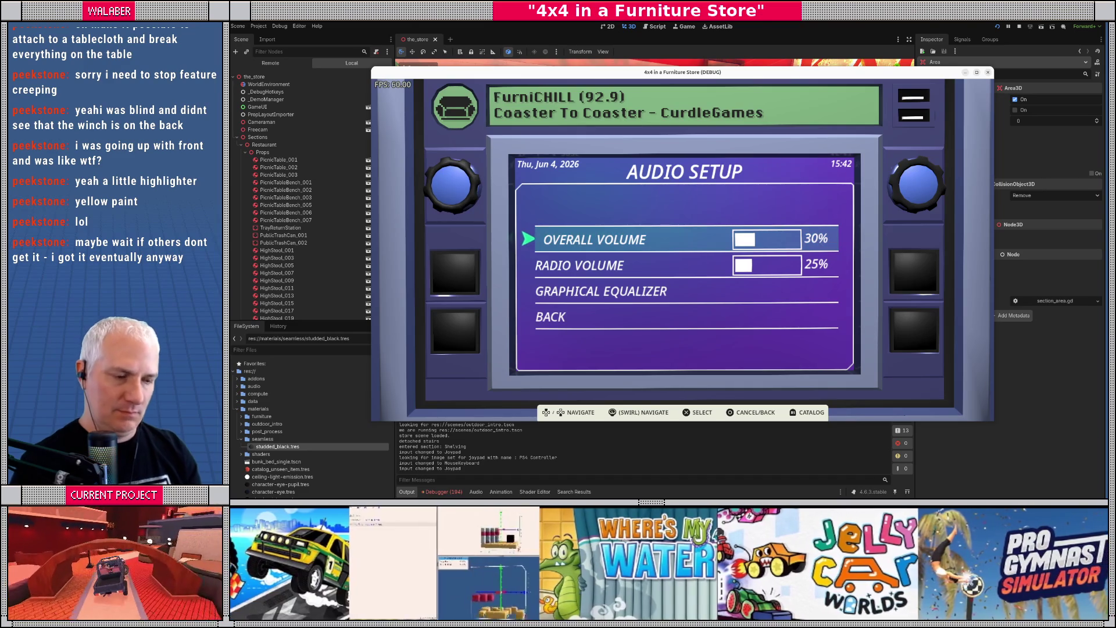
- Close the game, select the UnlockPlate, list its signals, and frame it with F
key("F8")
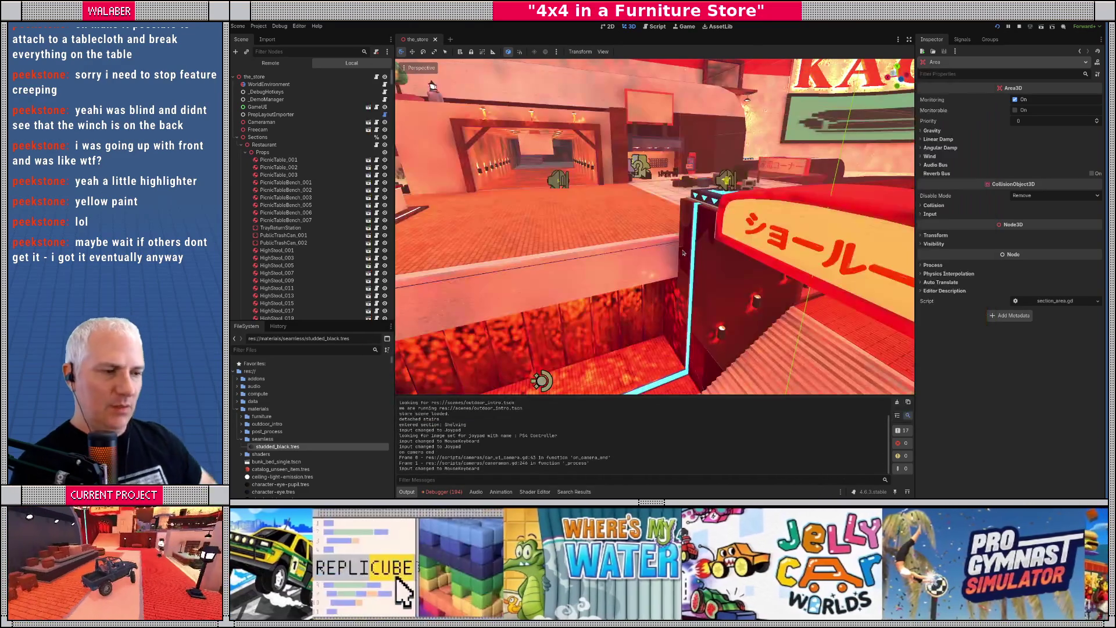
left_click(705, 202)
left_click(963, 39)
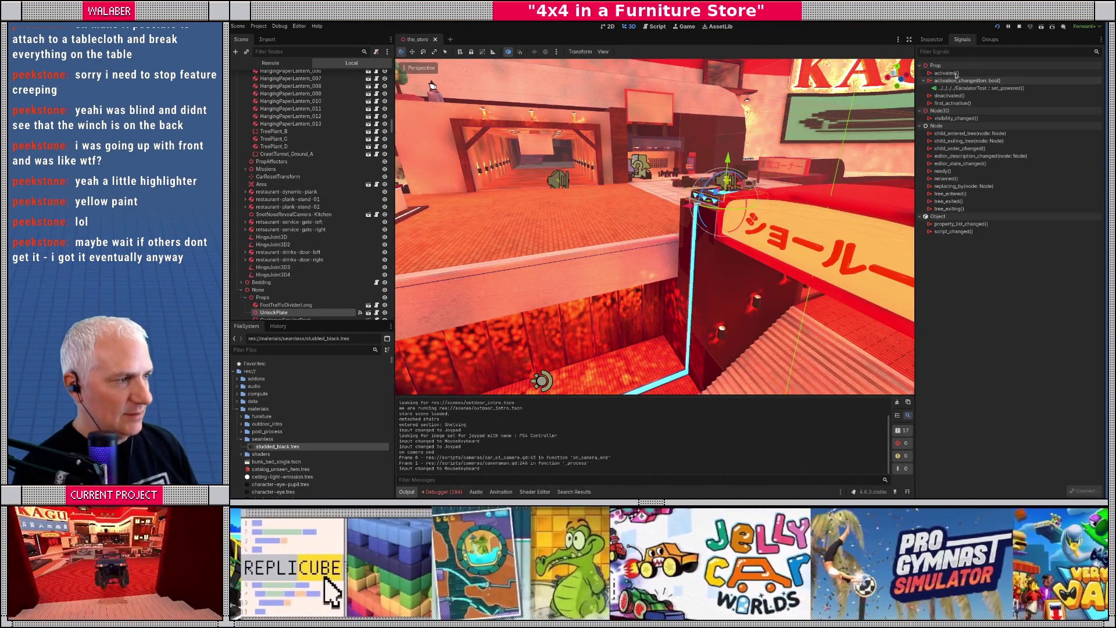
key("f")
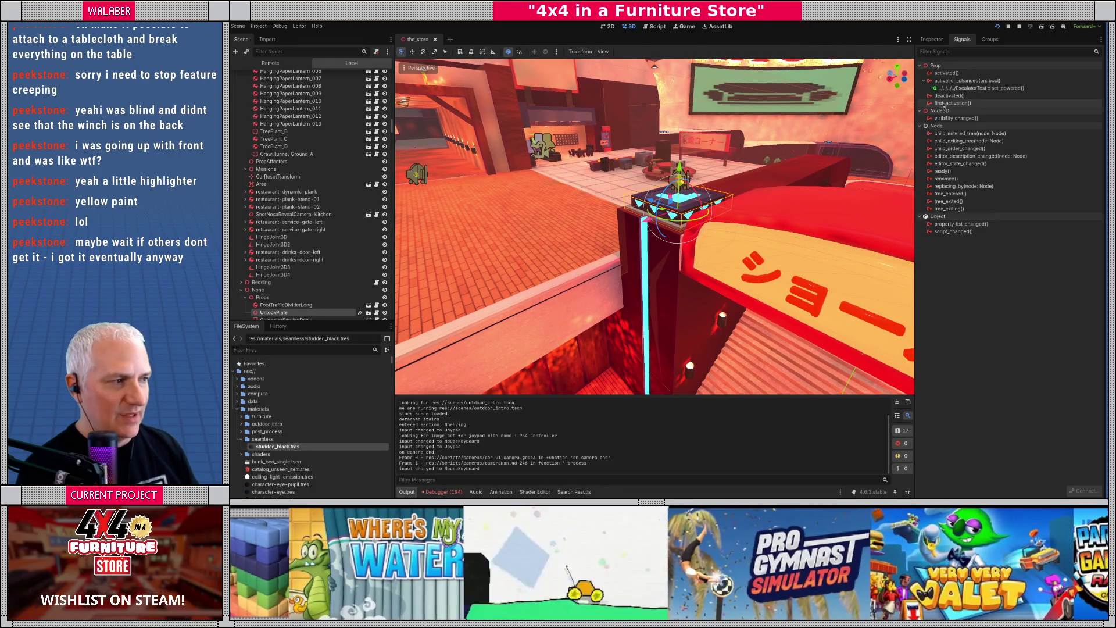
- Select the wall mesh beneath the unlock plate
mouse_move(980, 105)
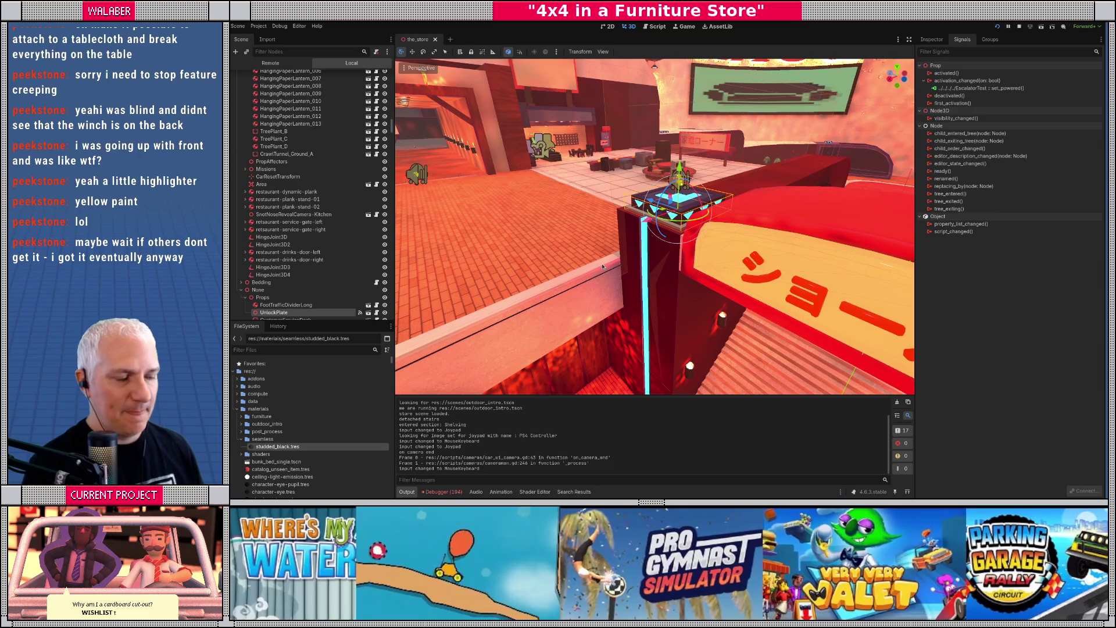
scroll(603, 266, "down", 5)
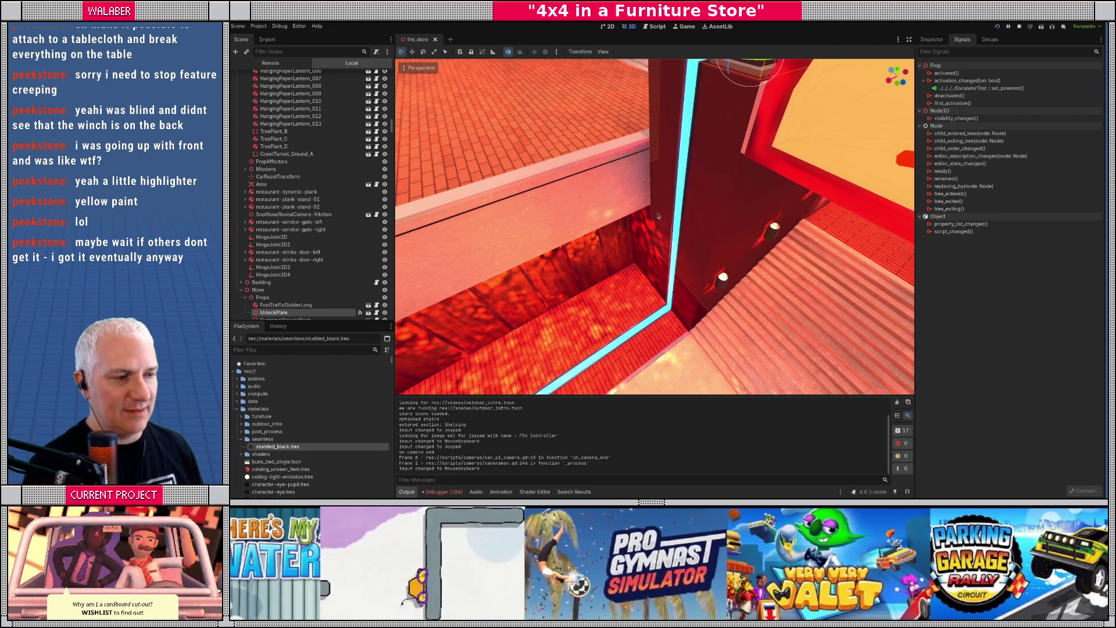
left_click(684, 196)
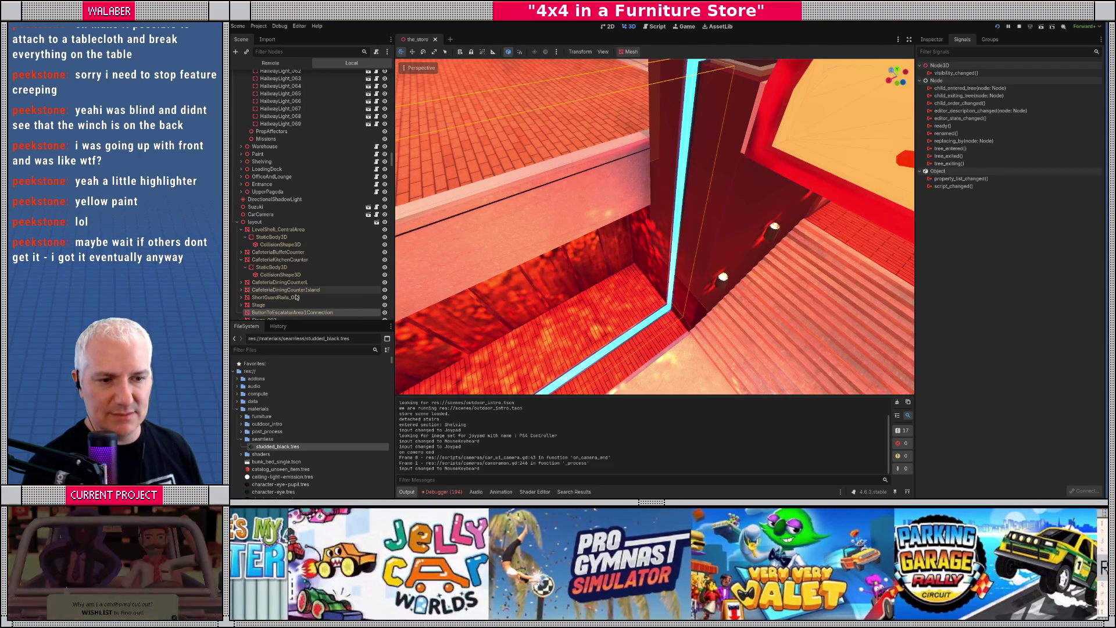
- Toggle the ButtonToEscalatorArea1Connection mesh's visibility off and back on
scroll(297, 288, "down", 1)
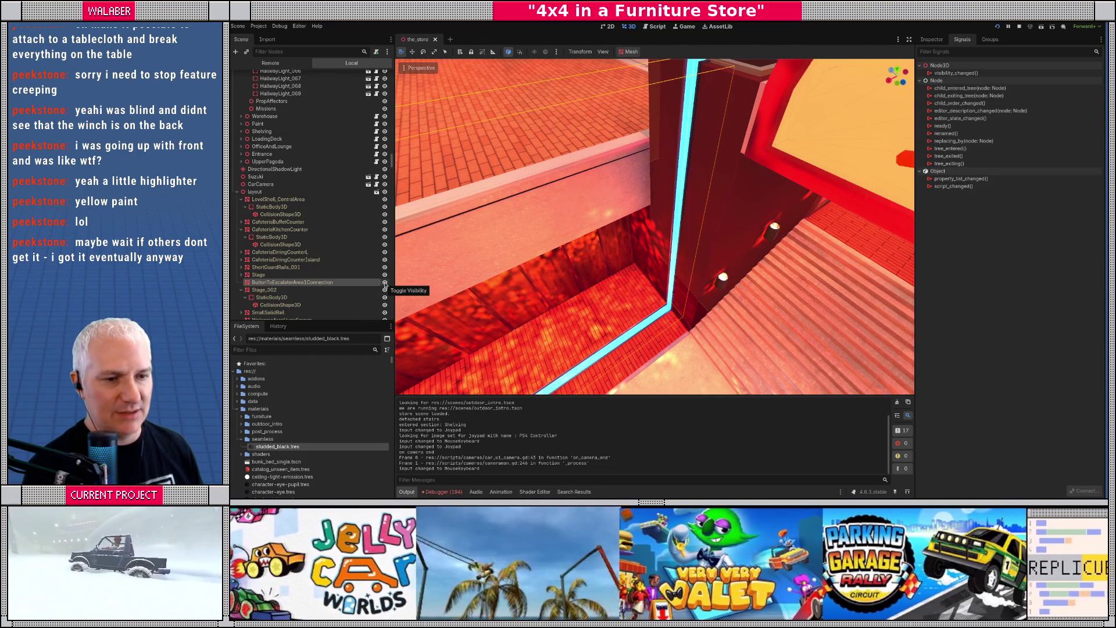
left_click(385, 283)
left_click(385, 283)
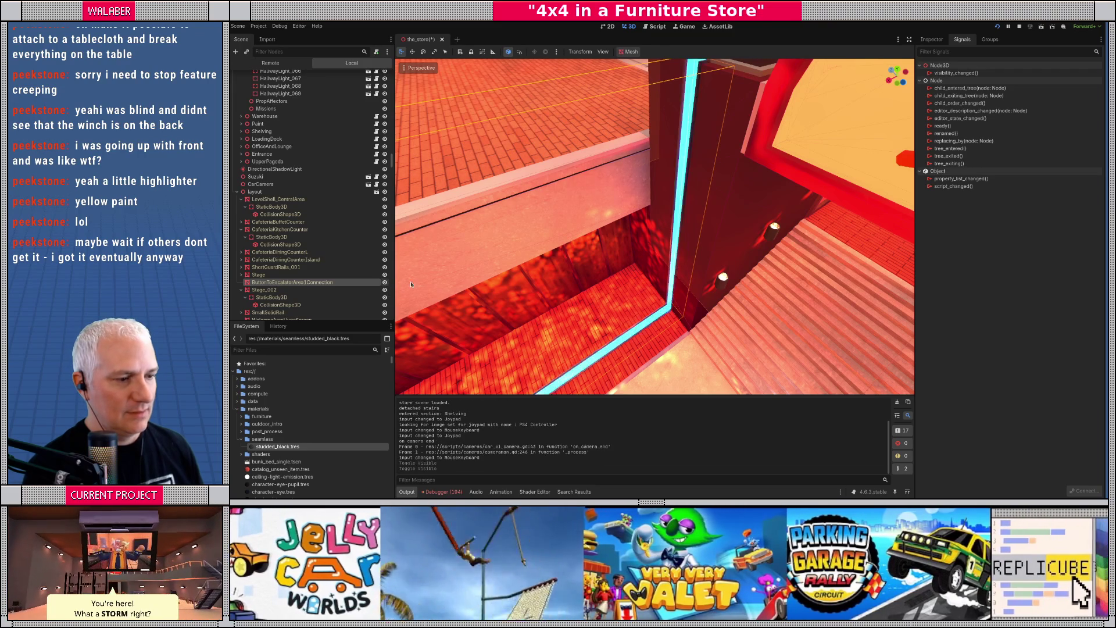
left_click_drag(569, 238, 569, 238)
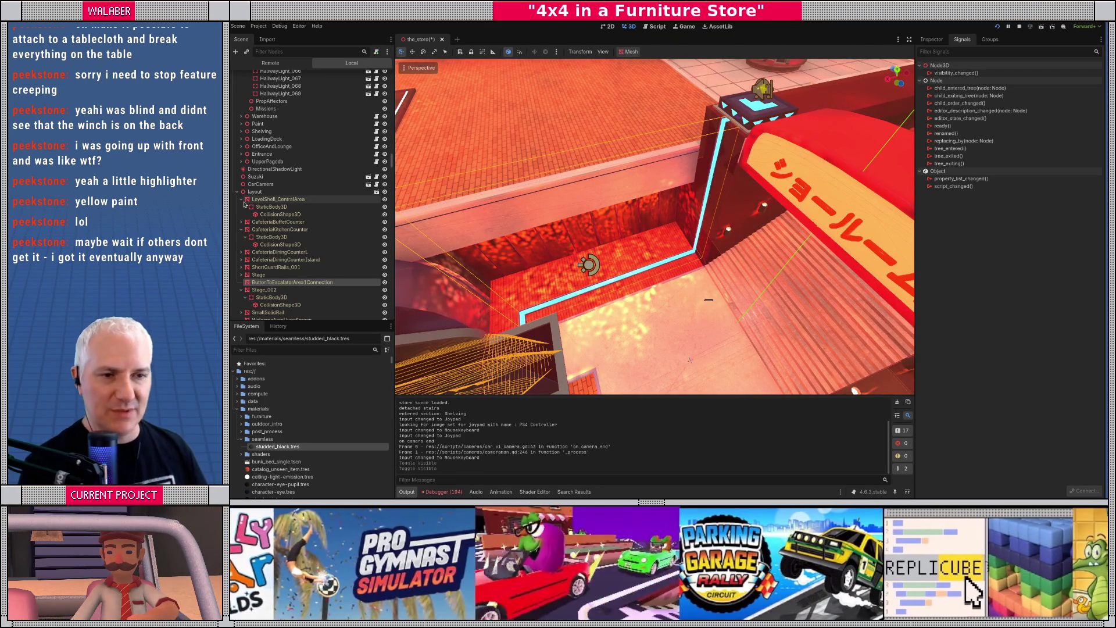
- Collapse Sections, CafeteriaKitchenCounter, Stage_002 and the LevelShell office, dock, custom-area and parking garage nodes
scroll(262, 171, "up", 5)
scroll(262, 170, "down", 10)
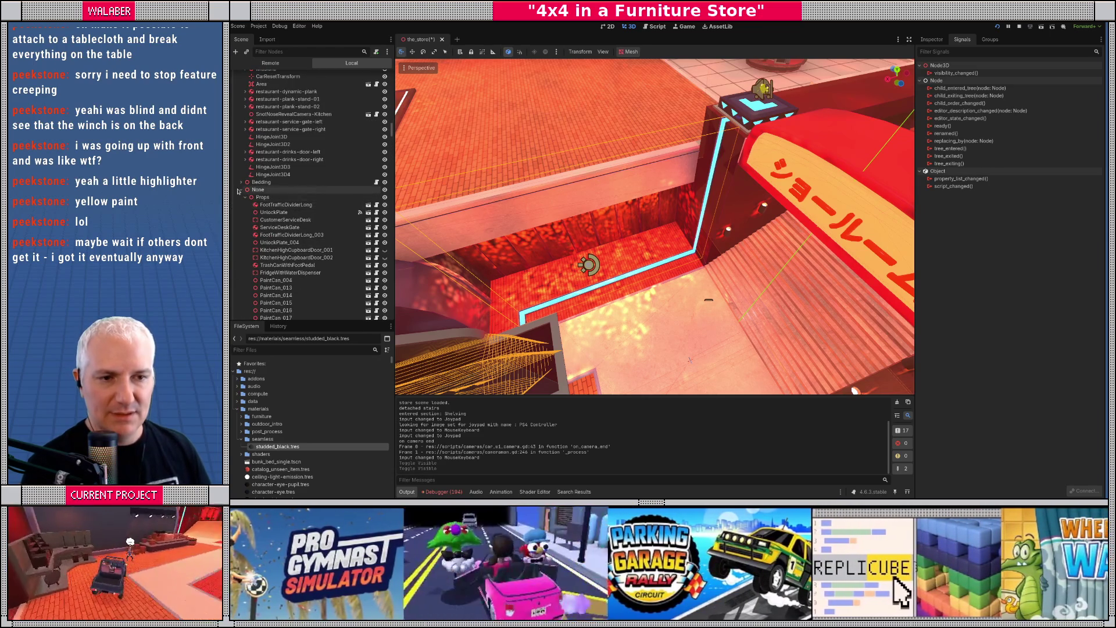
scroll(271, 167, "up", 5)
scroll(270, 165, "up", 10)
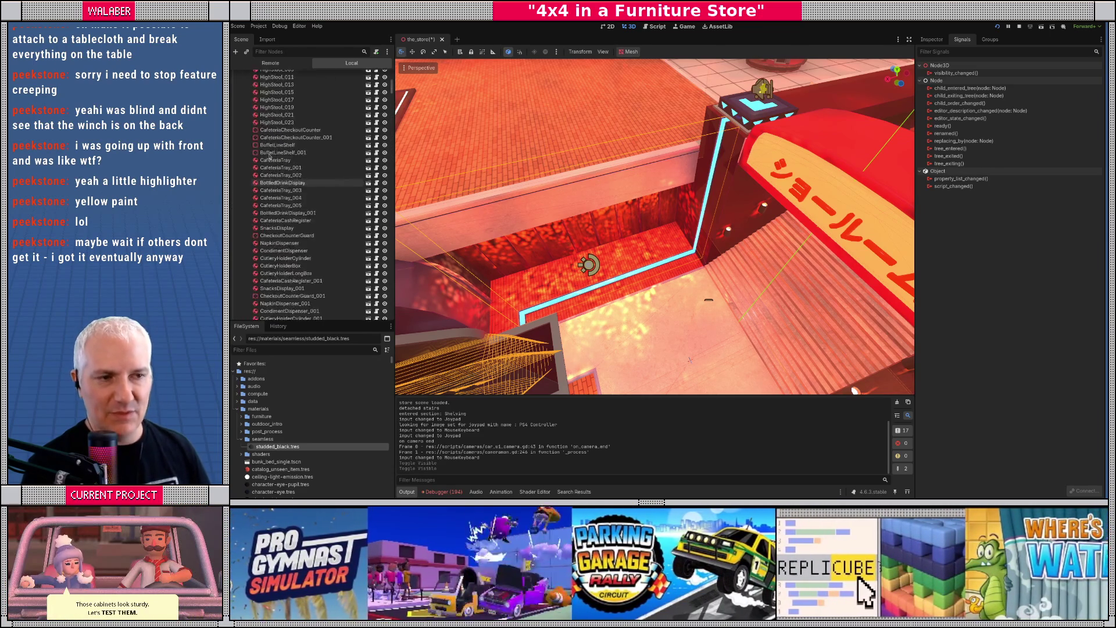
left_click(237, 137)
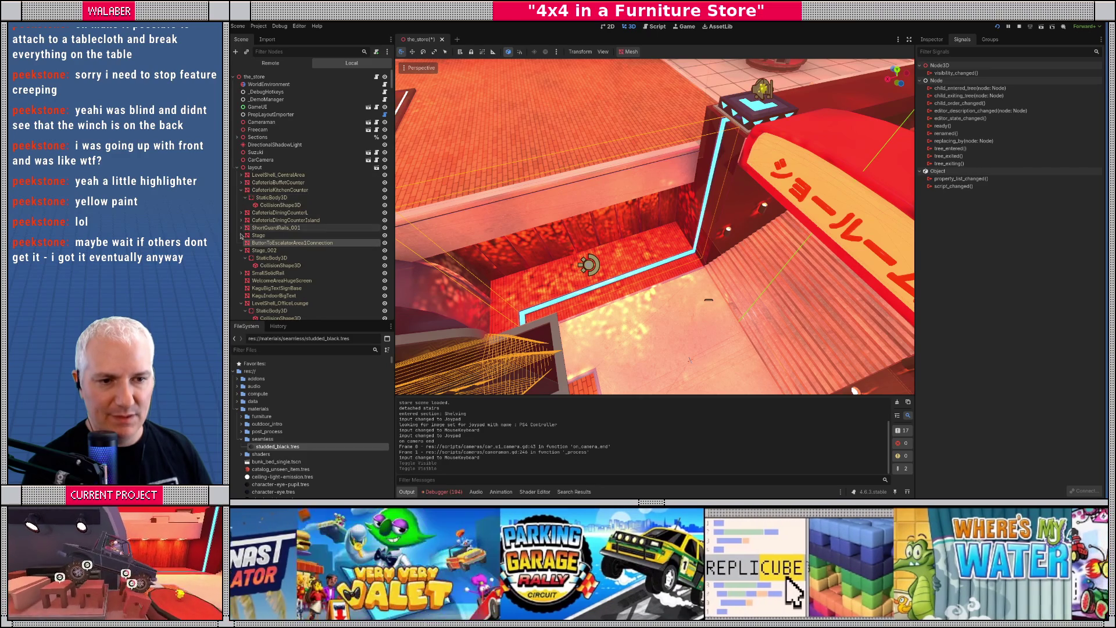
left_click(241, 191)
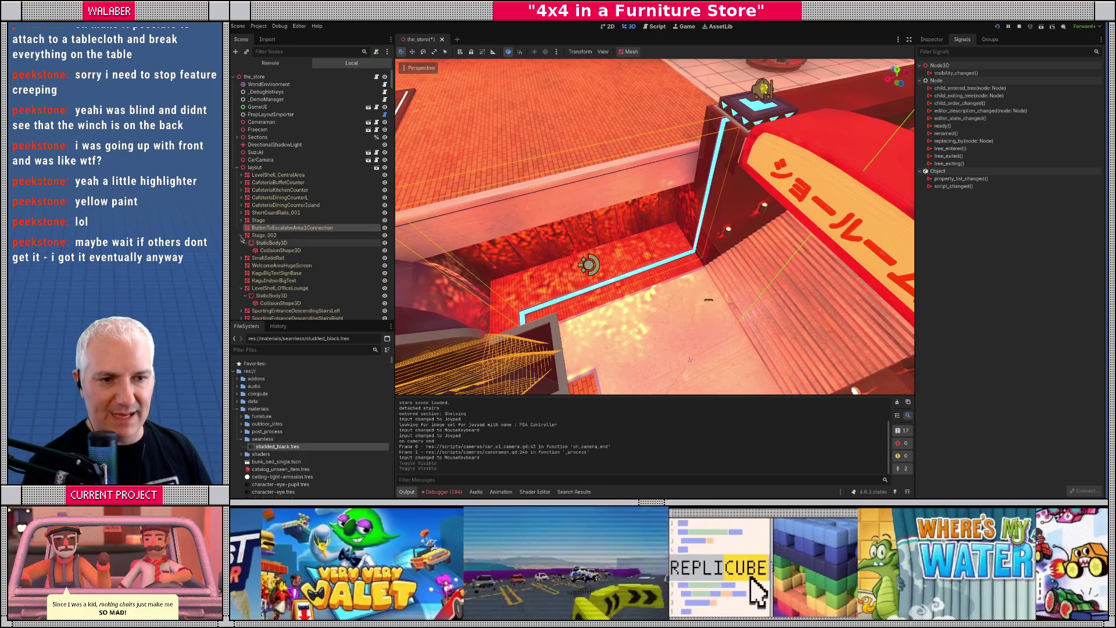
left_click(240, 235)
left_click(241, 274)
scroll(242, 281, "down", 3)
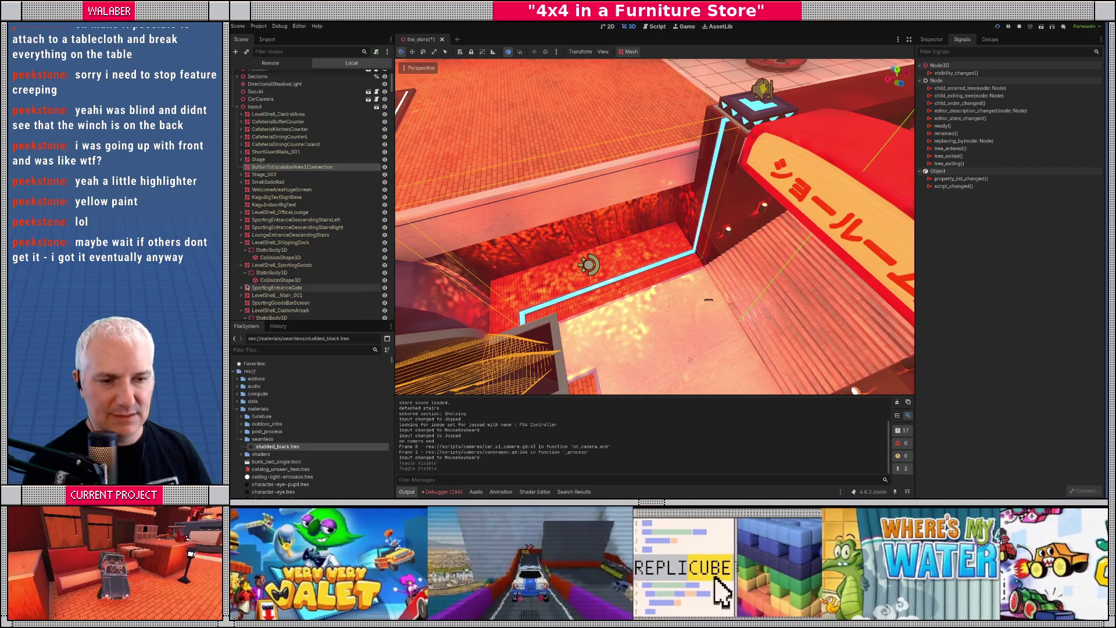
left_click(240, 243)
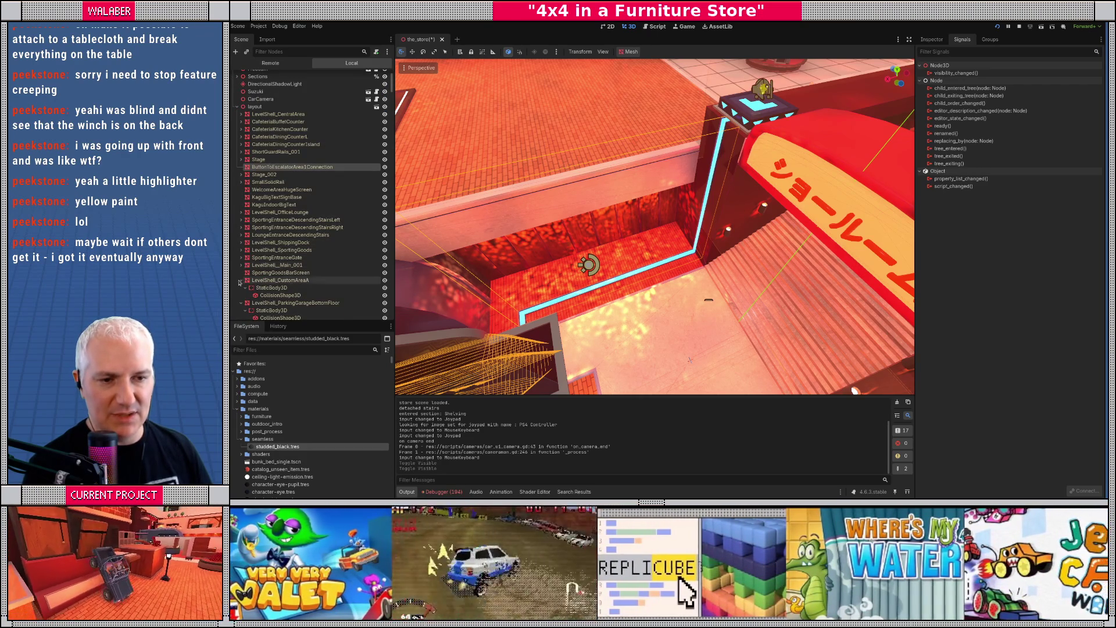
left_click(241, 280)
left_click(240, 288)
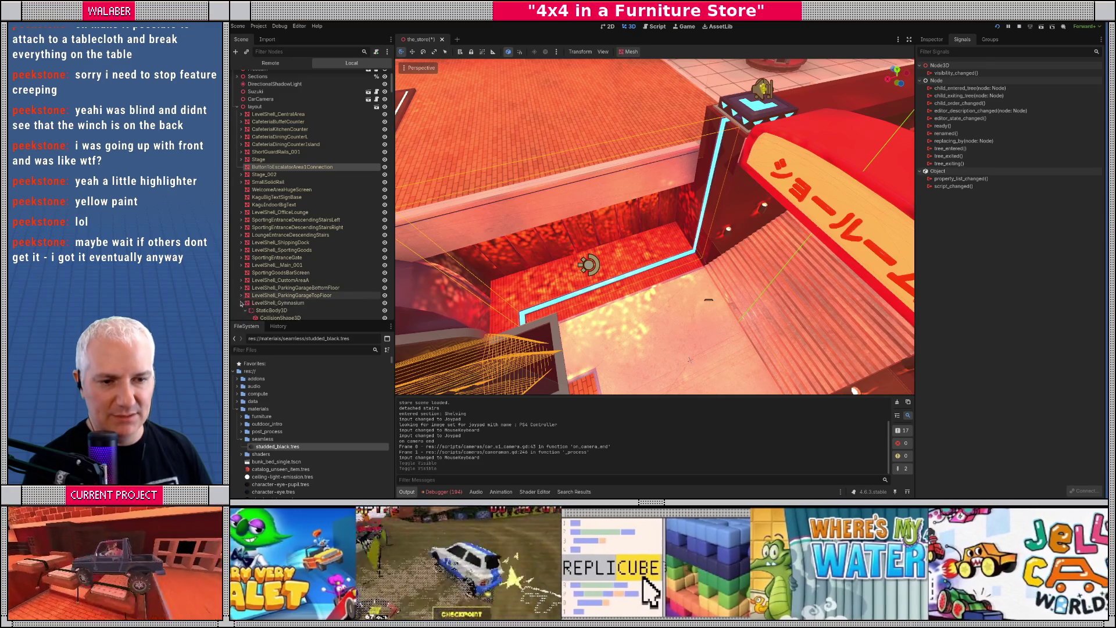
left_click(241, 295)
- Collapse the Gymnasium, railway station, Main_016, area rug, planter, balcony railing and ArtDeck nodes
scroll(242, 302, "down", 2)
left_click(240, 273)
left_click(241, 295)
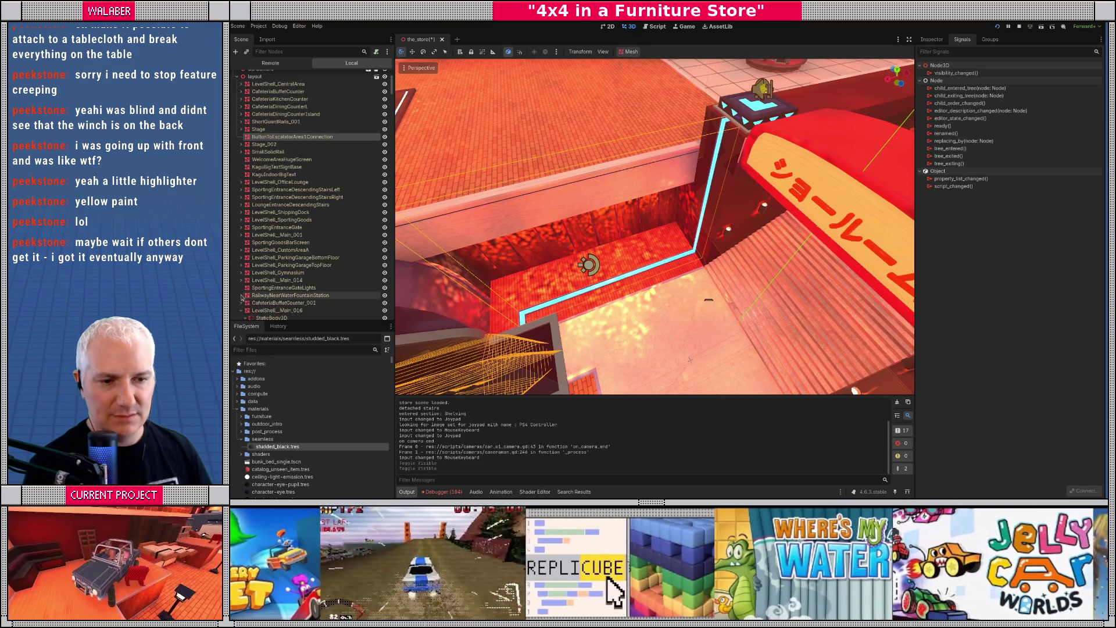
scroll(244, 268, "down", 4)
left_click(241, 189)
left_click(241, 218)
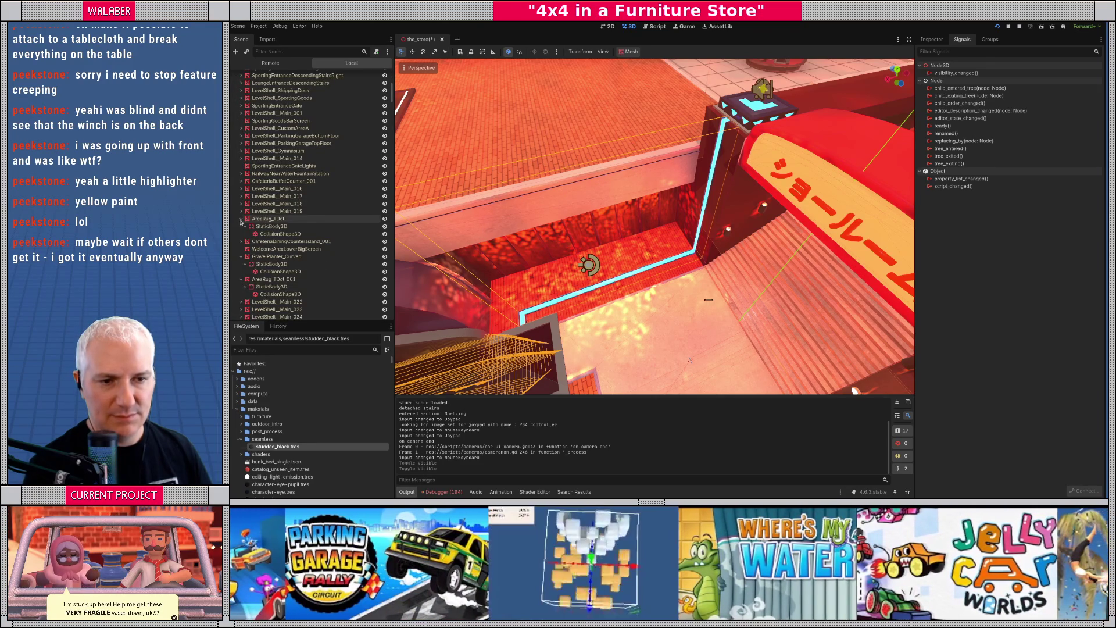
left_click(241, 241)
left_click(241, 249)
scroll(242, 232, "down", 4)
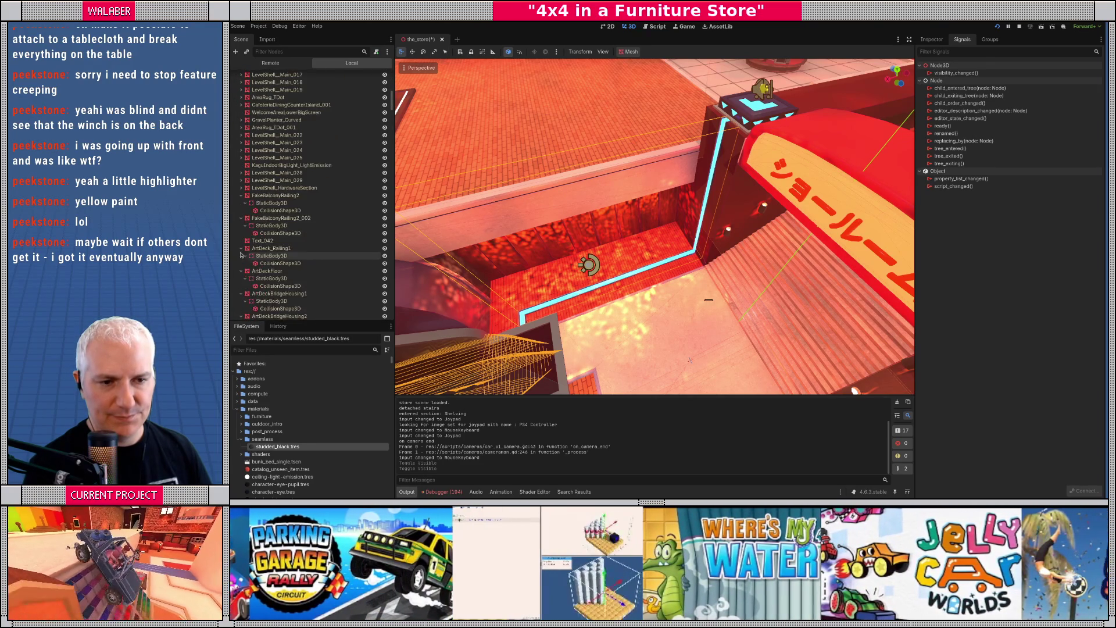
left_click(240, 195)
left_click(241, 203)
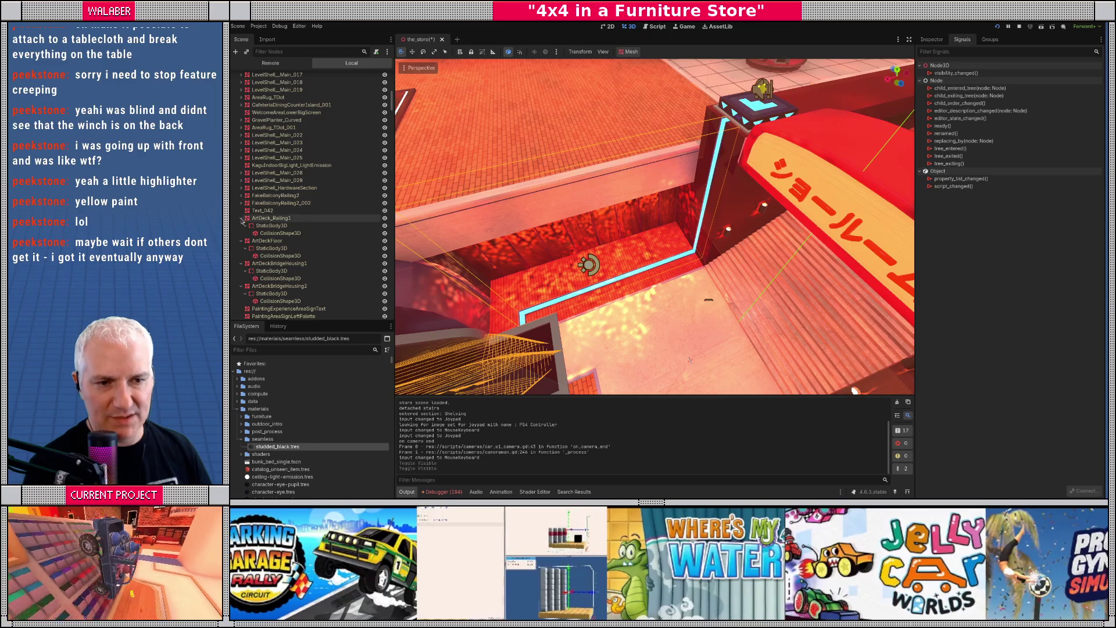
left_click(241, 218)
left_click(241, 225)
left_click(241, 234)
left_click(241, 240)
- Collapse the Zorbsketball, Pagoda, display, sign and planter nodes, then view the connection mesh's properties
scroll(242, 250, "down", 4)
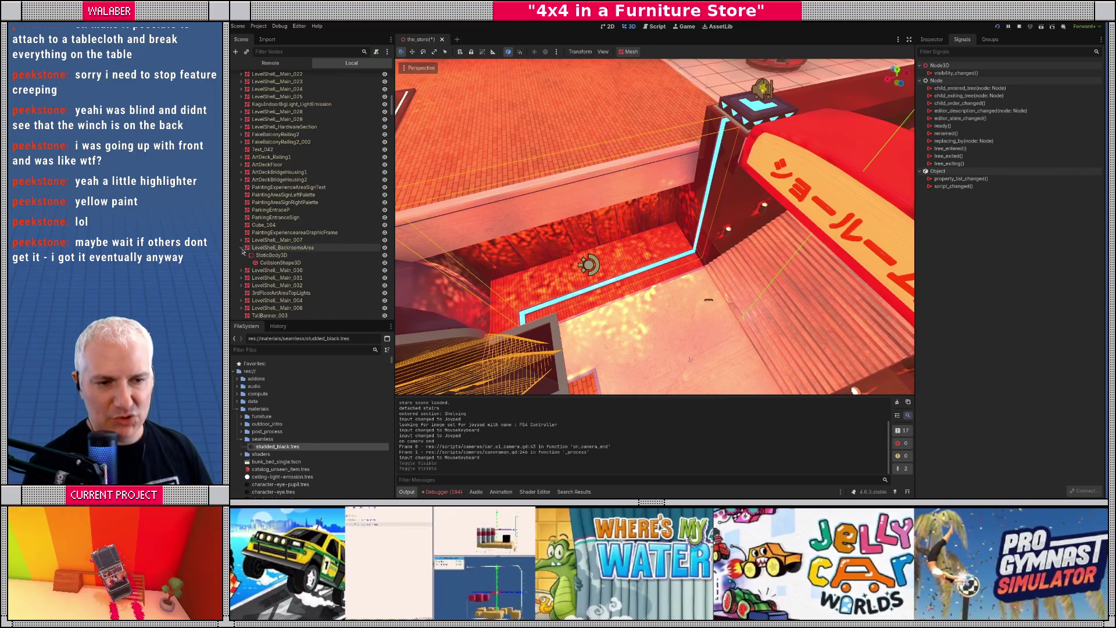
scroll(243, 256, "down", 3)
left_click(240, 201)
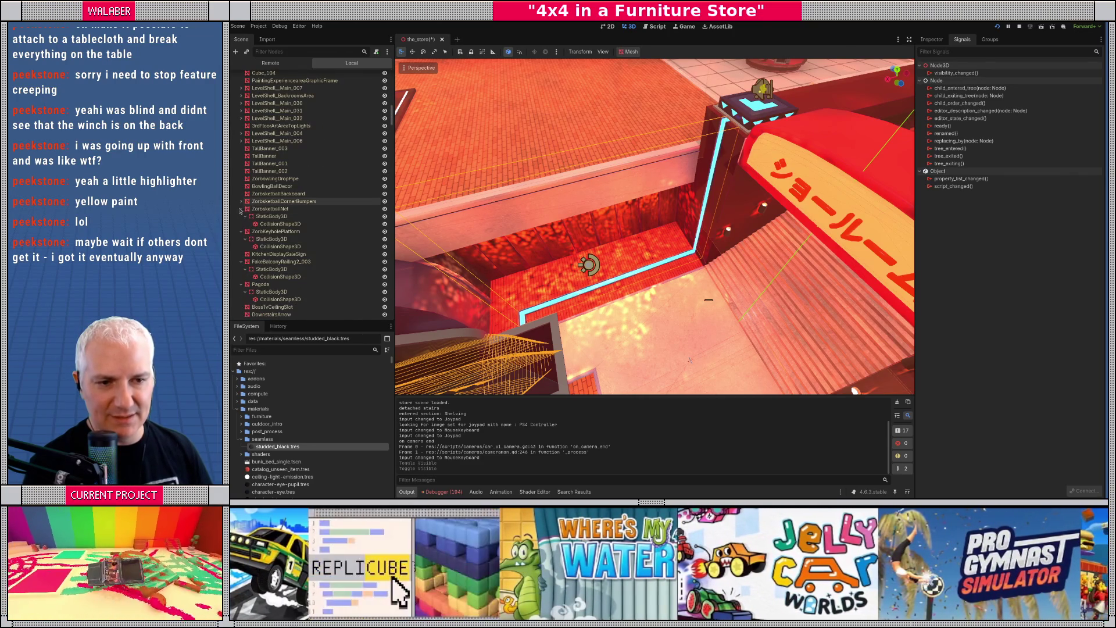
left_click(241, 209)
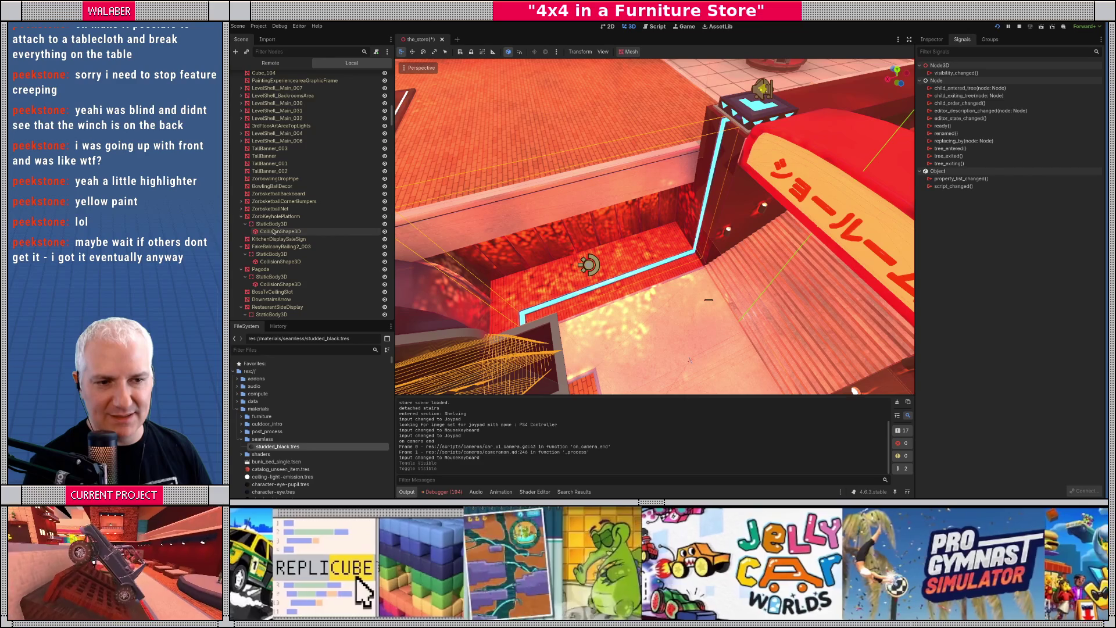
left_click(241, 217)
left_click(241, 232)
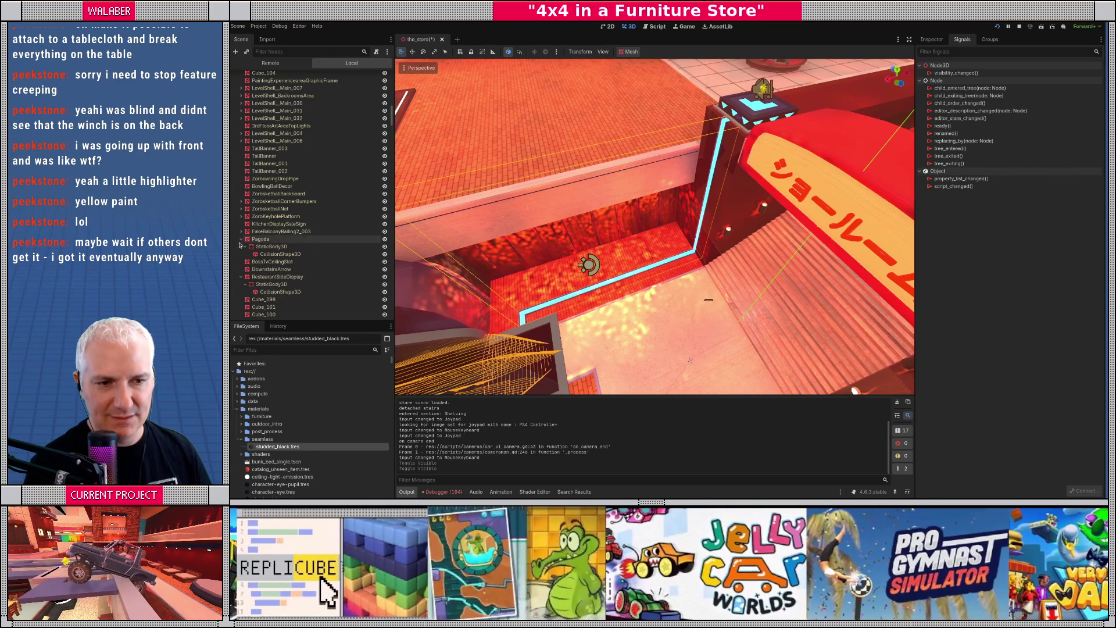
left_click(241, 239)
left_click(240, 262)
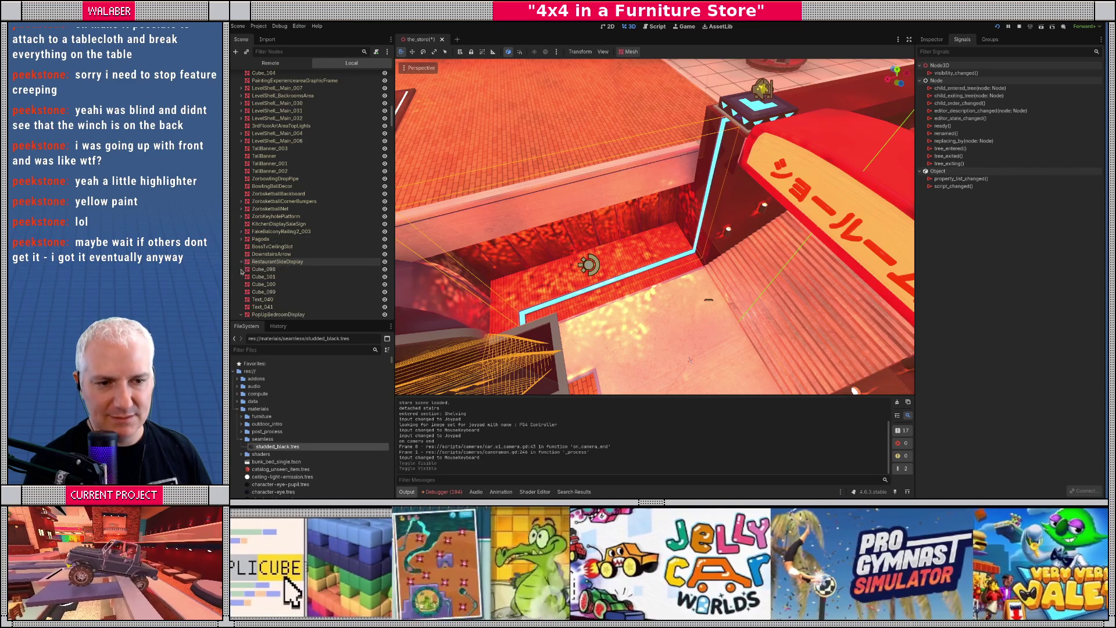
scroll(245, 282, "down", 2)
scroll(245, 282, "down", 1)
left_click(241, 223)
left_click(241, 231)
scroll(249, 256, "down", 1)
left_click(242, 253)
left_click(242, 261)
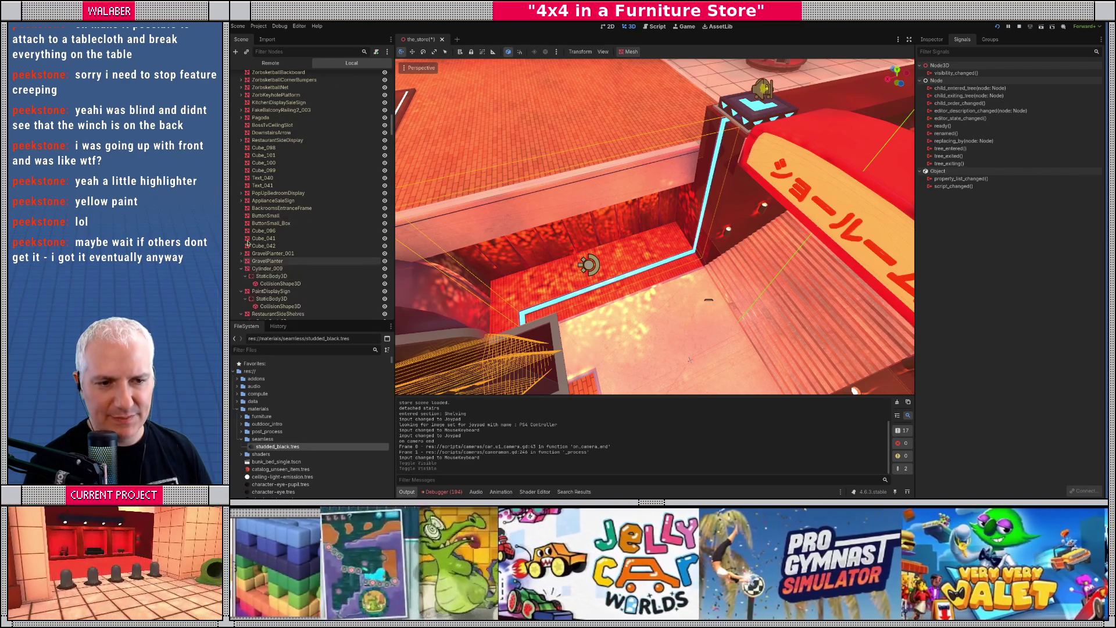
scroll(248, 221, "down", 5)
scroll(247, 208, "up", 5)
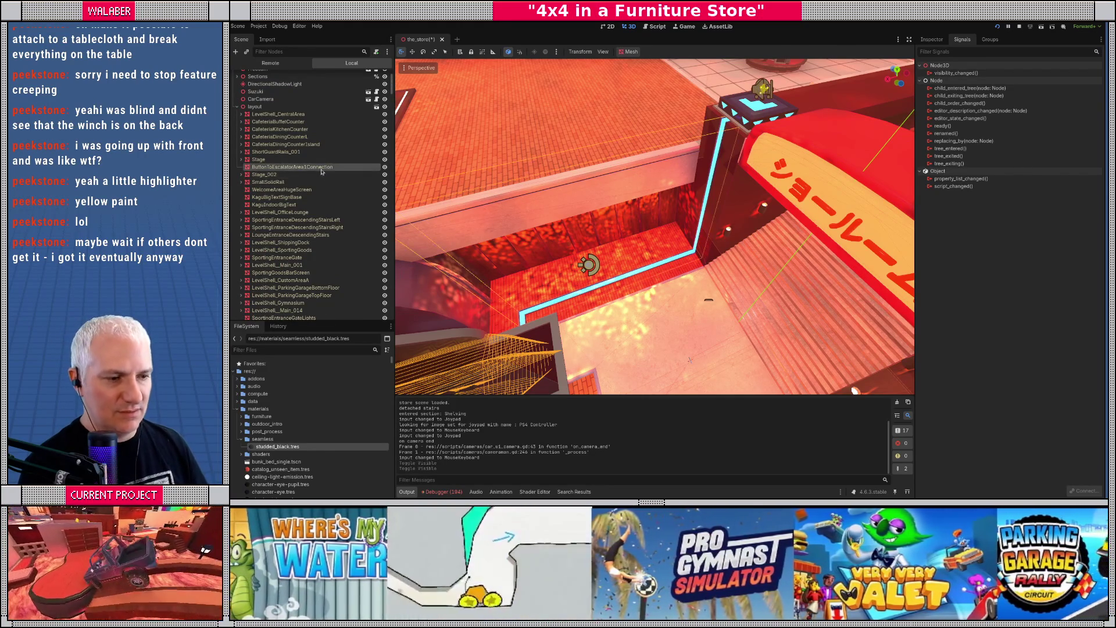
left_click(932, 39)
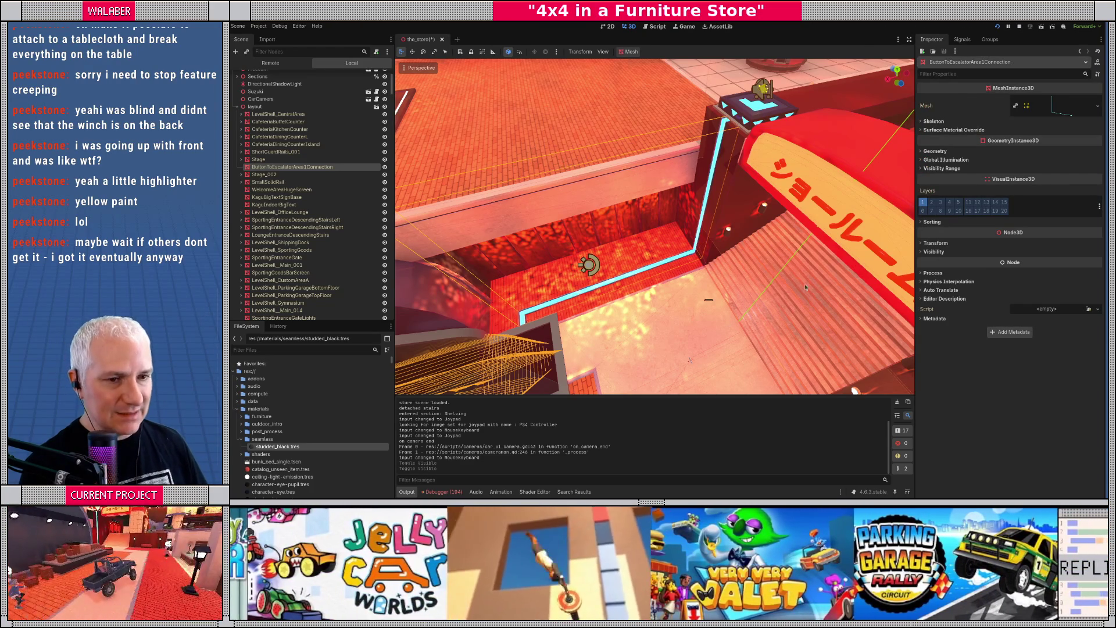
- Inspect the mesh's Surface 0 and Surface 1 names and materials, then collapse it
left_click(1063, 109)
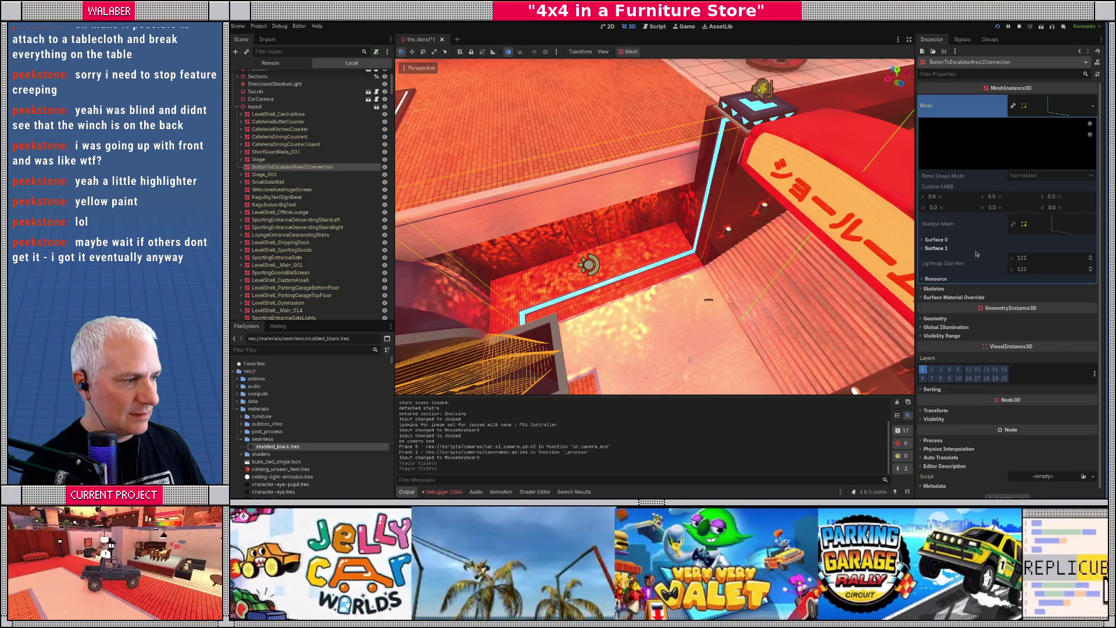
left_click(983, 239)
left_click(989, 281)
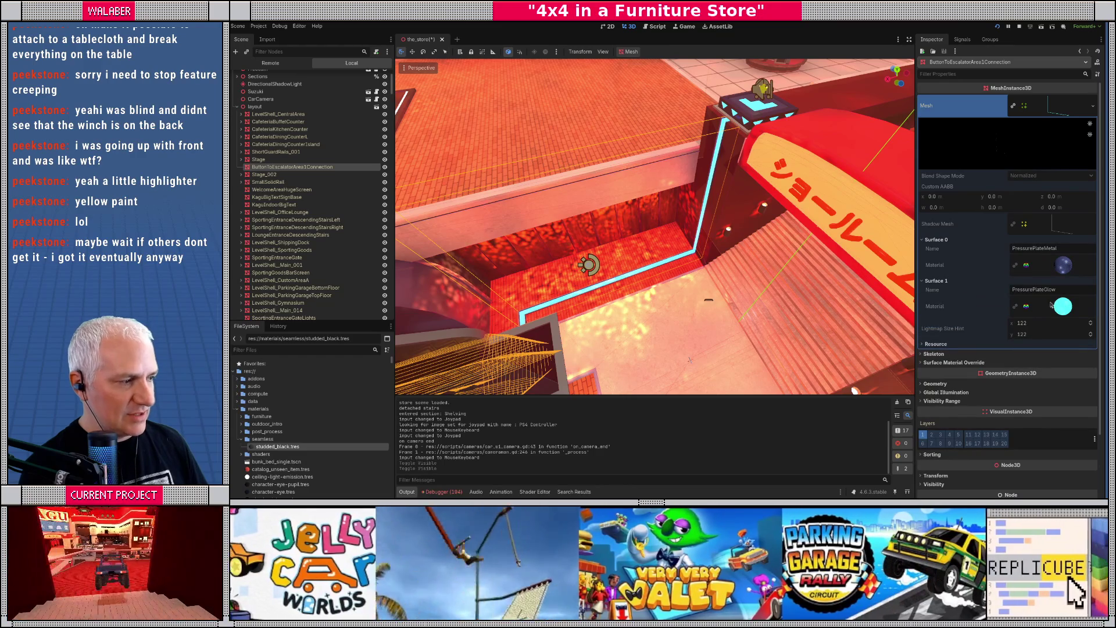
left_click(1059, 110)
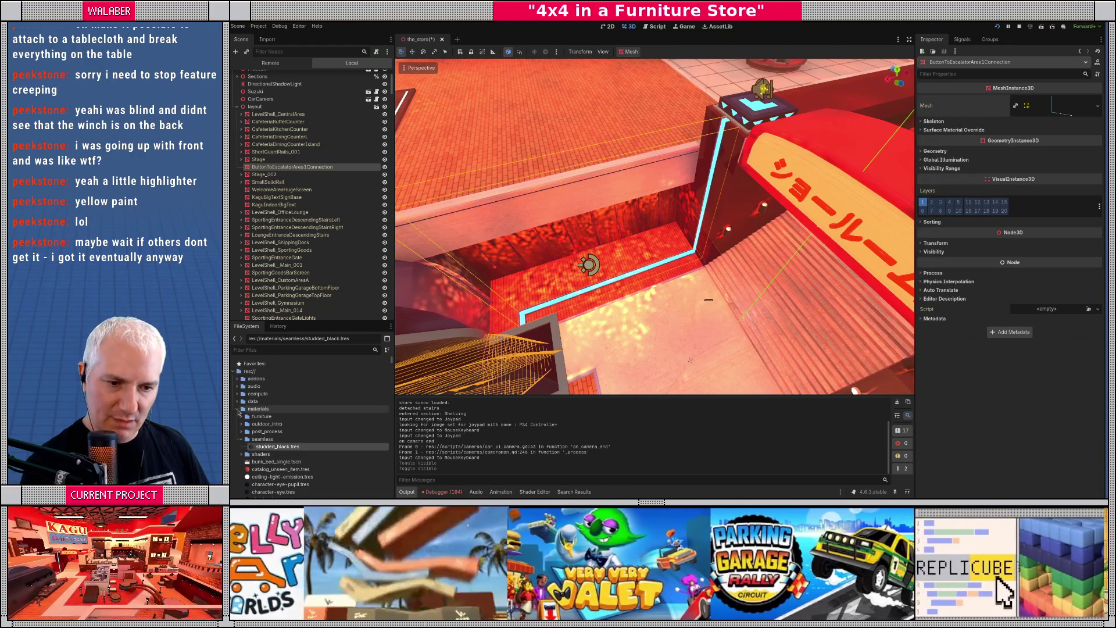
- List the .gdshader files in the materials > shaders folder
left_click(238, 409)
left_click(238, 409)
left_click(242, 447)
scroll(250, 447, "down", 2)
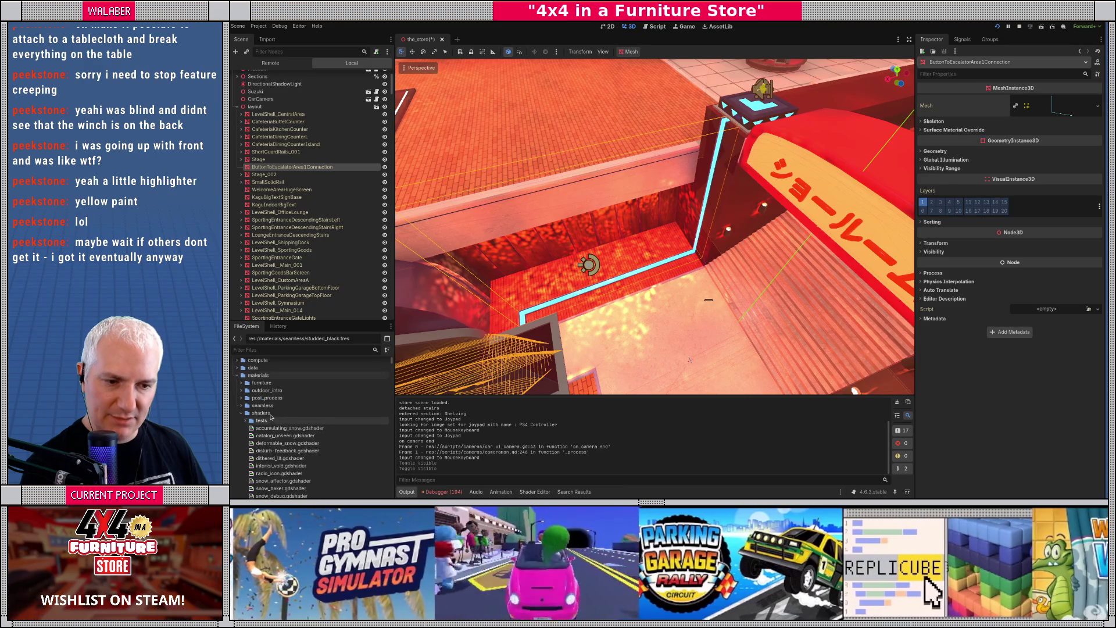
- Create a new Shader resource named activation_strip.gdshader in the shaders folder
right_click(273, 413)
mouse_move(326, 378)
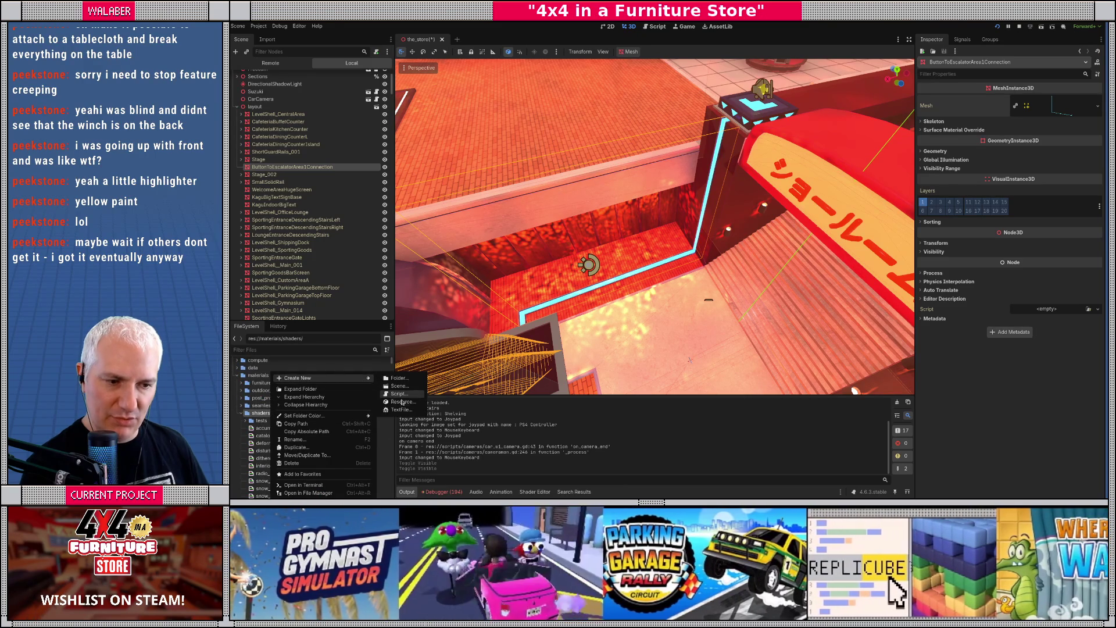
left_click(402, 402)
type("shader")
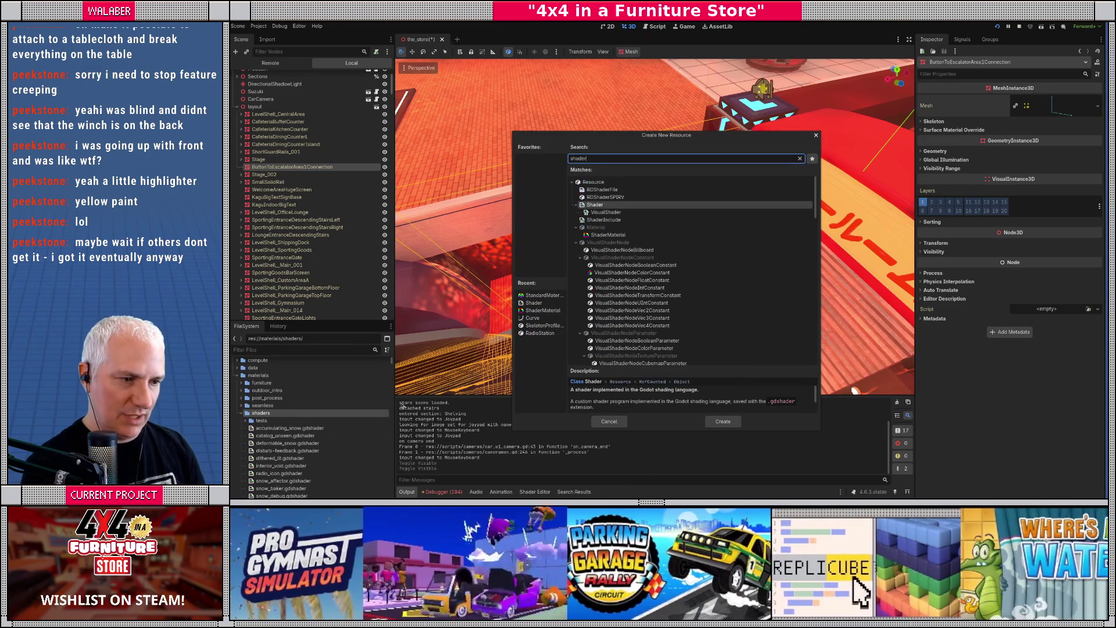
key("Return")
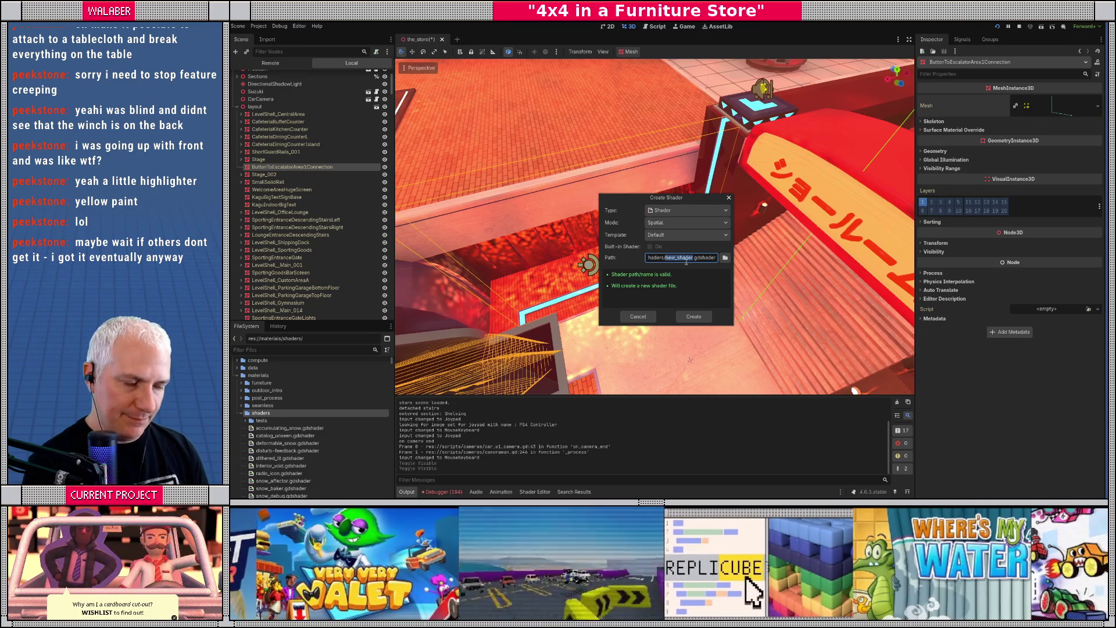
type("button.gd")
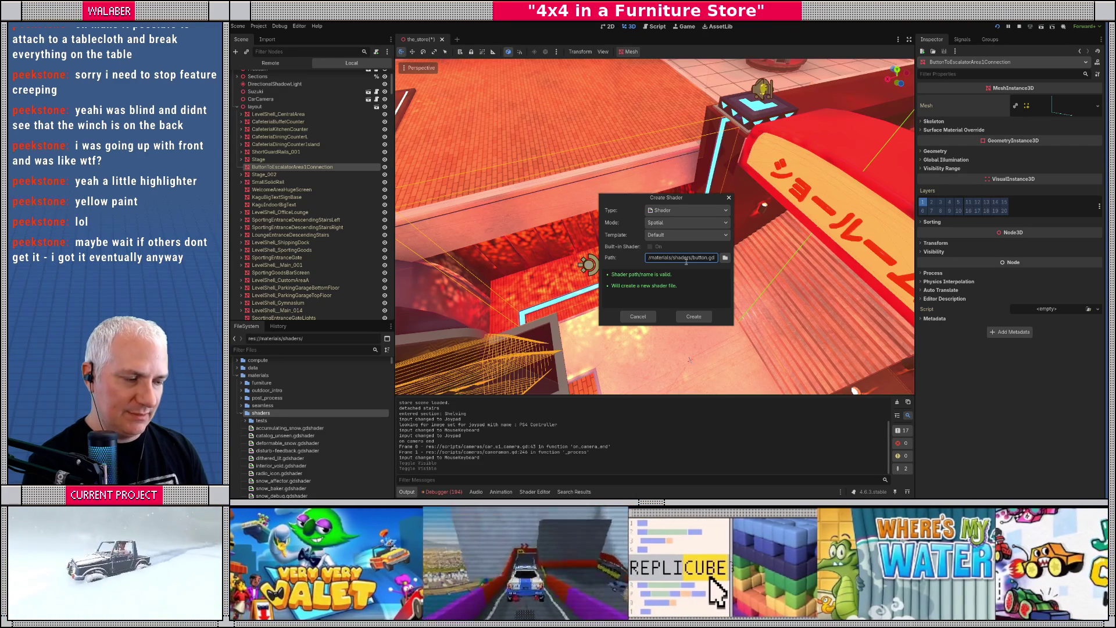
key("BackSpace")
key("BackSpace")
type("activation")
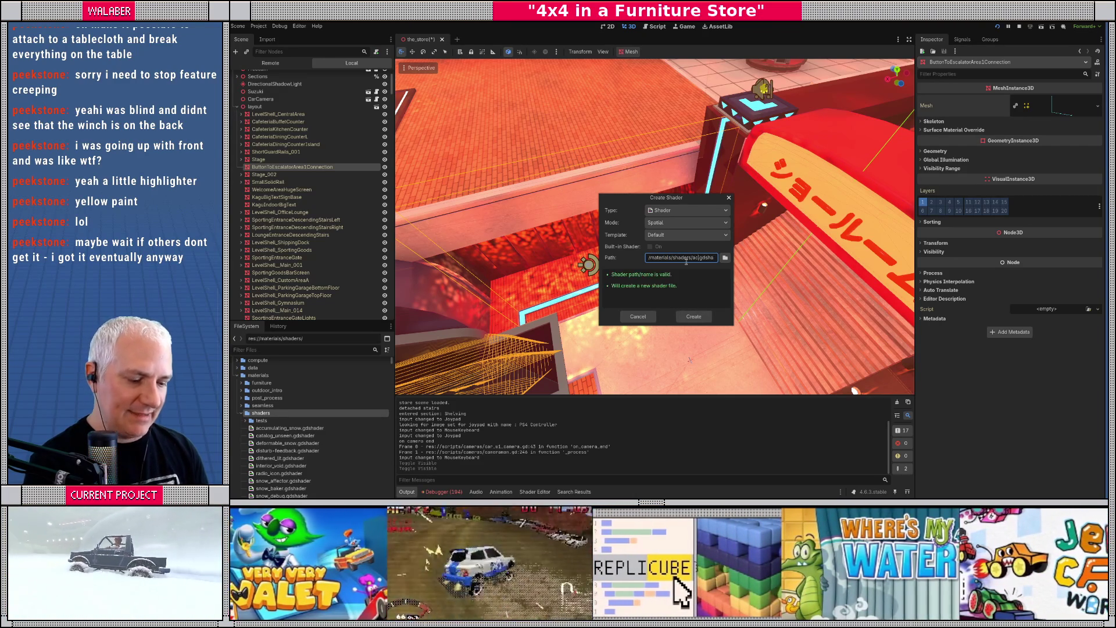
type("_strip")
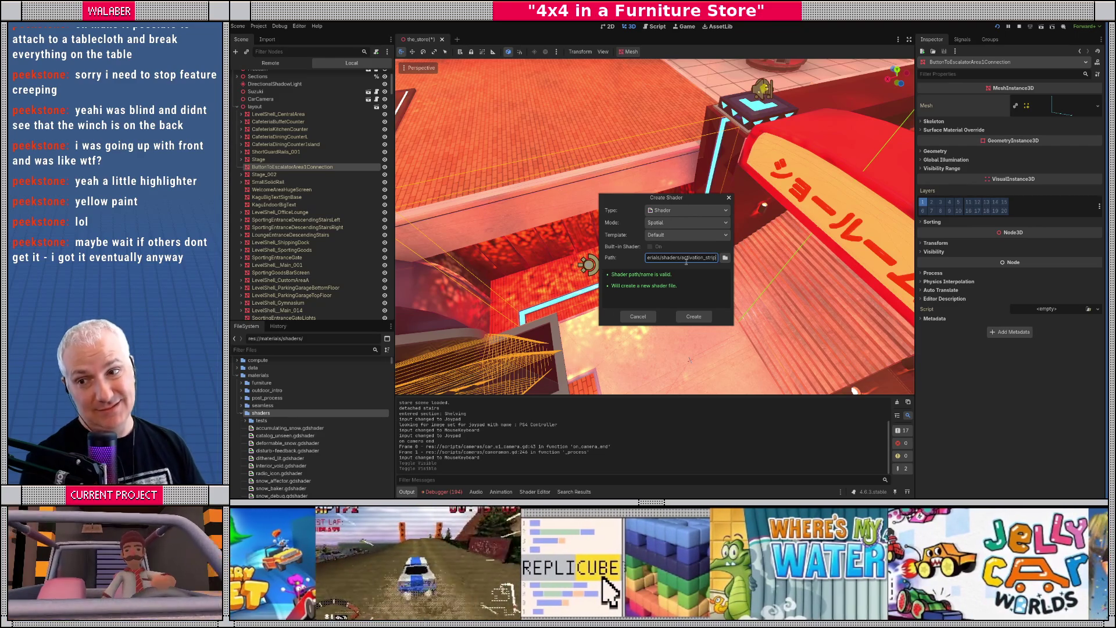
key("Return")
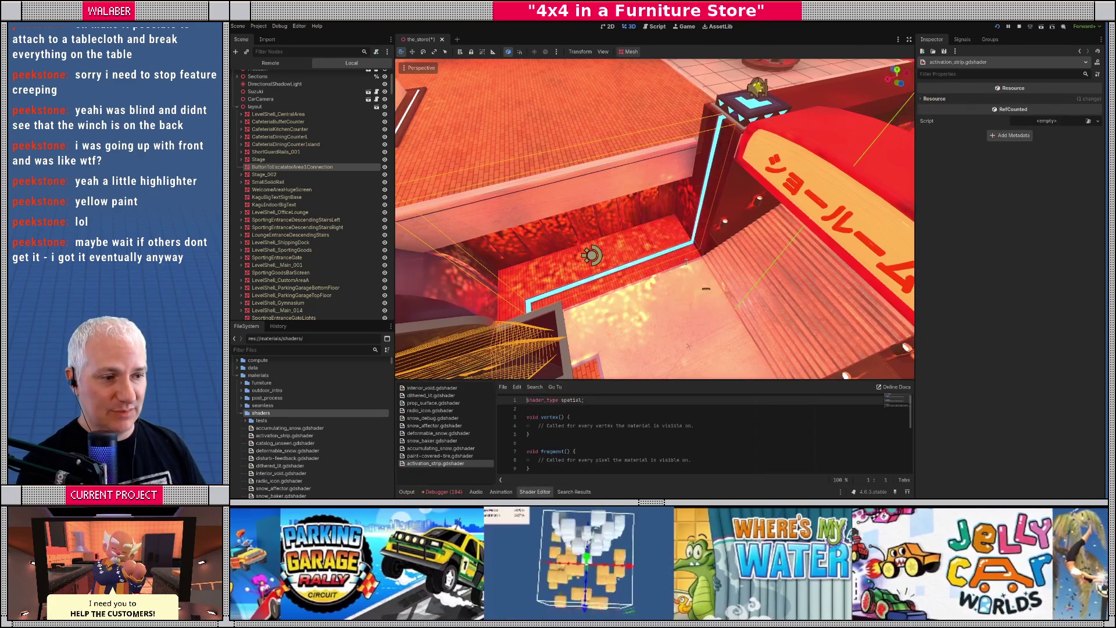
- Add a plain Node to the scene tree, then undo the misplaced node
right_click(266, 170)
left_click(300, 186)
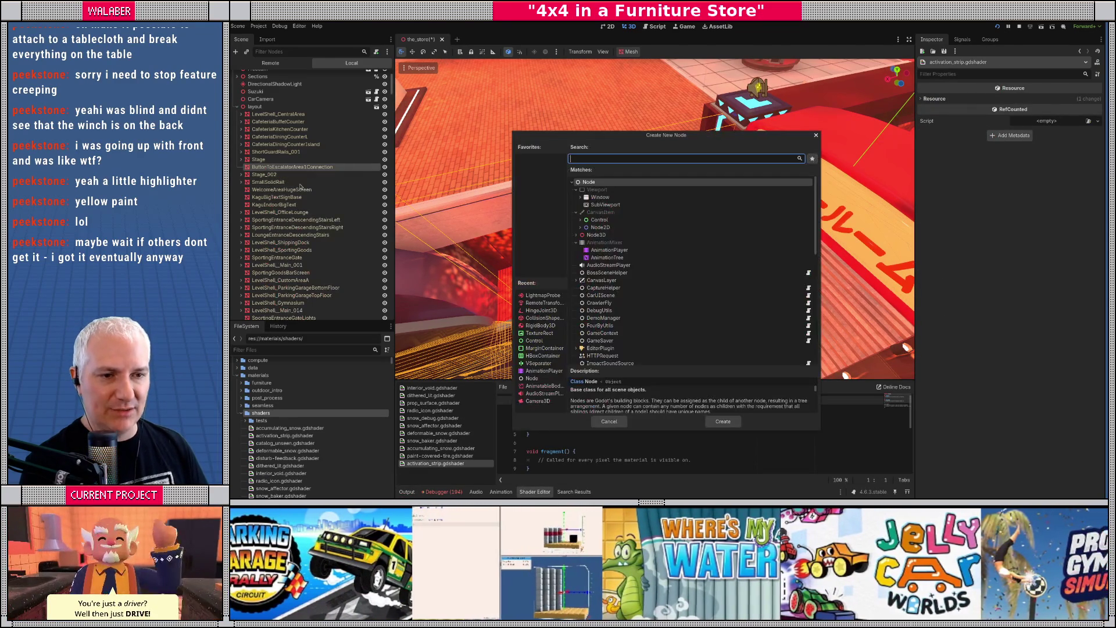
type("node")
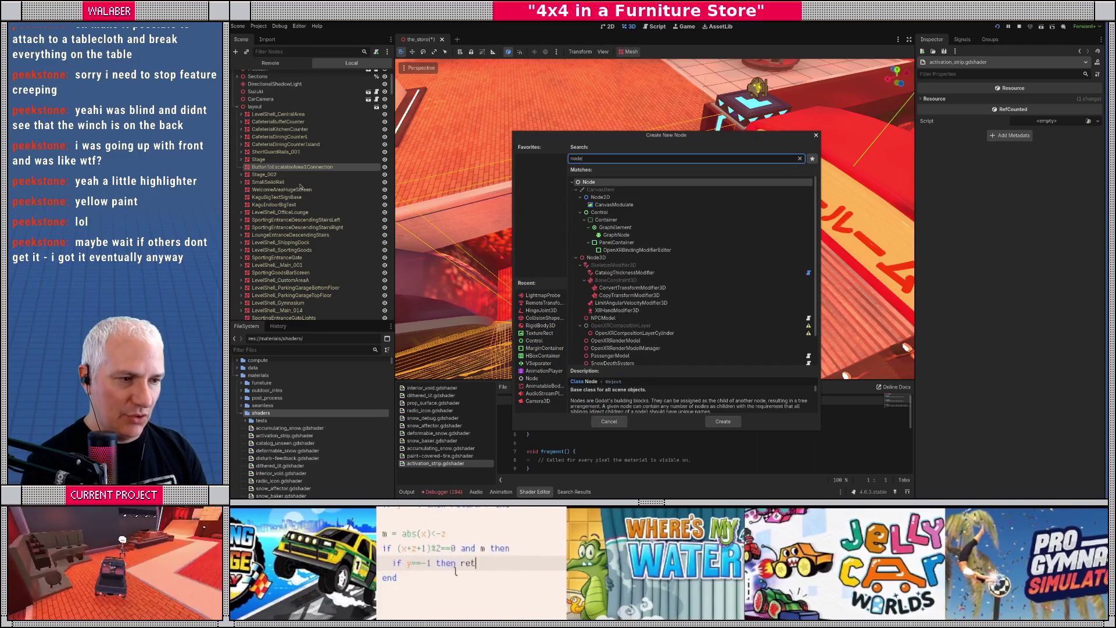
key("Return")
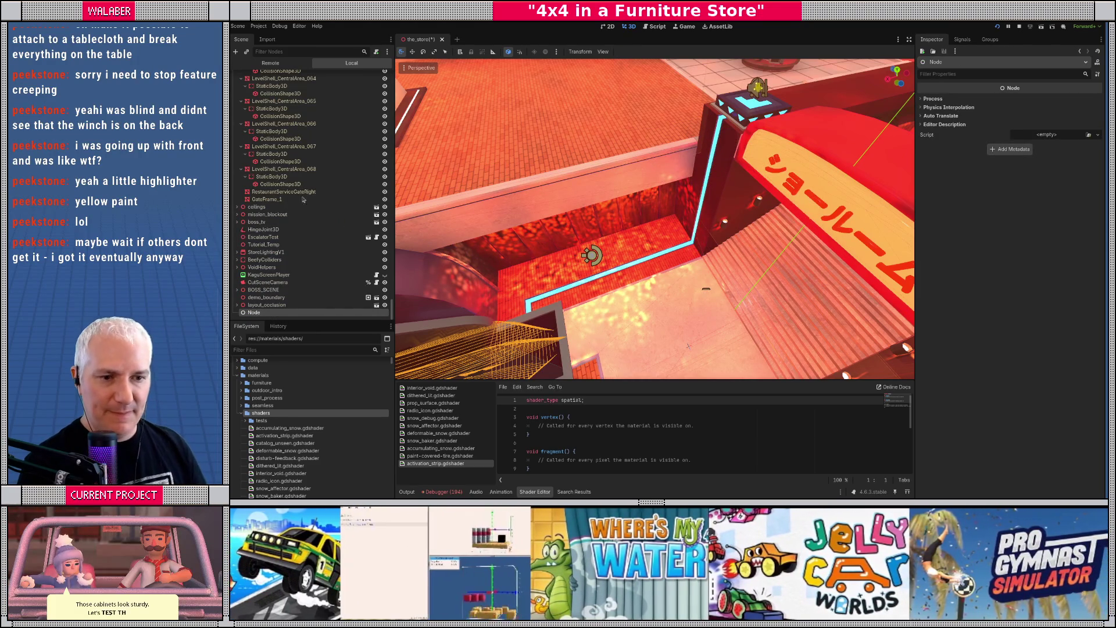
key("ctrl+z")
scroll(287, 140, "up", 5)
scroll(287, 140, "up", 8)
- Add a Node child under ButtonToEscalatorArea1Connection named ActivationStrip_BeddingEscalator
left_click(665, 260)
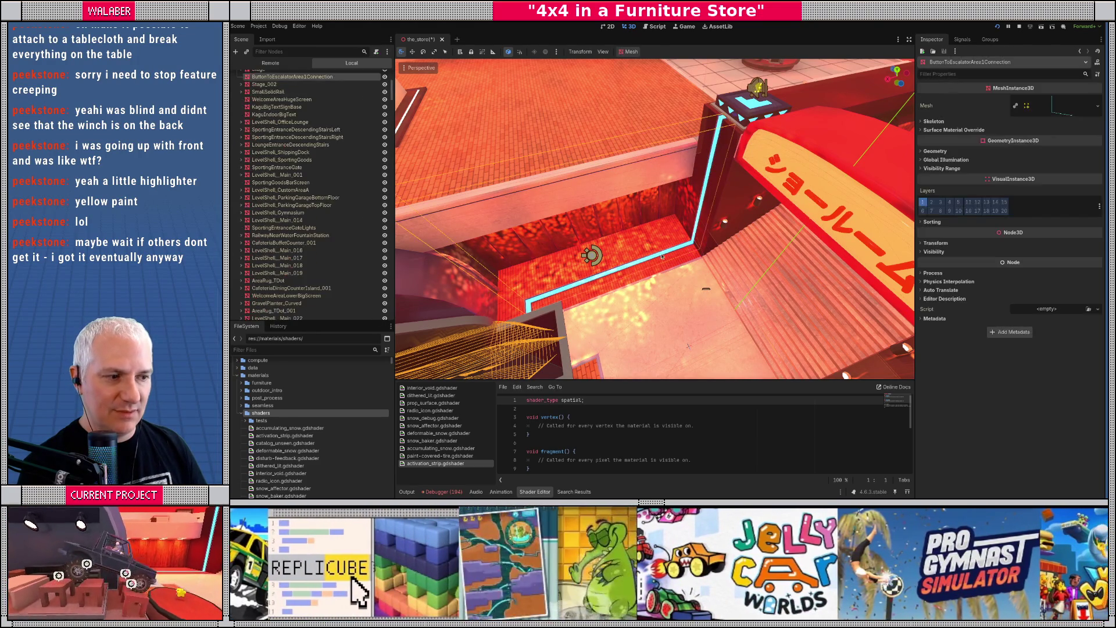
right_click(264, 76)
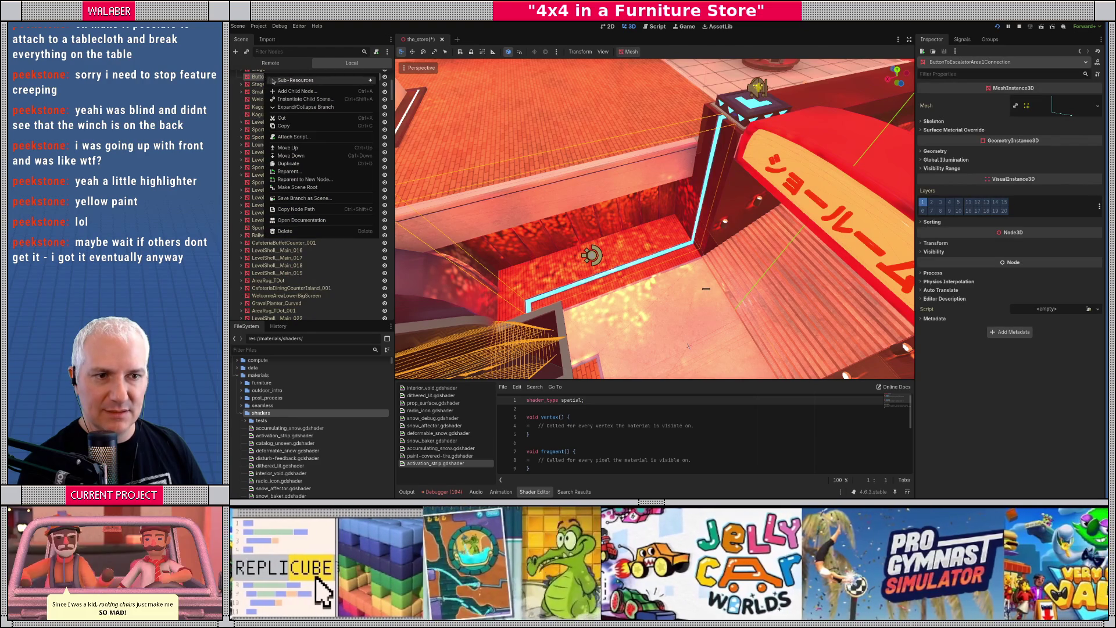
left_click(296, 91)
key("Return")
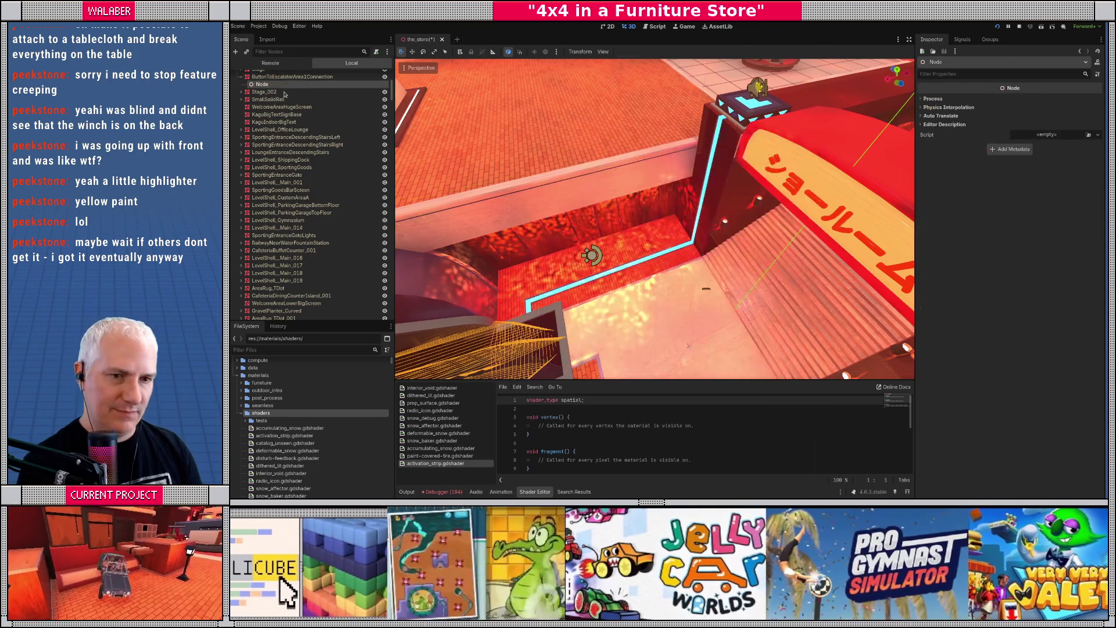
type("ActivationStip_BeddingEsca")
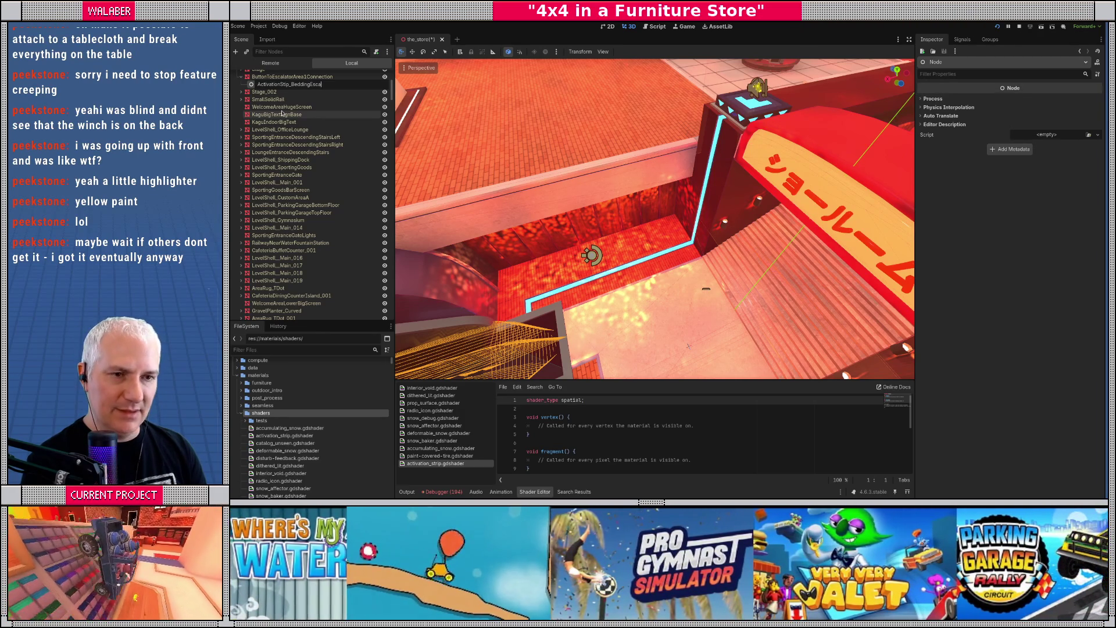
key("Return")
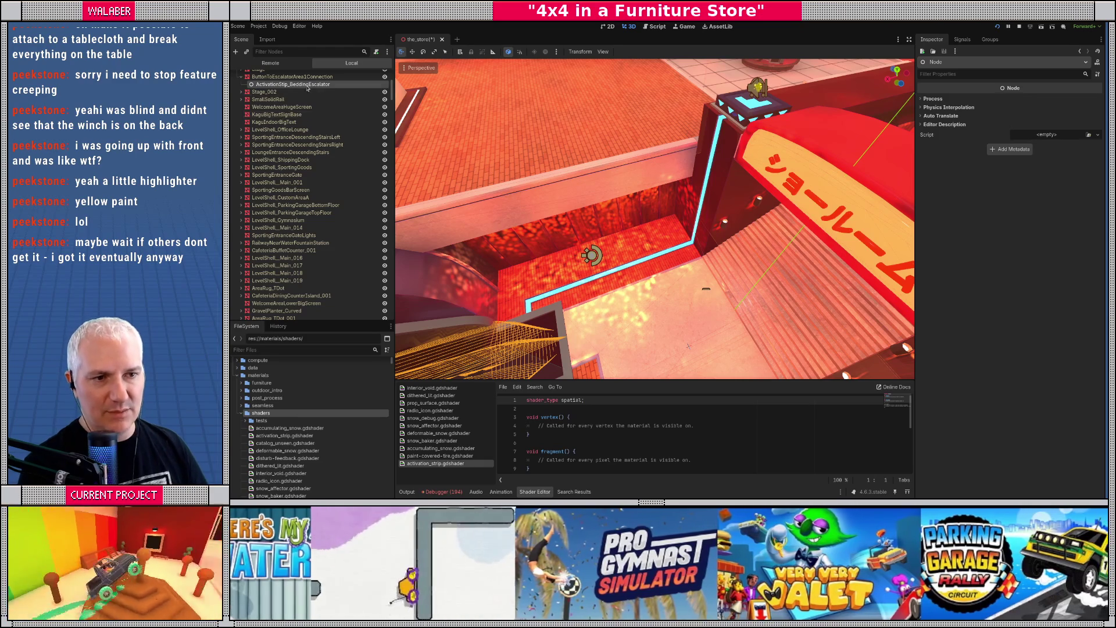
- Attach a new activation_strip.gd script to the ActivationStrip node and declare class_name ActivationStrop
right_click(307, 85)
left_click(343, 138)
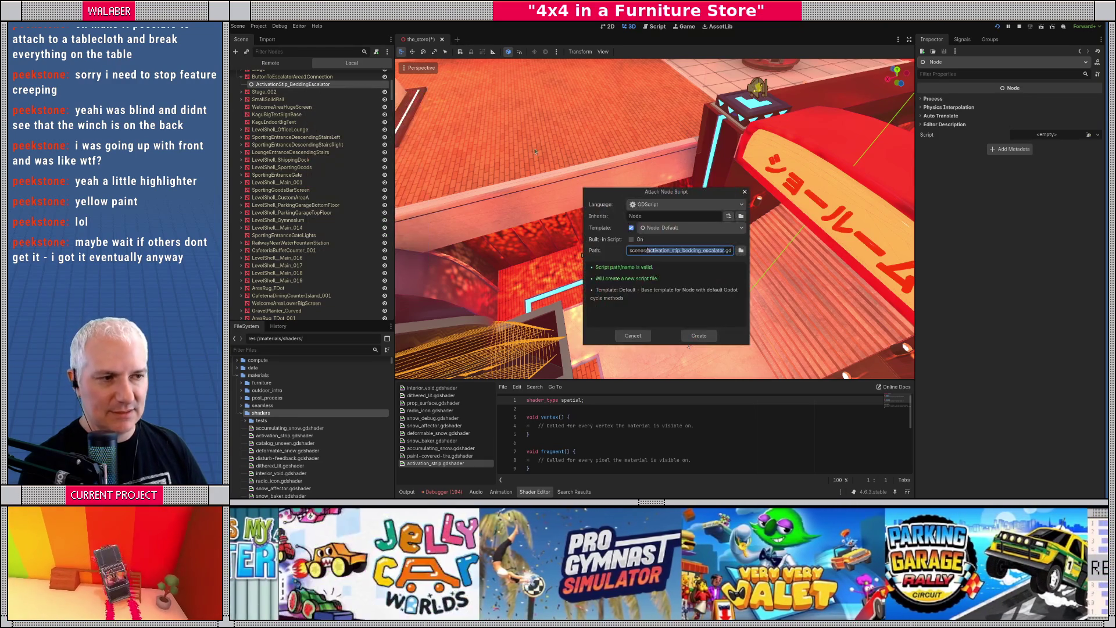
type("activation_stip_be")
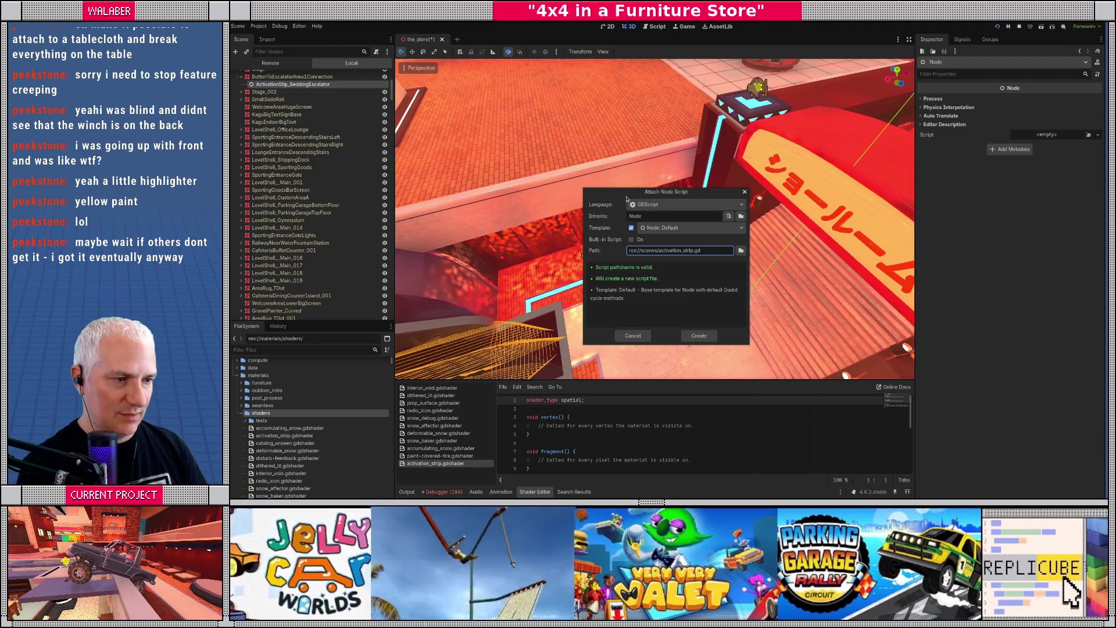
key("Return")
type("lass_name ActivationStrop")
key("Return")
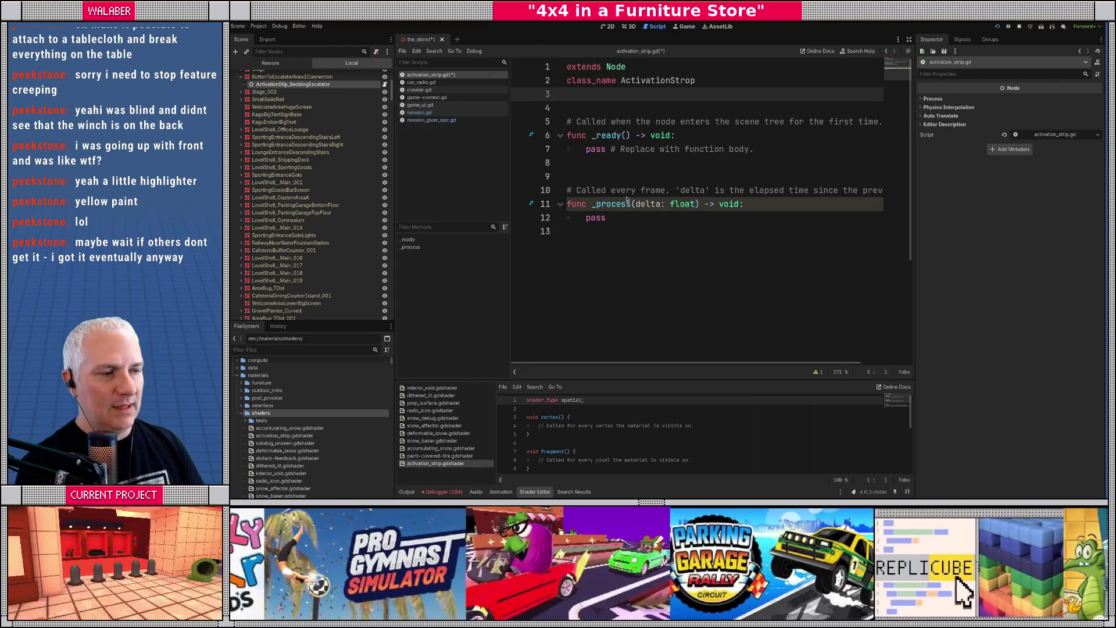
- Fix the class name typo so it reads ActivationStrip
left_click(691, 80)
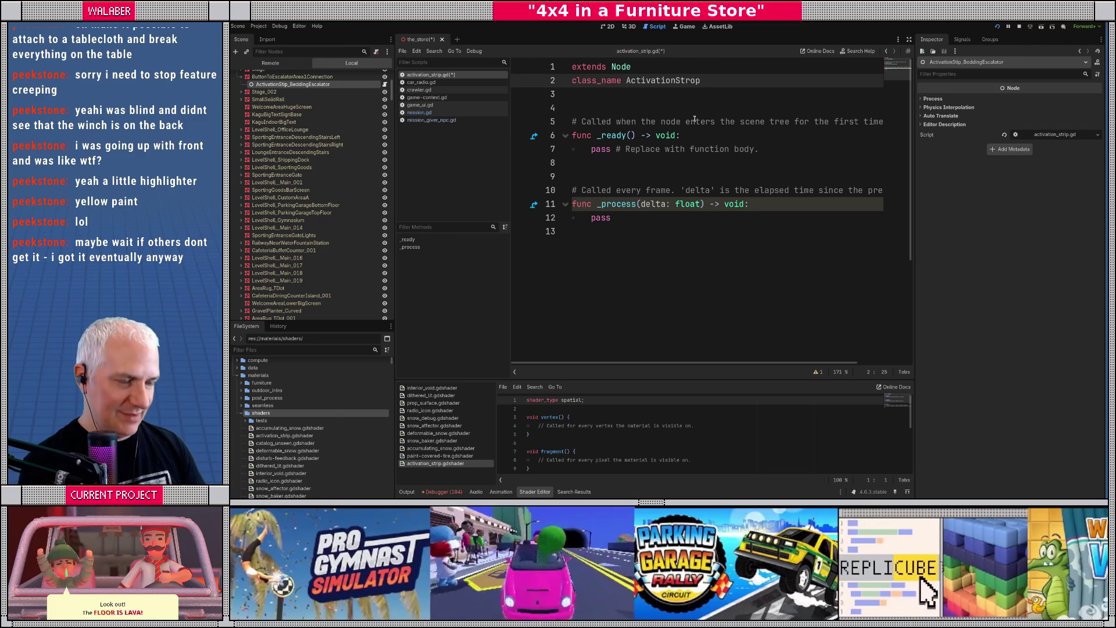
key("Delete")
type("i")
key("Down")
key("Down")
key("Down")
key("Down")
key("Down")
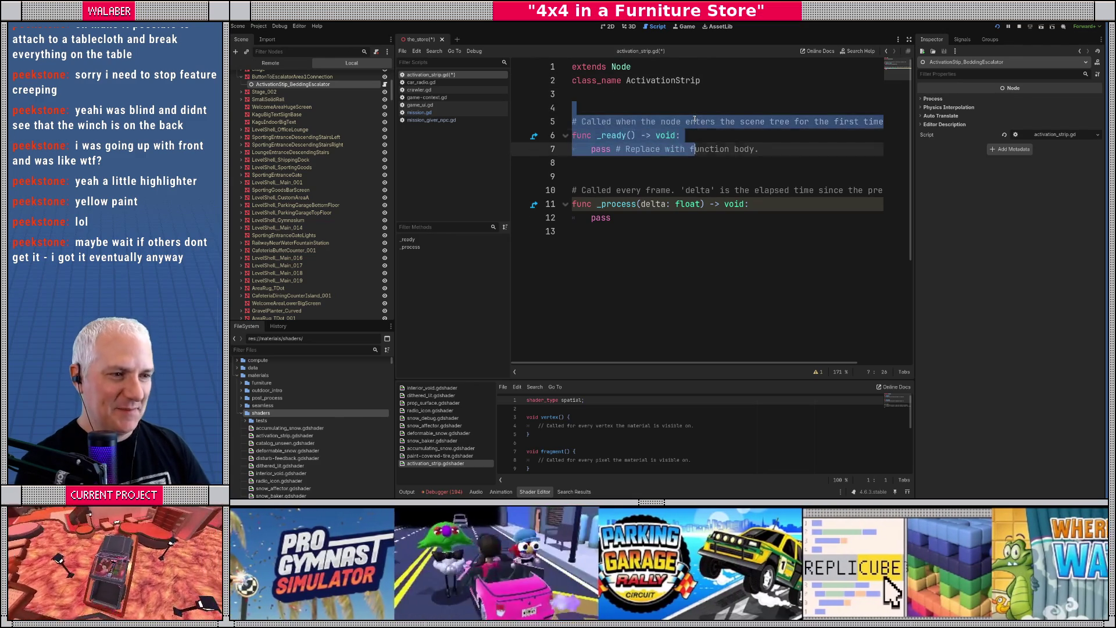
key("Up")
key("Up")
key("Up")
key("Up")
key("Up")
key("Up")
key("Up")
- Declare the variables _strip_mesh : MeshInstance3D and _strip_mat : ShaderMaterial
key("Return")
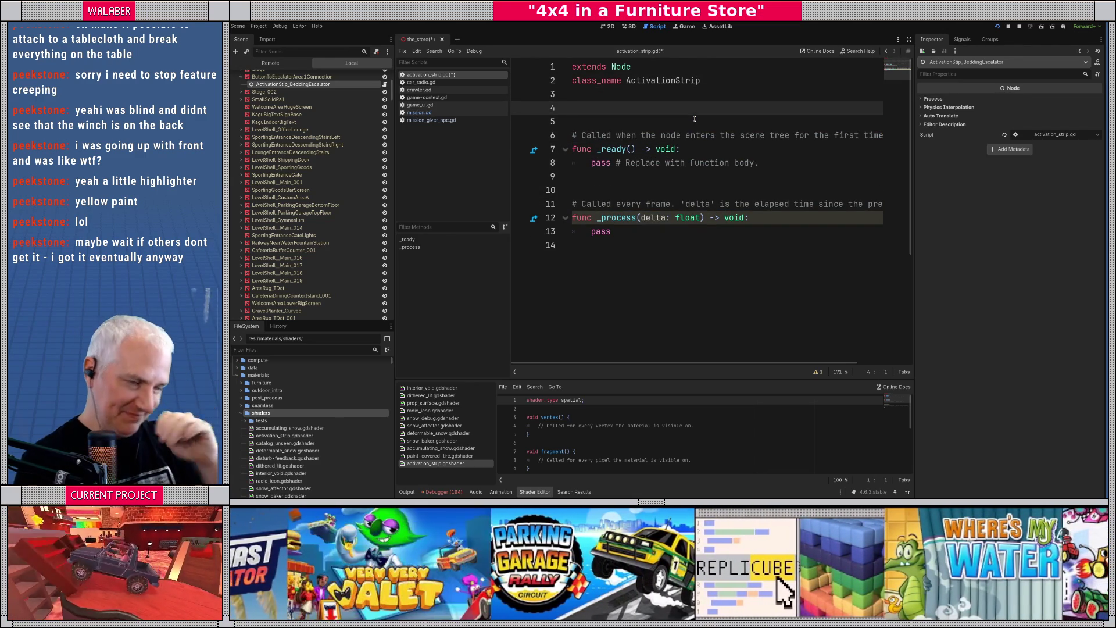
type("var _")
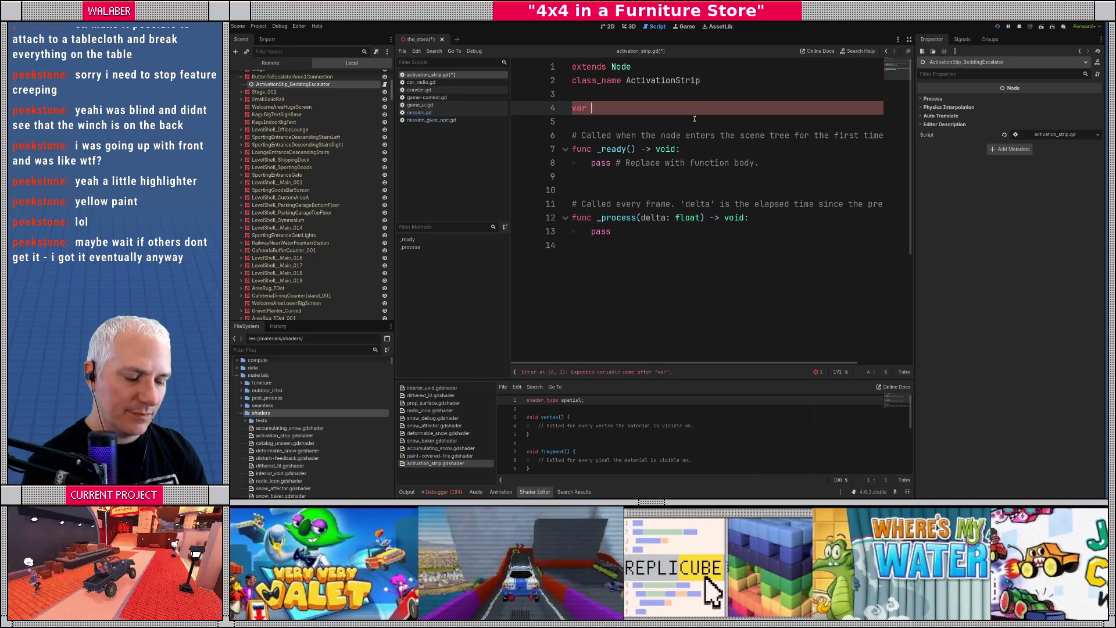
type("strip_")
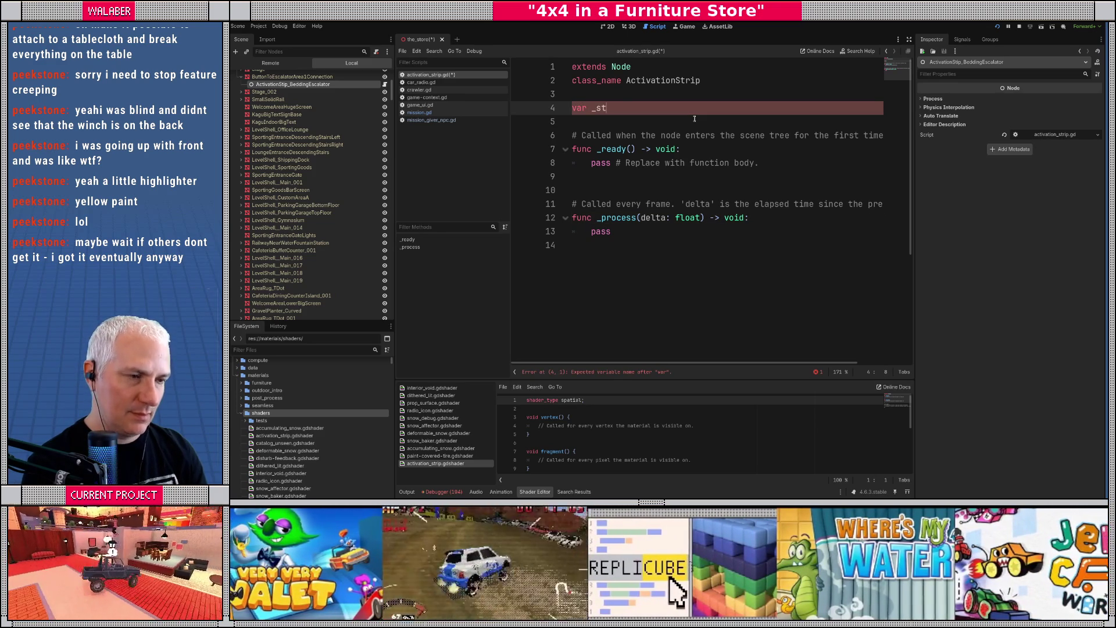
type("mesh : MeshIn")
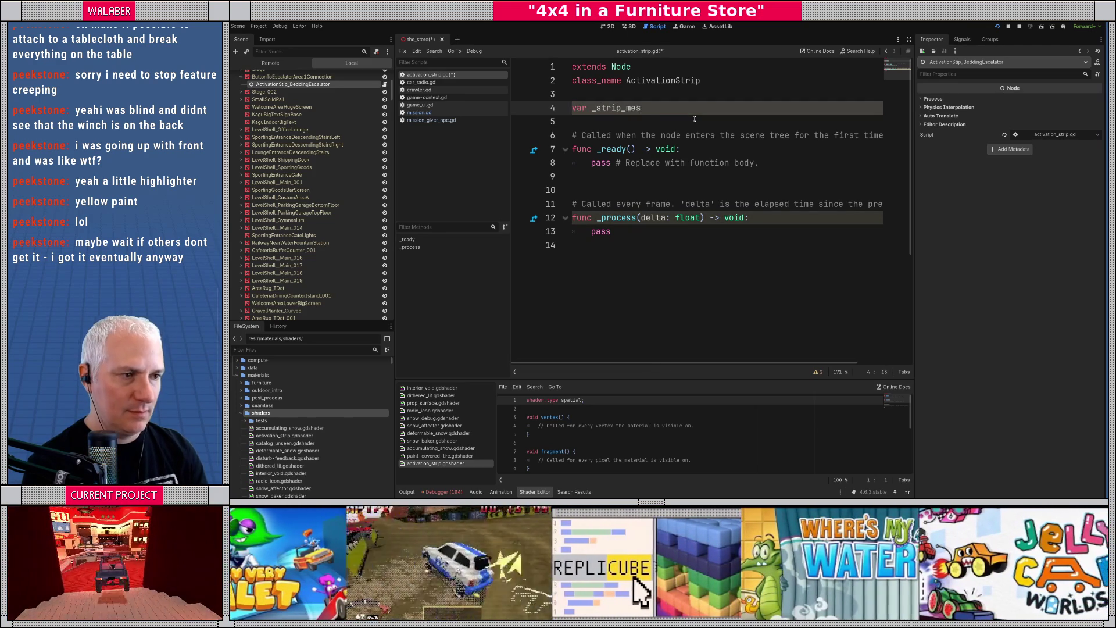
type("s")
key("Return")
key("BackSpace")
type("D")
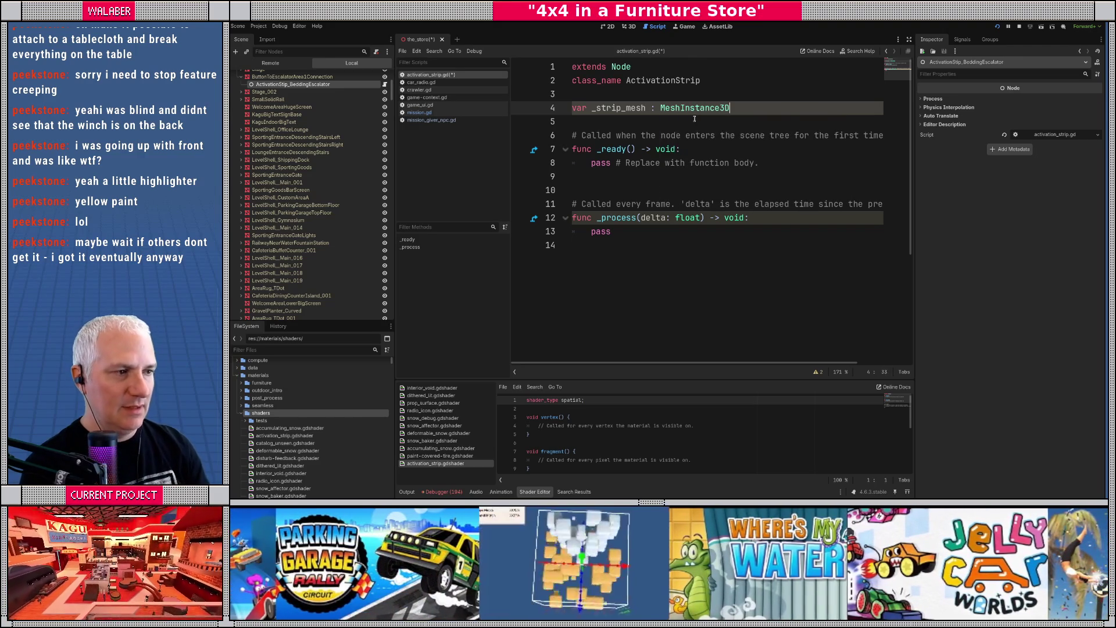
key("Return")
type("var _S")
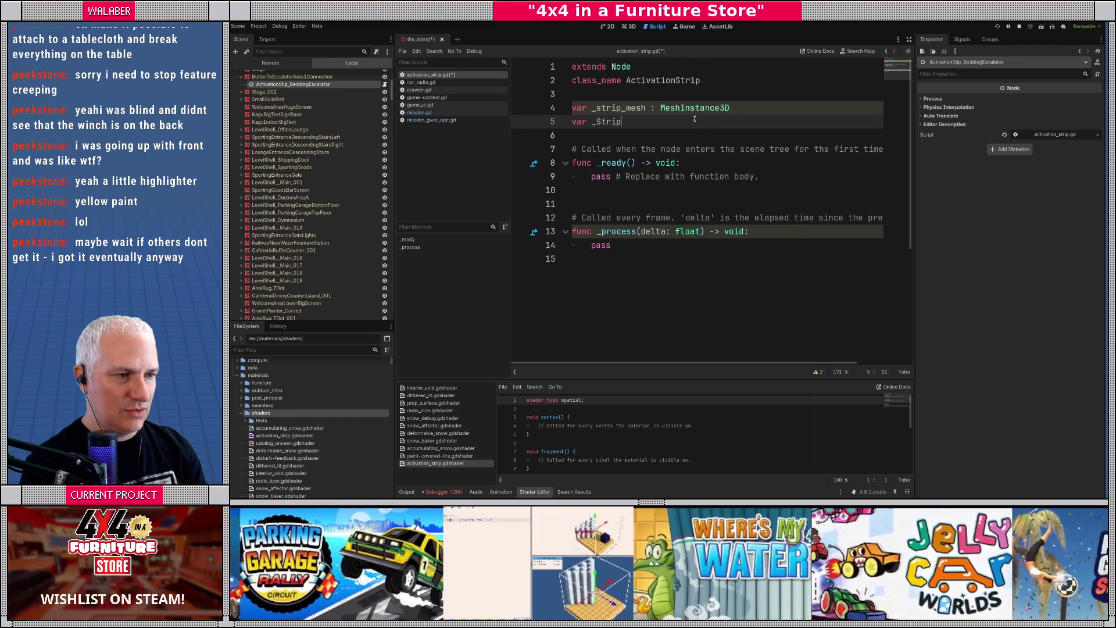
key("BackSpace")
type("strip_mat : ")
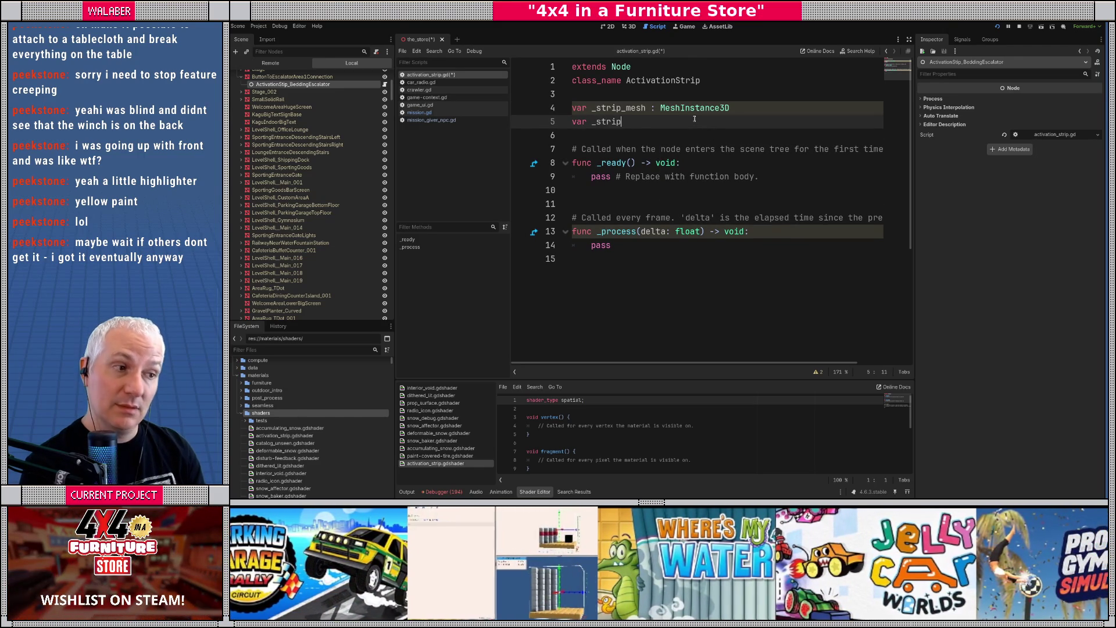
type("ShaderM")
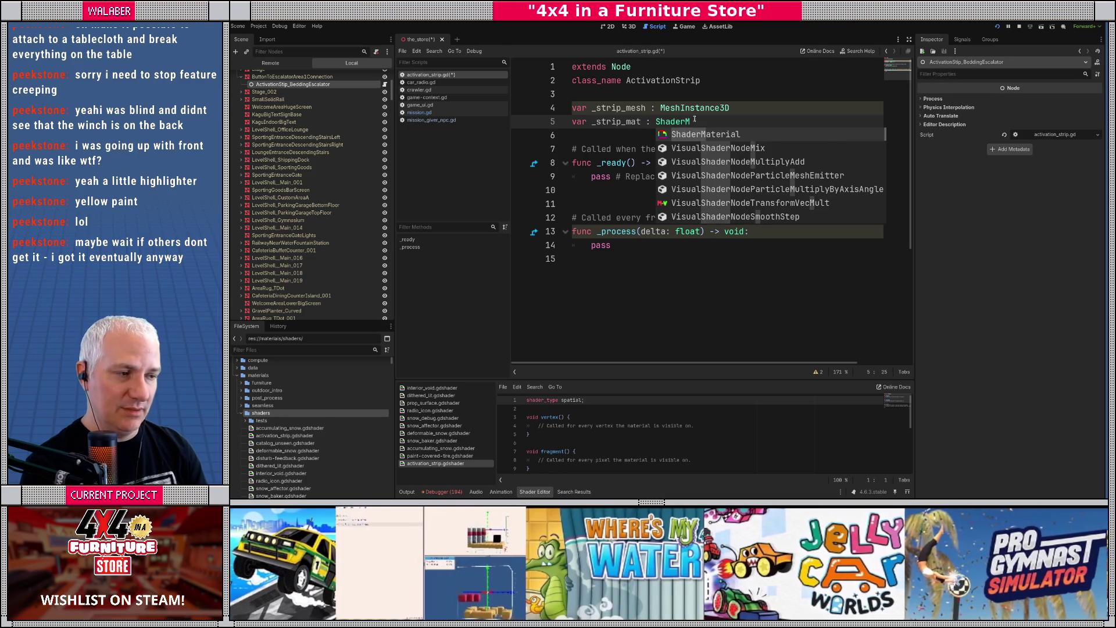
key("Return")
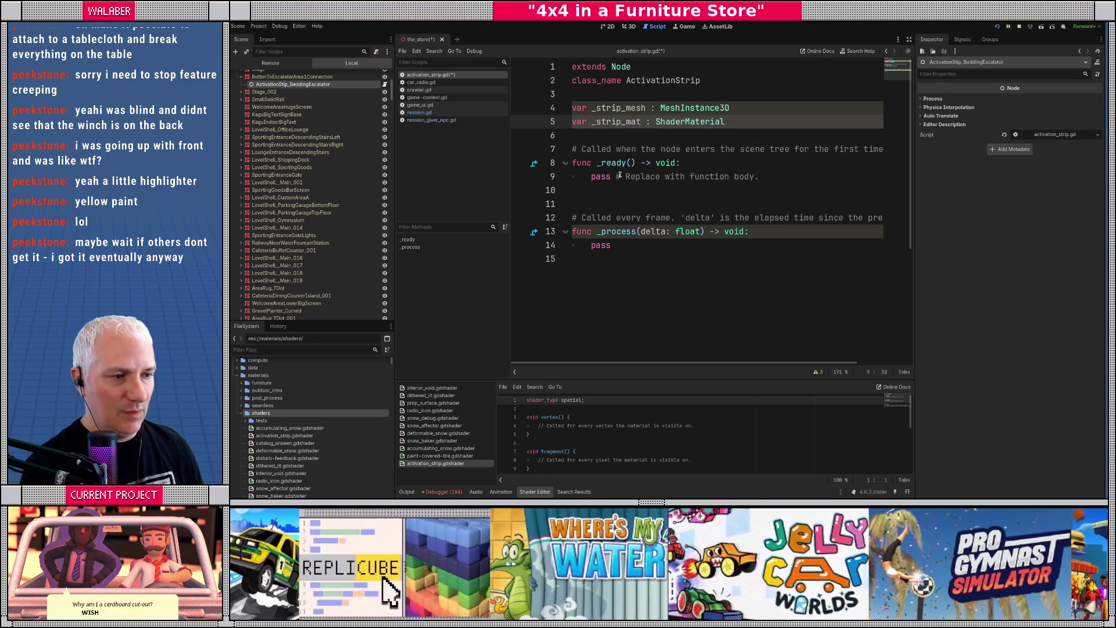
left_click_drag(590, 175, 807, 174)
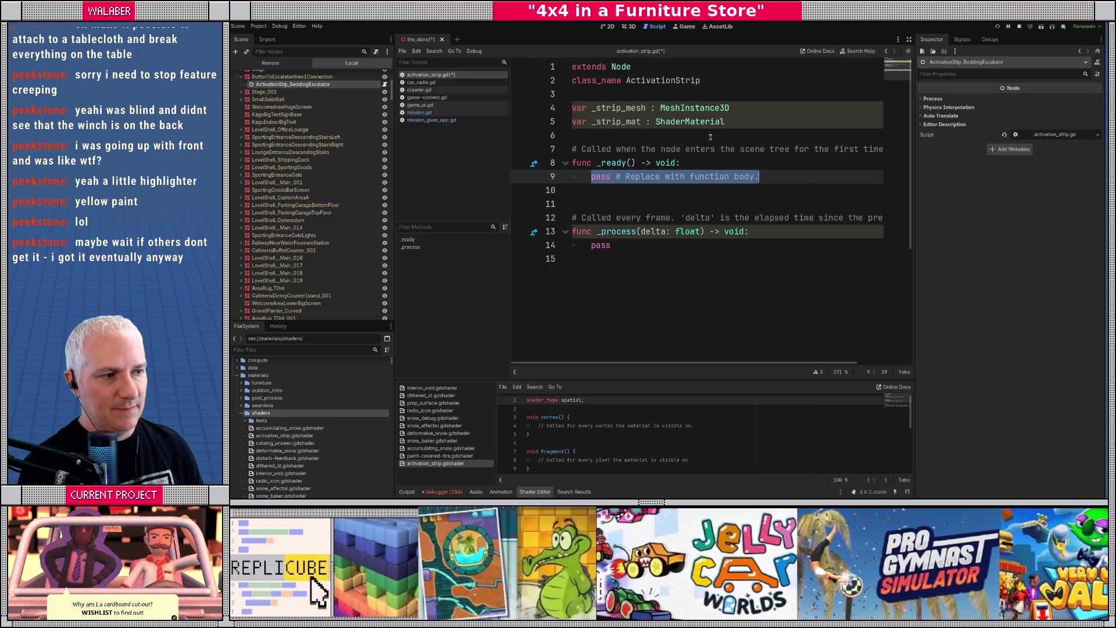
left_click(710, 137)
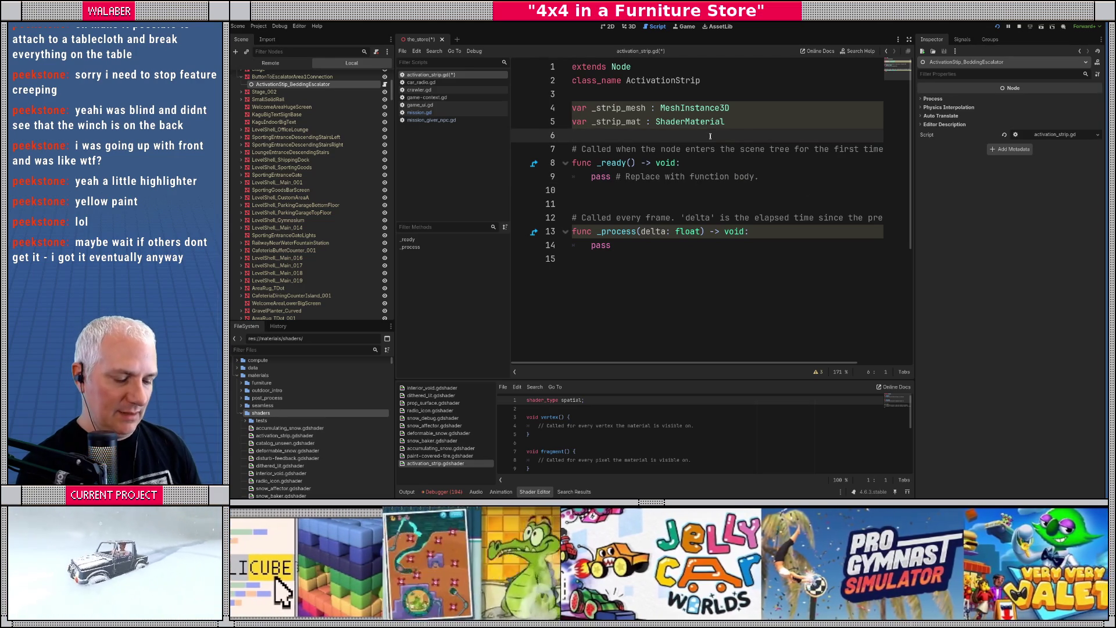
key("Up")
key("Up")
key("Up")
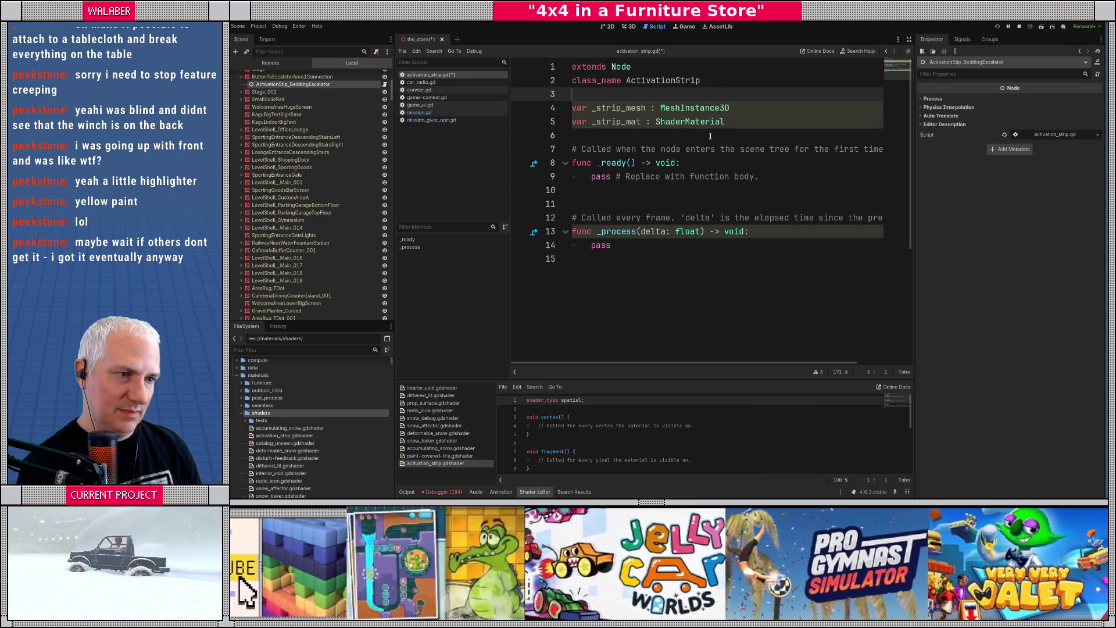
key("Return")
type("@export var ")
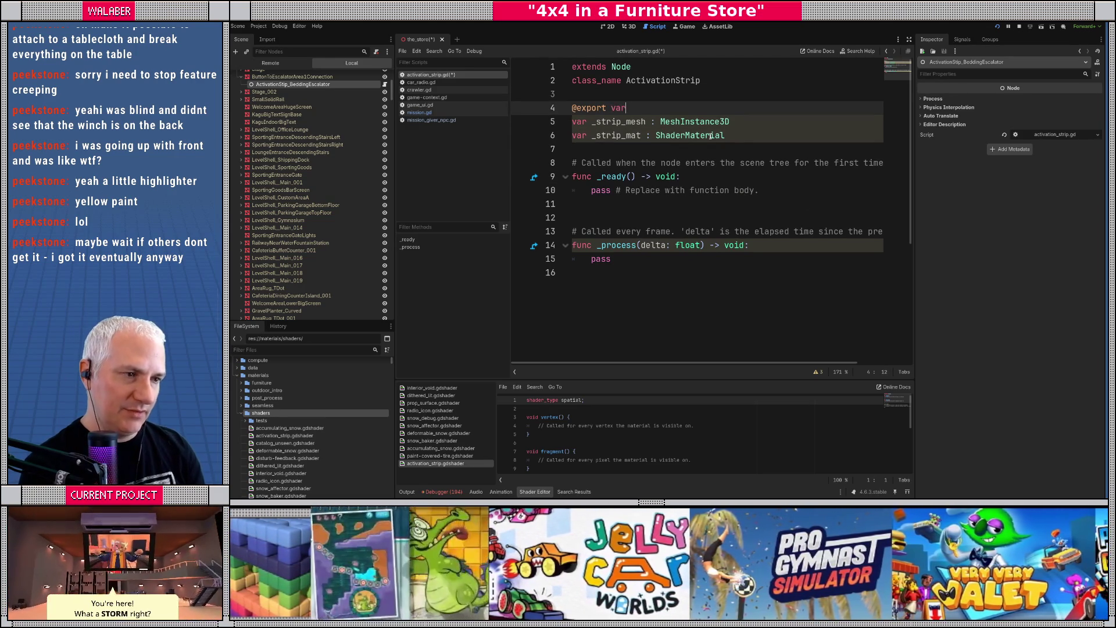
type("surfac")
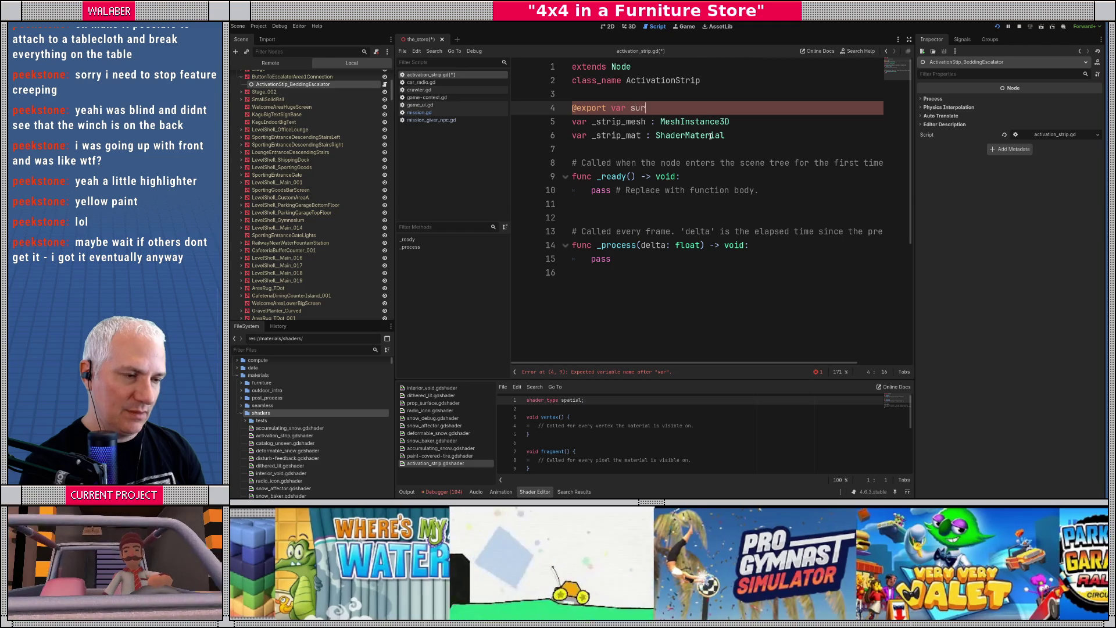
key("BackSpace")
key("BackSpace")
key("BackSpace")
type("trip_surface_")
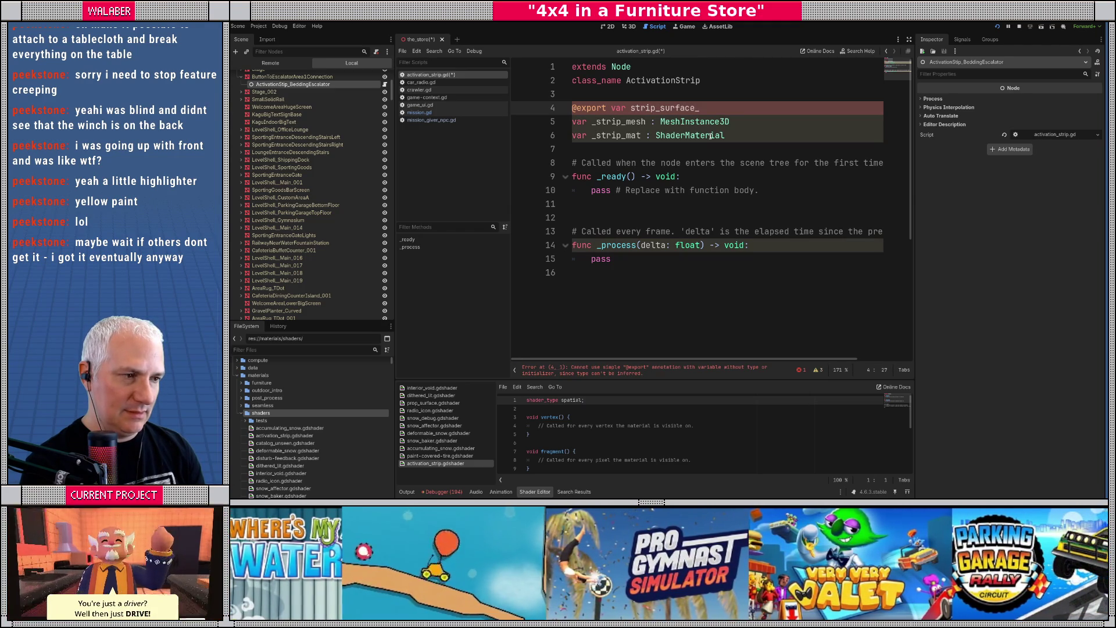
type("idx := 1")
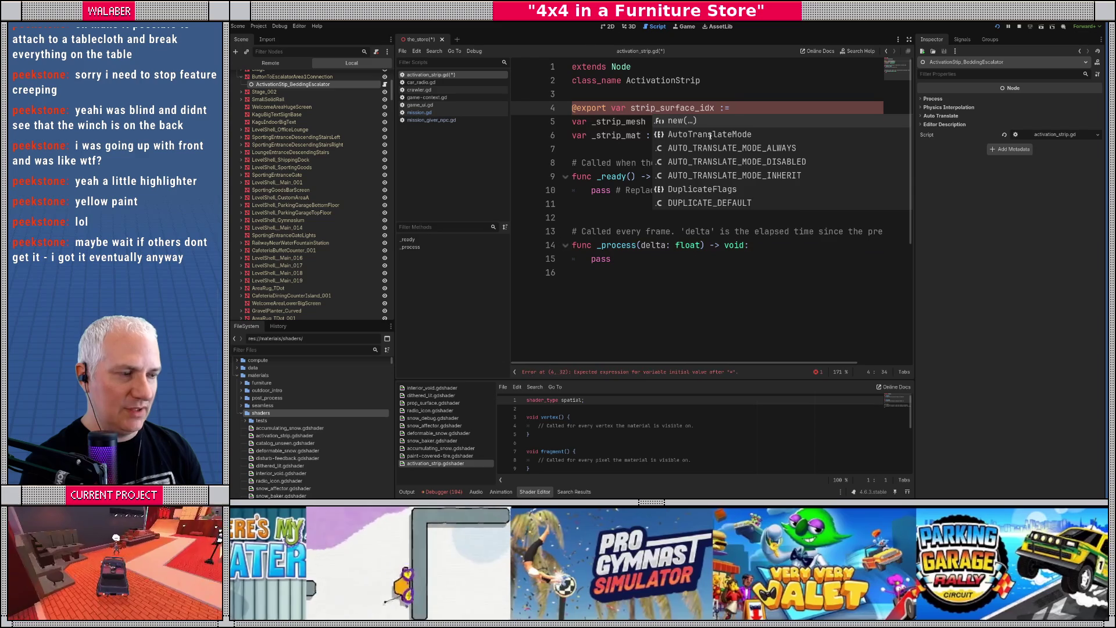
key("Return")
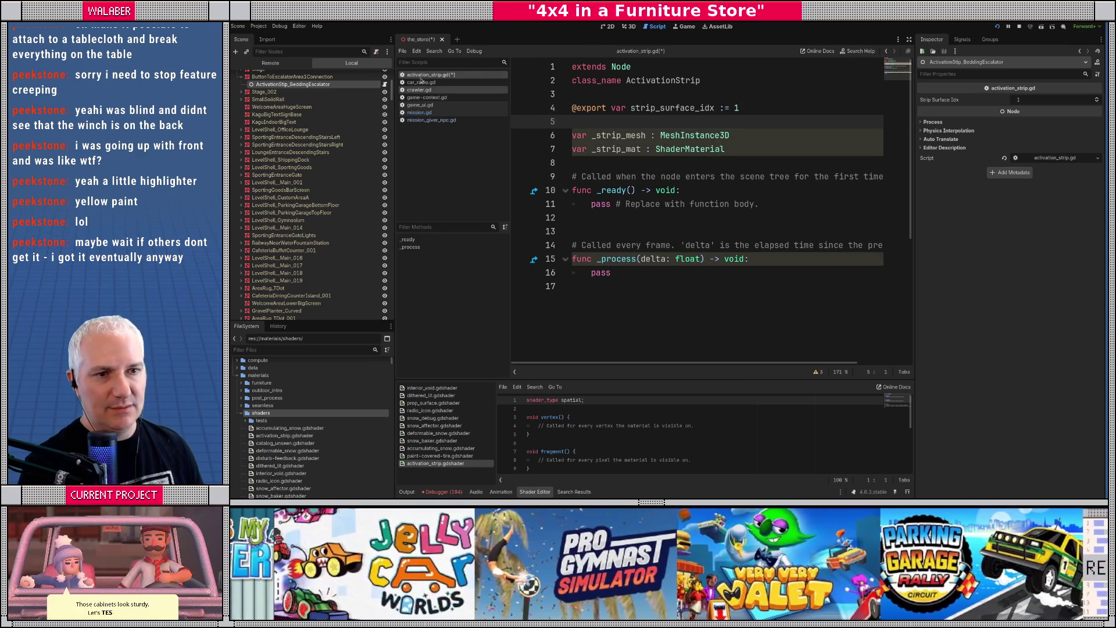
left_click(945, 130)
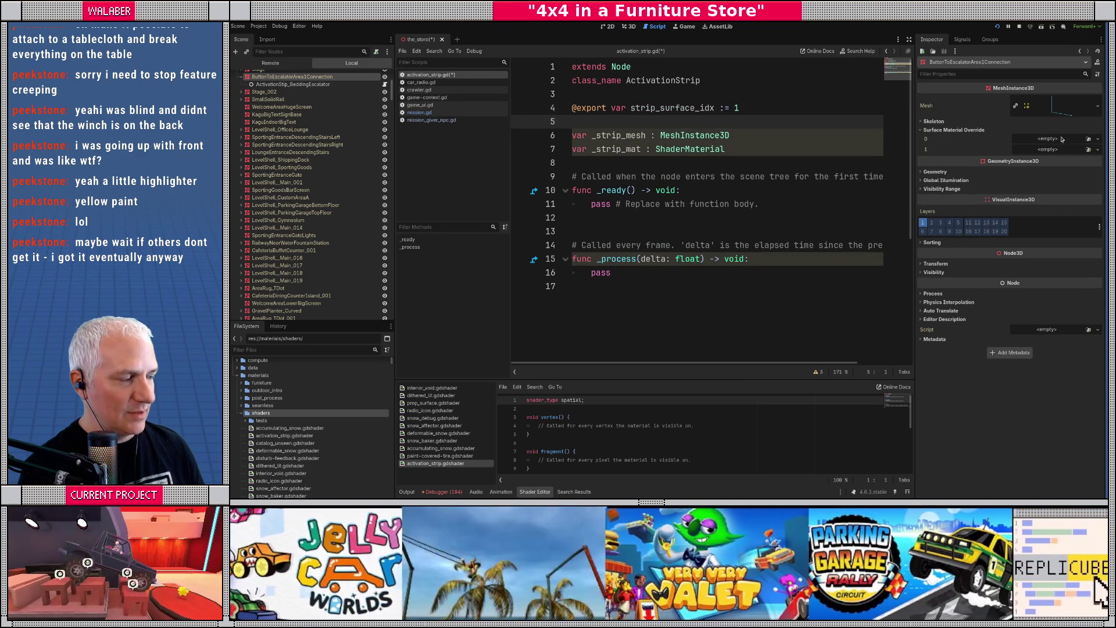
- Inspect the mesh's surfaces and their Surface Material Override slots in the Inspector
left_click(1057, 114)
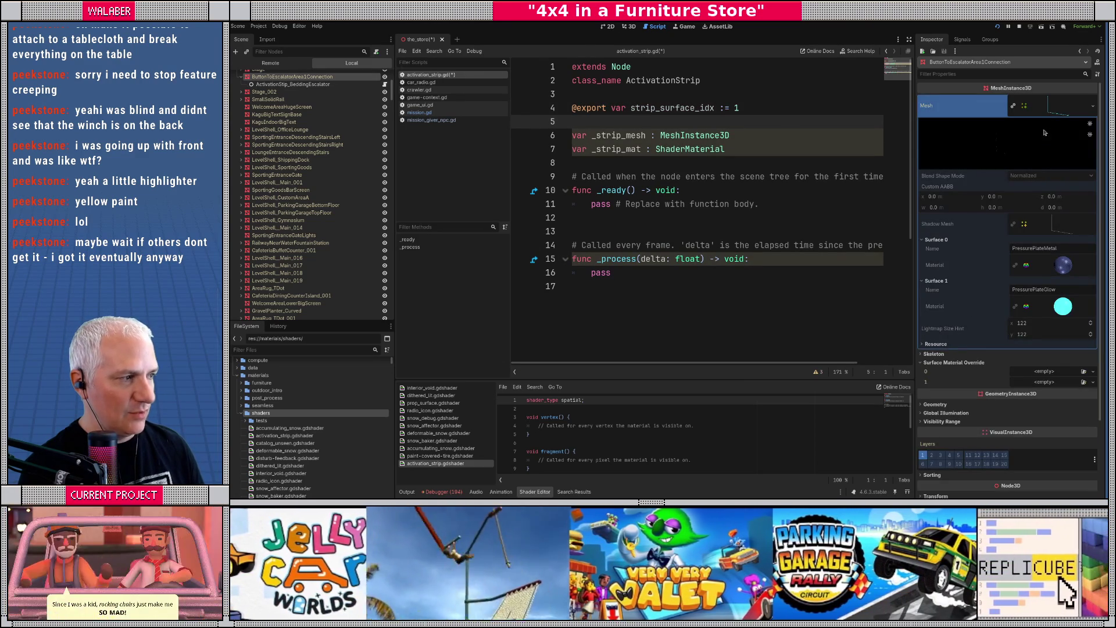
left_click(1042, 137)
left_click(659, 107)
- Replace pass in _ready with '_strip_mesh = get_parent() as MeshInstance3D'
left_click(621, 190)
left_click_drag(592, 204, 808, 203)
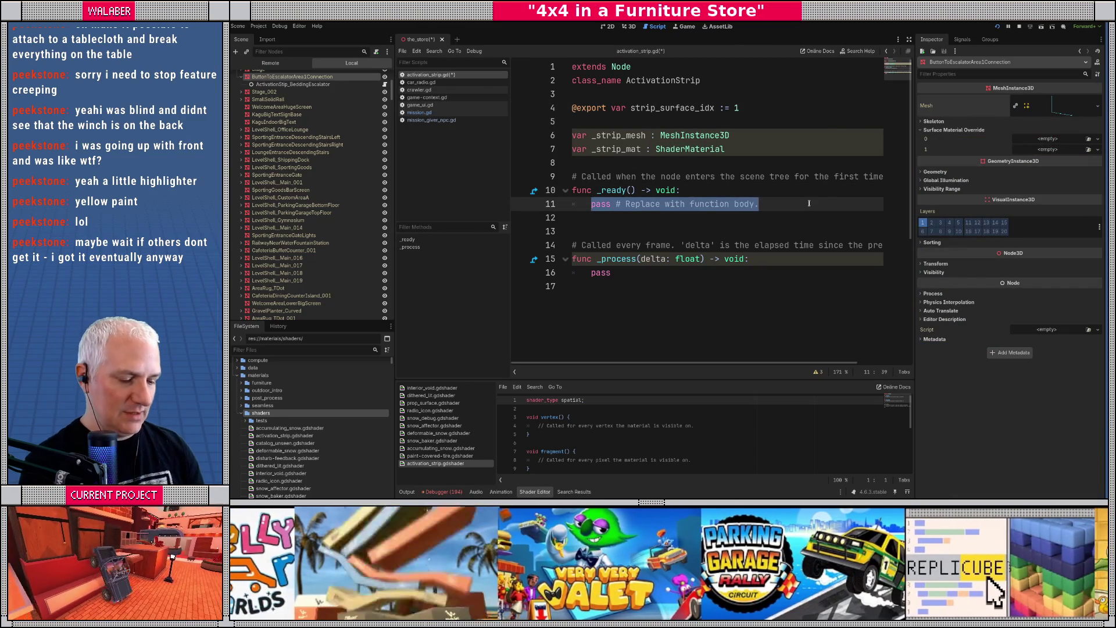
type("_strip_")
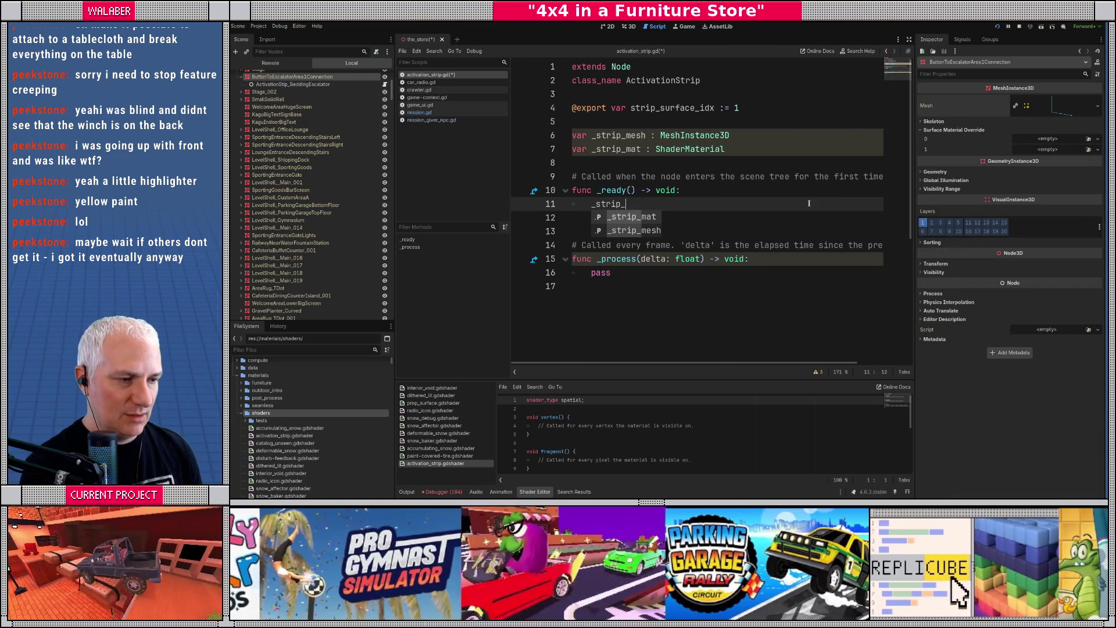
key("Down")
key("Return")
type("= get_pa")
key("Return")
type("as MesHI")
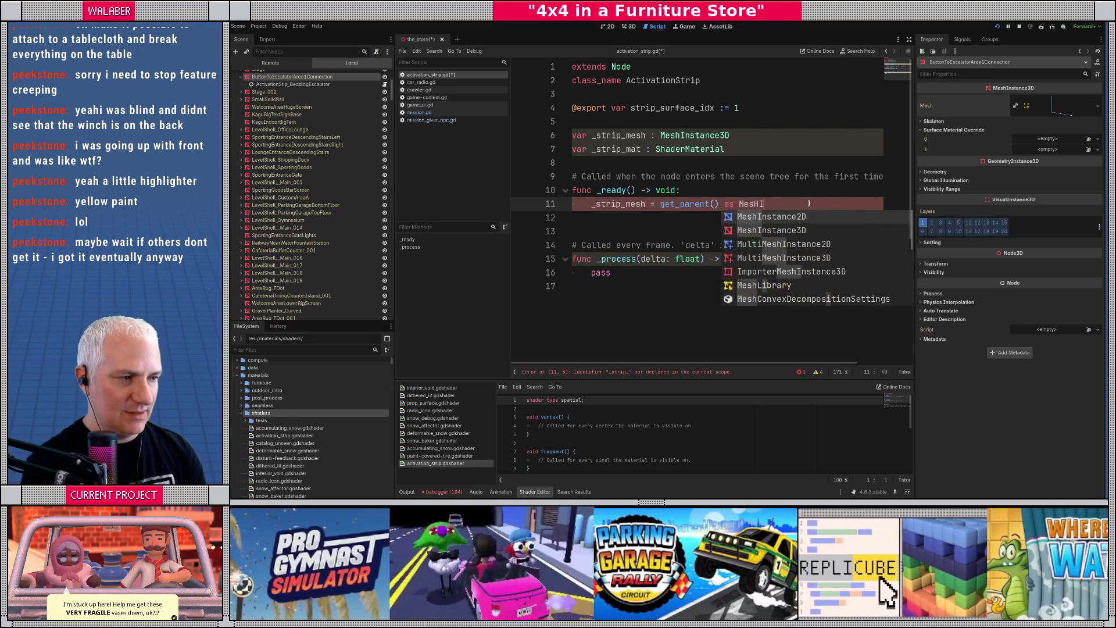
key("Down")
key("Return")
key("Return")
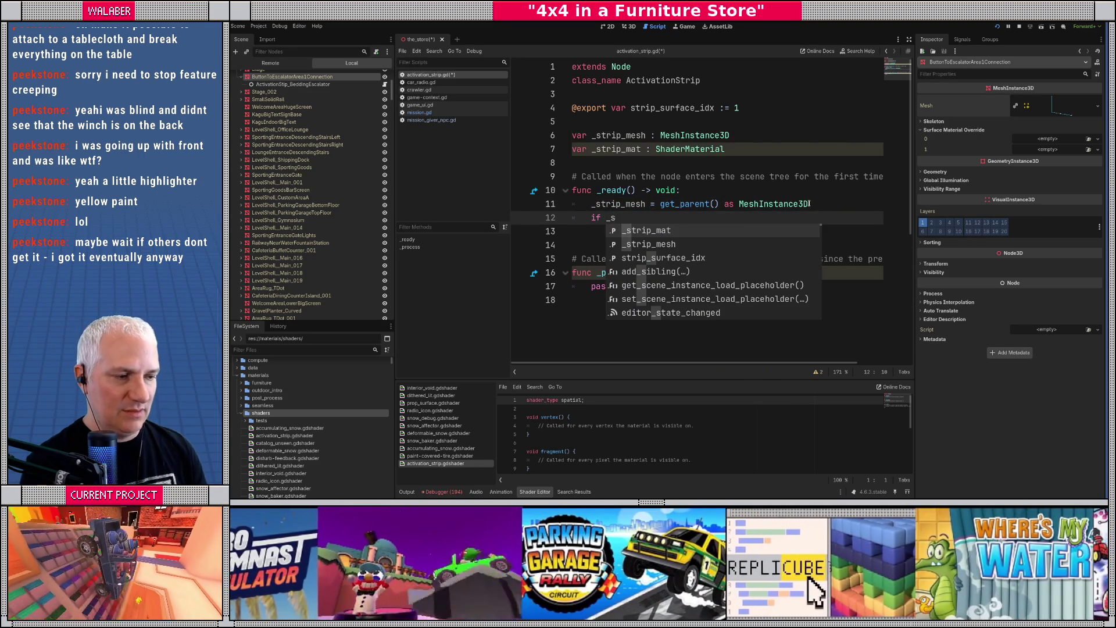
- Add a null check that printerr's the node's get_path() and returns when the parent isn't a MeshInstance3D
type("trip_mesh == null:")
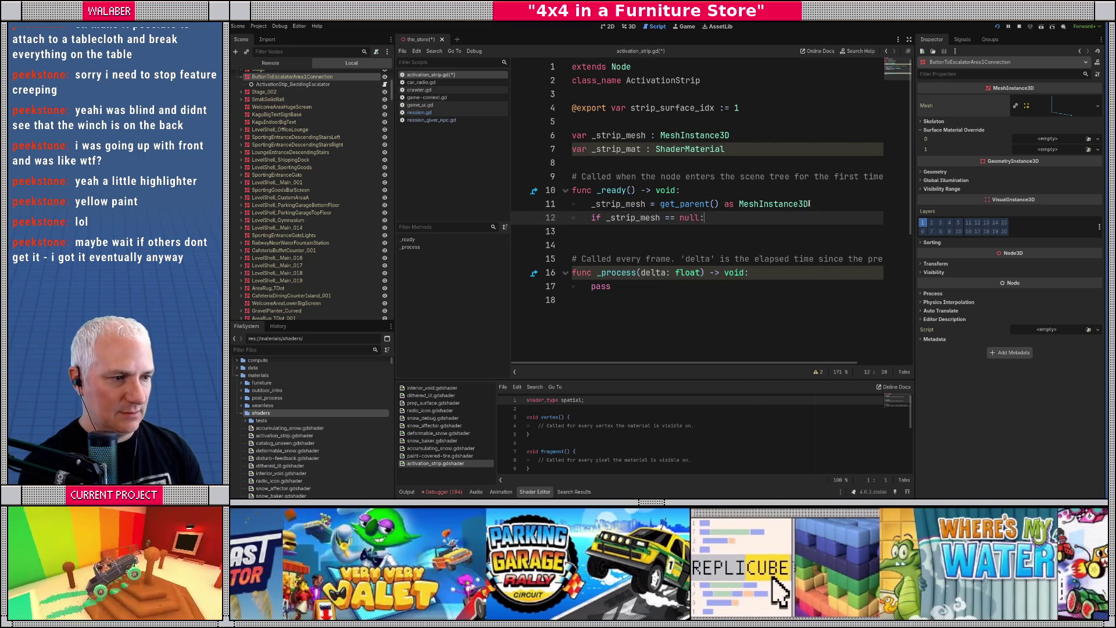
key("Return")
type("printerr(")
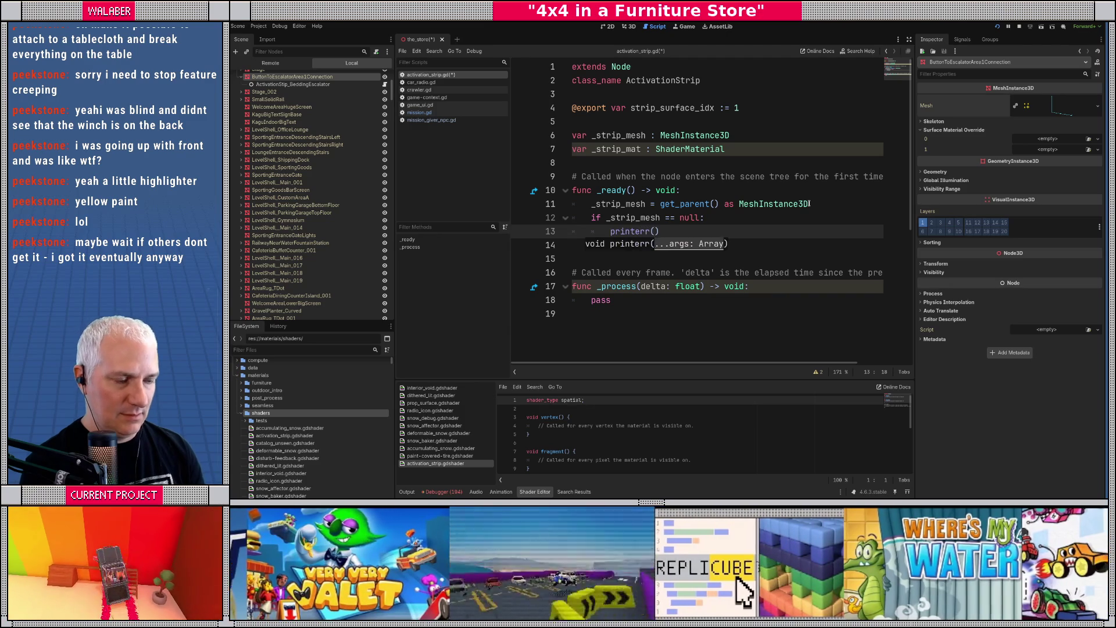
type("\"")
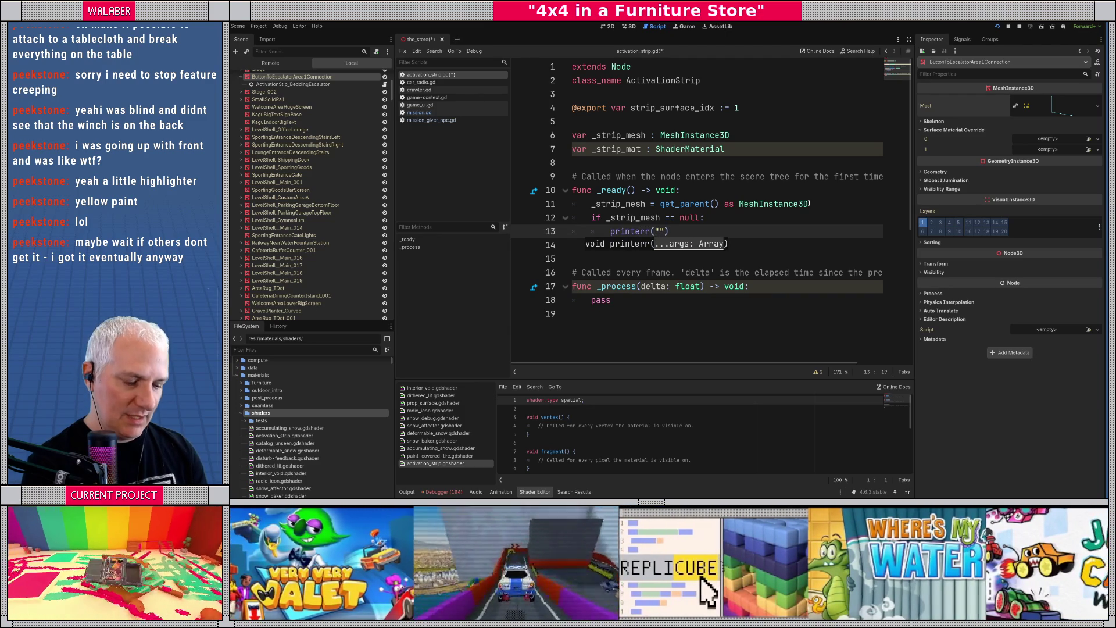
type("ActivationStip ")
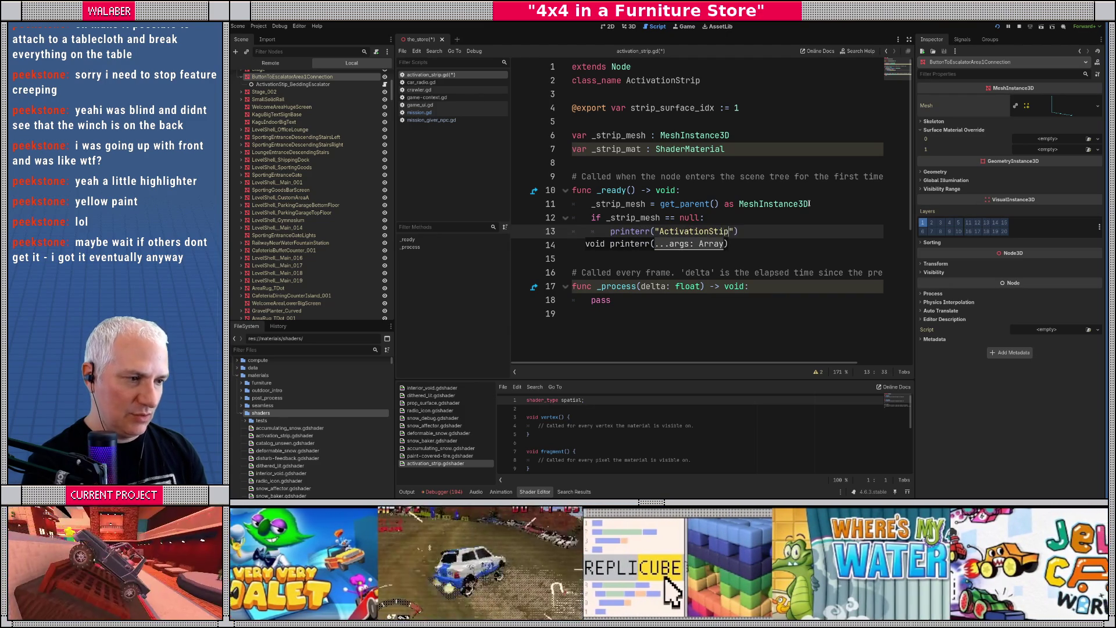
type("''%s' is not a c")
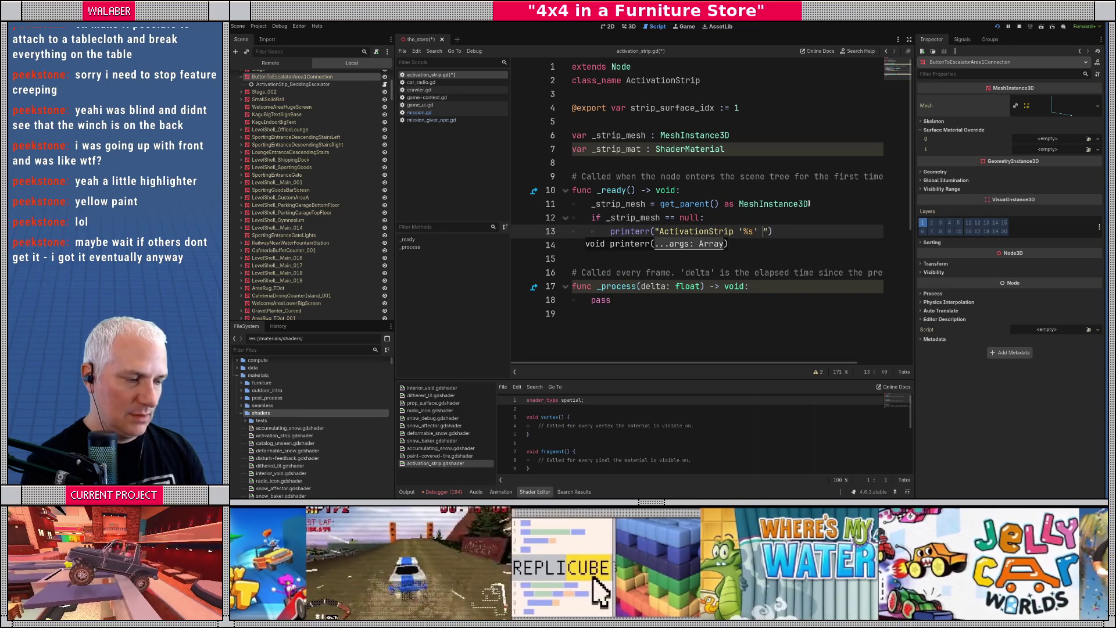
type("hild of a Mes")
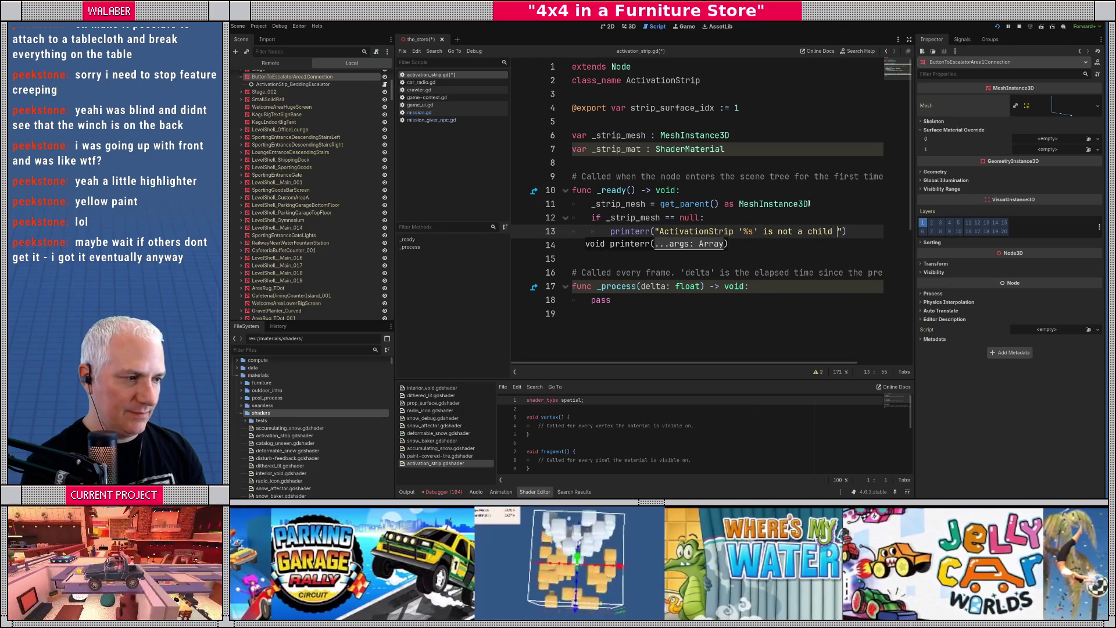
type("hInstance3D!")
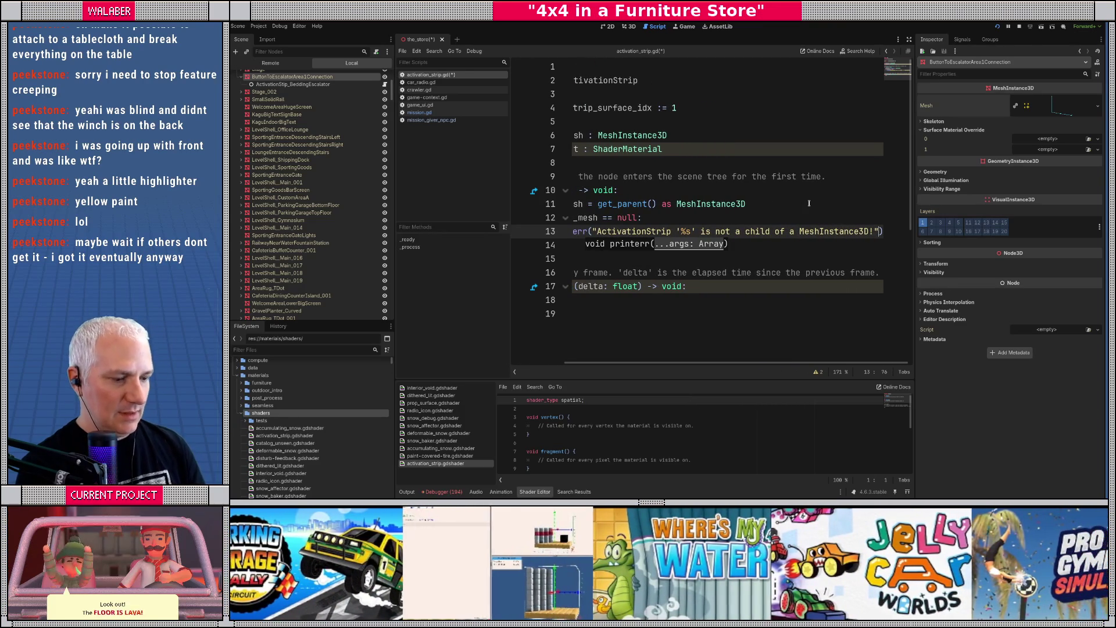
type(" % path")
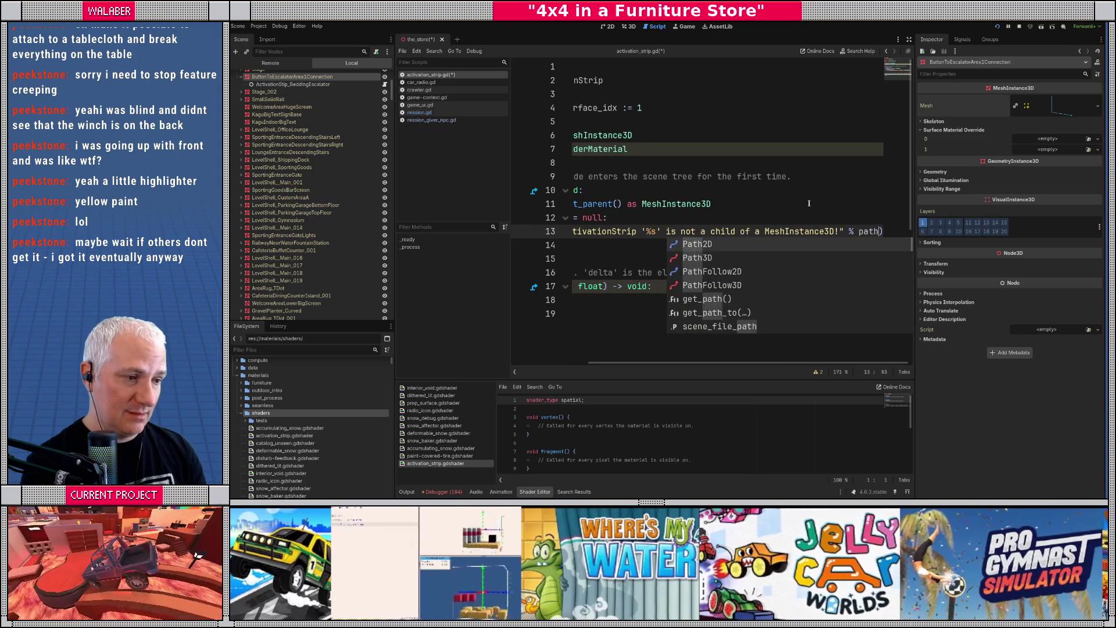
key("Down")
key("Down")
key("Down")
key("Return")
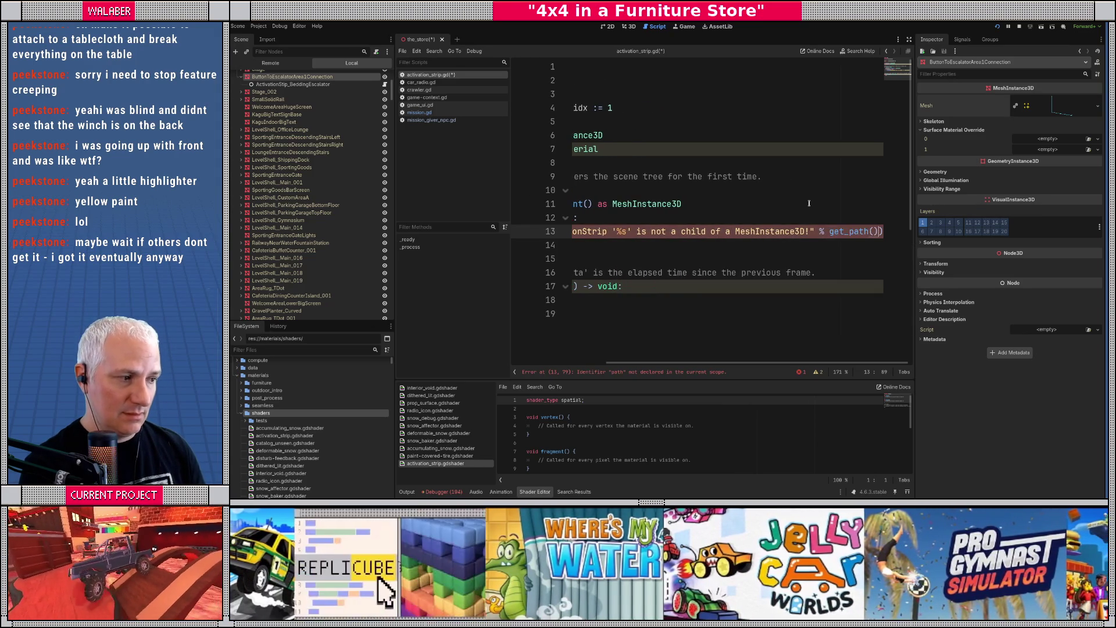
key("Down")
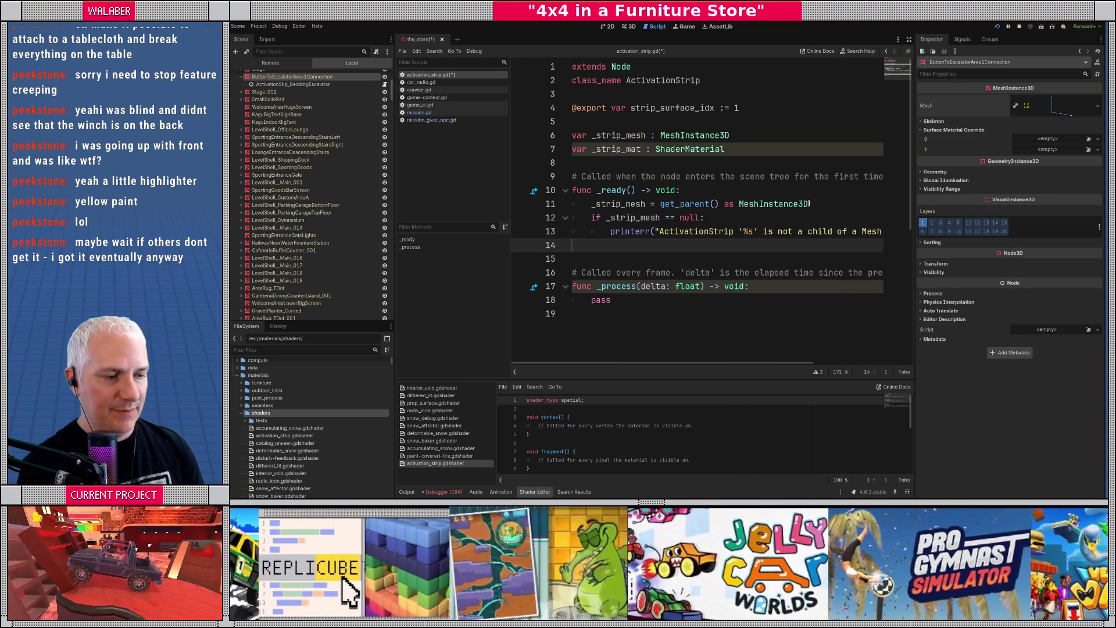
type("retunr")
key("Return")
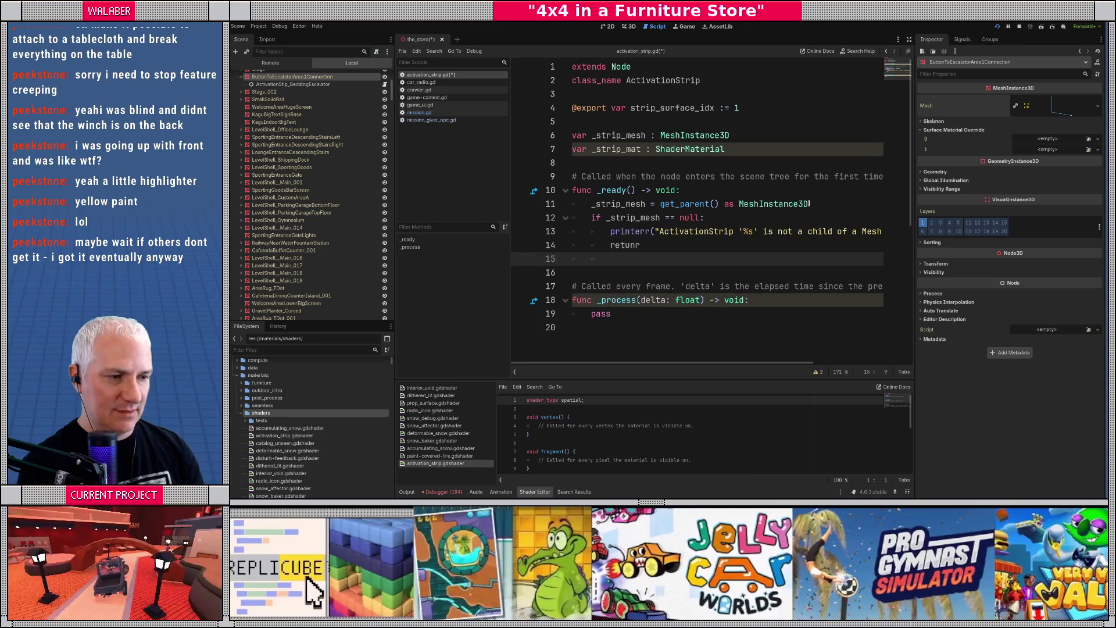
key("BackSpace")
key("BackSpace")
key("BackSpace")
type("rn")
key("Return")
key("Return")
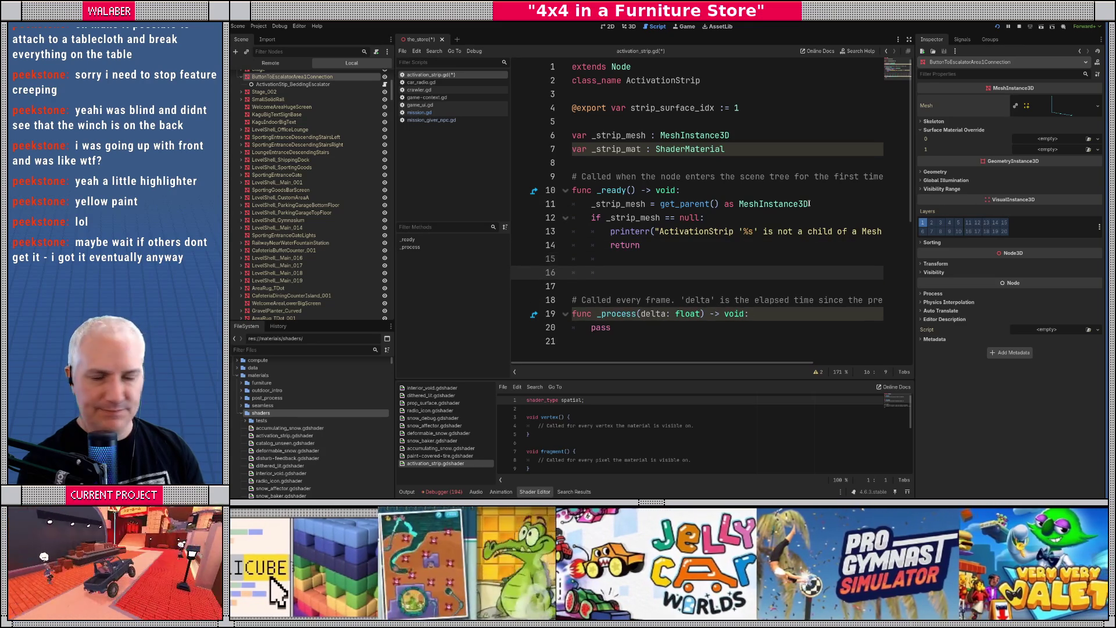
left_click(908, 39)
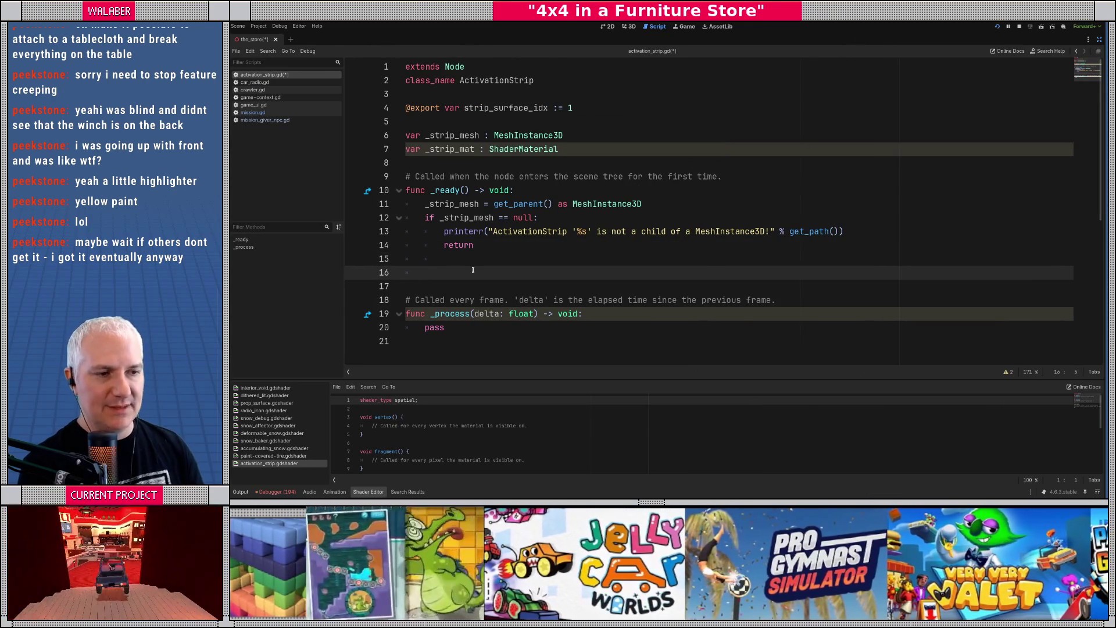
- Assign _strip_mat in _ready, replacing ShaderMaterial.new() with a load() call
type("_strip_ma")
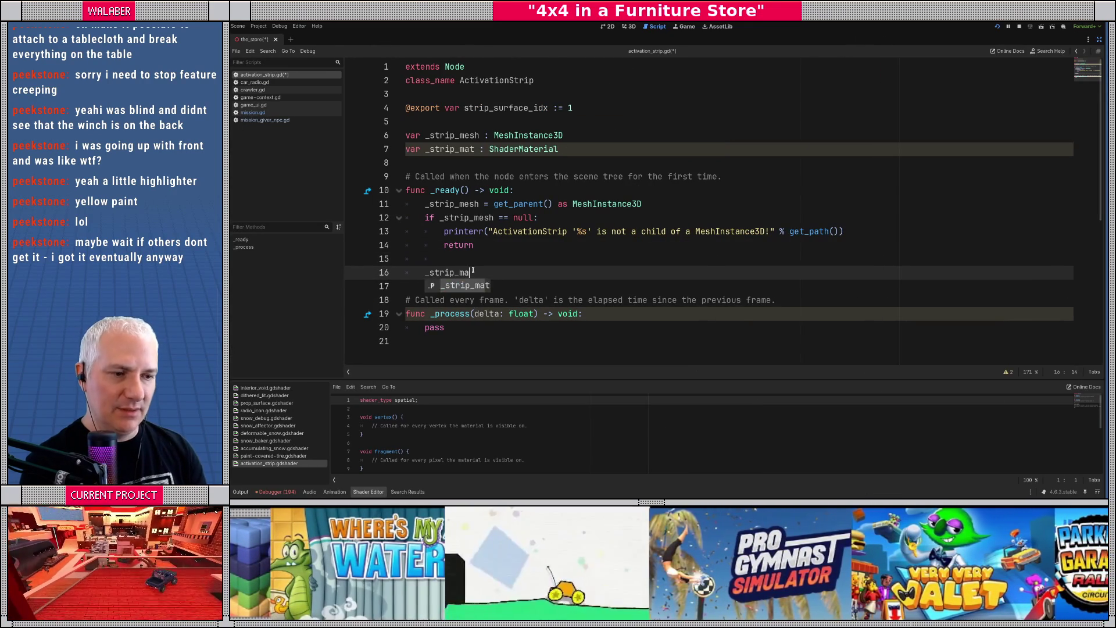
type("t = ")
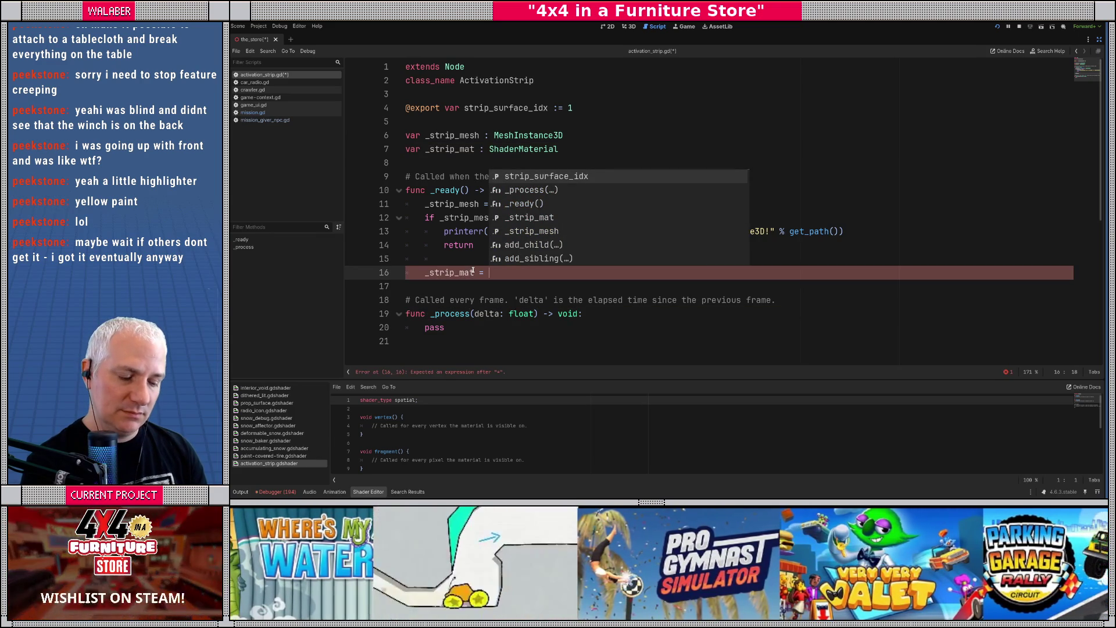
type("shader")
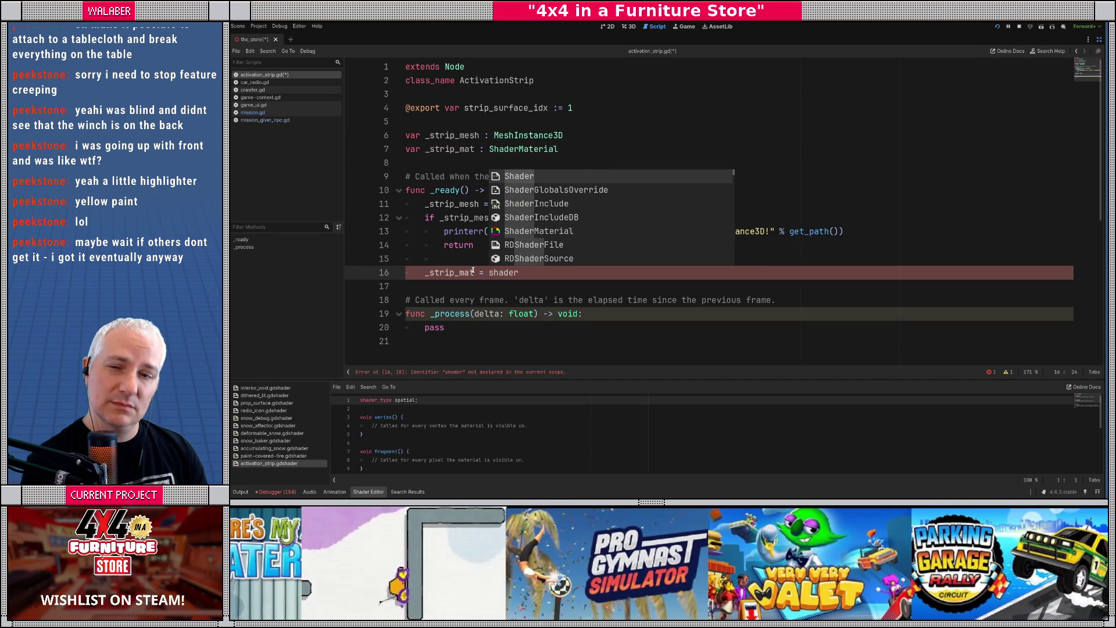
type("ma")
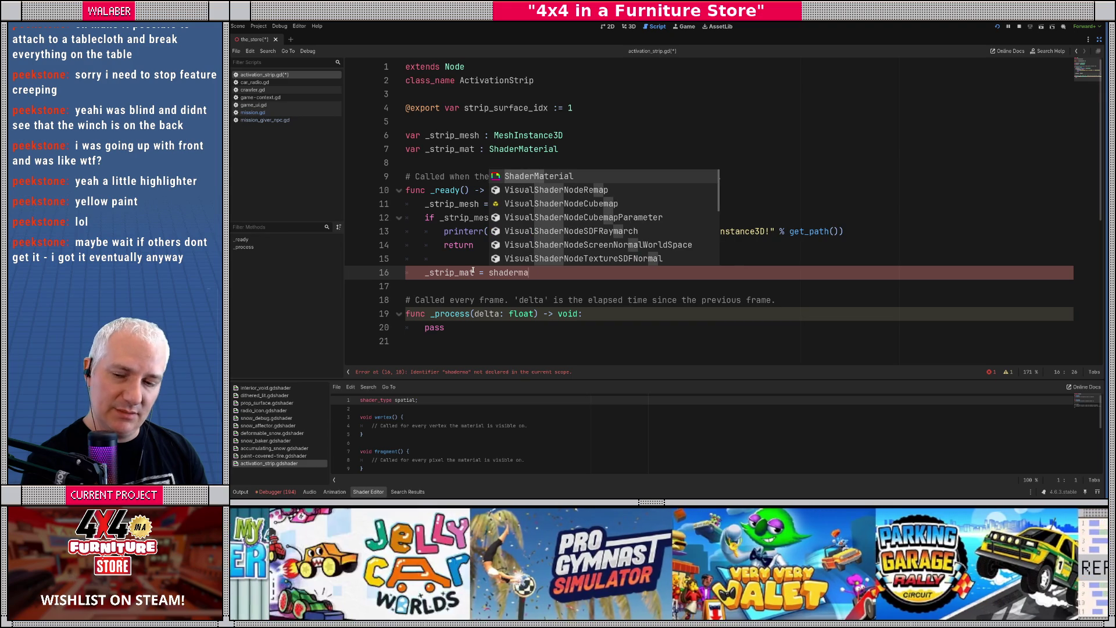
key("Return")
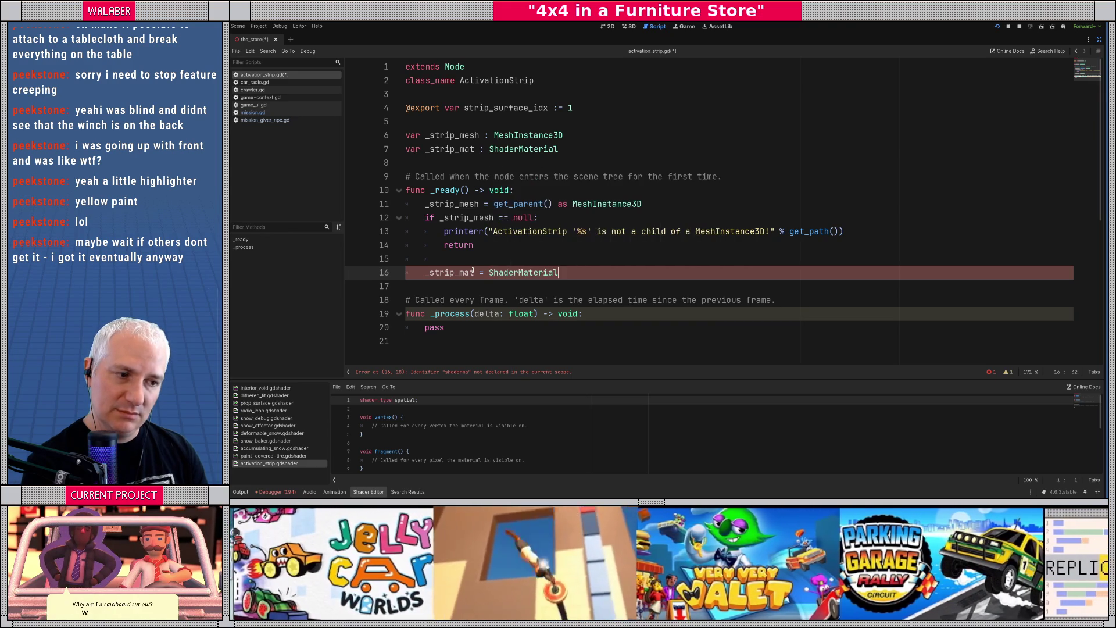
type(".n")
key("Return")
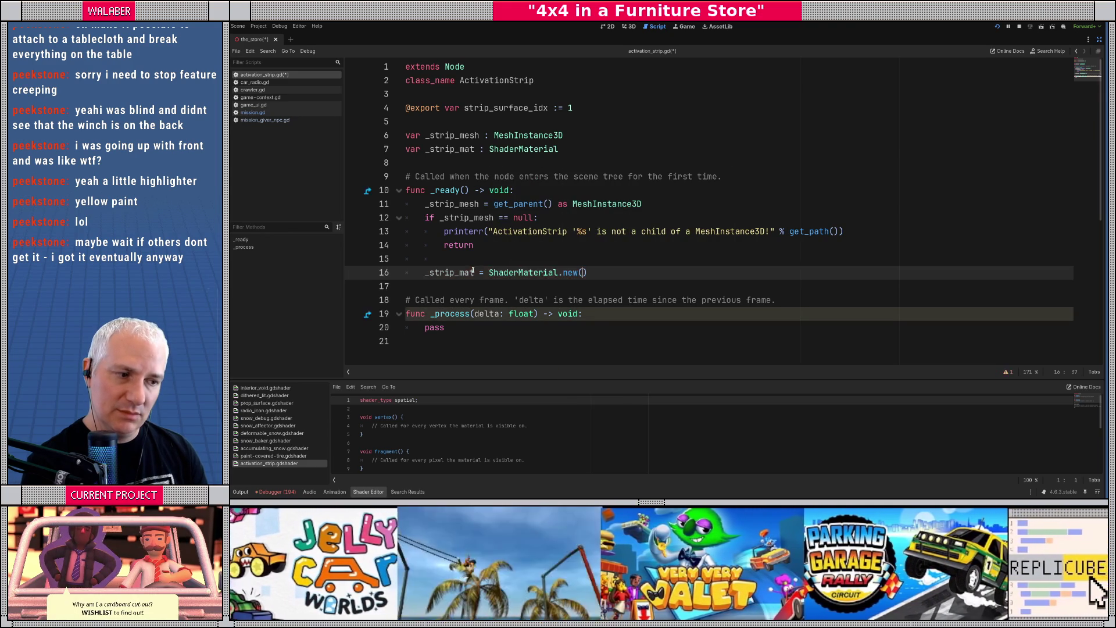
key("Return")
type("_str")
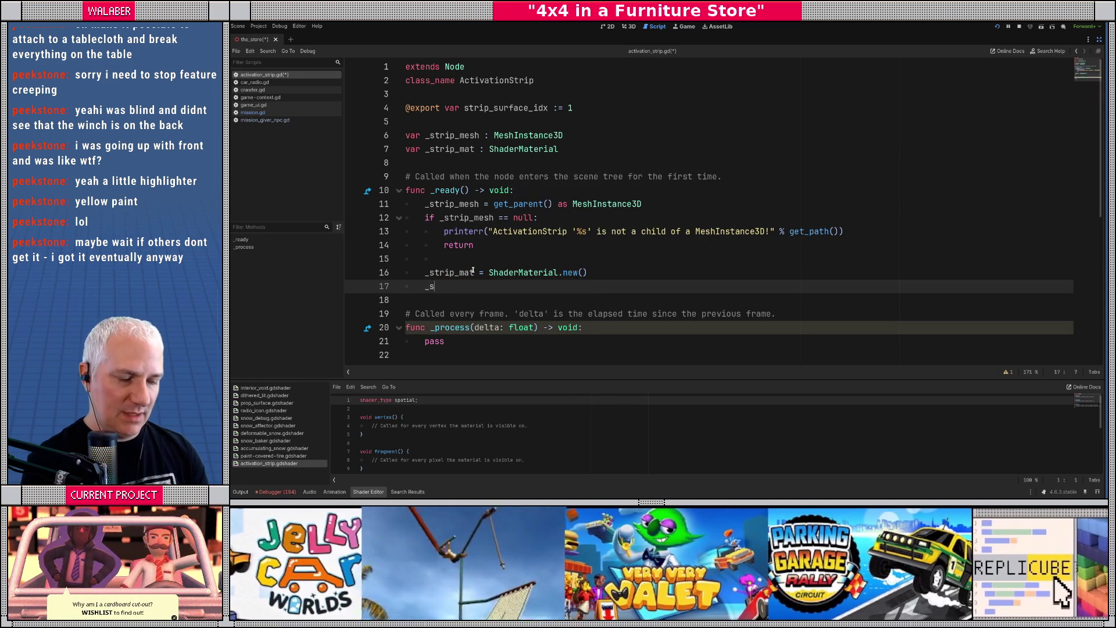
type("ip_mat")
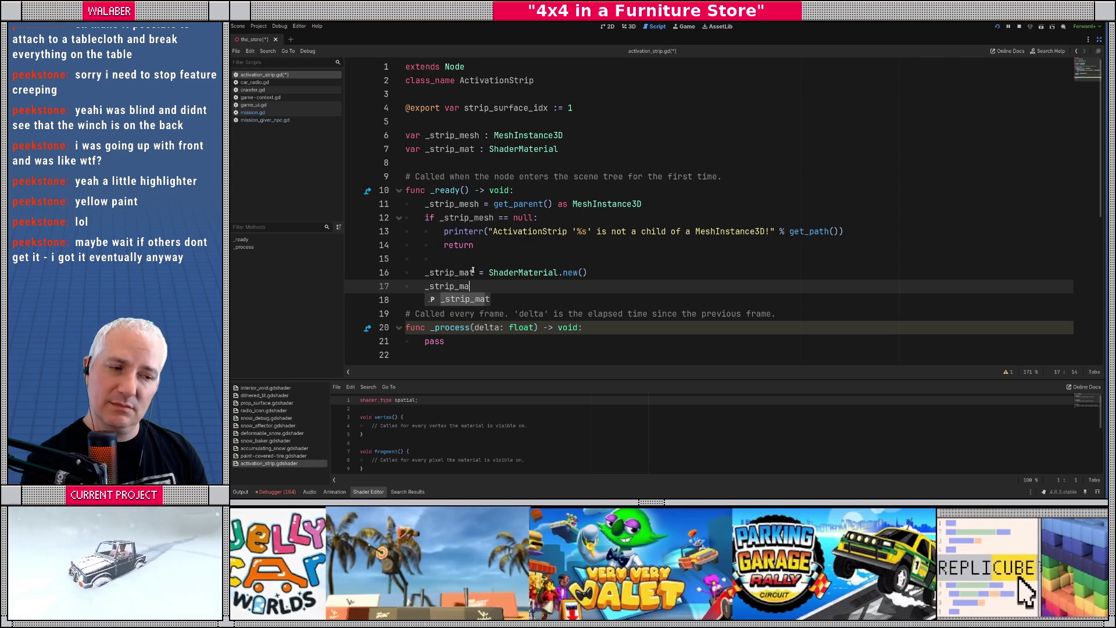
key("ctrl+shift+Left")
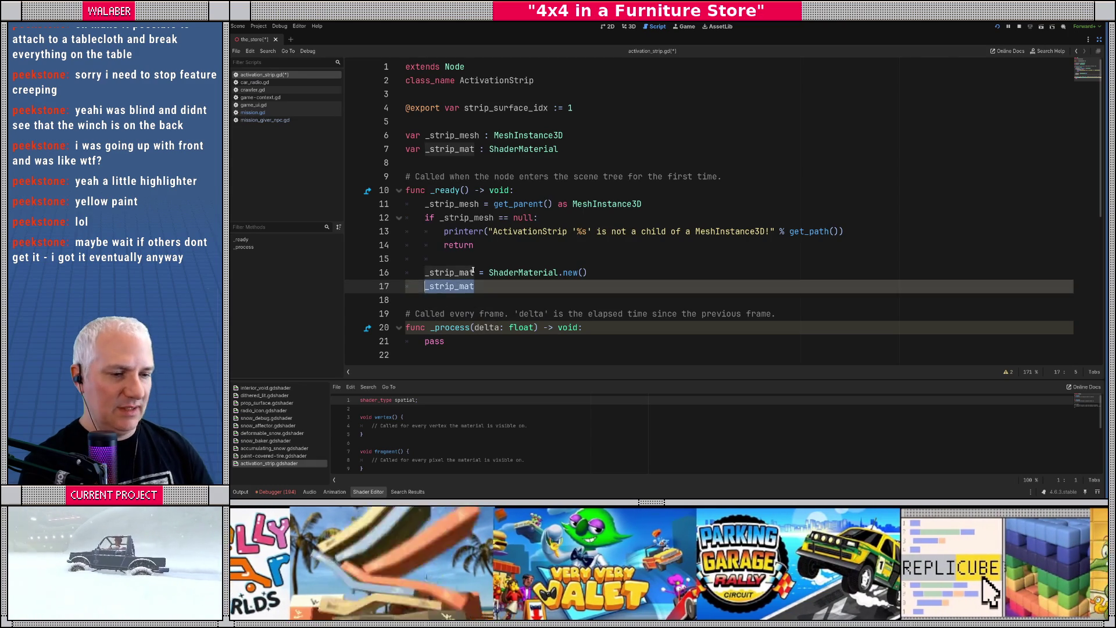
key("BackSpace")
key("Up")
key("ctrl+Right")
key("ctrl+Right")
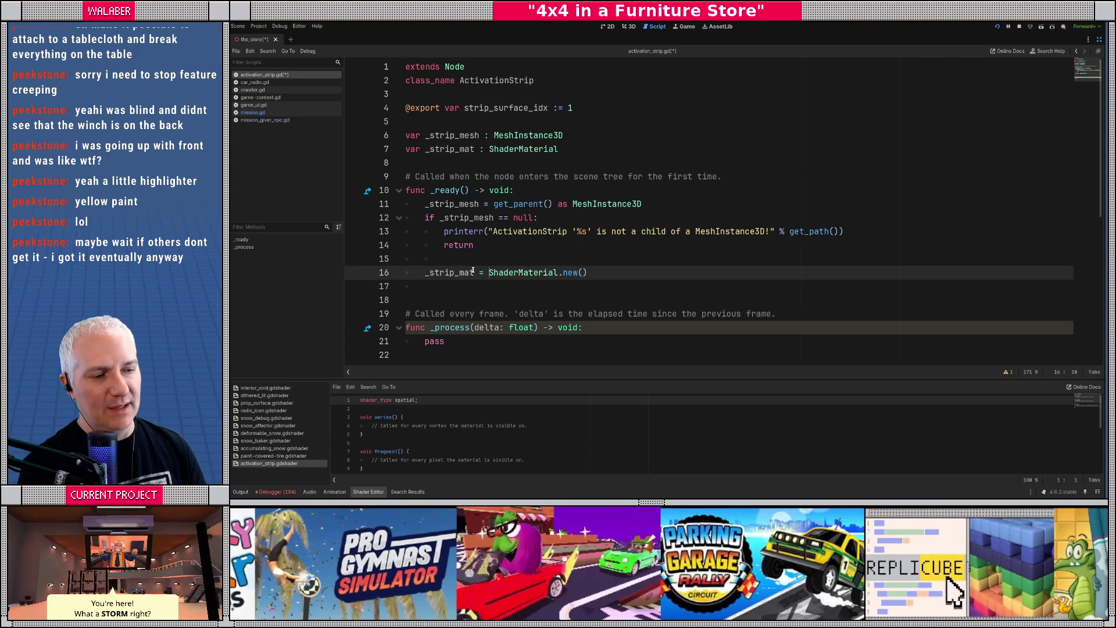
key("shift+End")
type("load(")
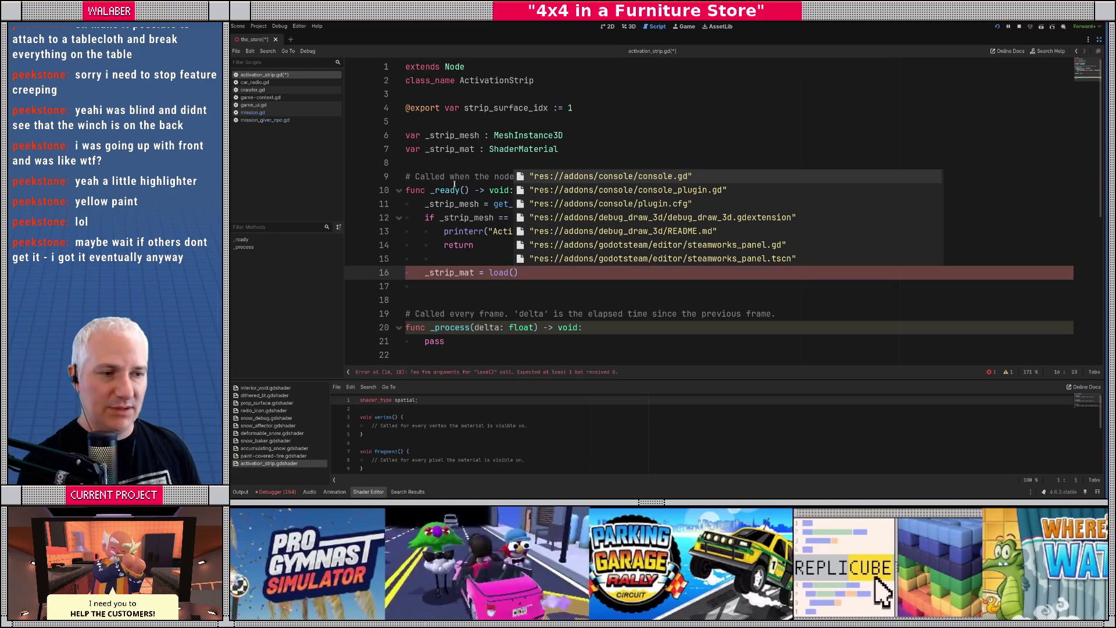
- Declare const MATERIAL_PATH := "" under the class name
left_click(439, 120)
left_click(432, 95)
key("Return")
type("const ")
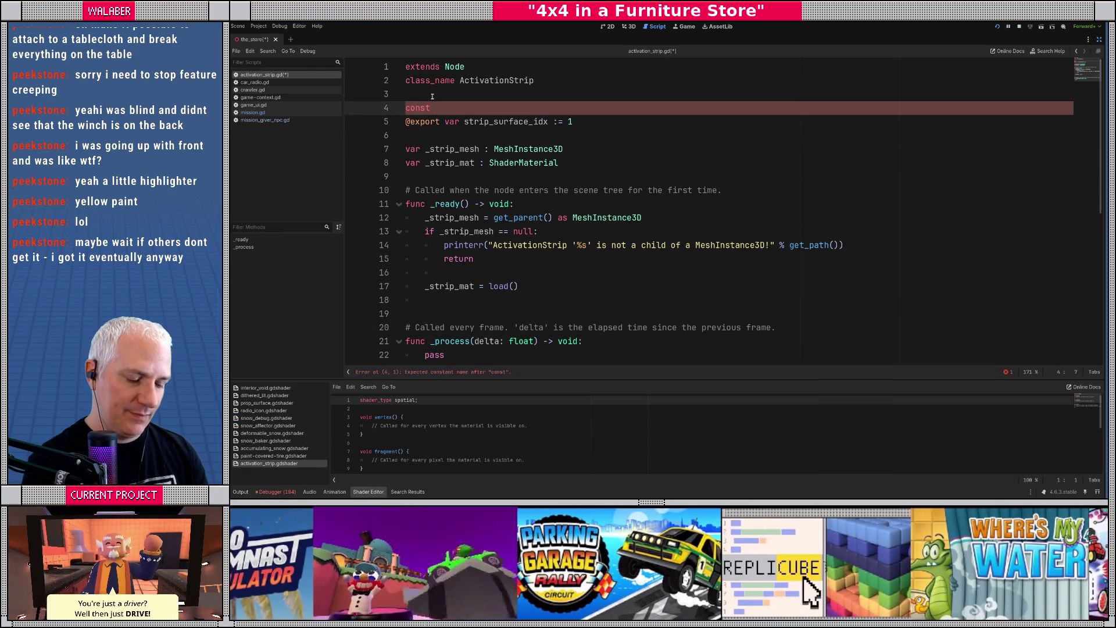
type("MATERIAL")
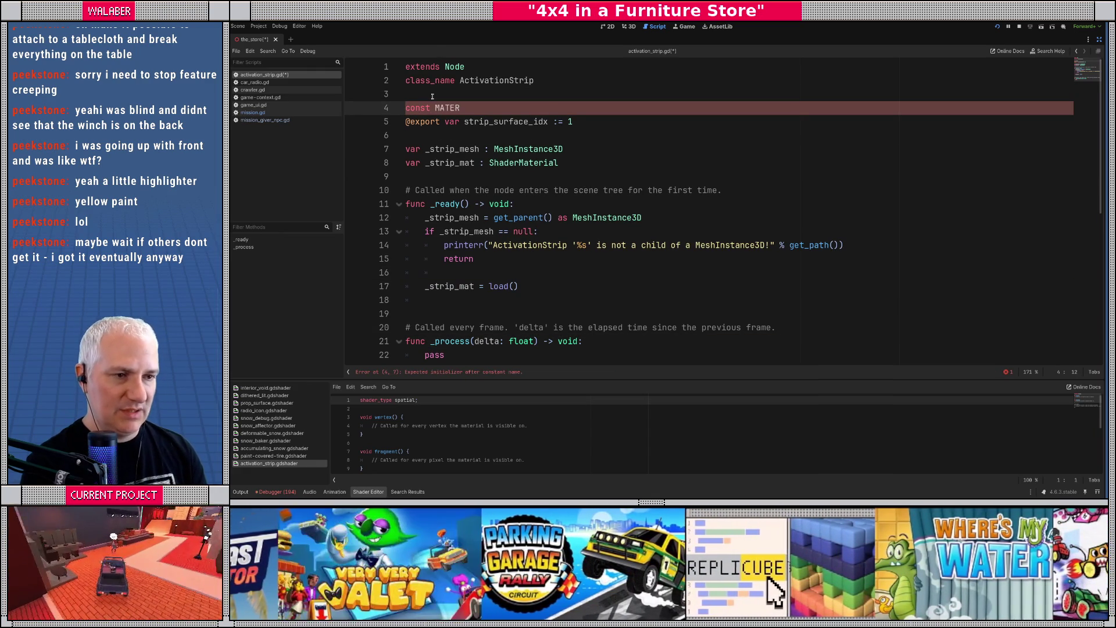
type("_PATH := \"\"")
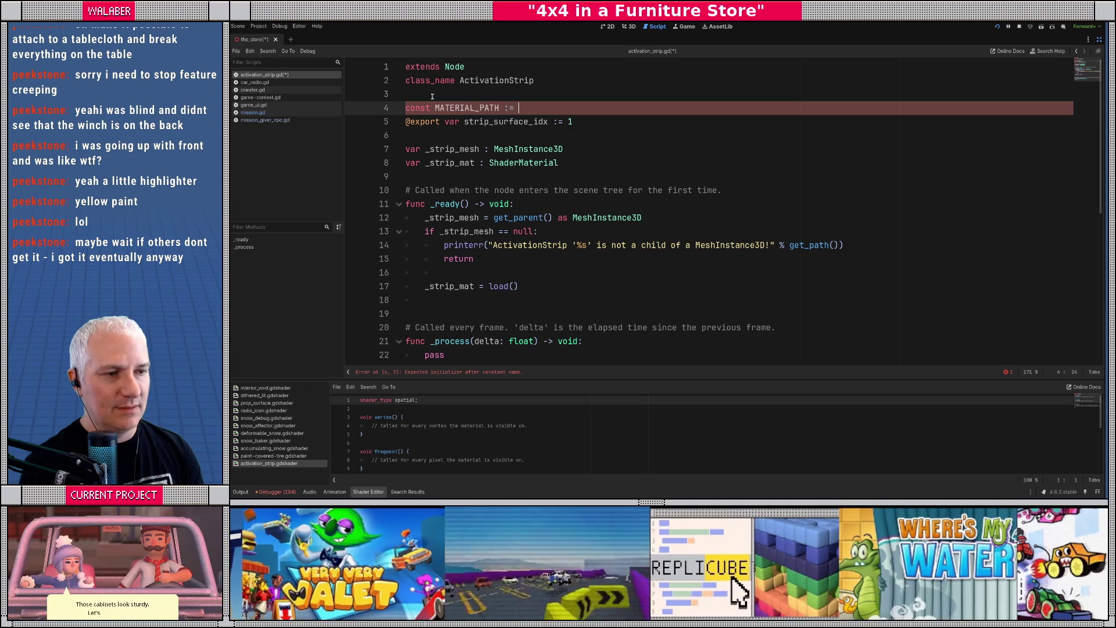
- Complete the assignment as load(MATERIAL_PATH).duplicate()
left_click(513, 286)
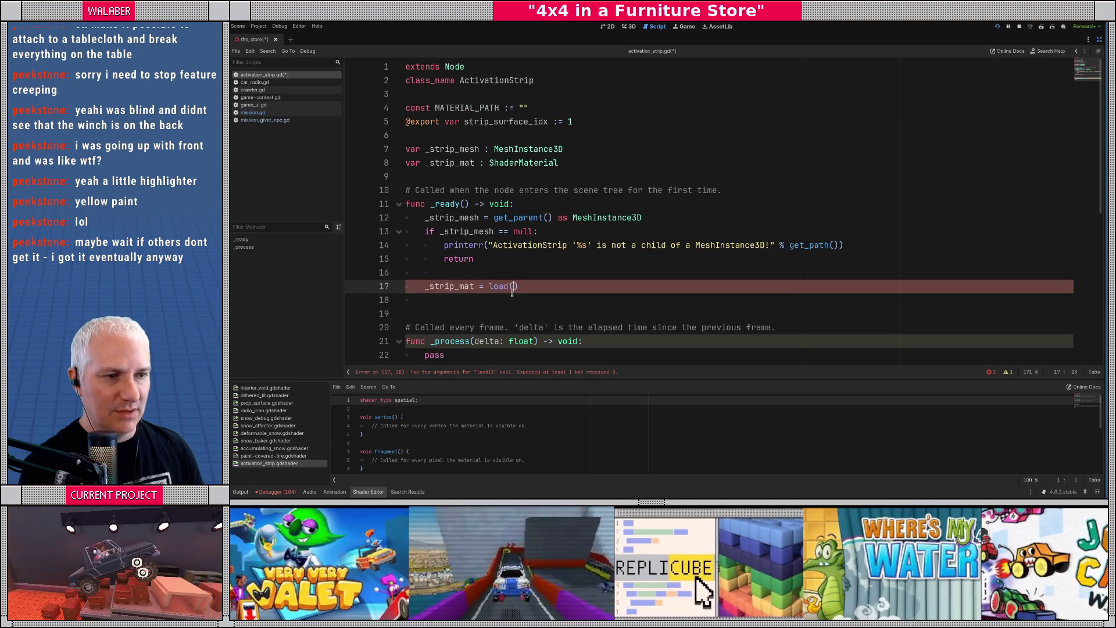
type("MATERIALP")
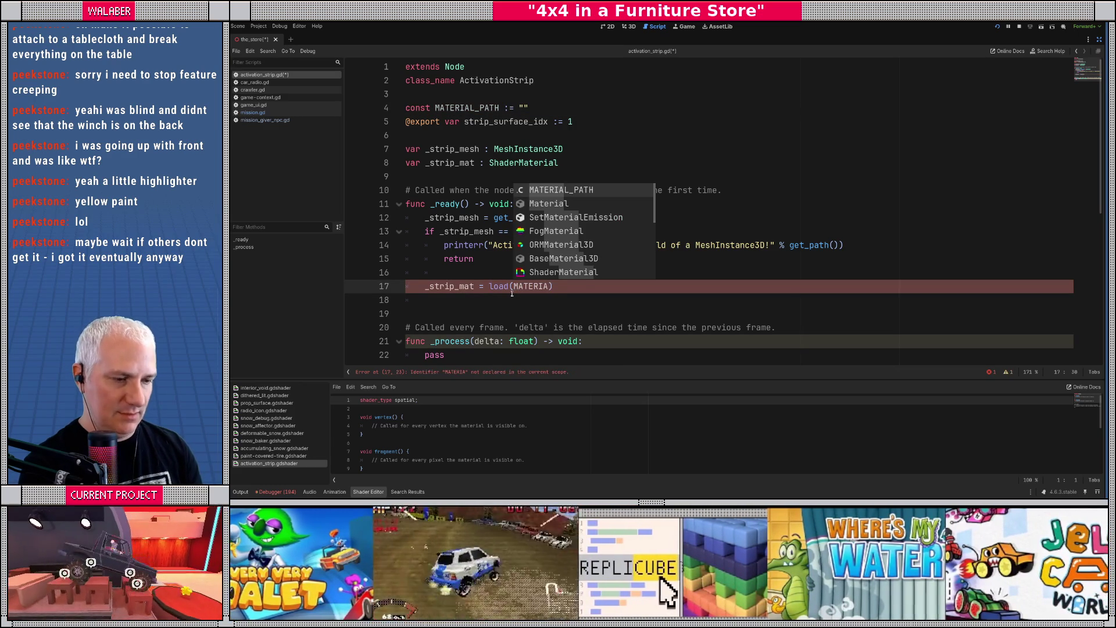
key("Left")
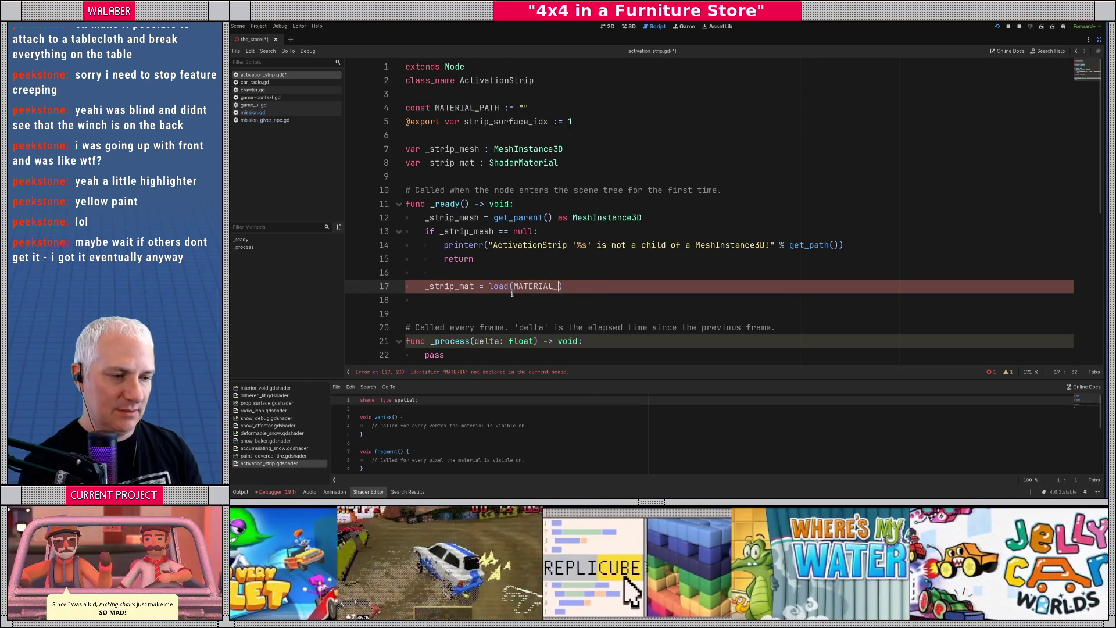
type("_")
key("Return")
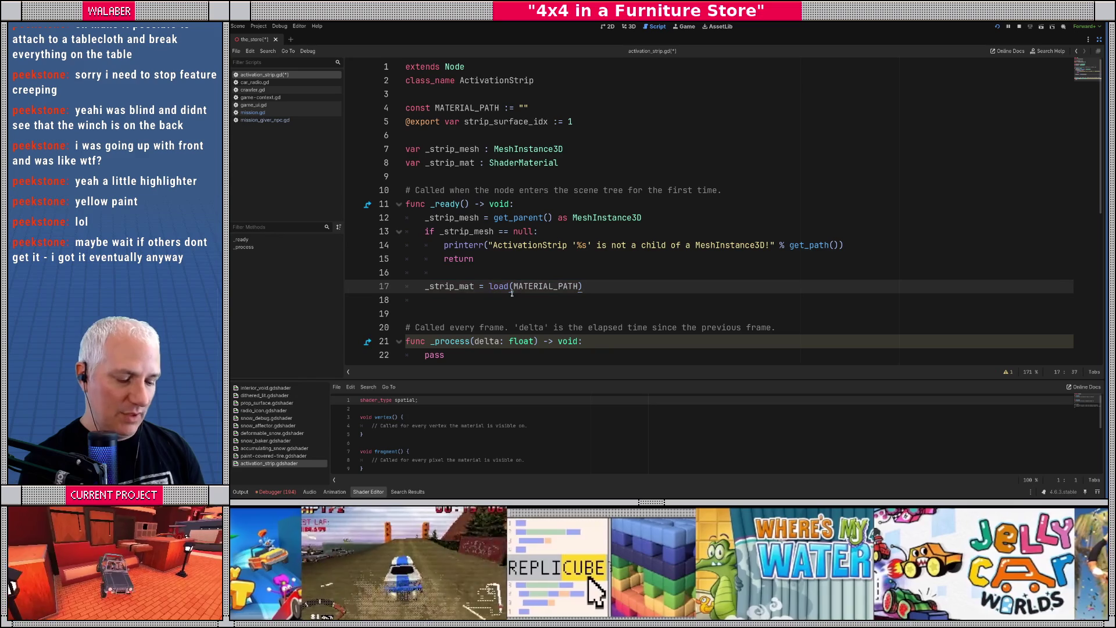
type("dup")
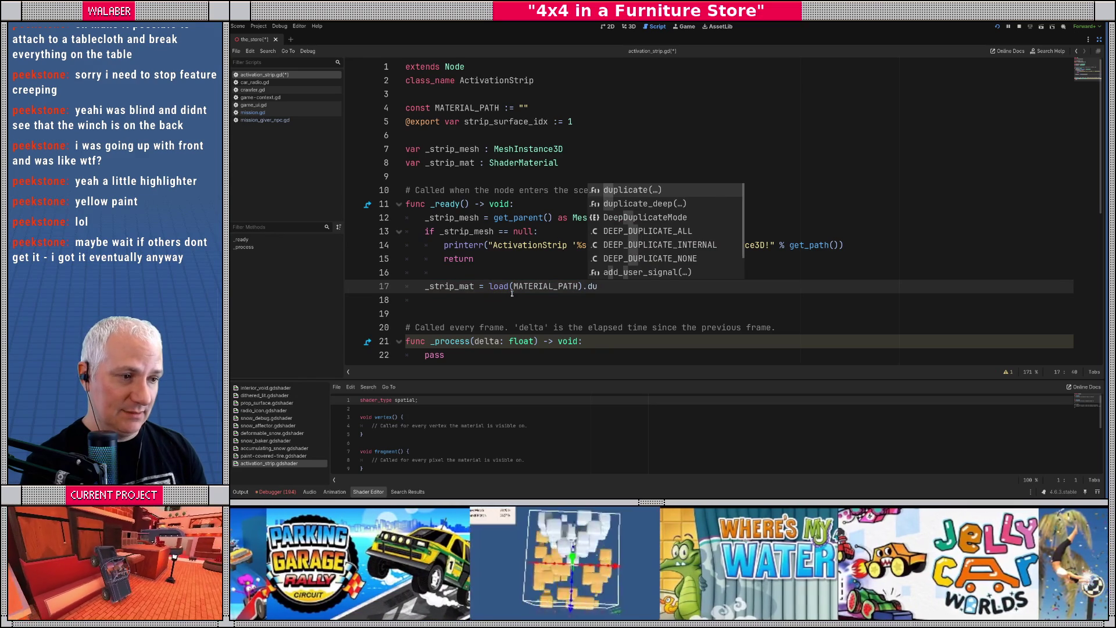
key("Return")
scroll(556, 267, "down", 1)
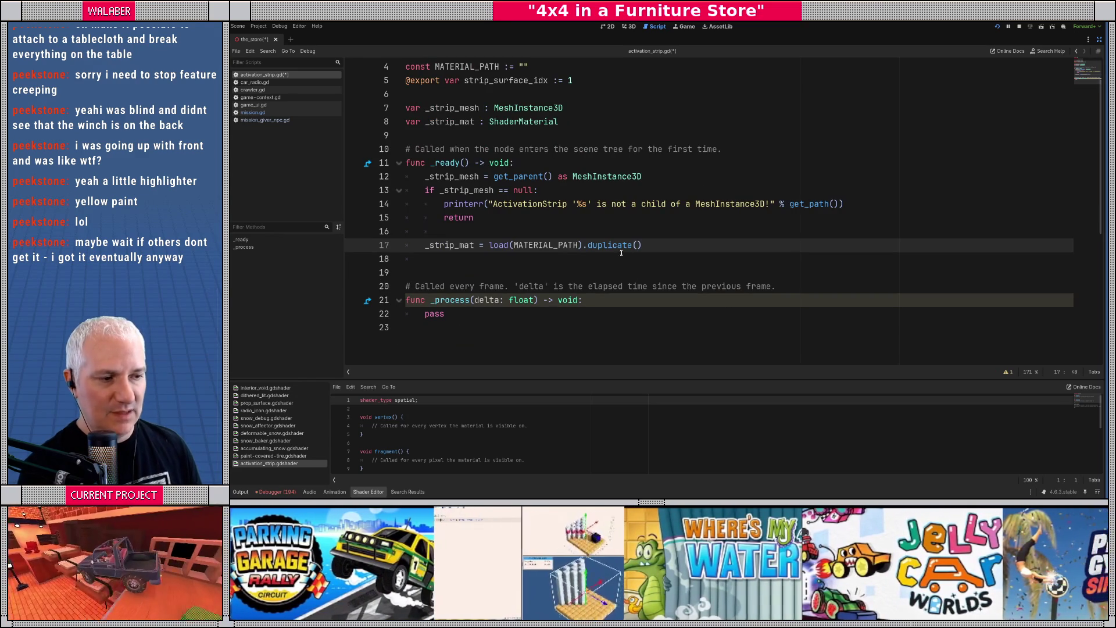
left_click(648, 247)
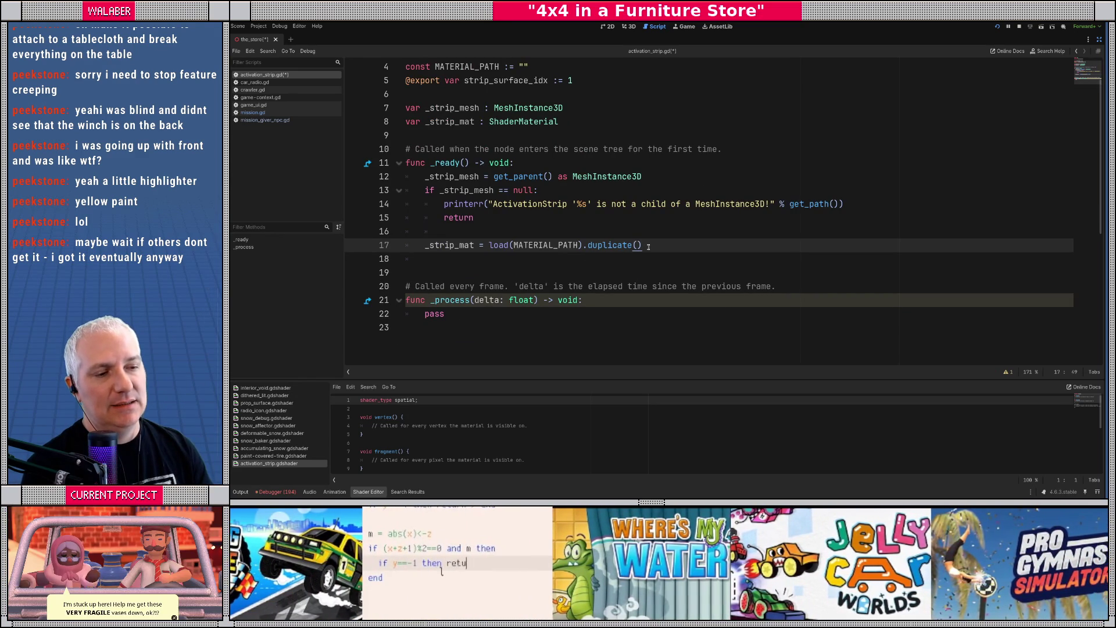
key("Return")
key("Return")
- Call _strip_mesh.set_surface_override_material(strip_surface_idx, _strip_mat) in _ready
type("_strip_mesh")
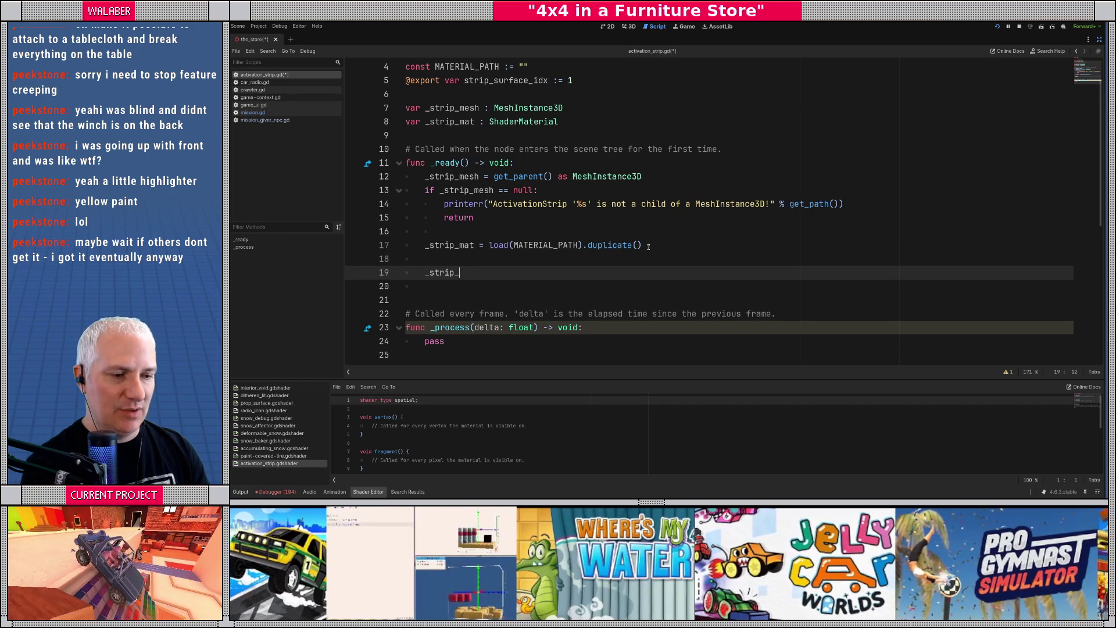
type(".sur")
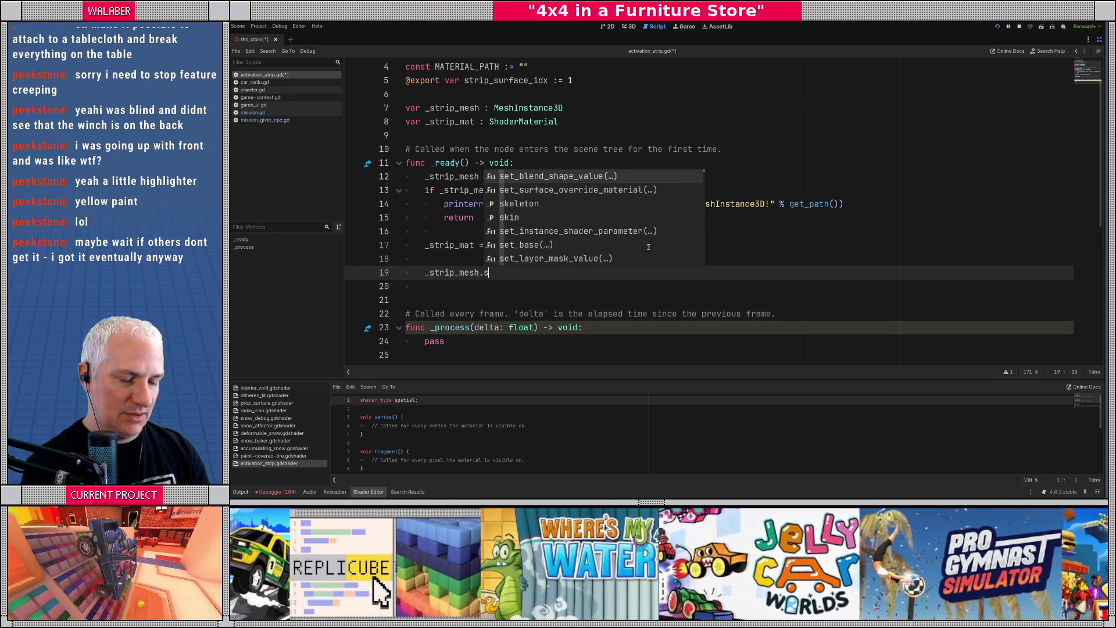
key("Down")
key("Down")
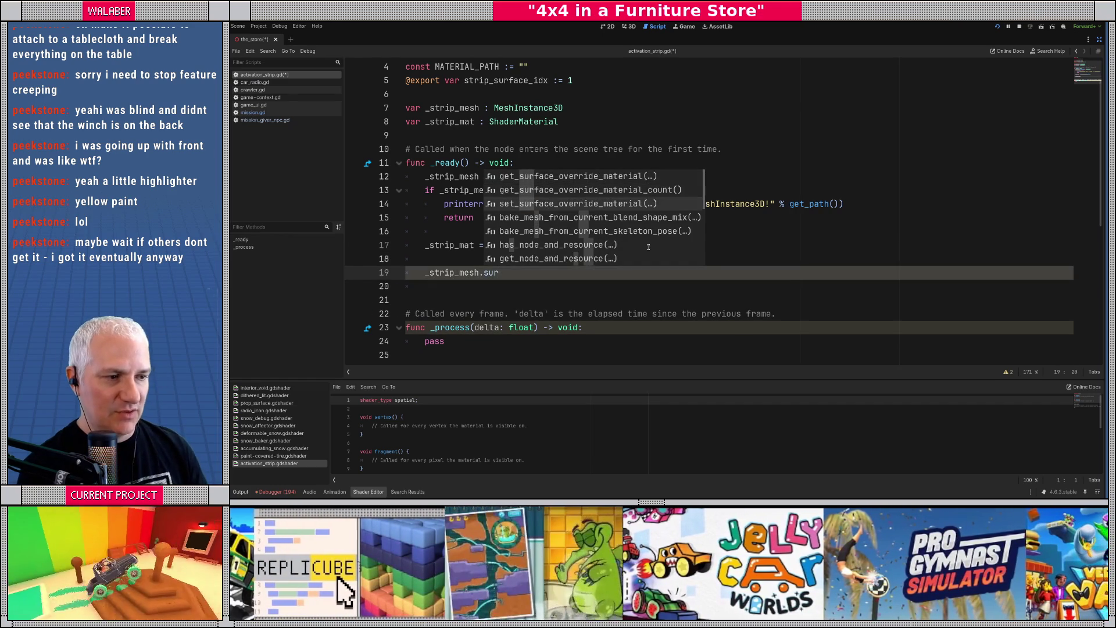
key("Return")
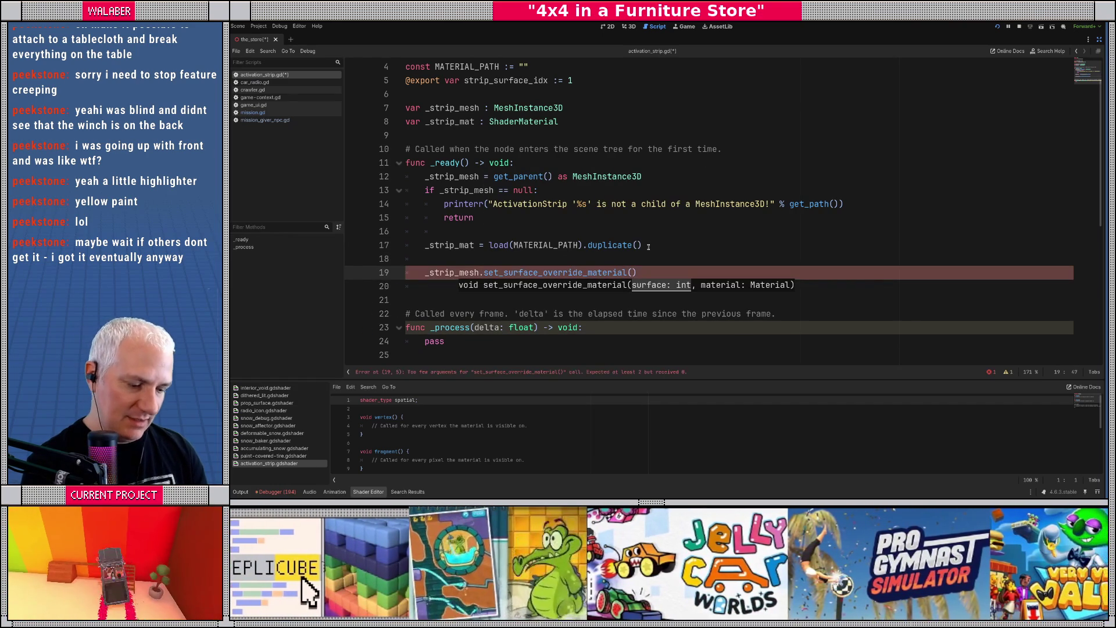
type("strip_su")
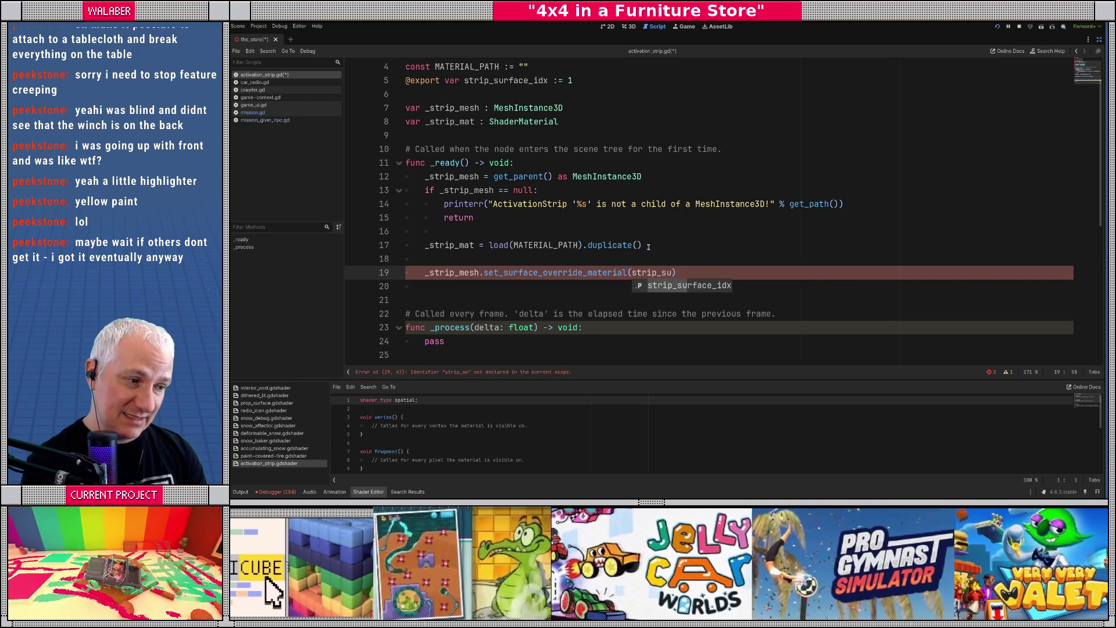
key("Return")
type(", _strip")
type("_mat")
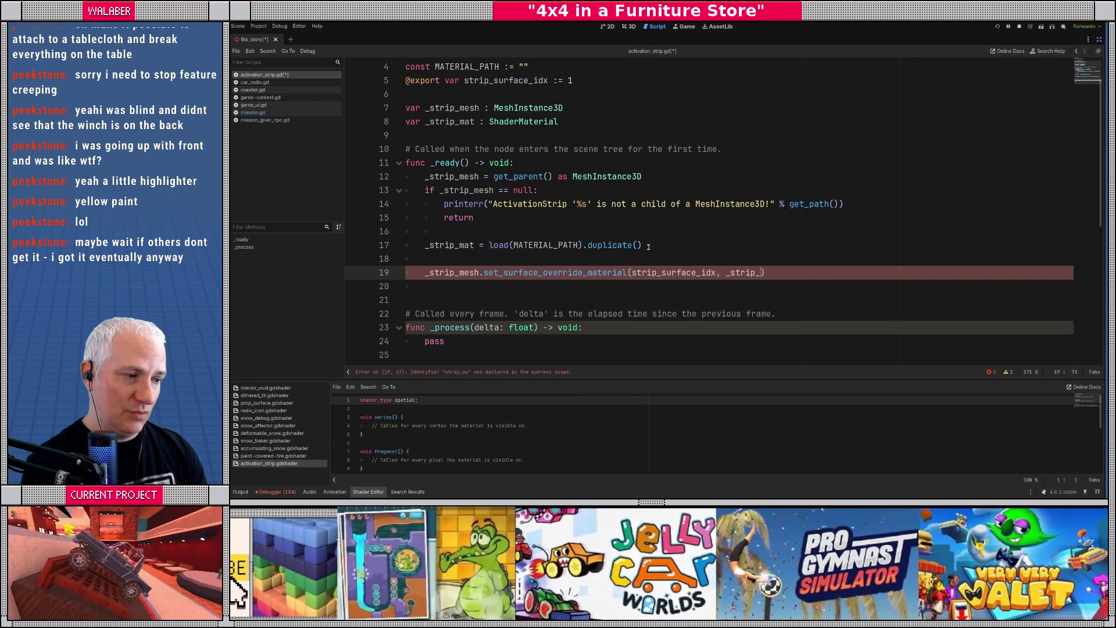
scroll(648, 247, "up", 1)
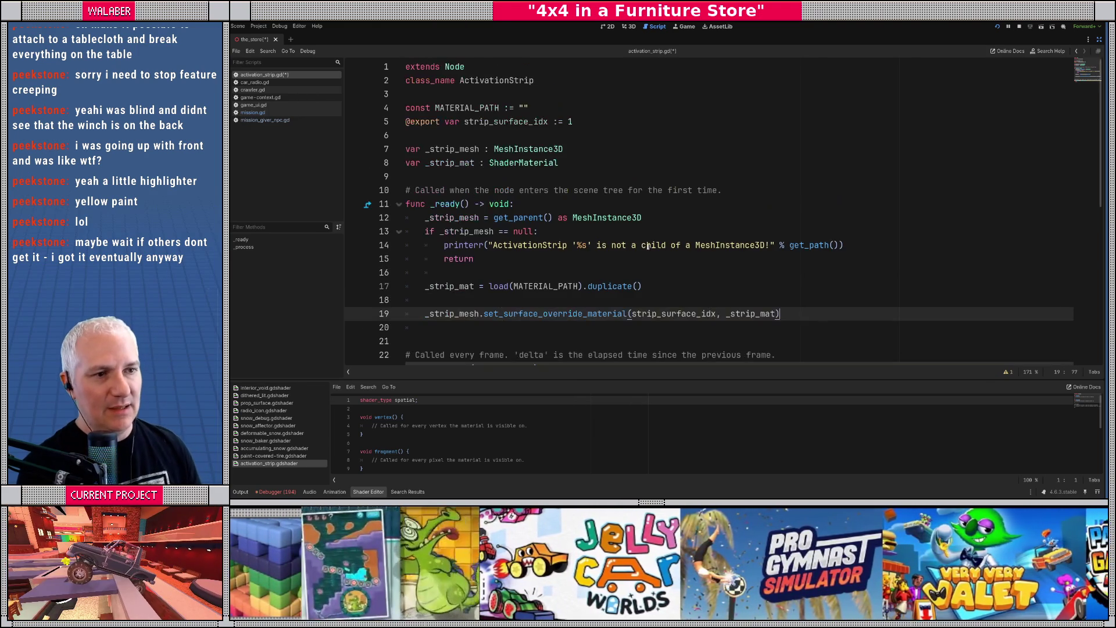
left_click(406, 68)
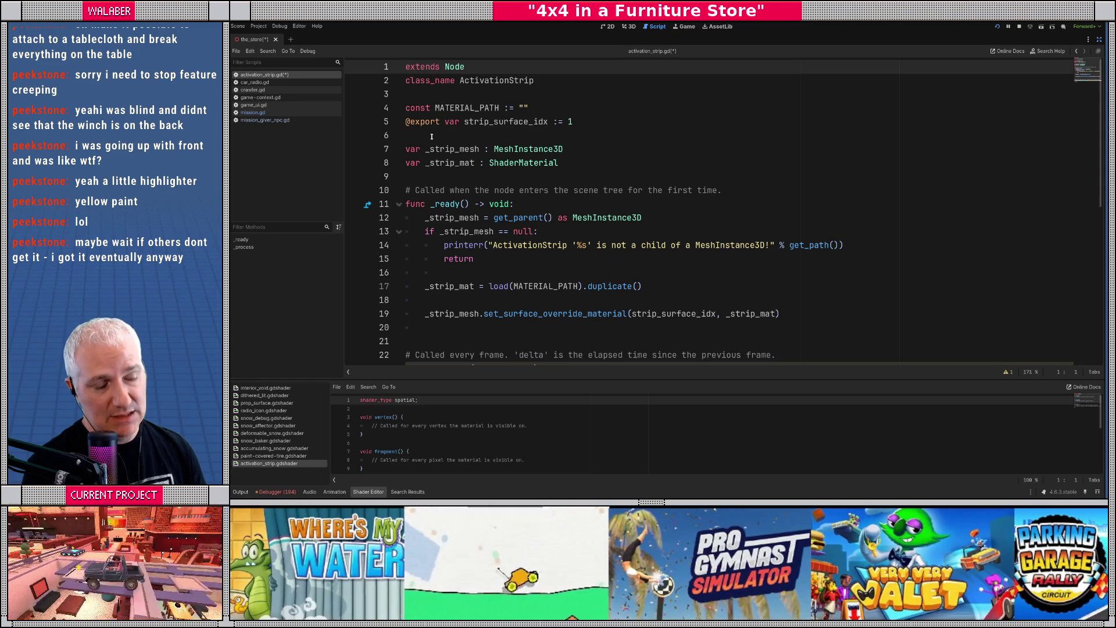
key("Return")
key("Up")
type("@tool")
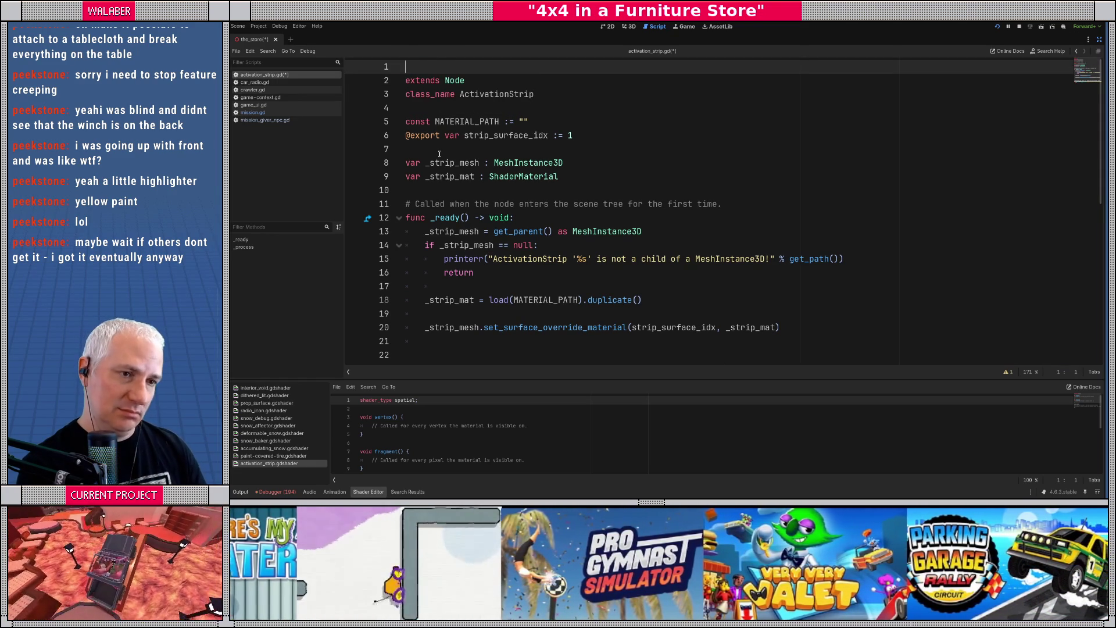
key("ctrl+z")
key("ctrl+s")
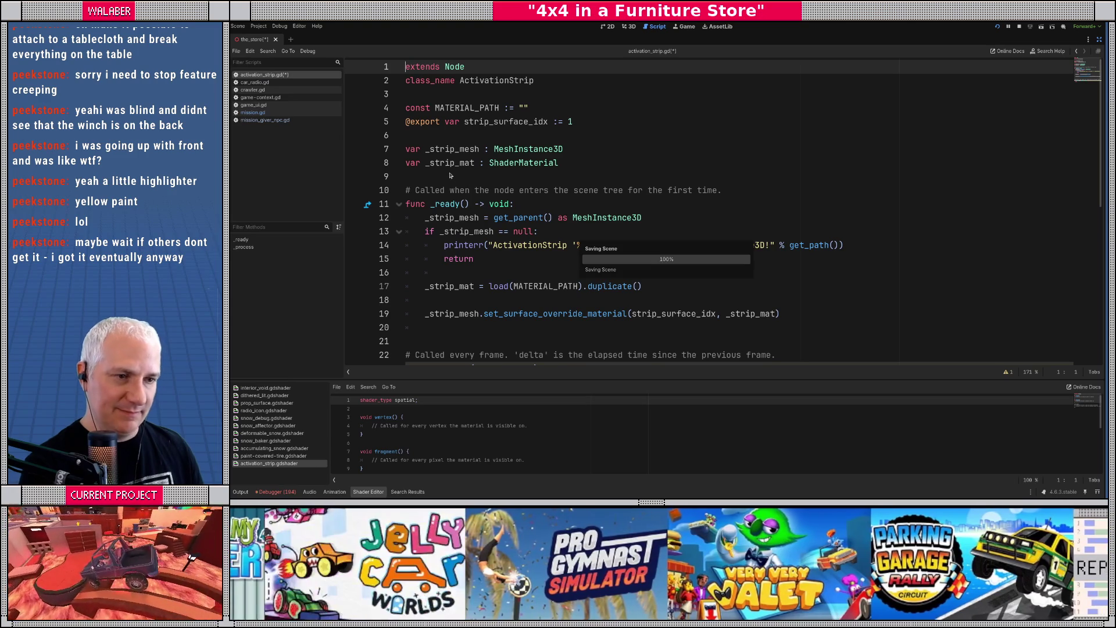
- Replace the _process stub with 'func set_activated(on:bool, immediate:bool) -> void:'
left_click(443, 175)
scroll(462, 251, "down", 2)
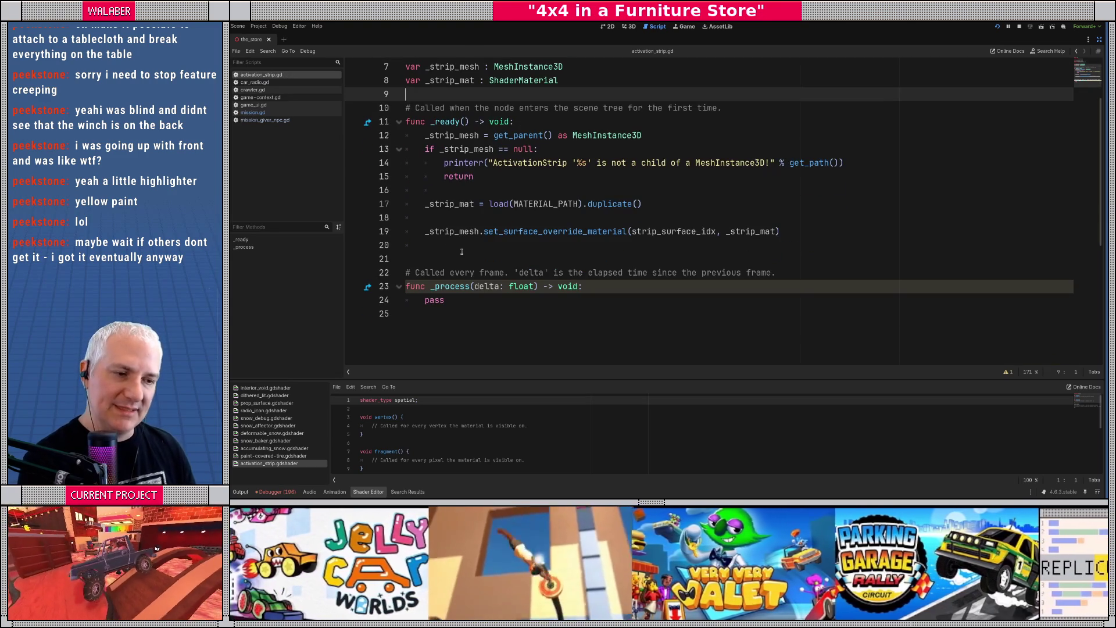
left_click(459, 248)
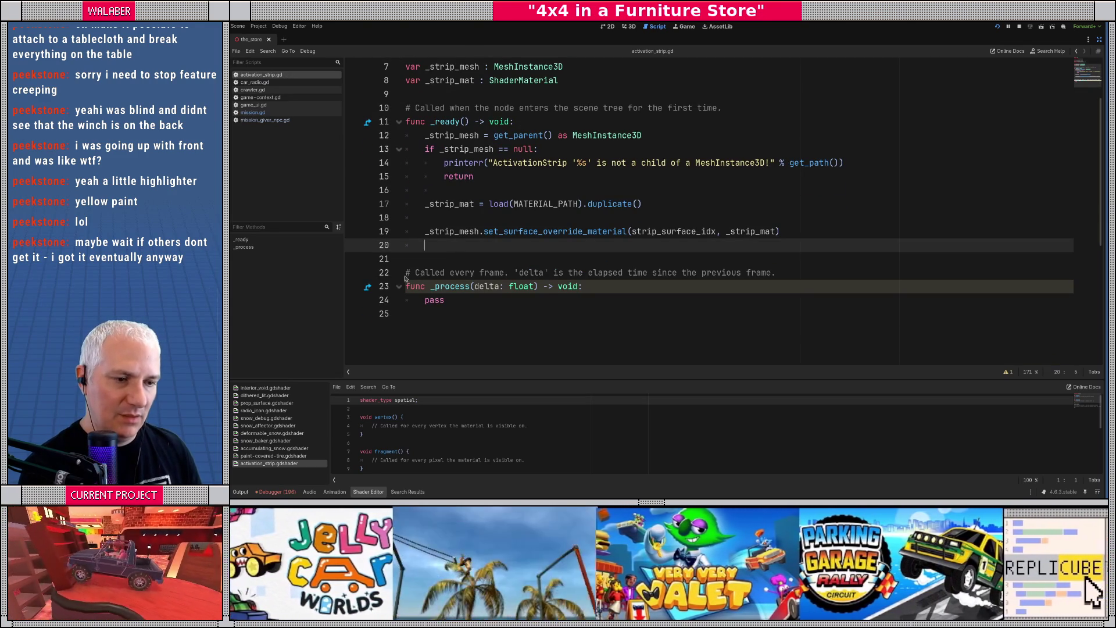
left_click_drag(406, 273, 467, 319)
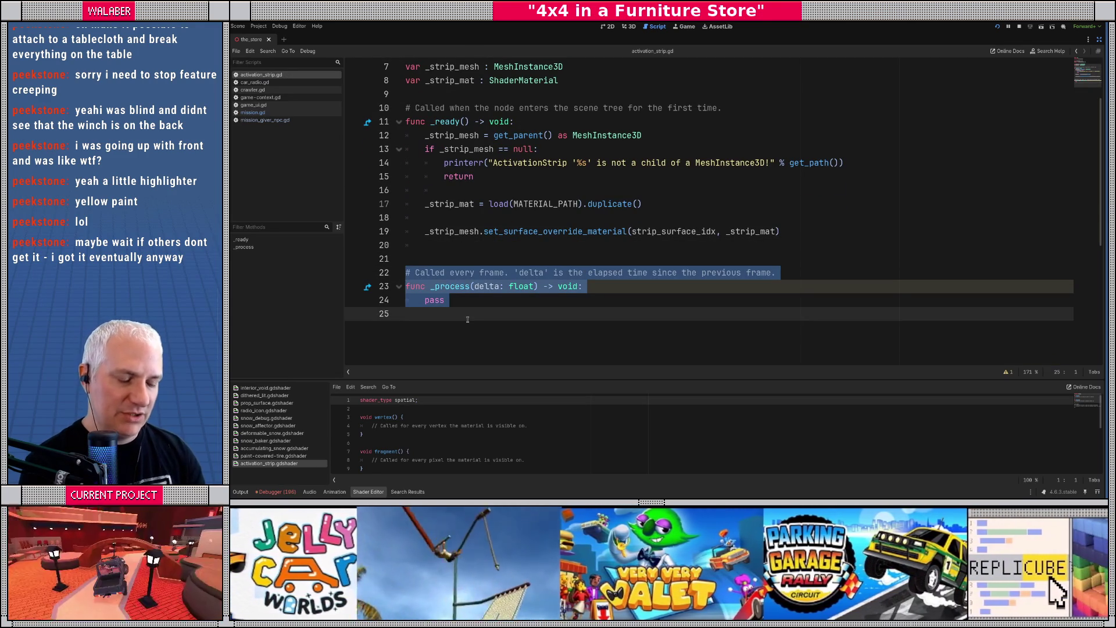
type("func ")
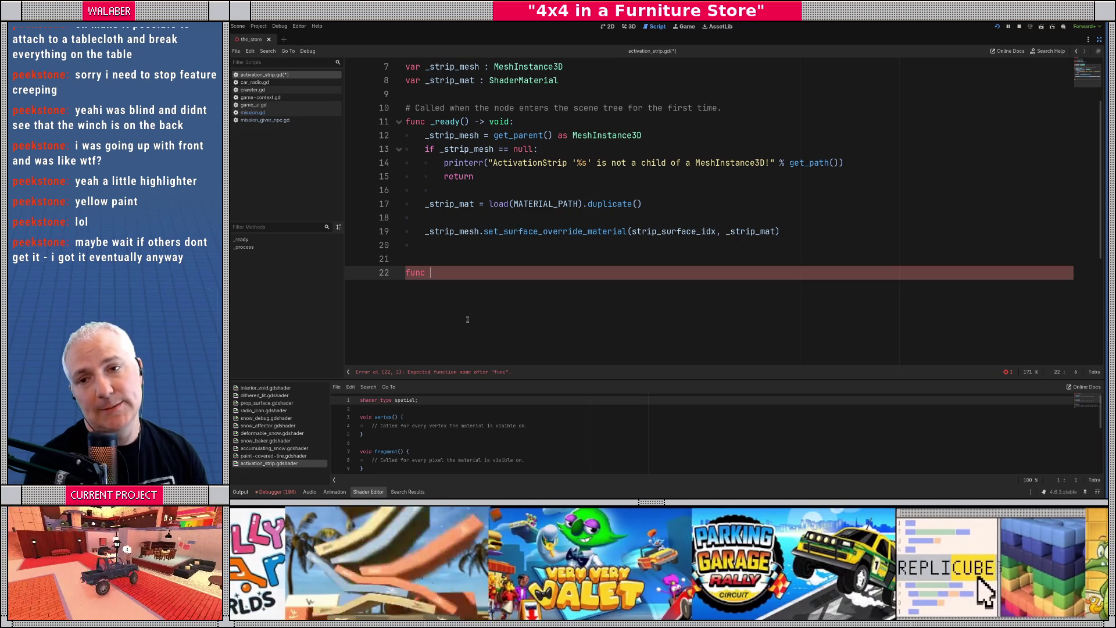
type("set_activated(on:bool, immediate:b")
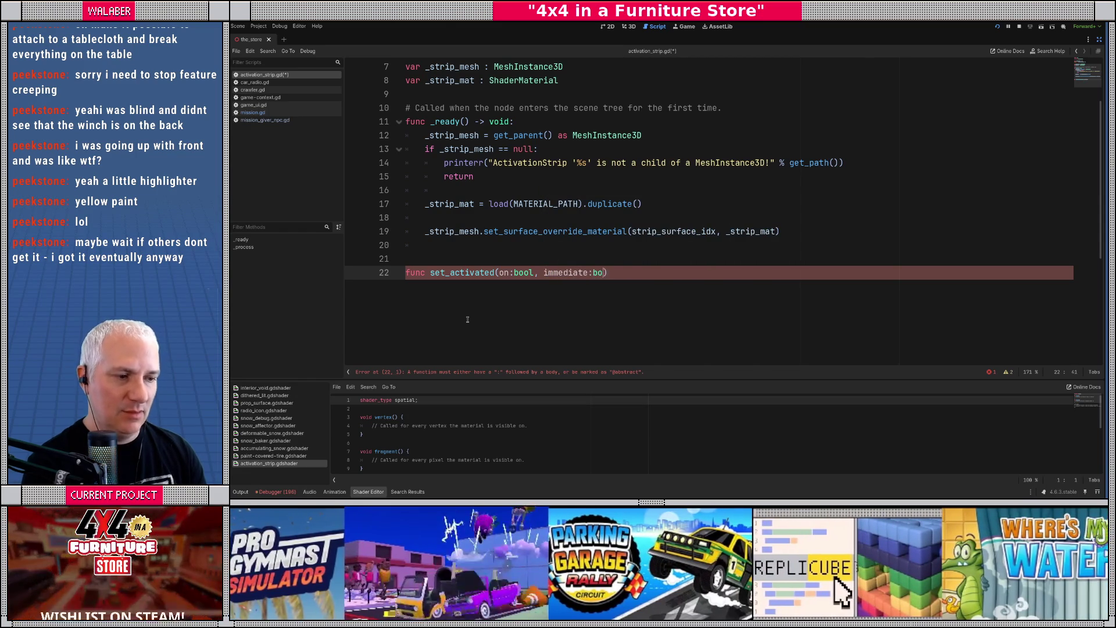
type("ool")
type(") -> void:")
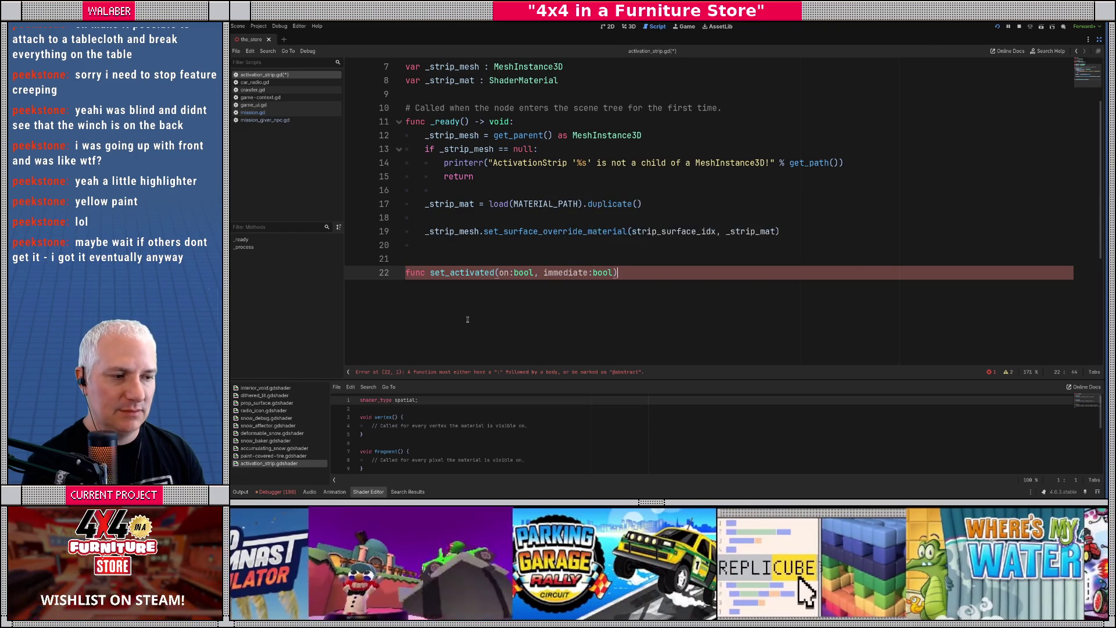
- Give set_activated a pass body, save the script, and leave distraction-free mode
key("Return")
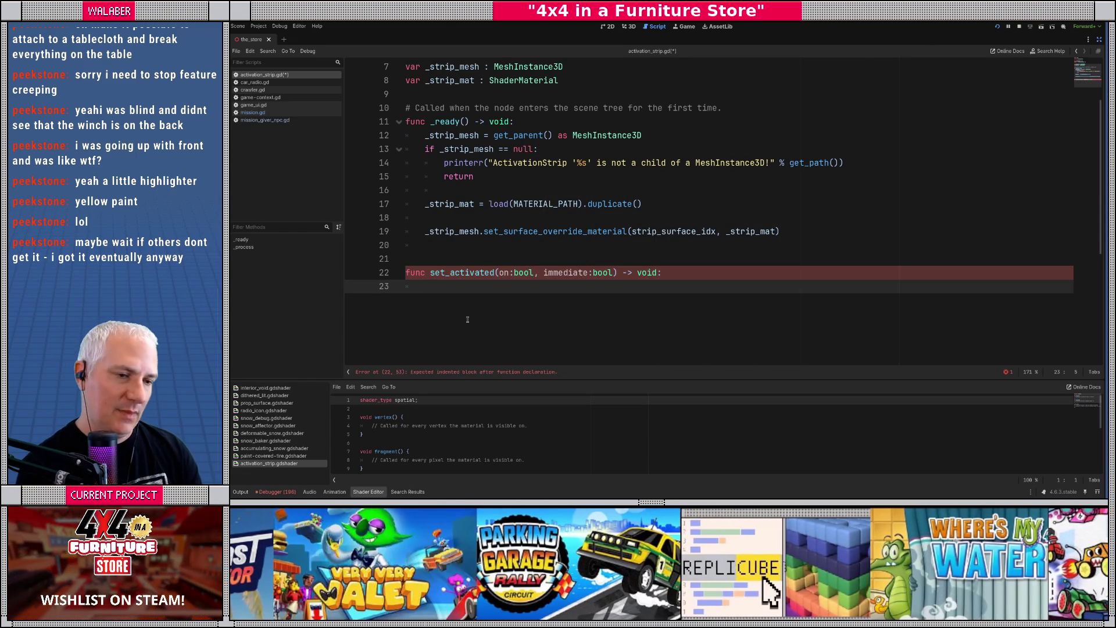
type("pass")
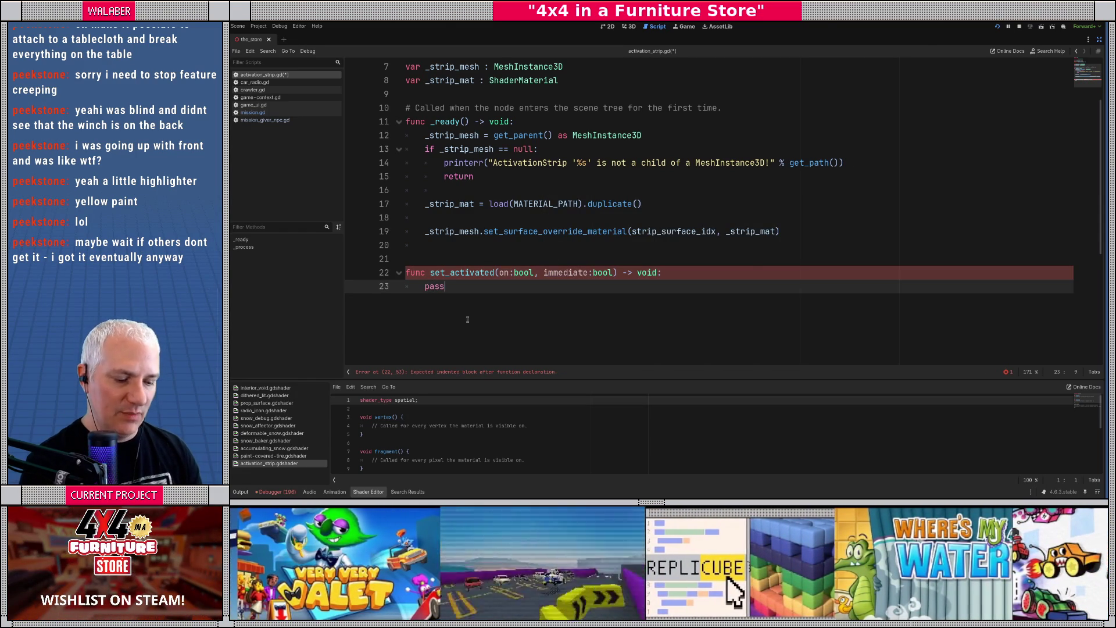
key("ctrl+s")
left_click(1099, 39)
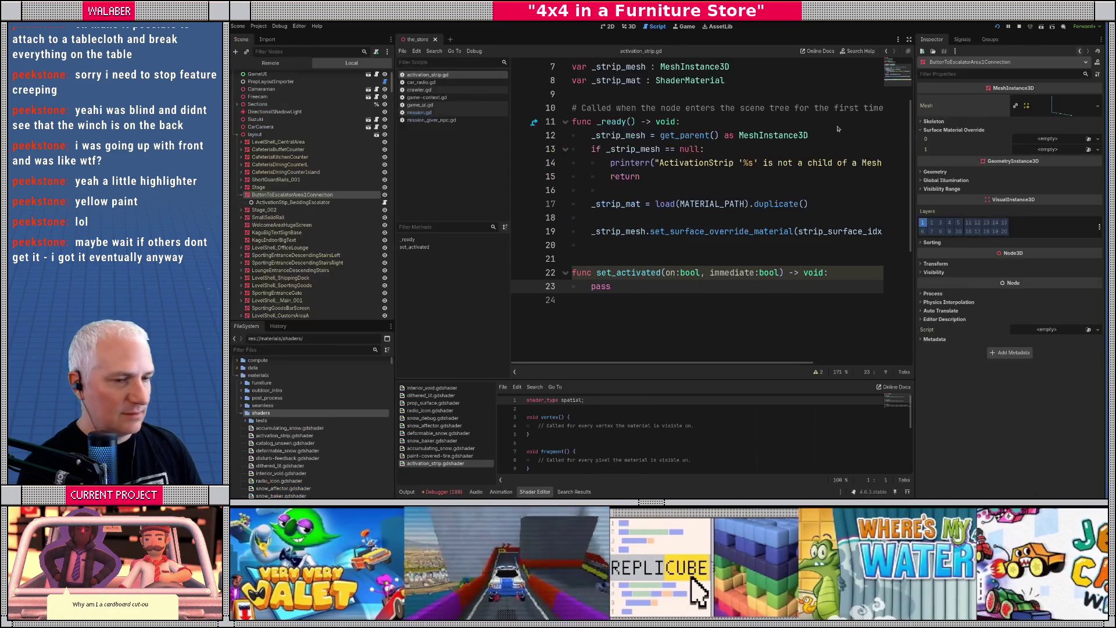
- Select the ActivationStrip_BeddingEscalator node, switch to the 3D view and enlarge the shader panel
left_click(349, 203)
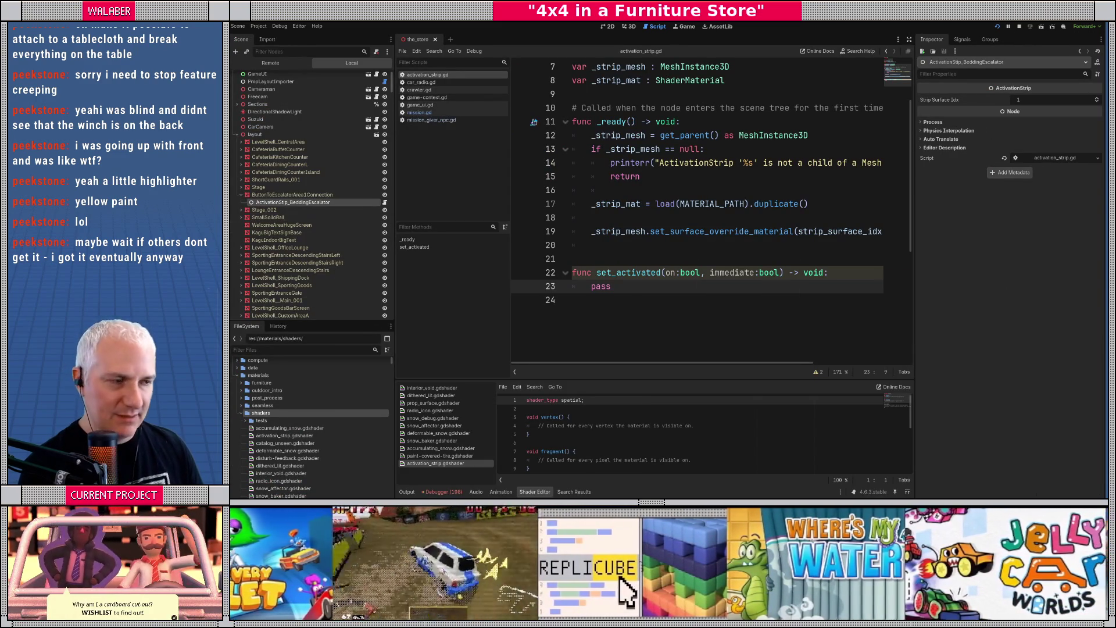
left_click(631, 27)
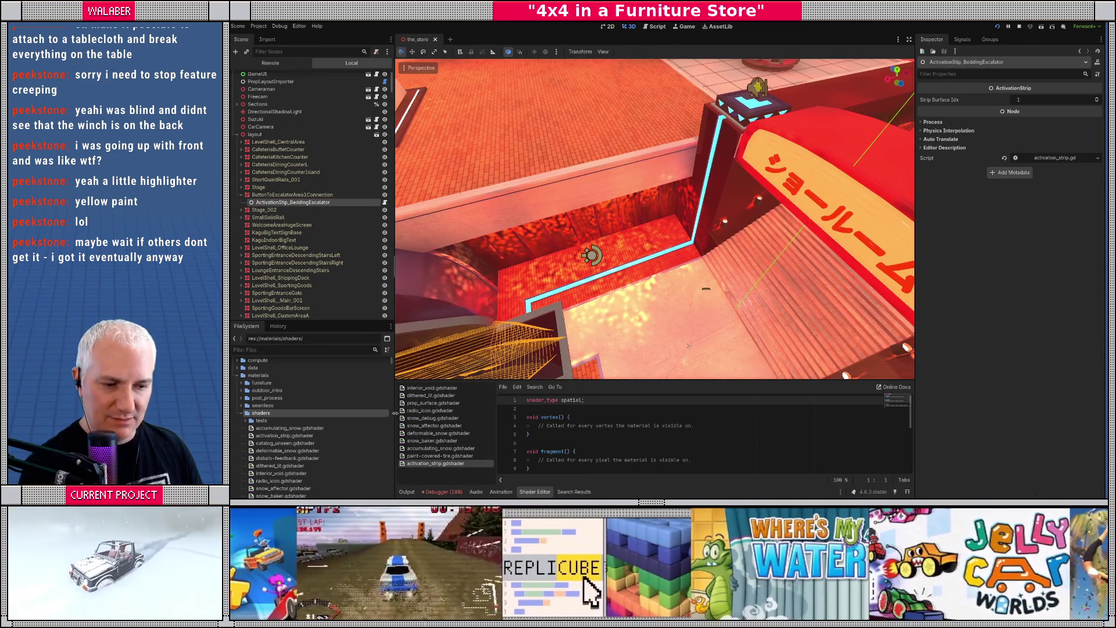
left_click_drag(617, 384, 625, 257)
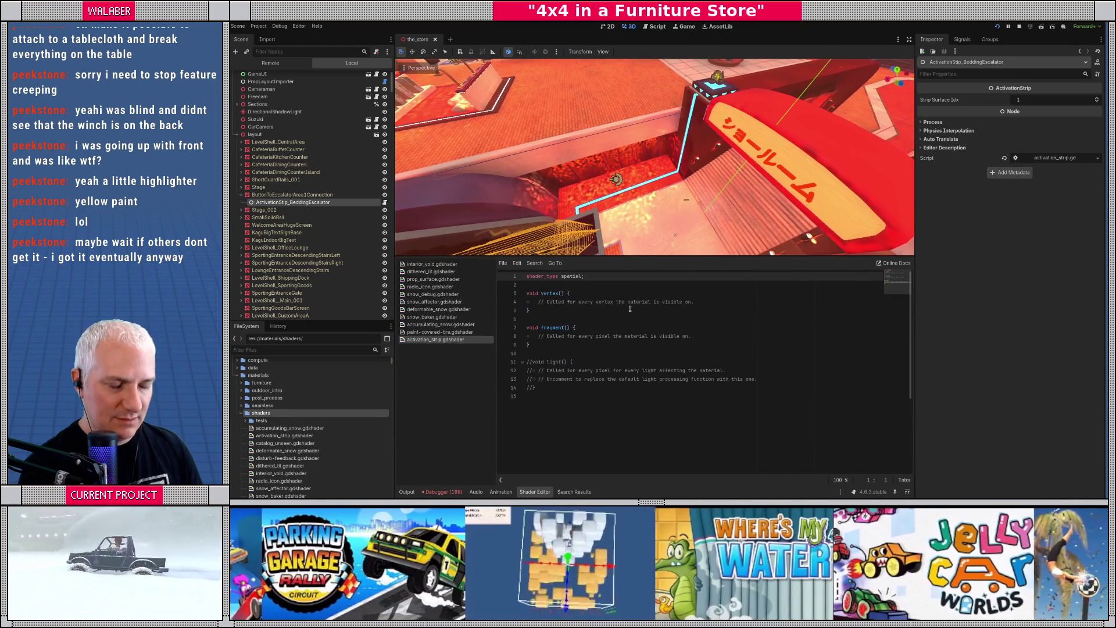
- Move the vertex and fragment functions' opening braces onto their own lines
key("Down")
key("Down")
key("End")
key("Left")
key("Return")
key("Down")
key("Down")
key("Down")
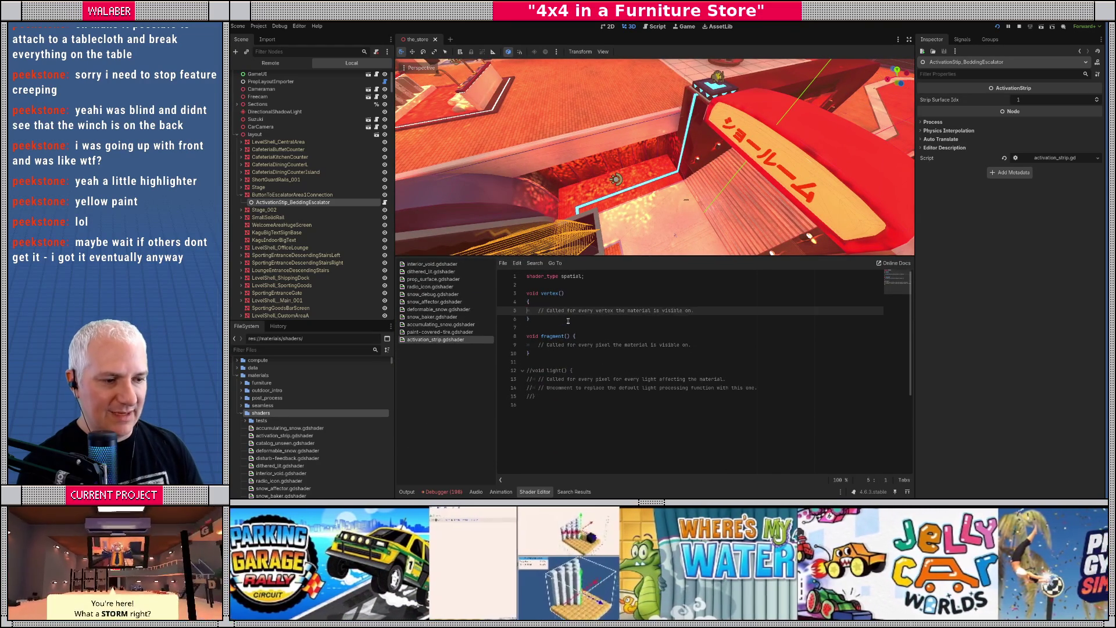
key("Return")
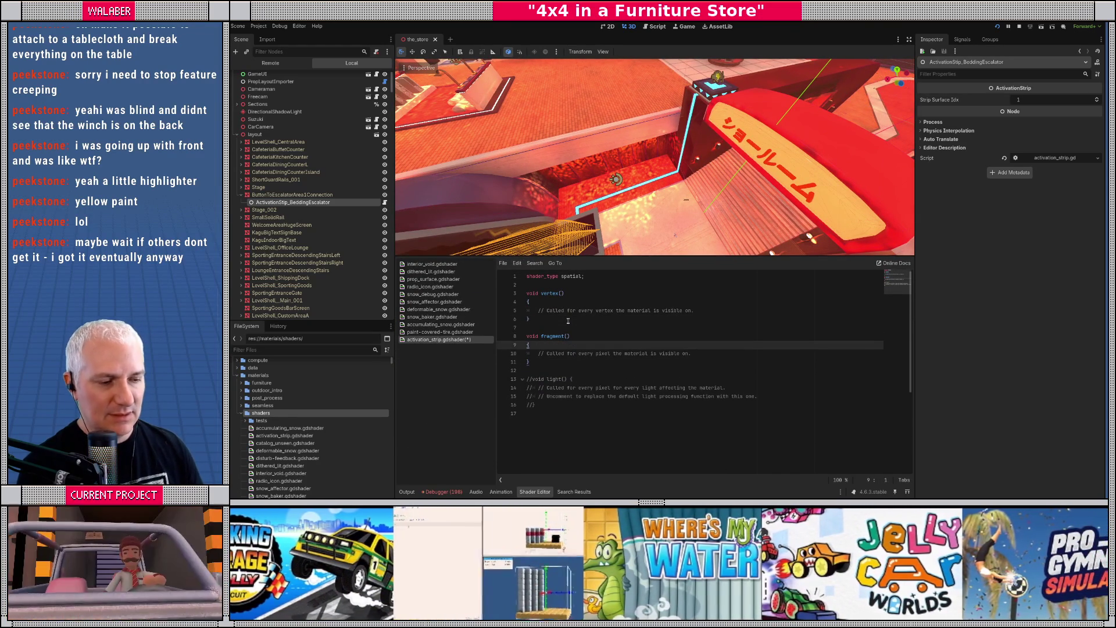
- Enlarge the shader code area and open prop_surface.gdshader for reference
left_click(554, 285)
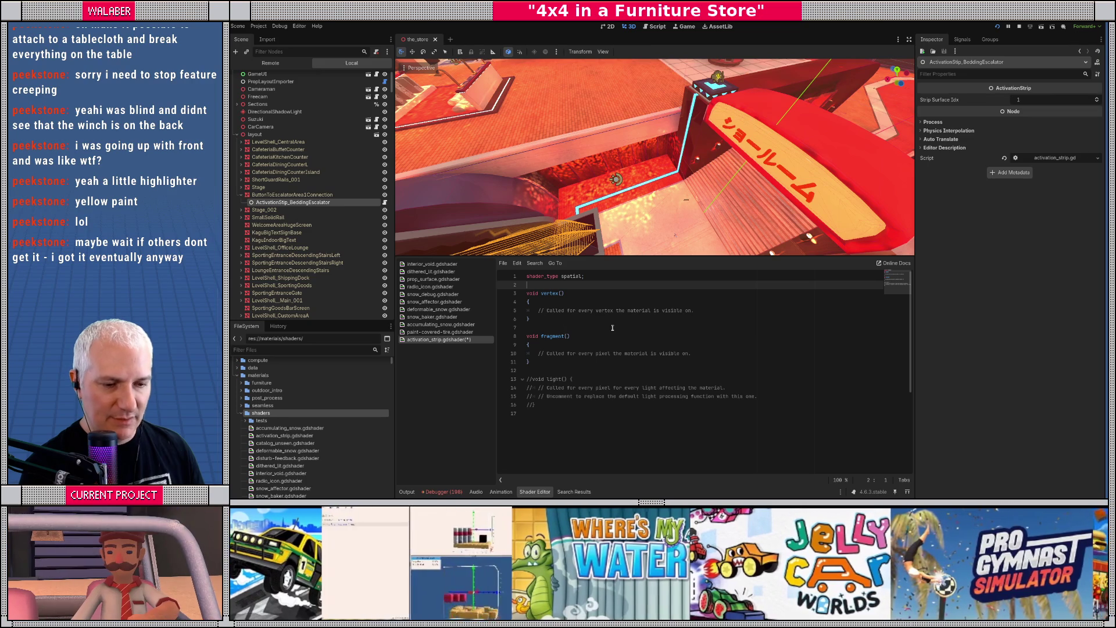
left_click_drag(477, 258, 494, 184)
left_click(421, 206)
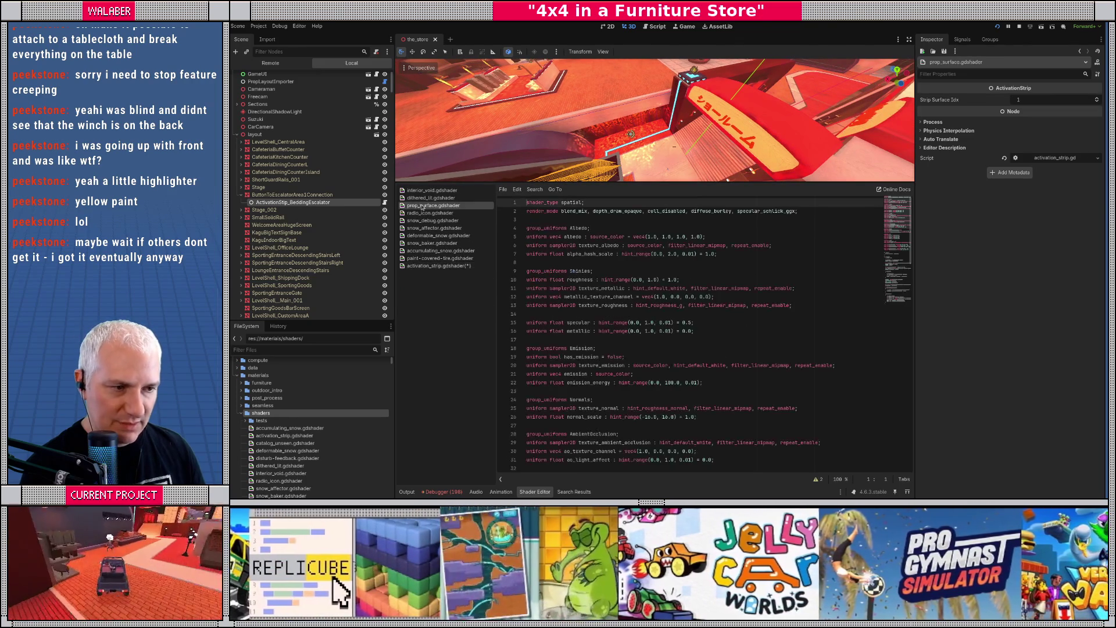
- Copy the Albedo uniform lines from prop_surface.gdshader into activation_strip.gdshader
left_click(618, 224)
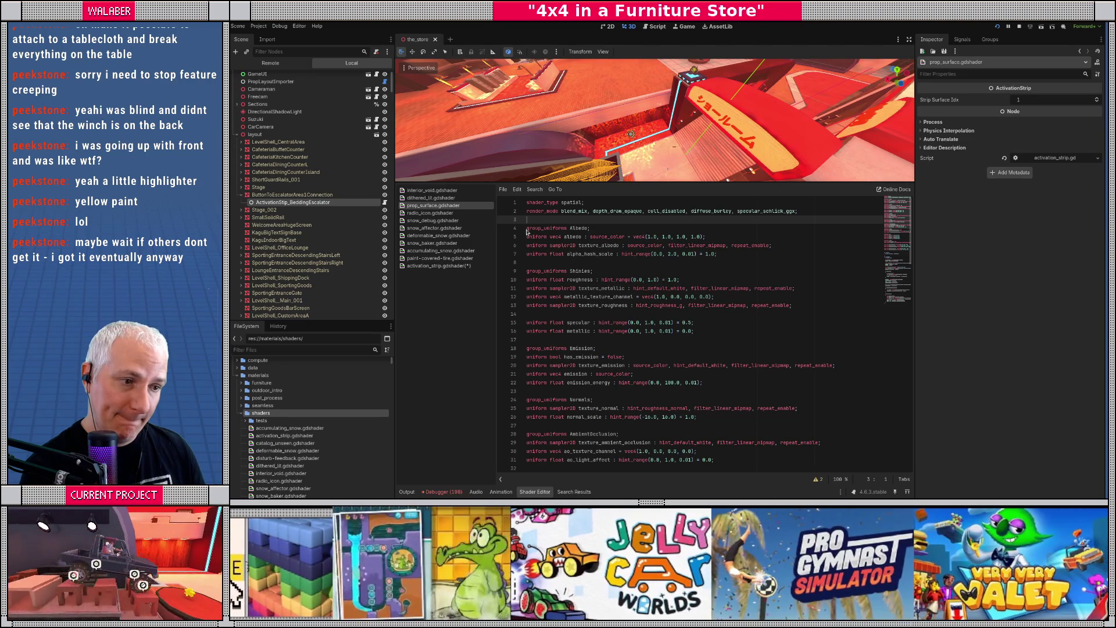
left_click_drag(527, 229, 720, 238)
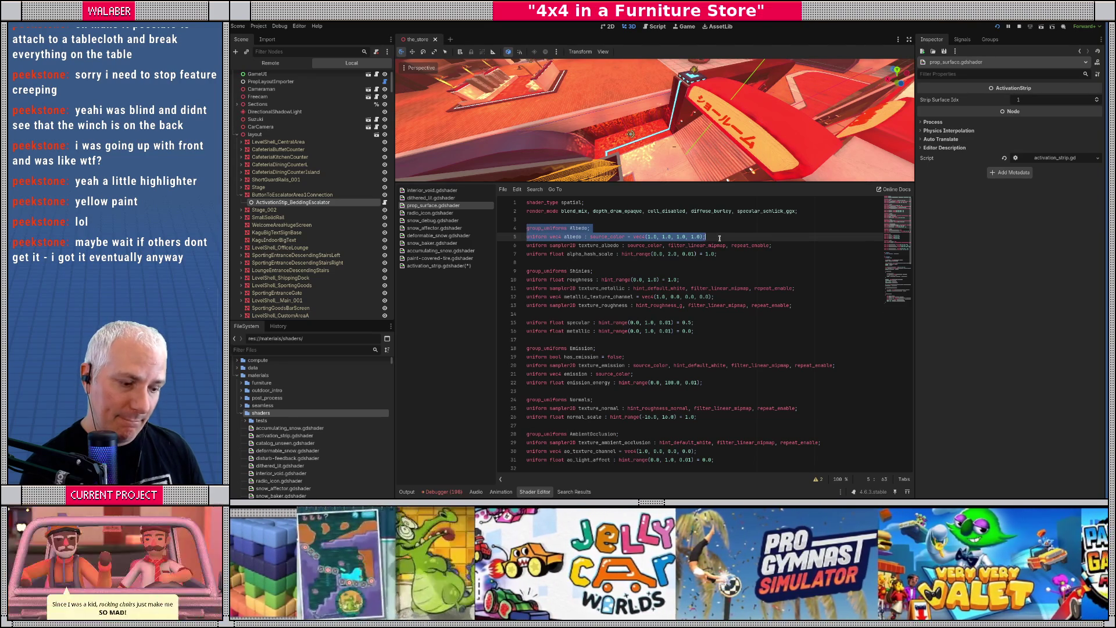
left_click(439, 266)
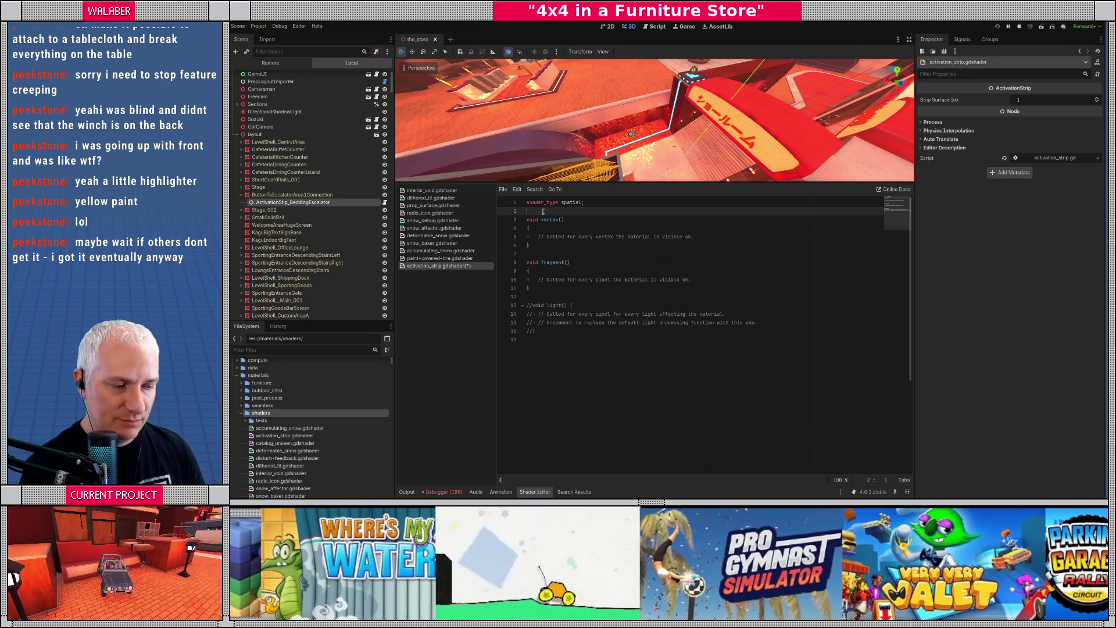
key("Return")
type("group_uniforms Albedo; uniform vec4 albedo : source_color = vec4(1.0, 1.0, 1.0, 1.0);")
key("Return")
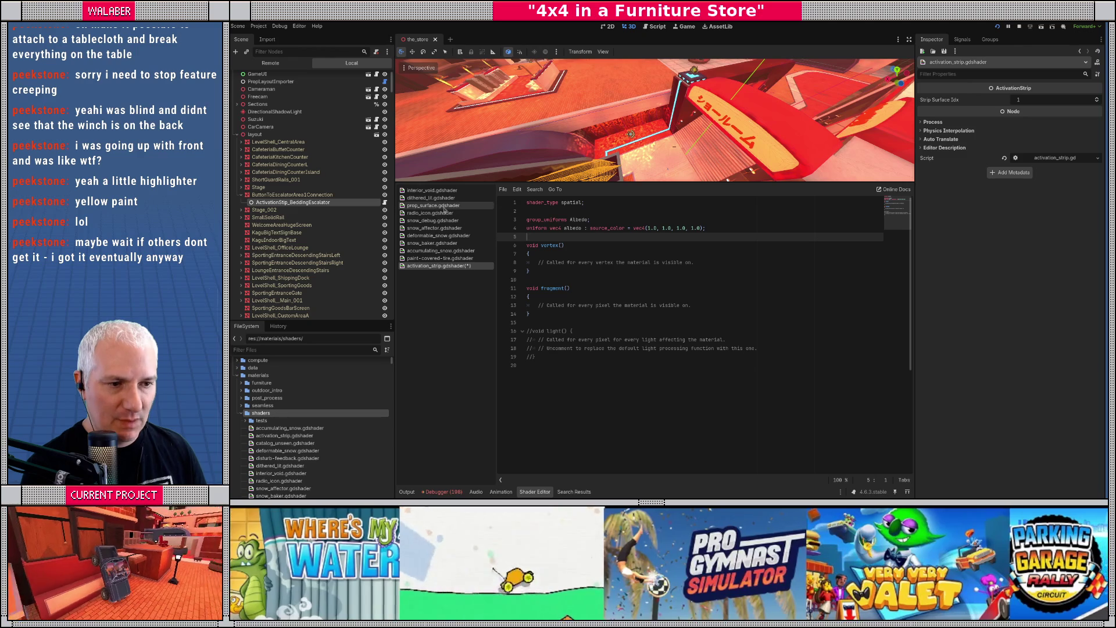
- Copy the emission and emission_energy uniforms over and remove the leftover Albedo group heading
left_click(433, 205)
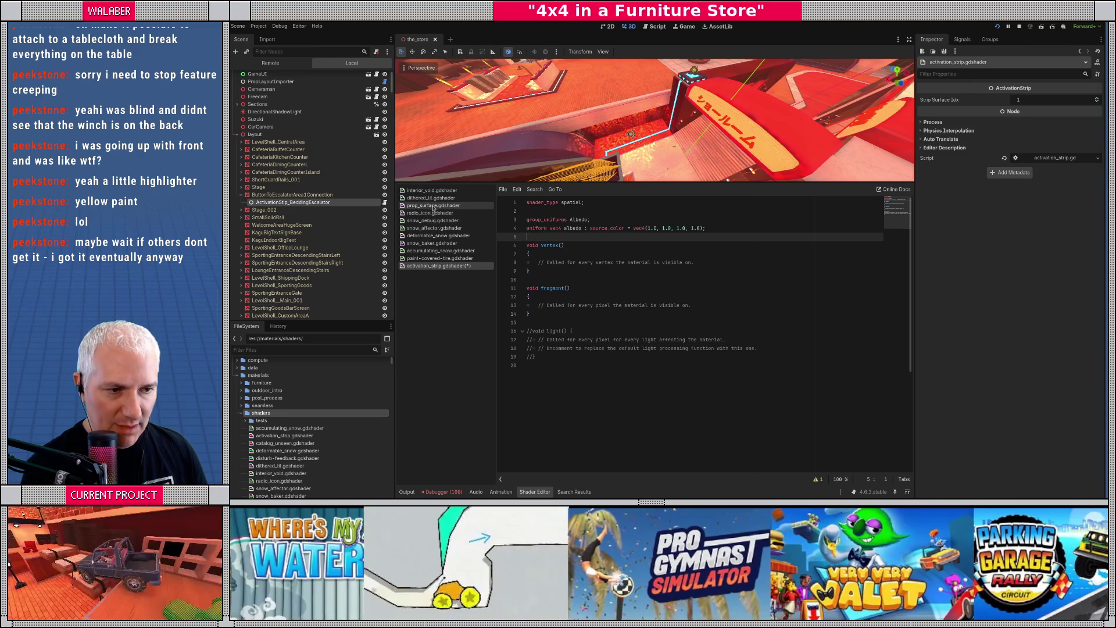
scroll(579, 268, "down", 2)
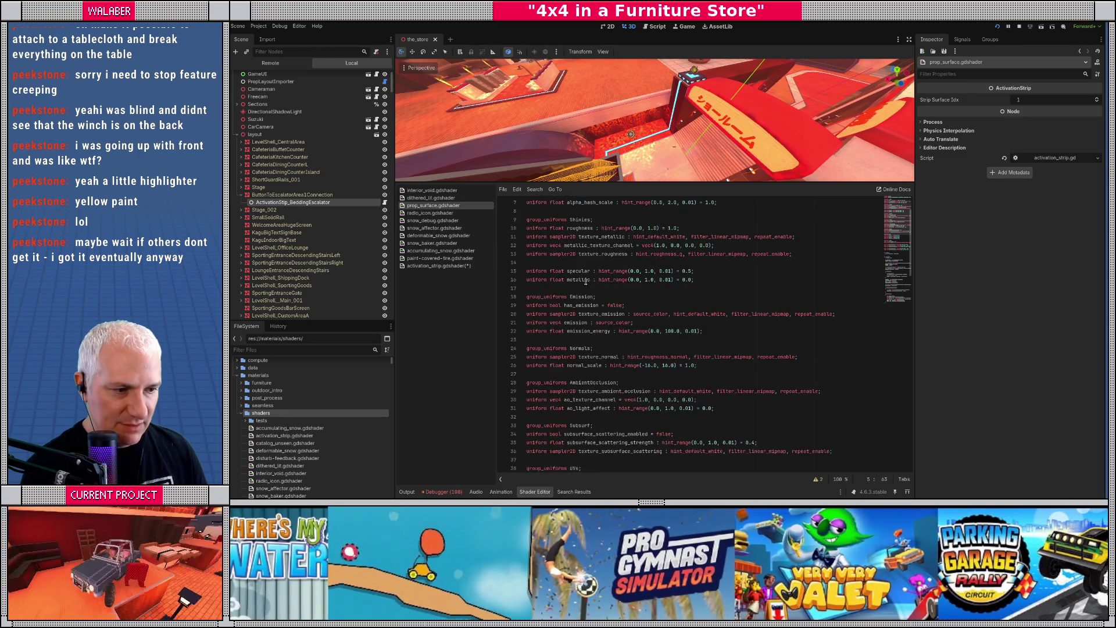
left_click(528, 314)
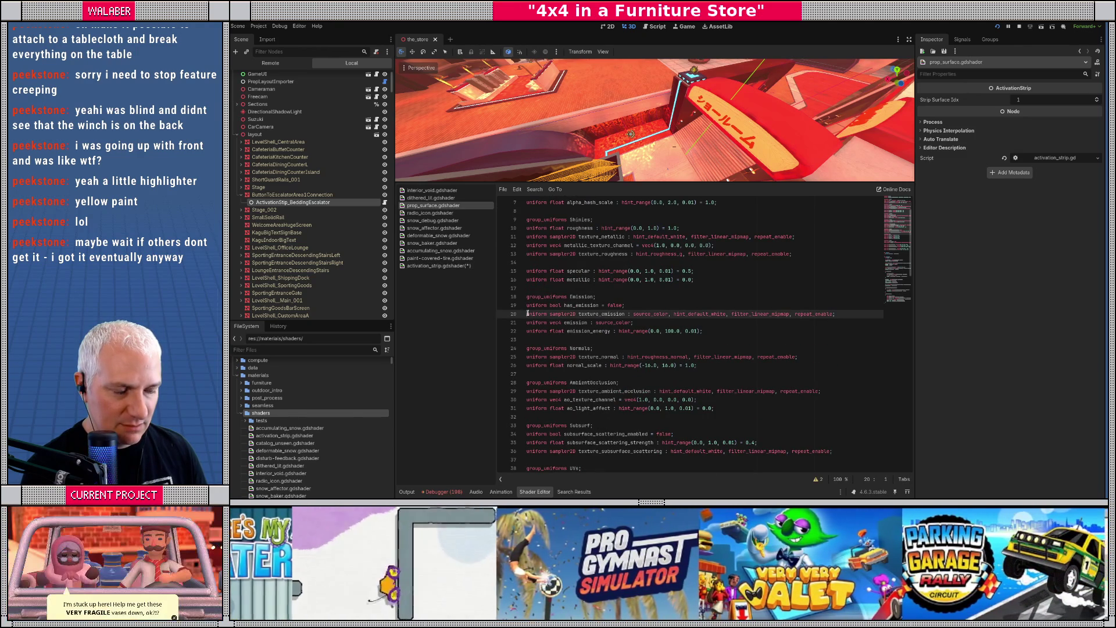
left_click_drag(528, 322, 659, 321)
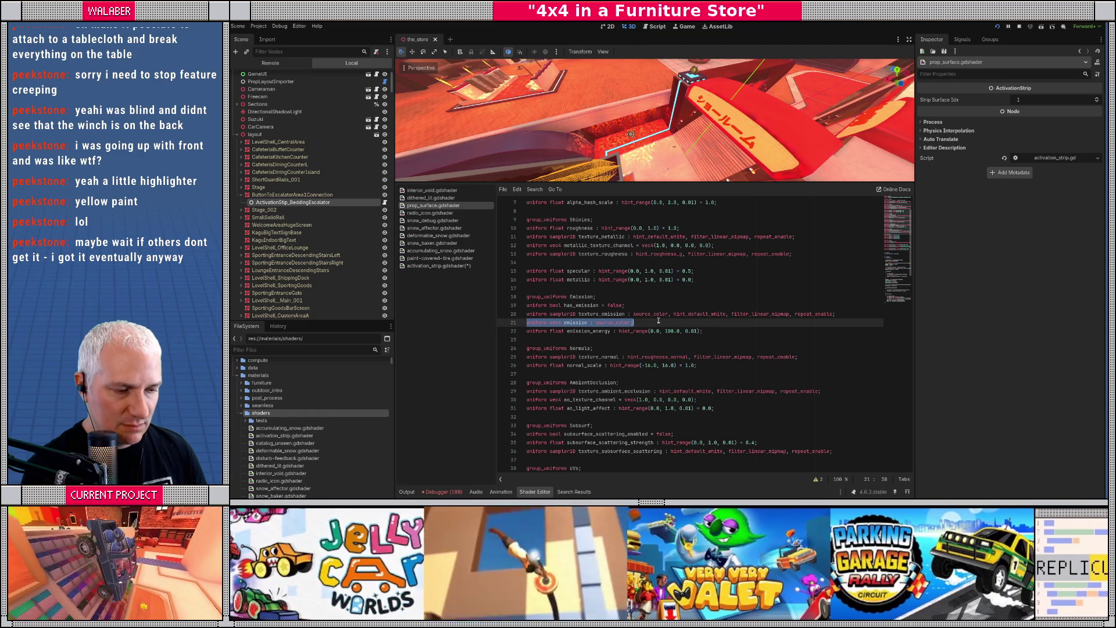
left_click_drag(658, 321, 721, 332)
key("ctrl+c")
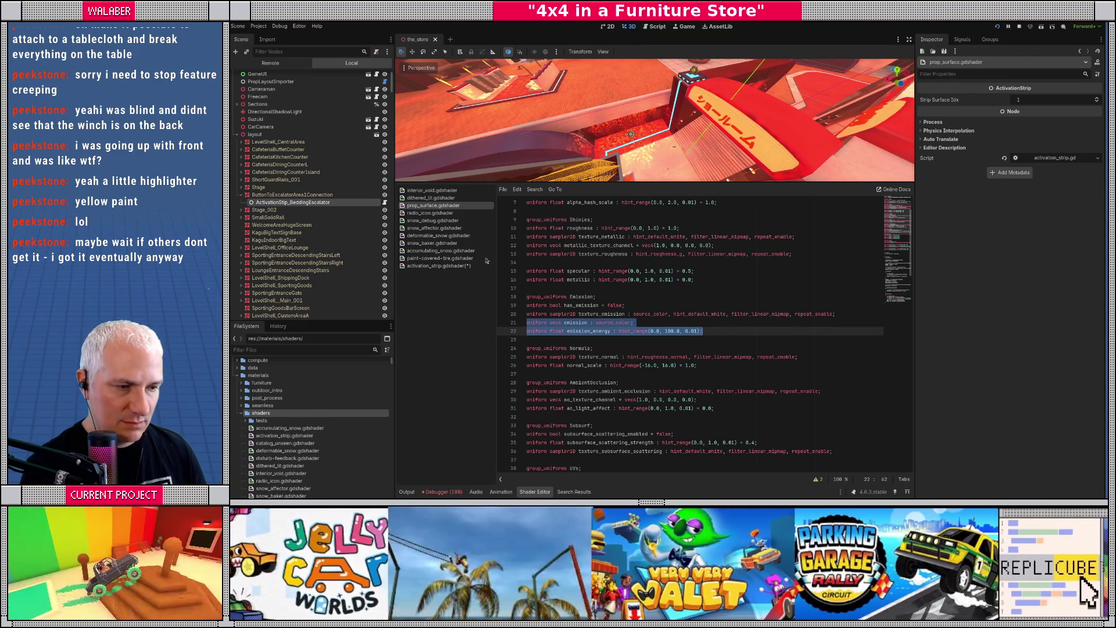
left_click(439, 265)
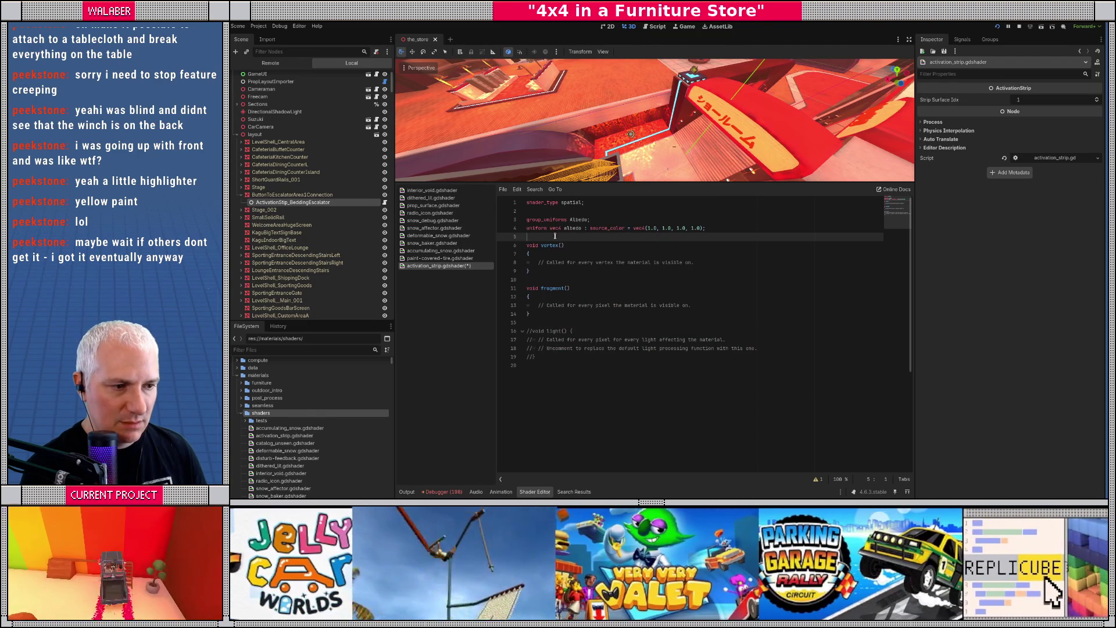
key("ctrl+v")
key("Up")
key("Up")
key("Up")
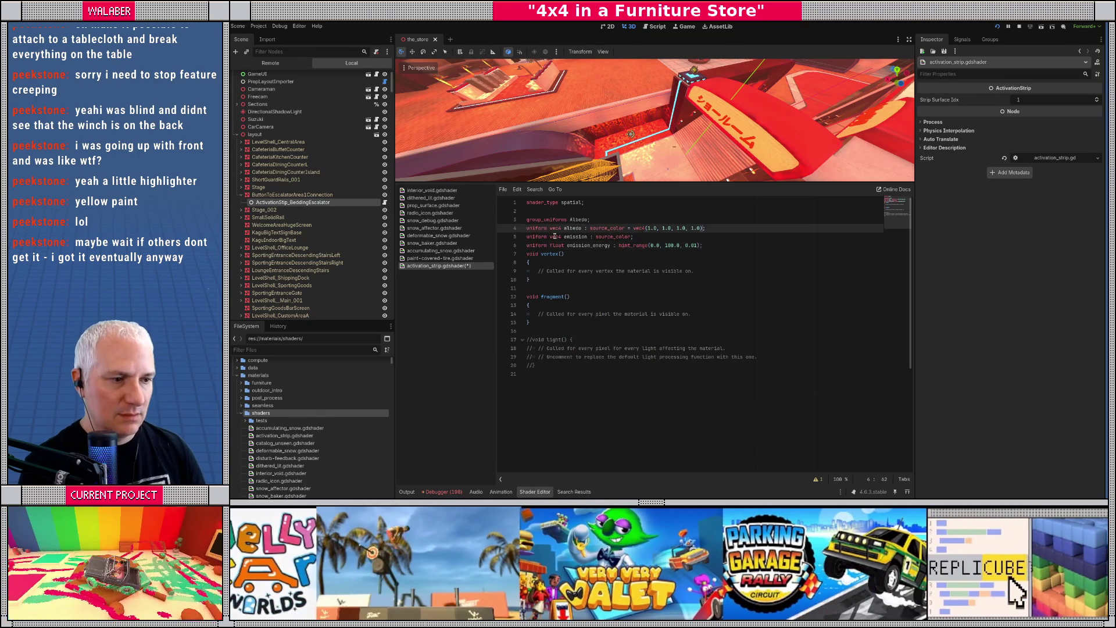
key("shift+Home")
key("BackSpace")
key("BackSpace")
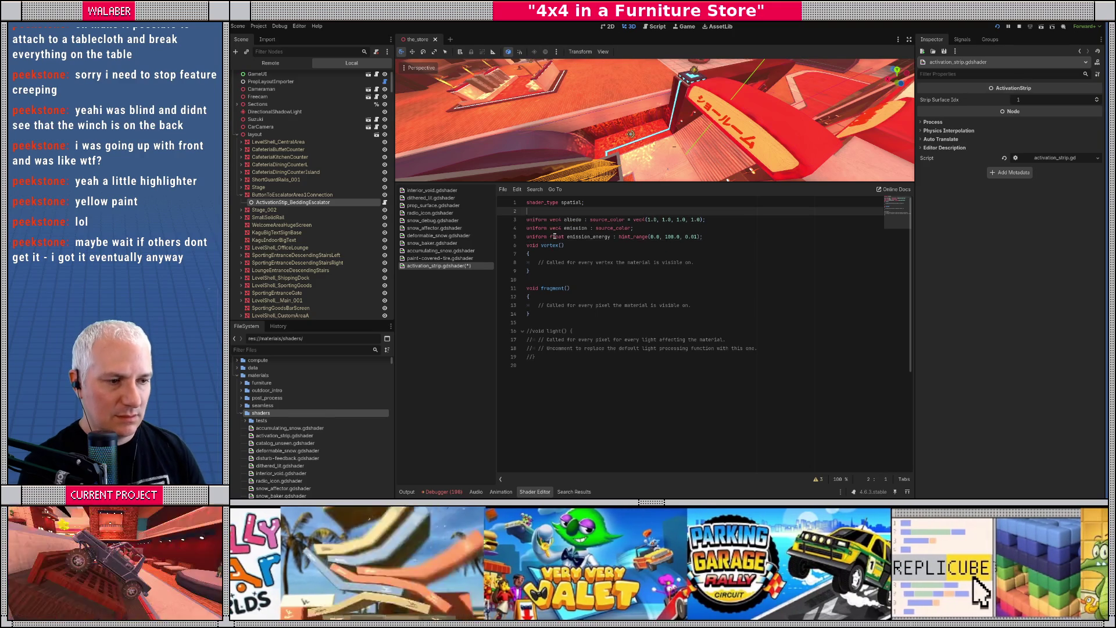
left_click(723, 235)
key("Return")
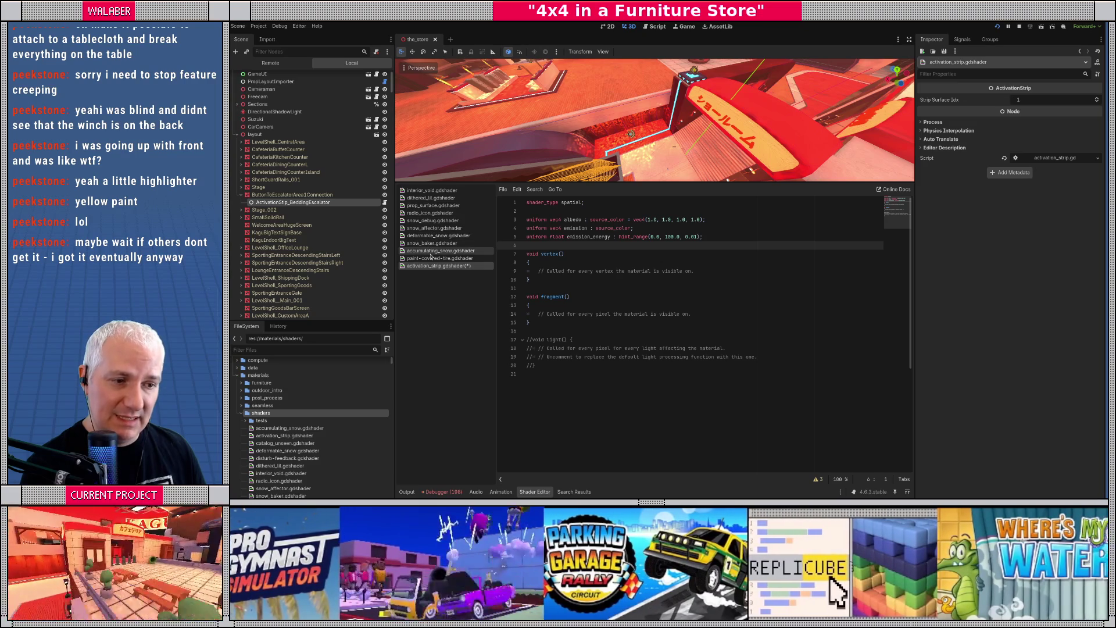
- Paste the roughness, specular and metallic uniforms, deleting the copied texture uniform lines
left_click(434, 207)
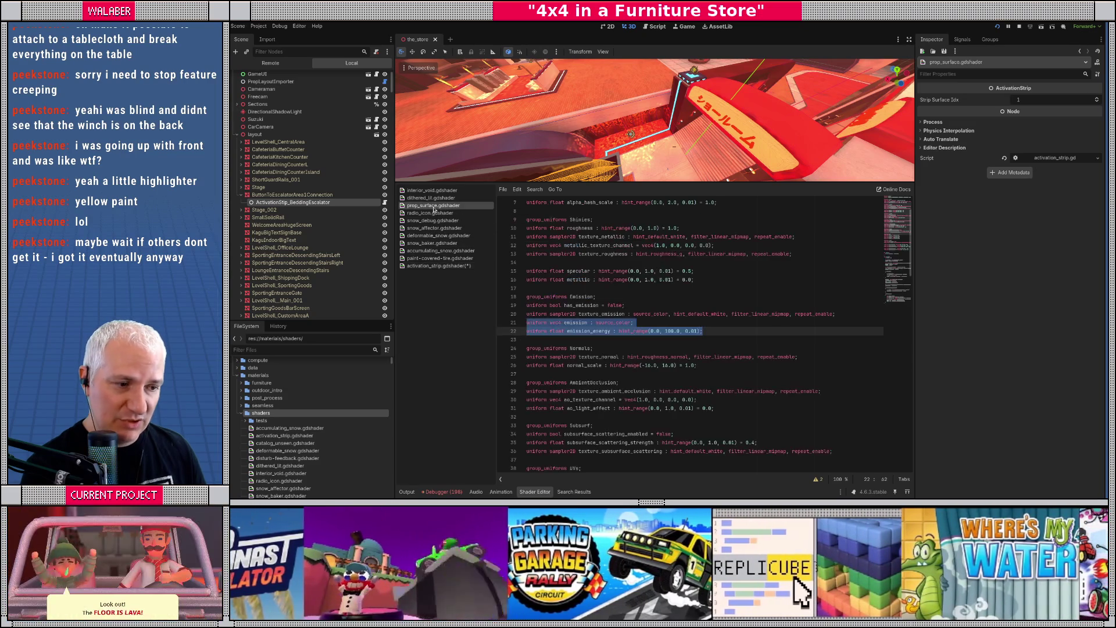
left_click_drag(686, 229, 500, 230)
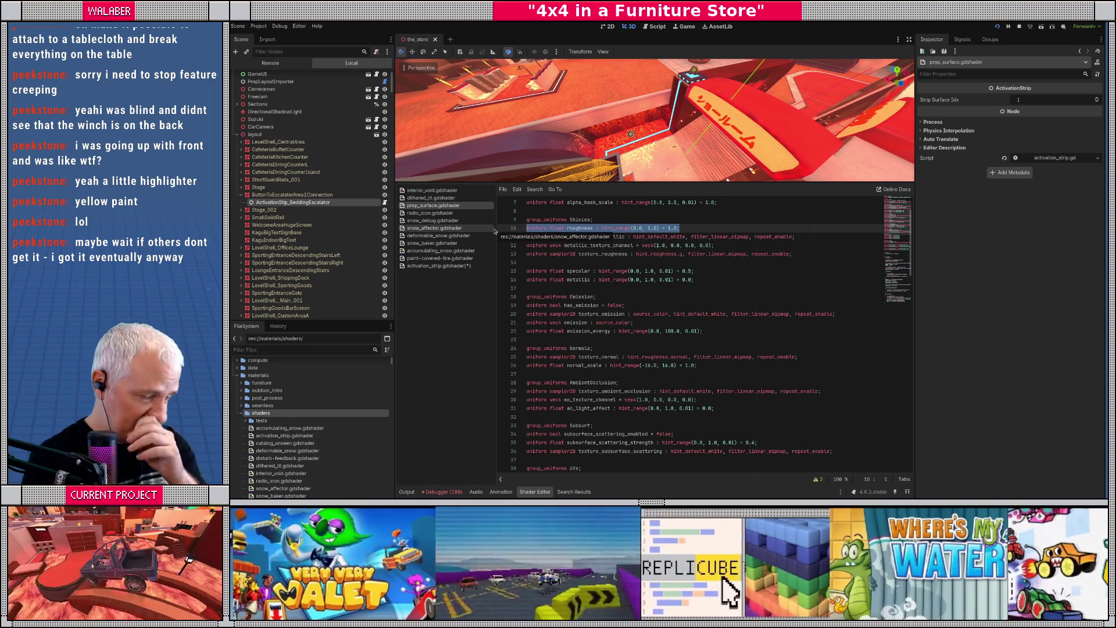
left_click_drag(710, 280, 506, 227)
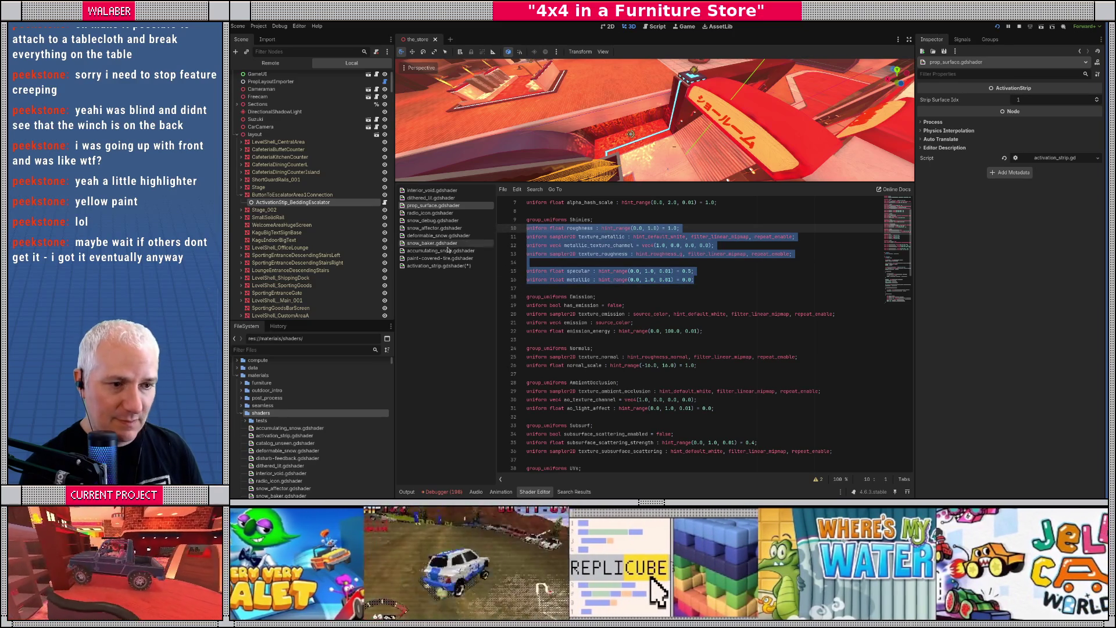
left_click(438, 266)
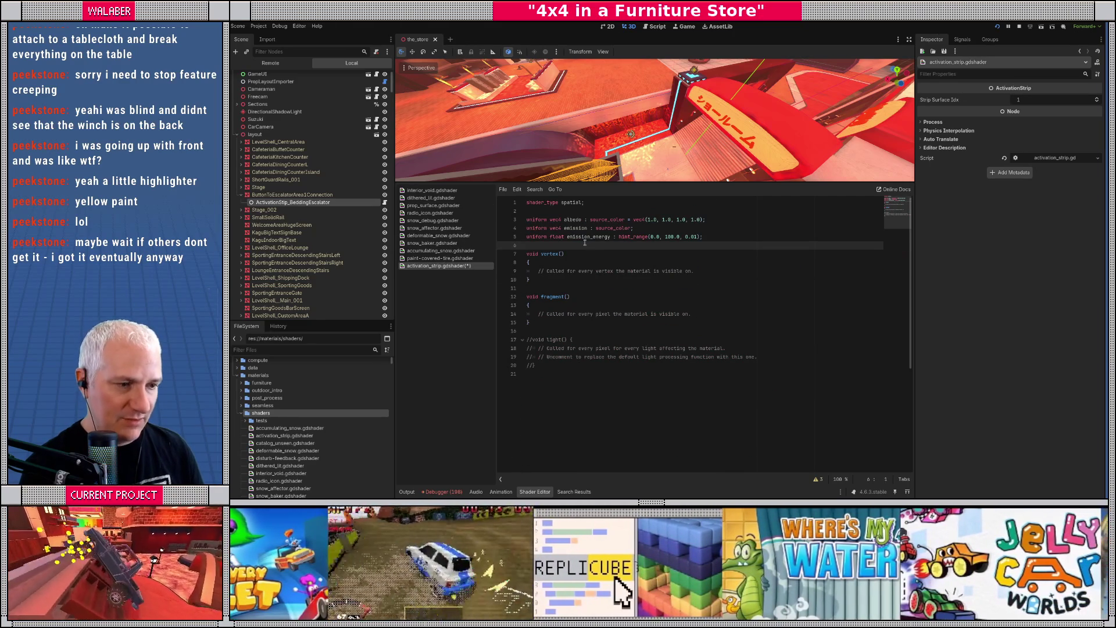
key("ctrl+v")
left_click(580, 254)
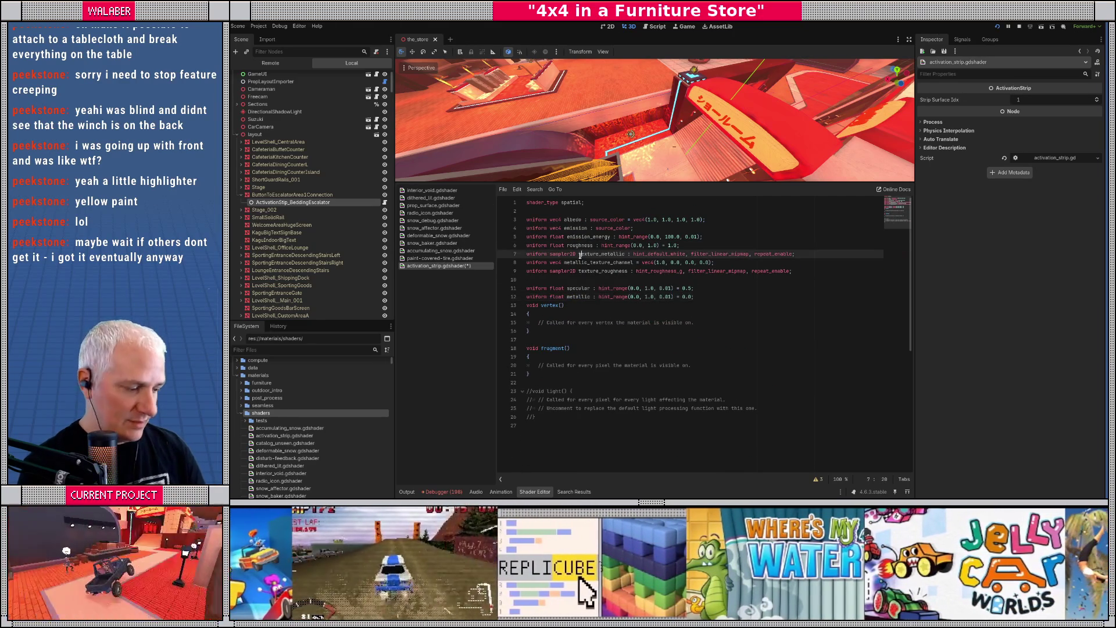
key("shift+Down")
key("shift+Down")
key("shift+Down")
key("Delete")
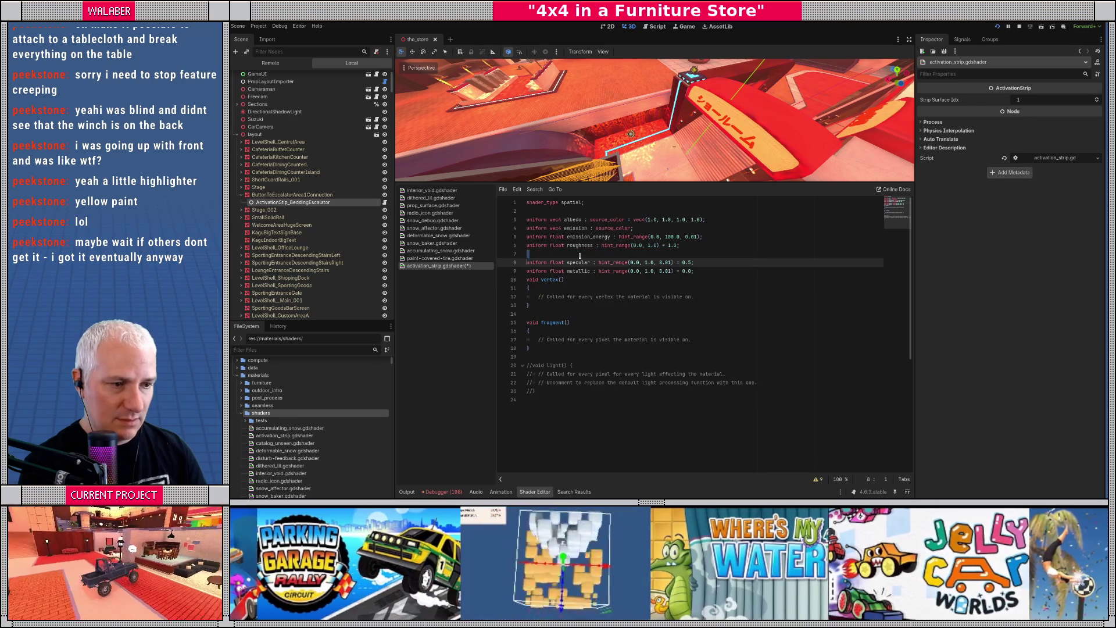
key("Delete")
key("Down")
key("End")
key("Return")
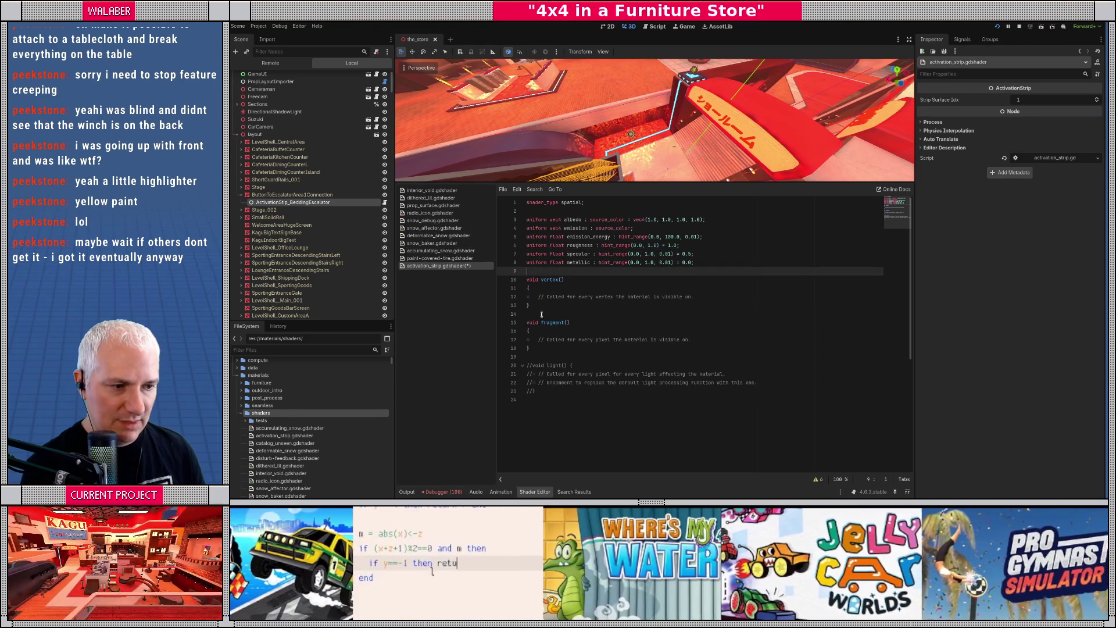
- In fragment(), set ALBEDO from albedo and EMISSION to emission.rgb * emission_energy
left_click(703, 339)
key("Return")
type("ALBEDO = albedo.r")
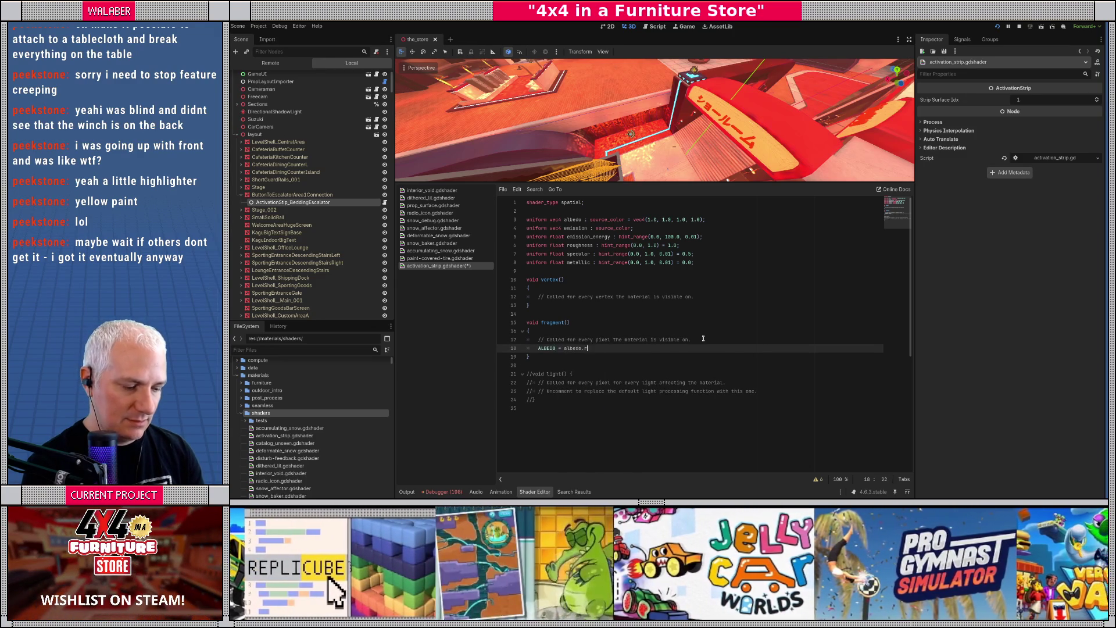
key("Return")
key("Return")
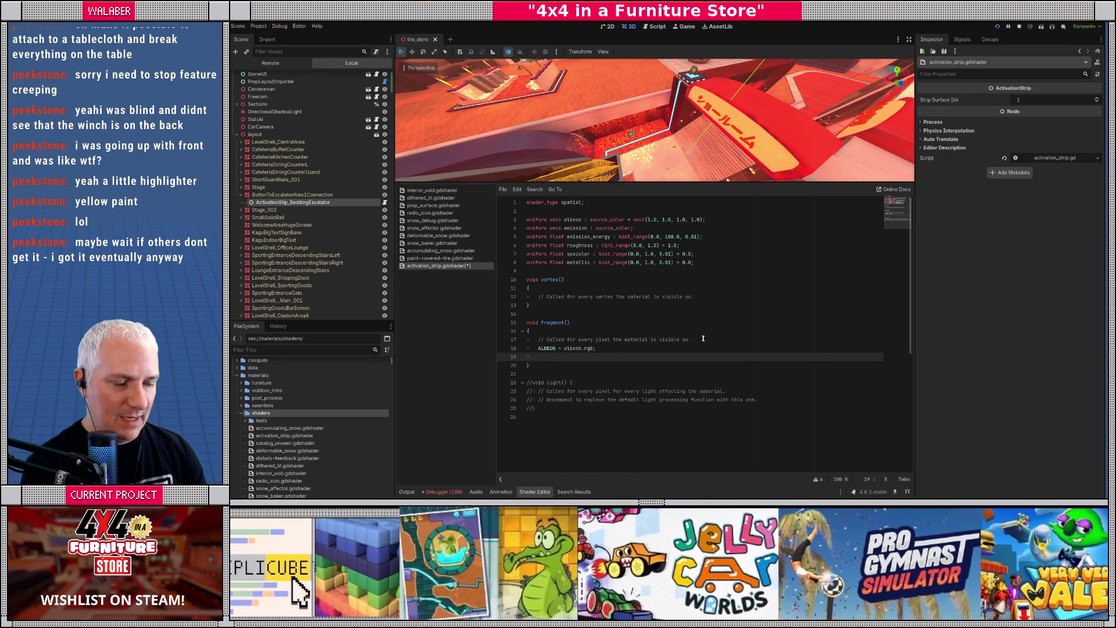
type("EMI")
key("Return")
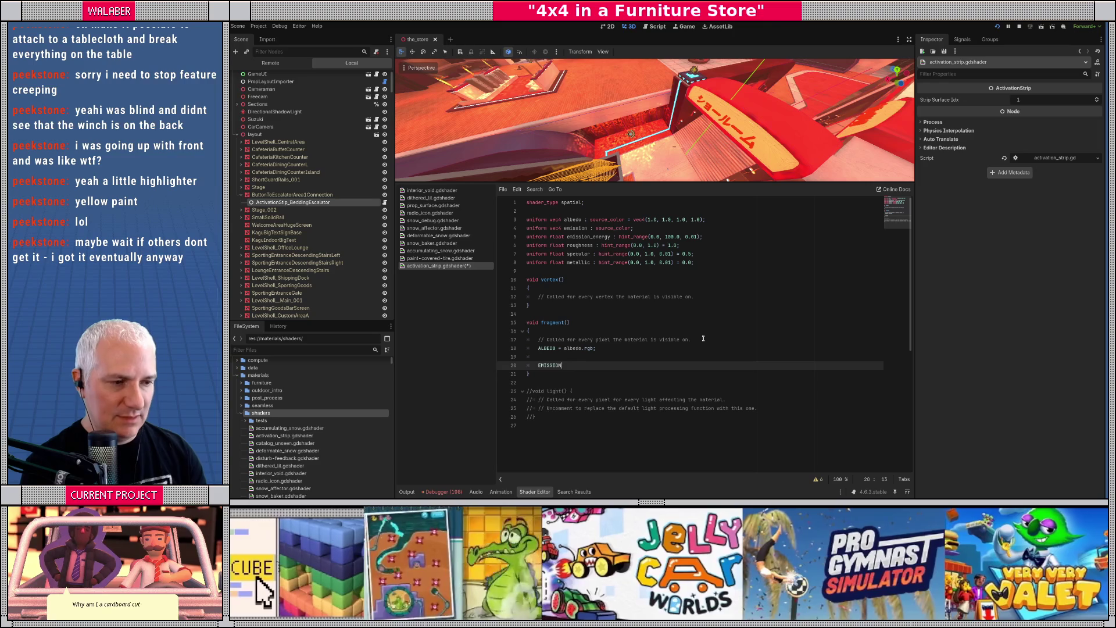
type("emission * e")
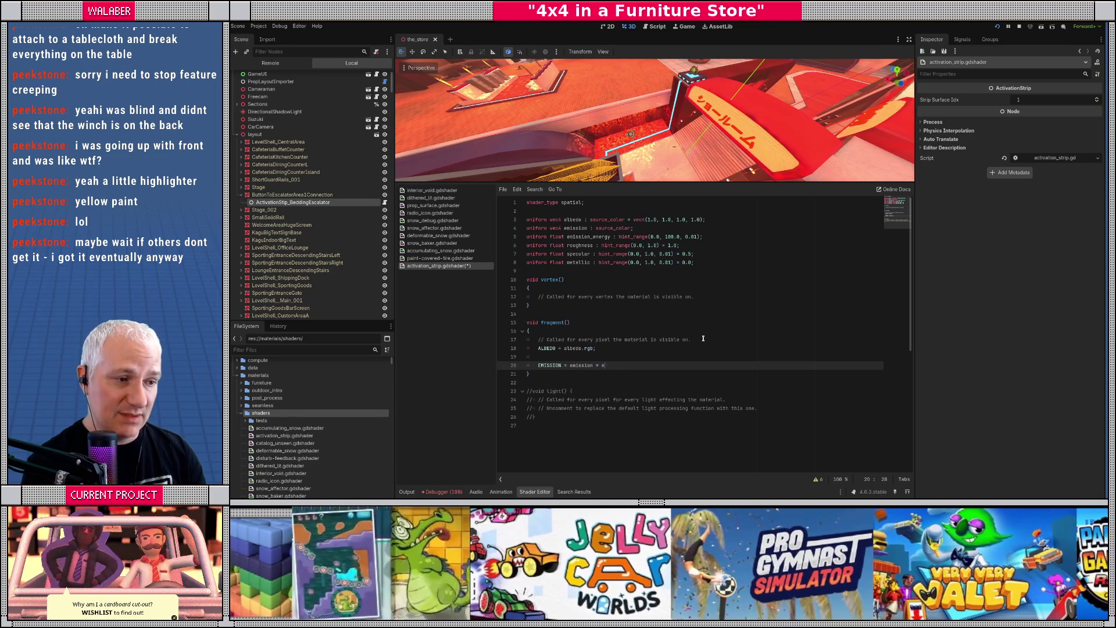
type("mi")
key("Down")
key("Return")
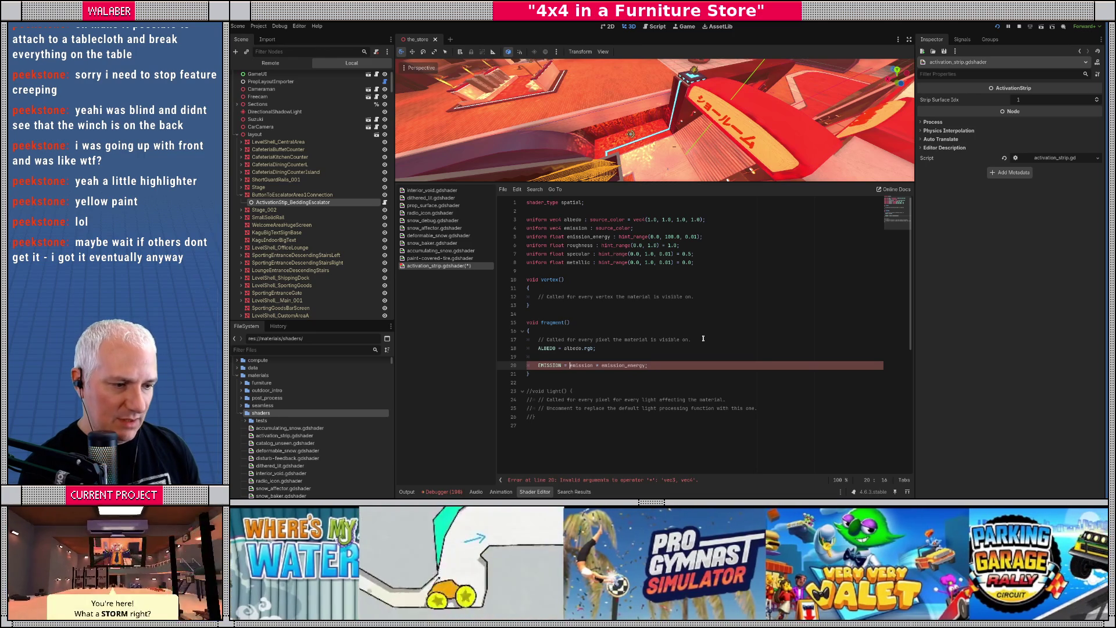
type(".rgb")
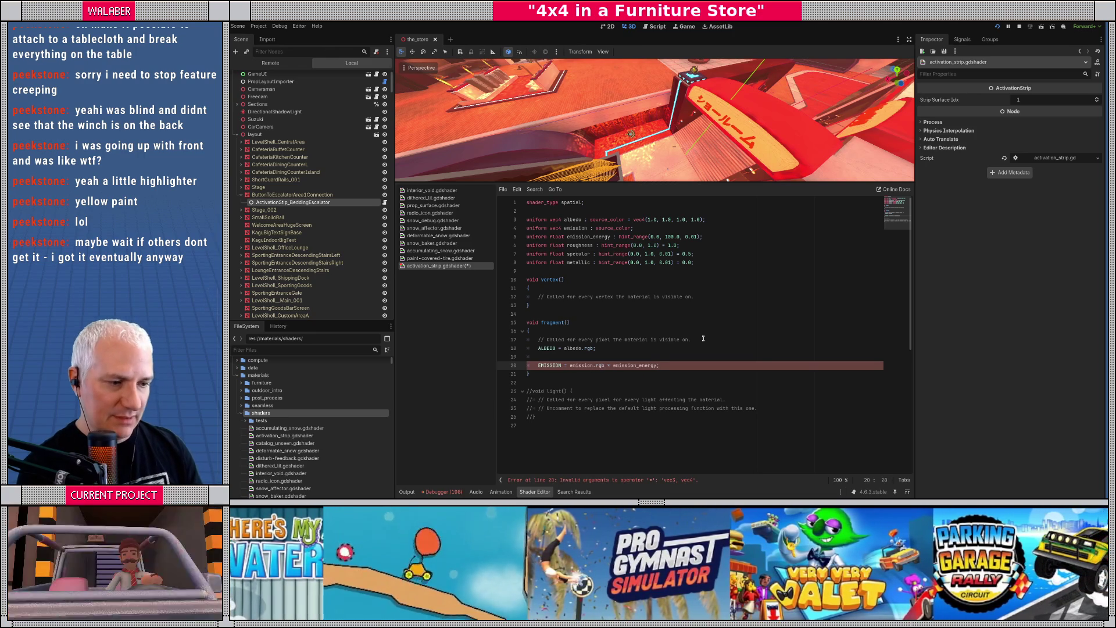
- Add METALLIC, SPECULAR and ROUGHNESS assignments from their matching uniforms
key("Return")
key("Return")
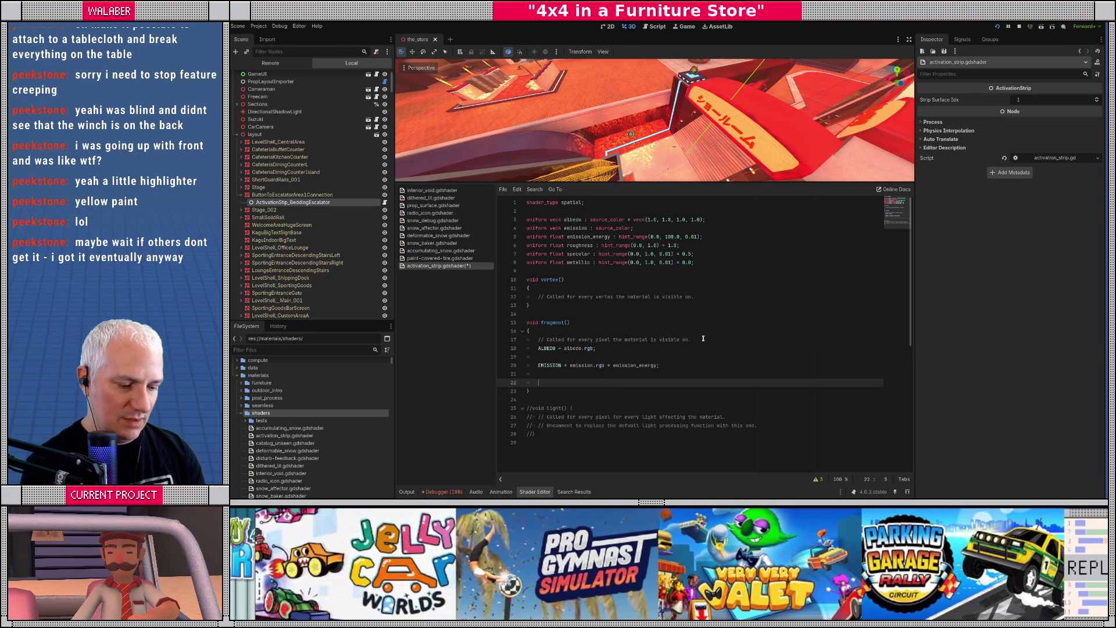
type("TALLIC = met")
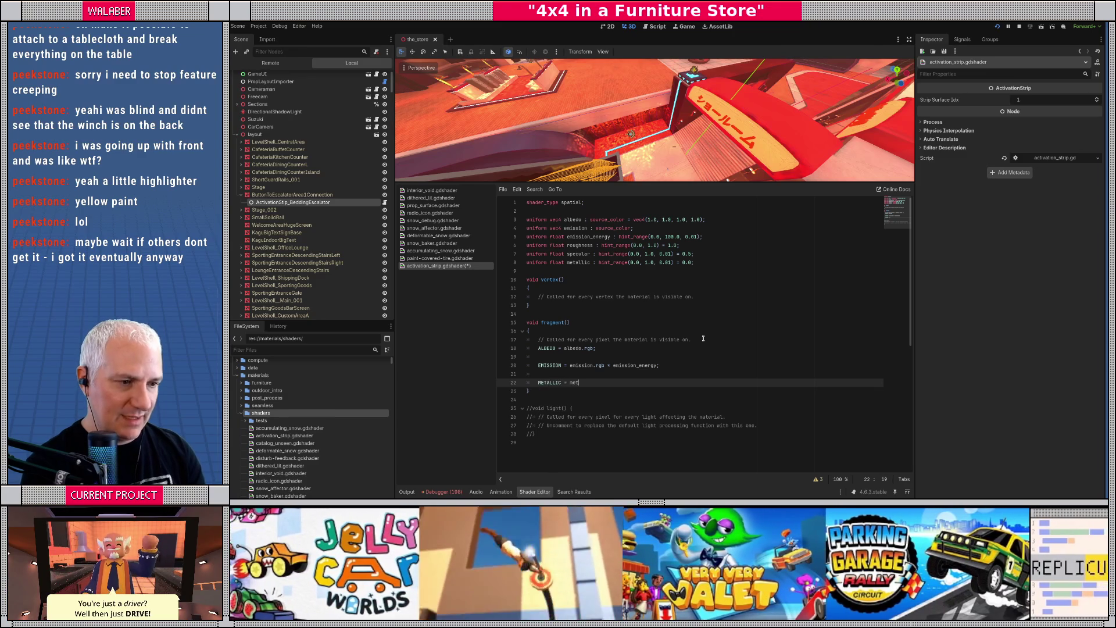
key("Return")
key("Return")
type("SPECULAR = spec")
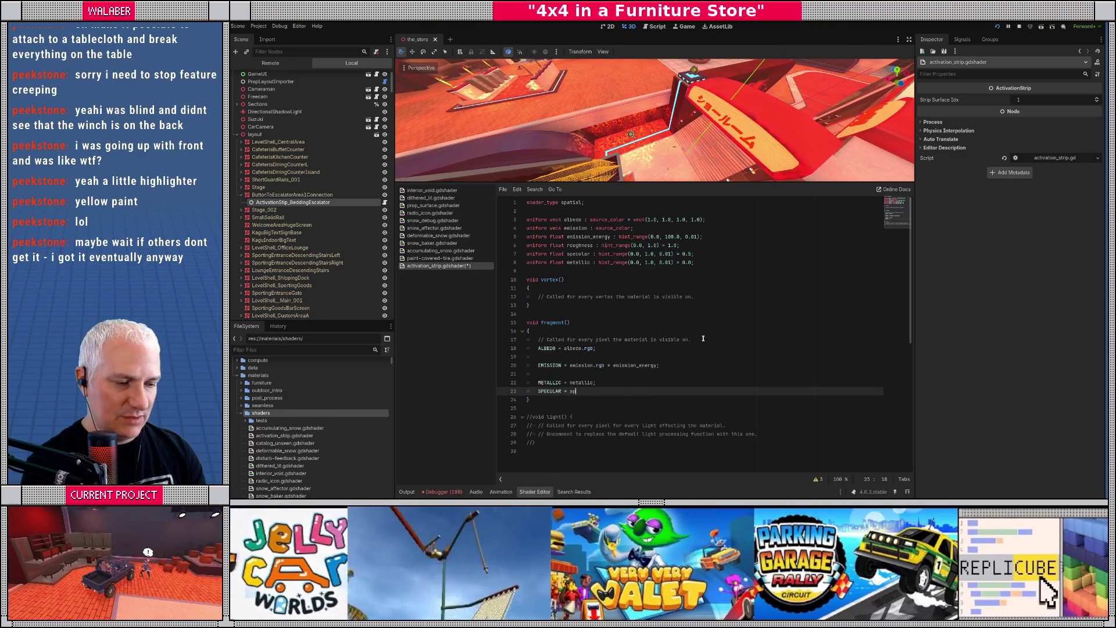
key("Return")
type(";")
key("Return")
type("rou")
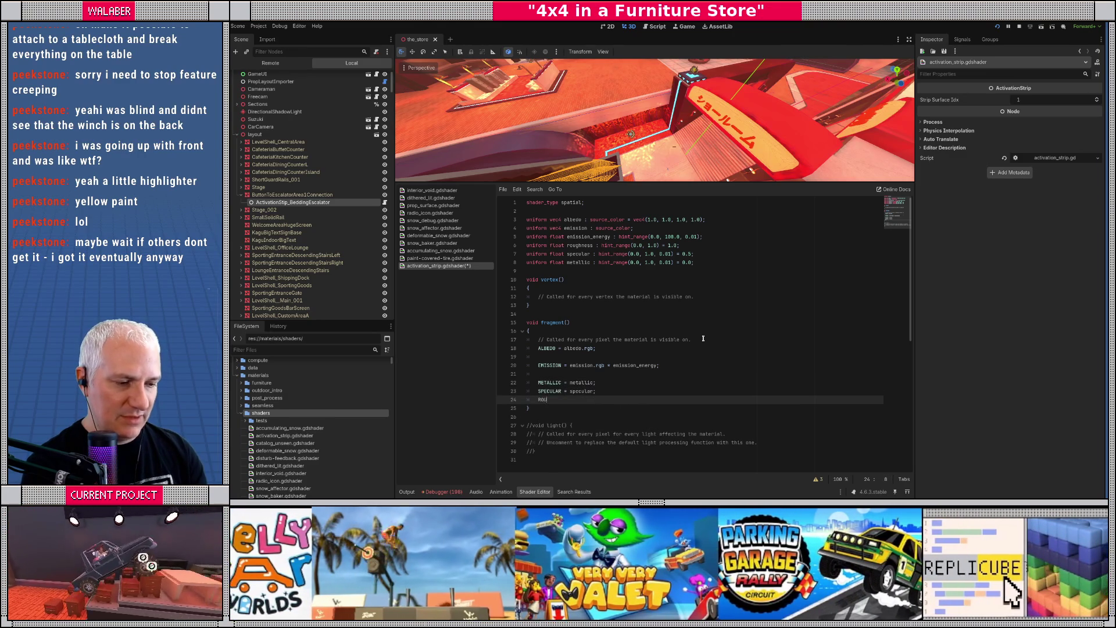
key("Return")
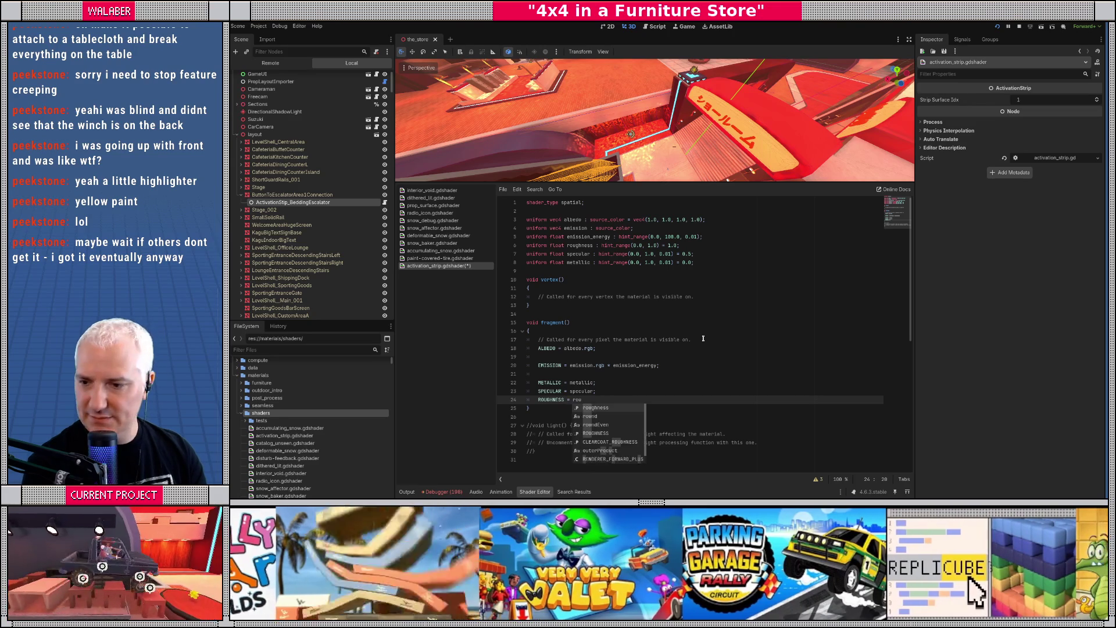
key("Return")
type(";")
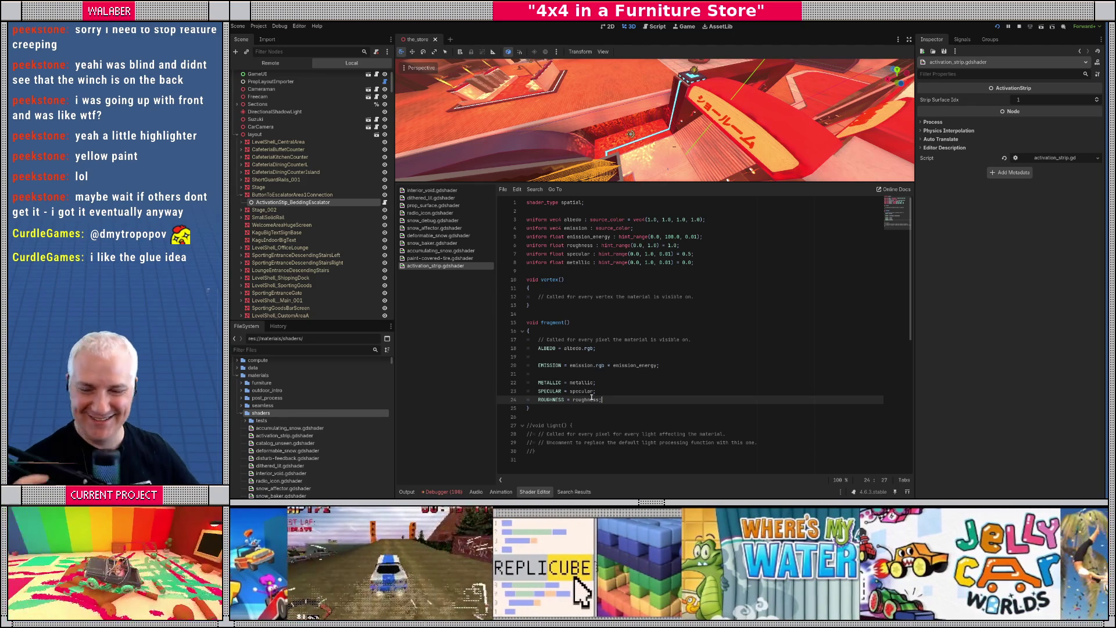
- Delete the commented-out light() function and save the shader
scroll(592, 397, "down", 2)
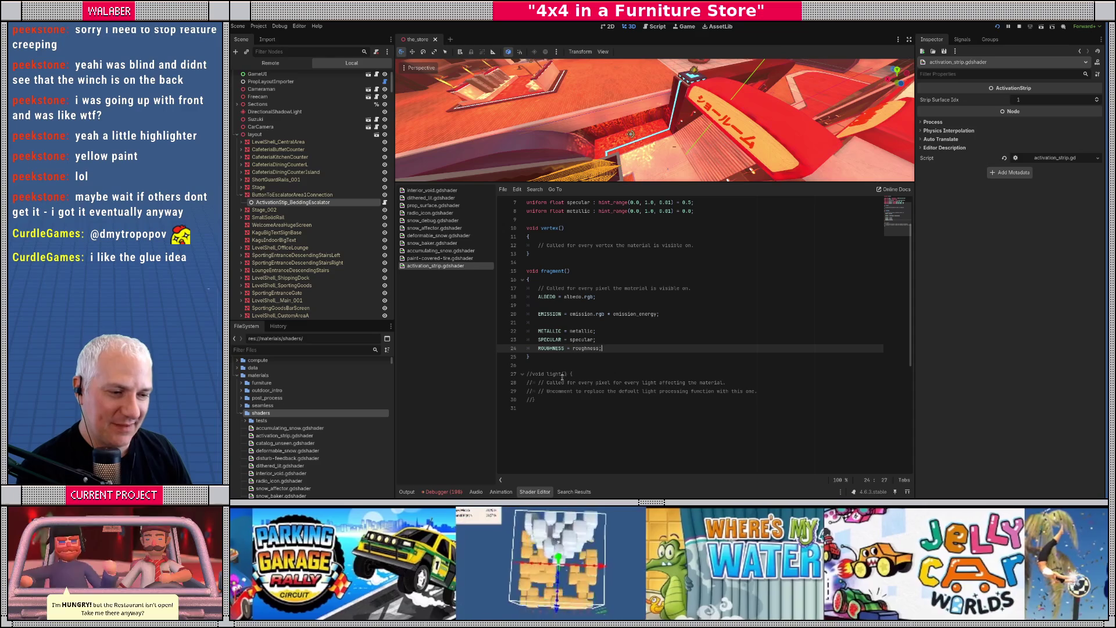
left_click_drag(539, 365, 552, 408)
key("BackSpace")
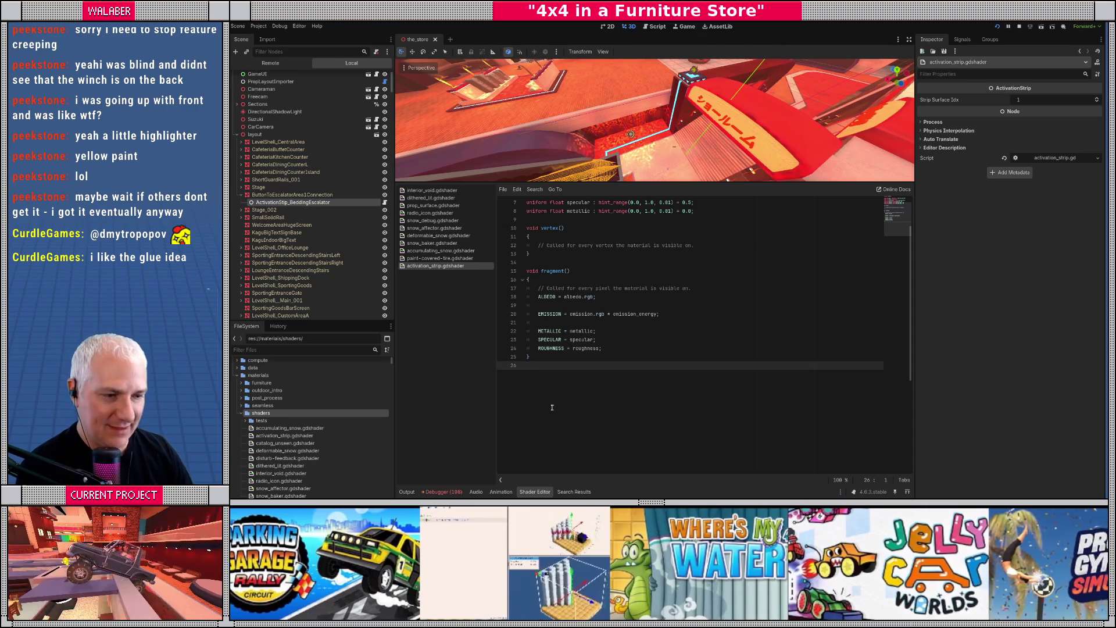
left_click(543, 240)
scroll(547, 245, "up", 2)
left_click(564, 271)
key("ctrl+s")
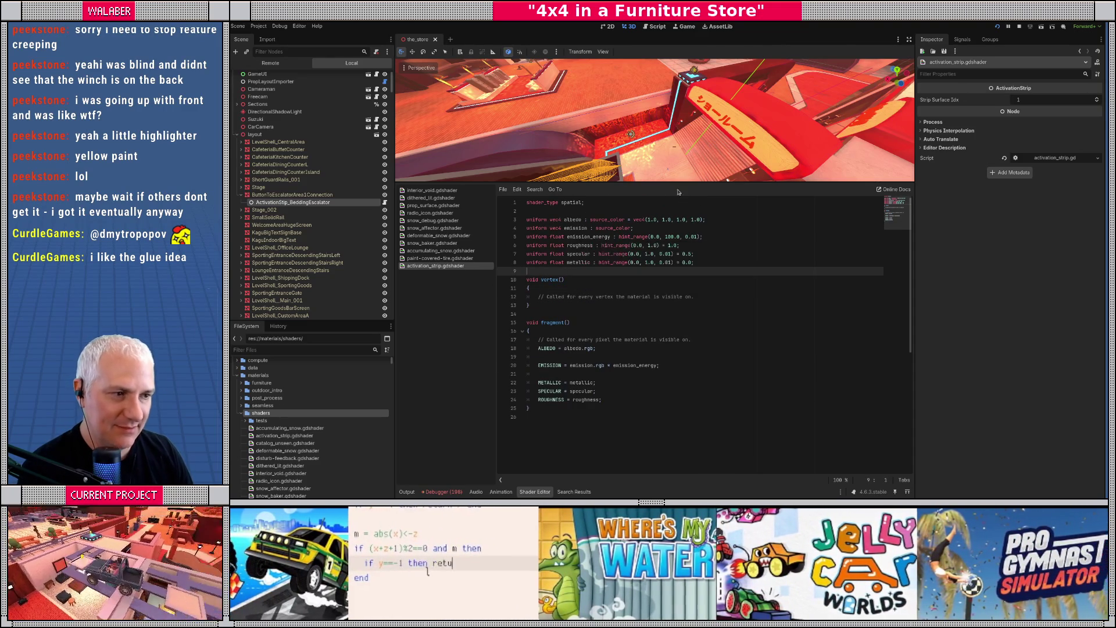
left_click_drag(681, 185, 681, 336)
- Select the button mesh and browse to the materials folder in the FileSystem dock
left_click(294, 194)
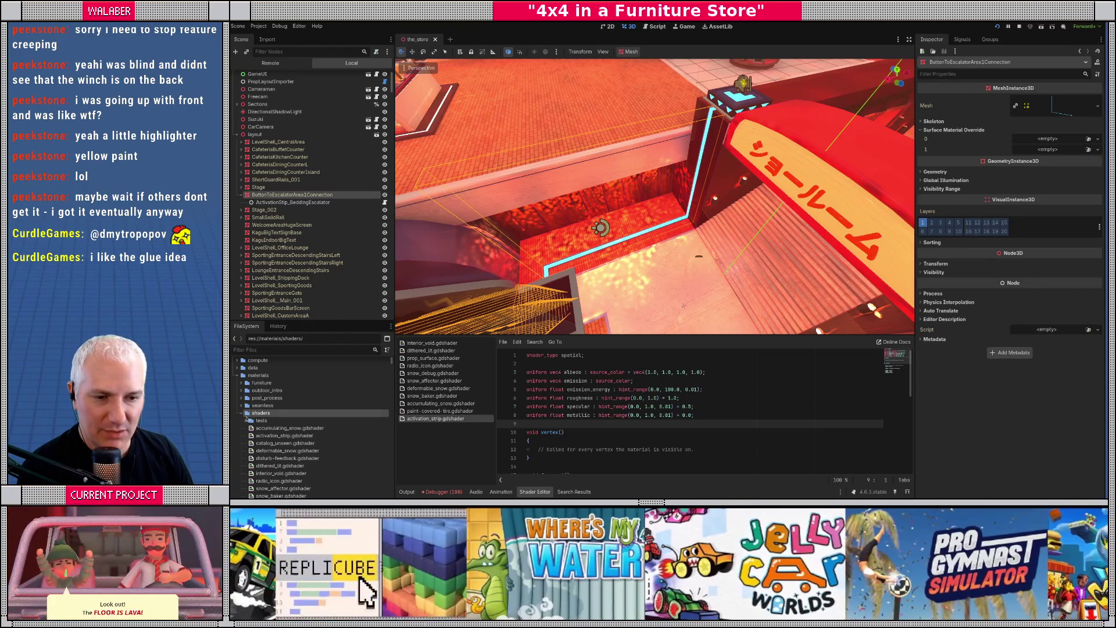
left_click(242, 413)
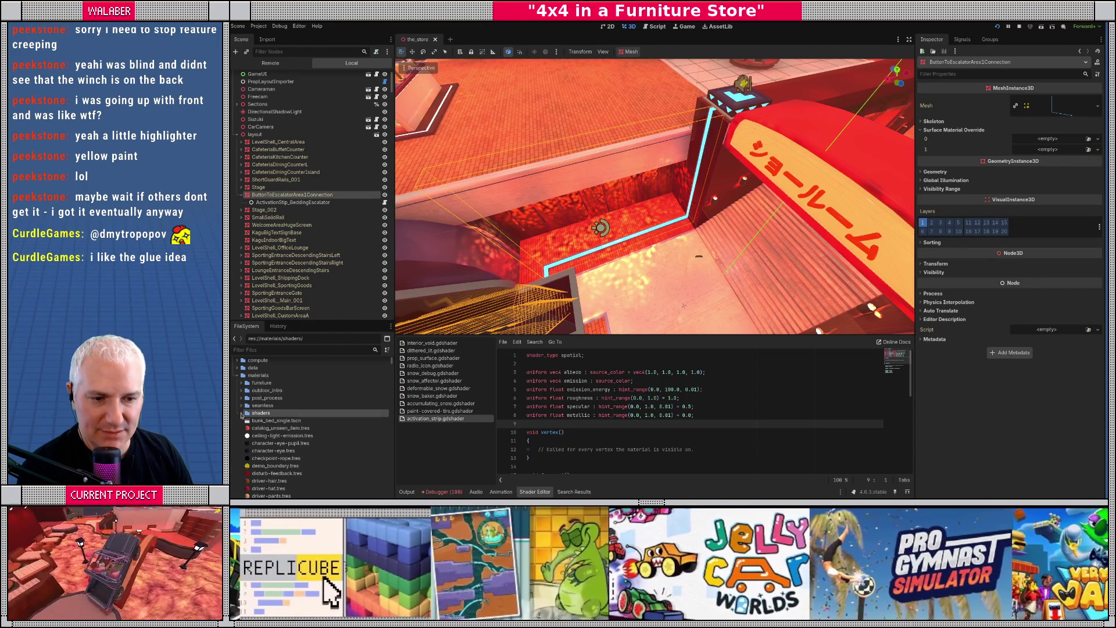
left_click(254, 375)
right_click(262, 375)
mouse_move(294, 379)
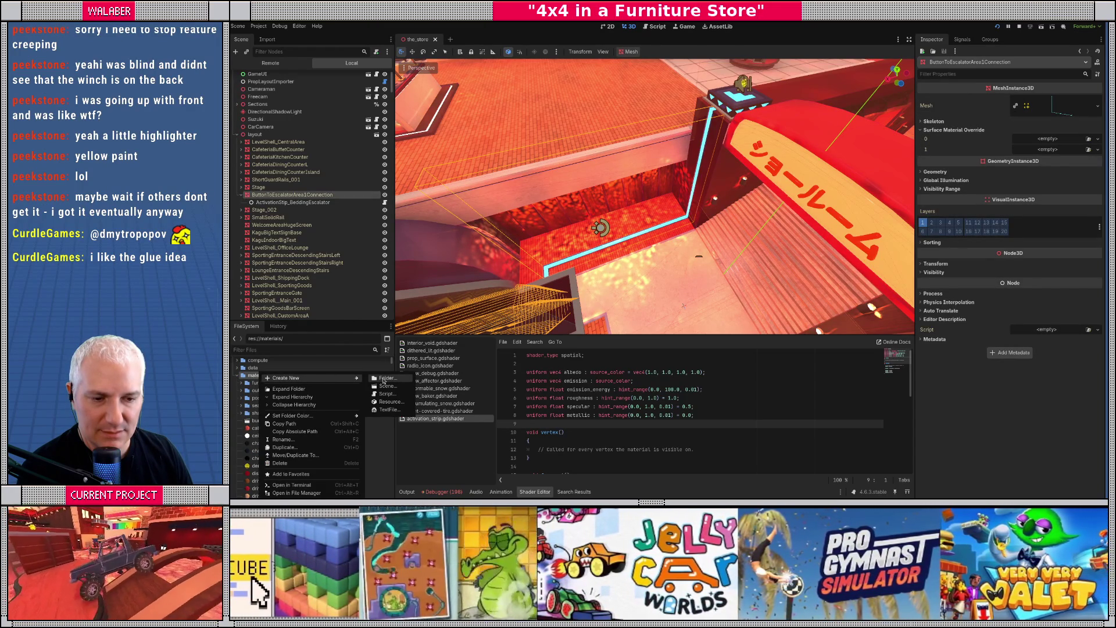
double_click(252, 382)
scroll(264, 395, "down", 3)
scroll(271, 397, "up", 3)
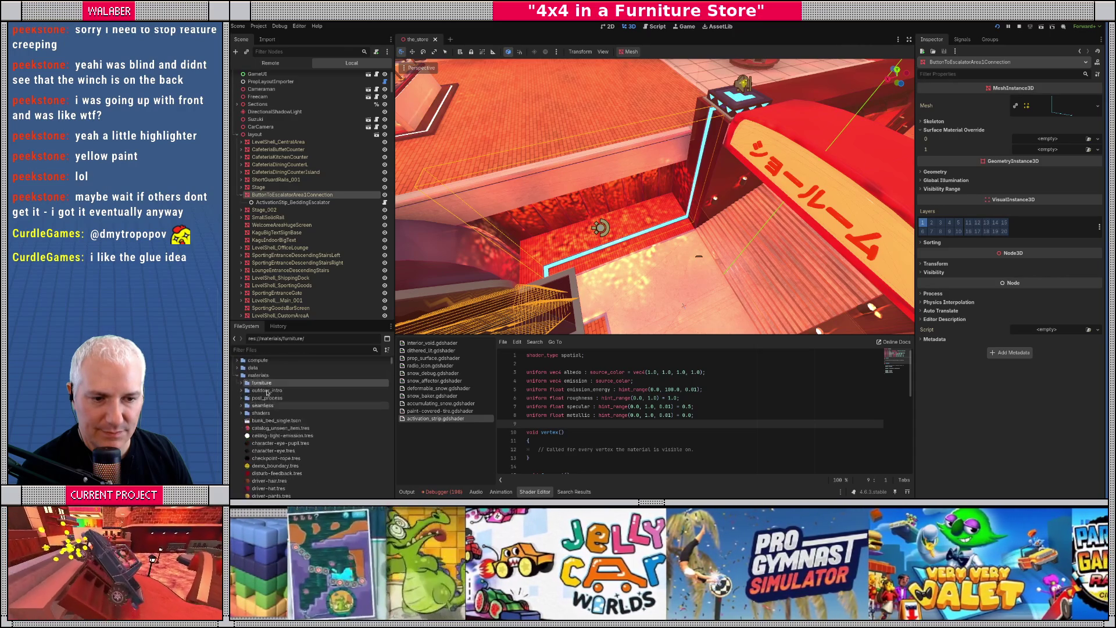
- Create a new ShaderMaterial in materials and save it as activation_strip.tres
right_click(274, 393)
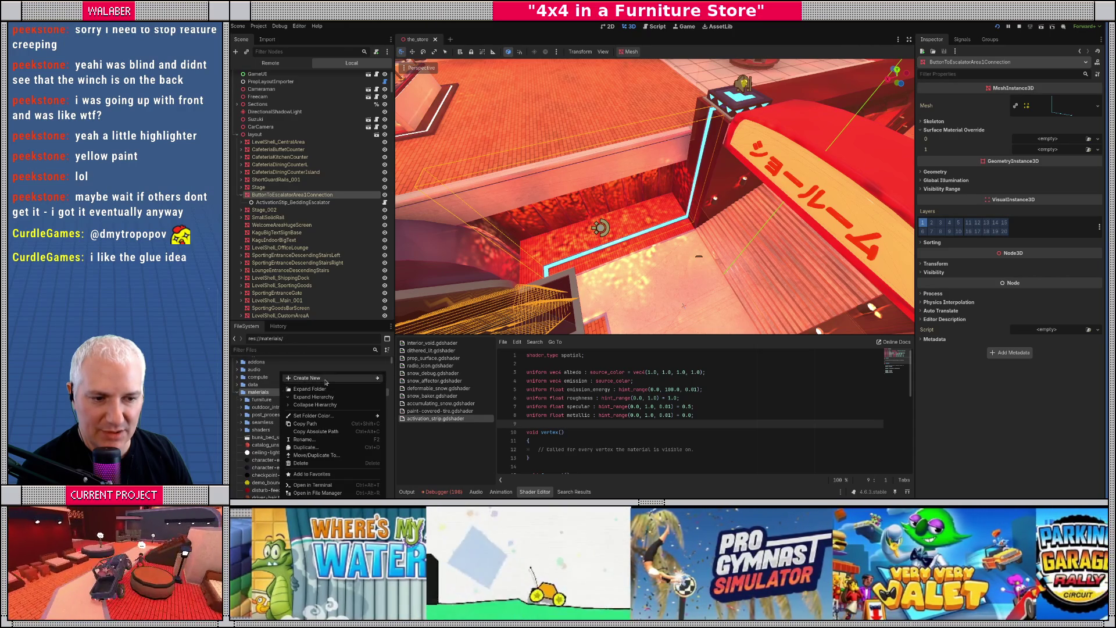
mouse_move(348, 378)
left_click(409, 402)
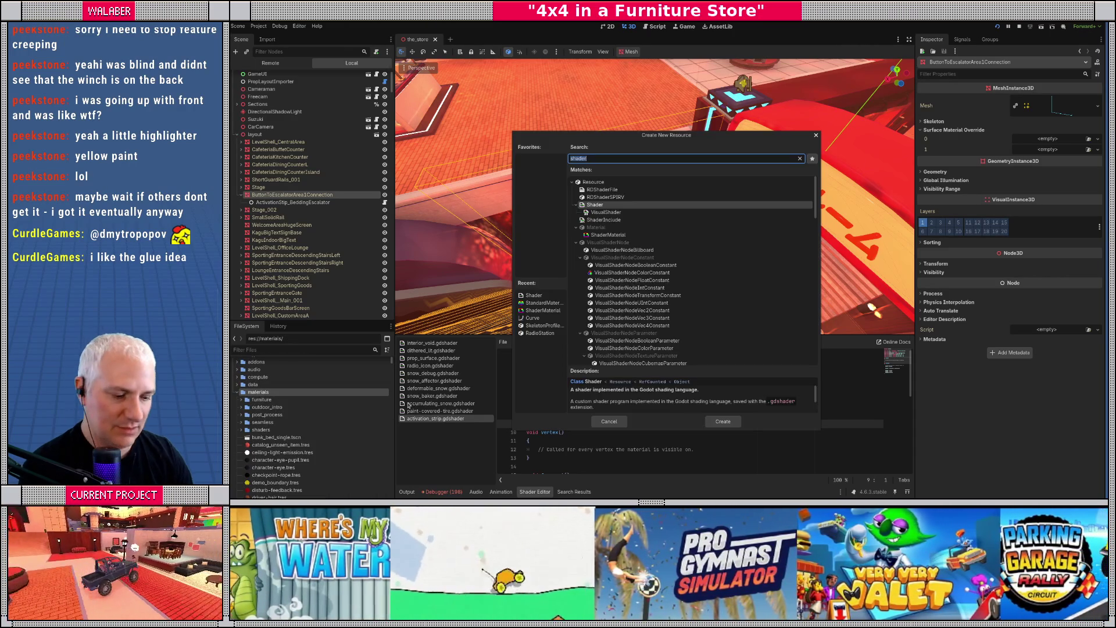
type("shaderm")
key("Return")
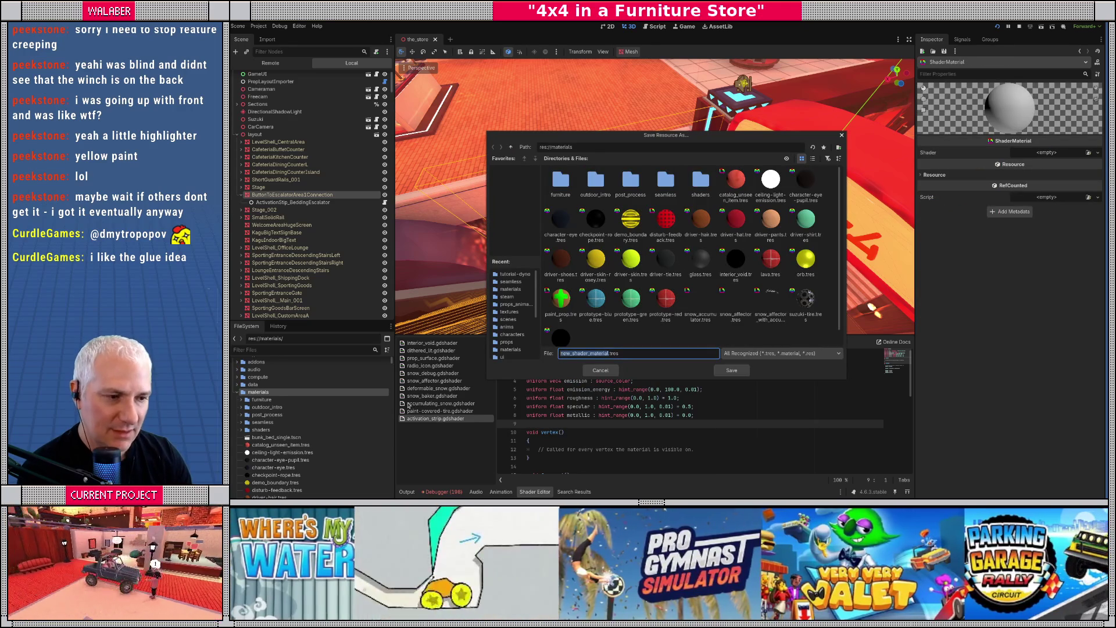
type("activation_")
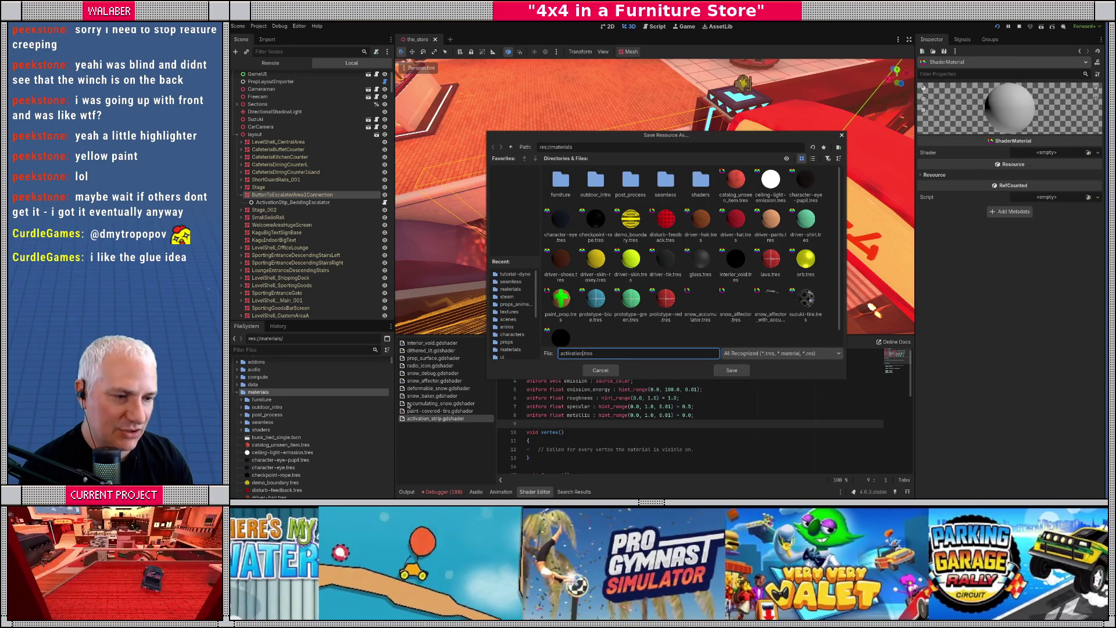
type("strip")
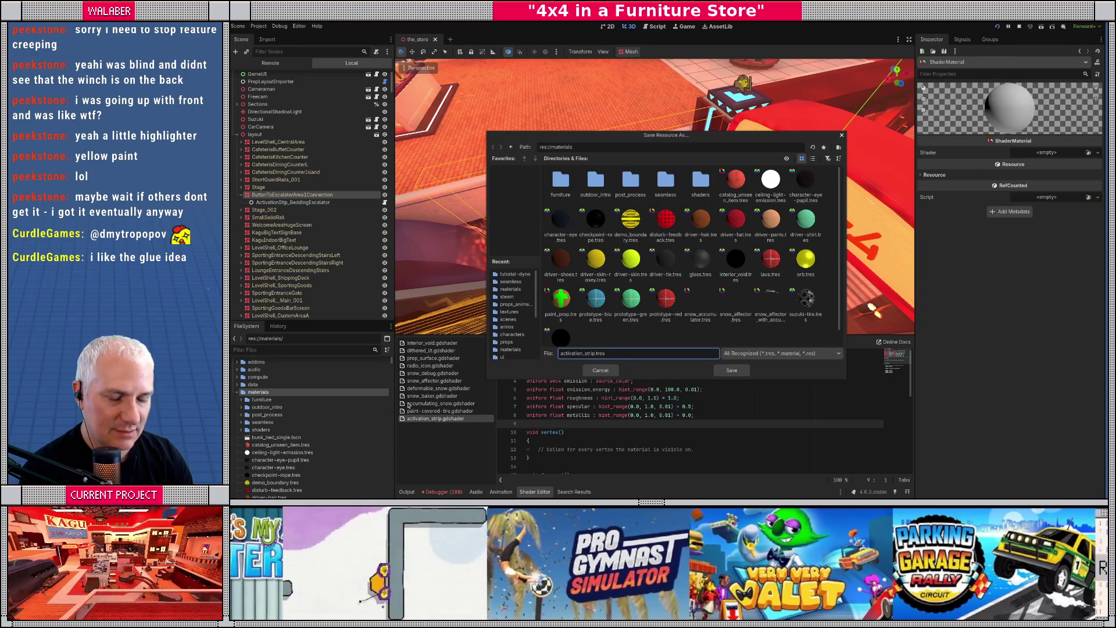
key("Return")
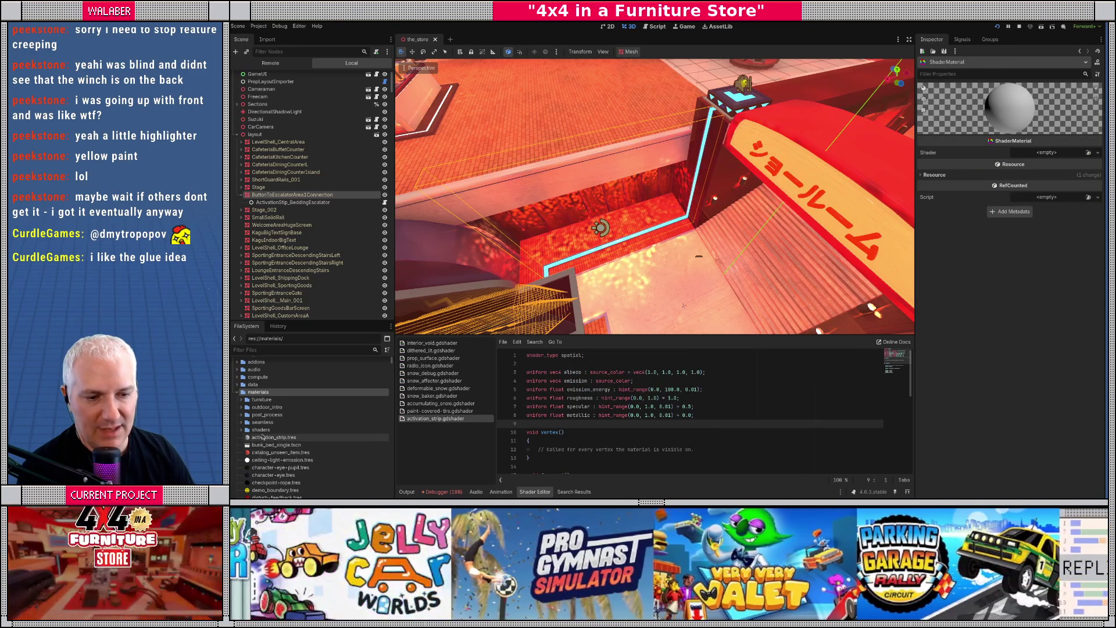
left_click(263, 438)
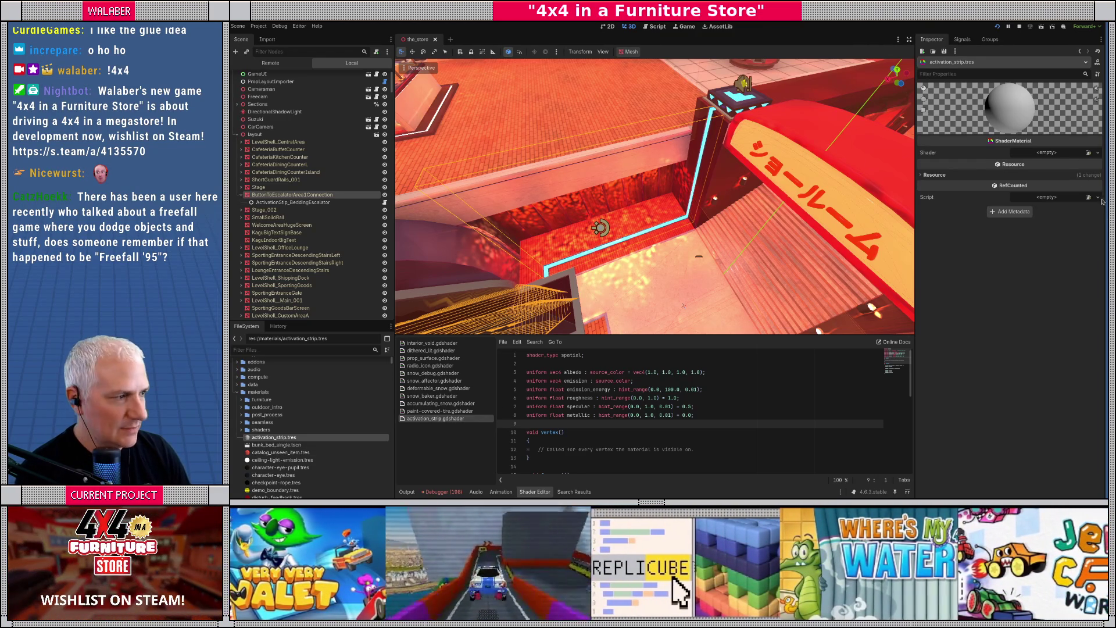
- Open the shader picker for the activation_strip.tres material's Shader slot
left_click(1088, 153)
- Assign activation_strip.gdshader as the material's shader and expand its parameters
type("acti")
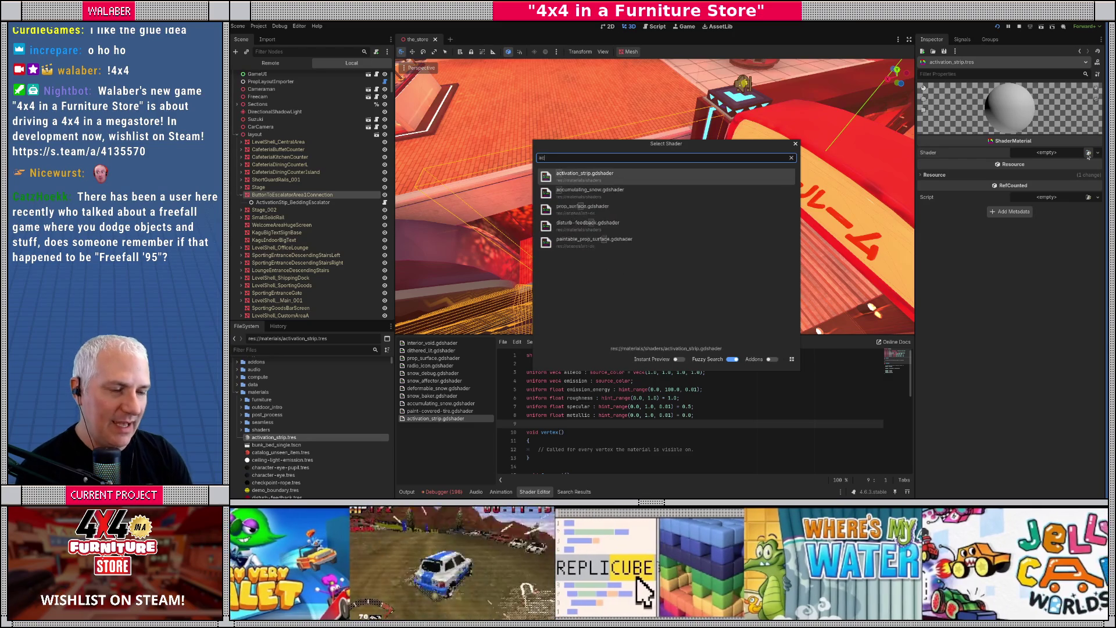
key("Return")
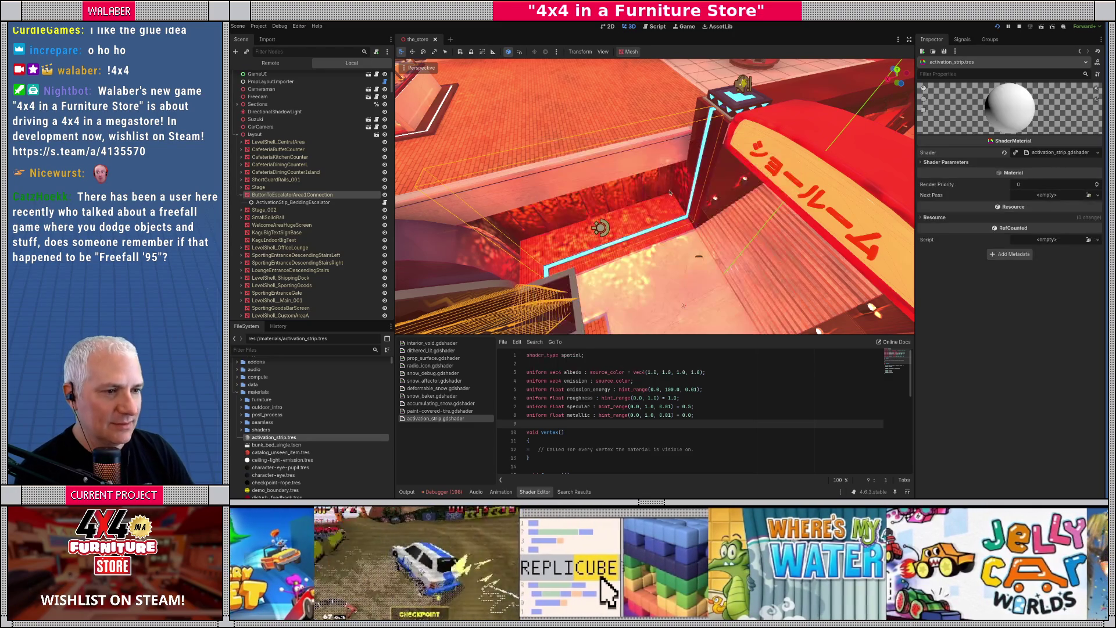
left_click(944, 162)
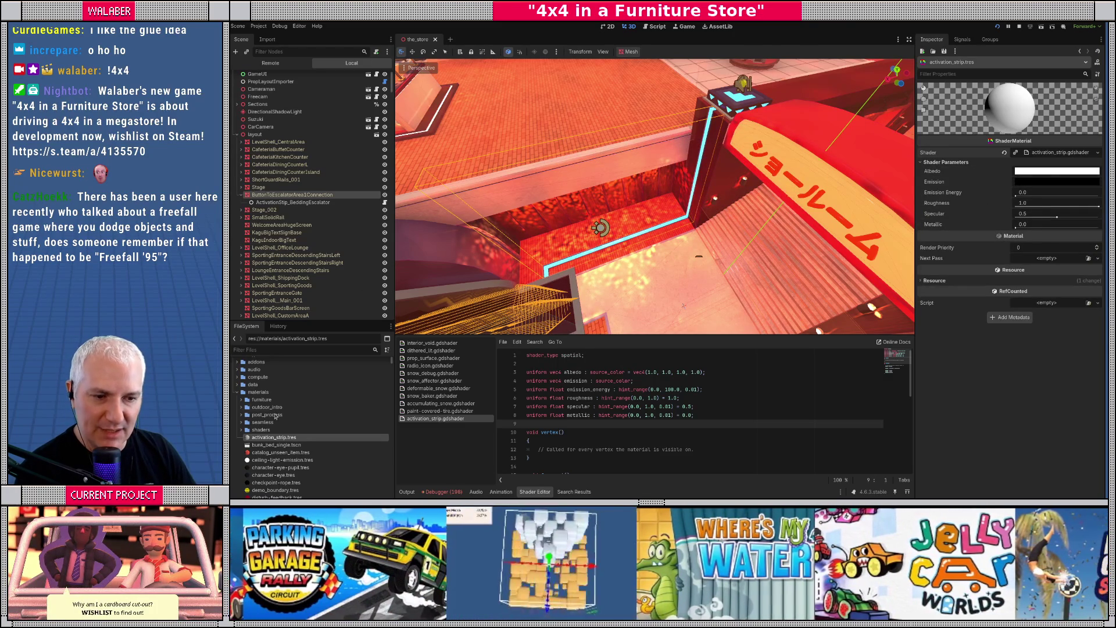
- Set activation_strip.tres as Surface Material Override 1 on ButtonToEscalatorArea1Connection
left_click(285, 202)
left_click(284, 195)
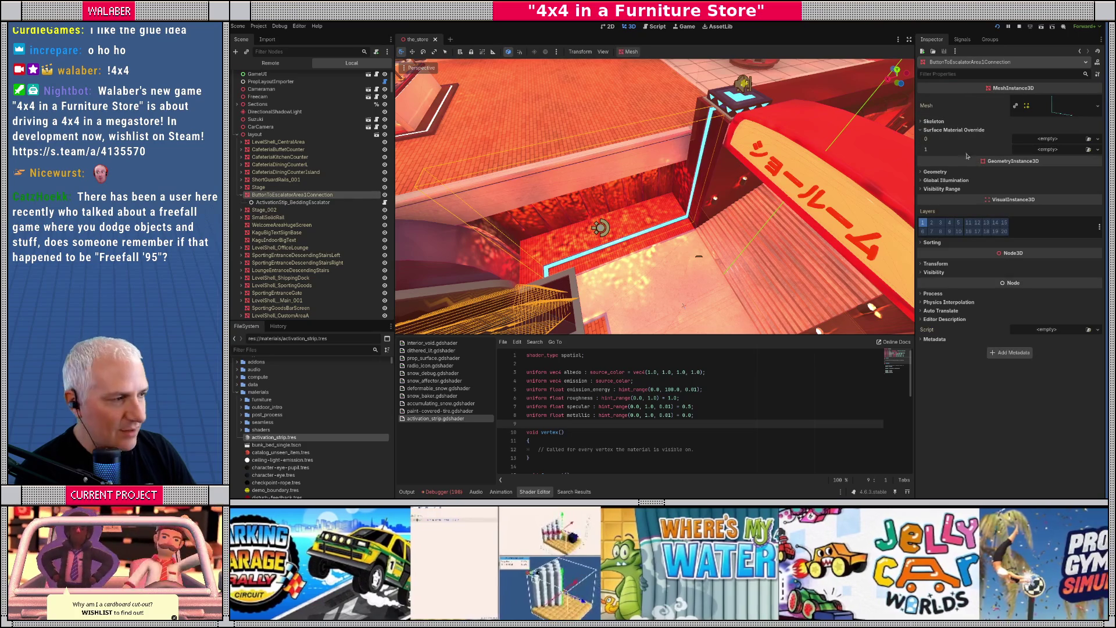
left_click(1089, 150)
type("activ")
key("Return")
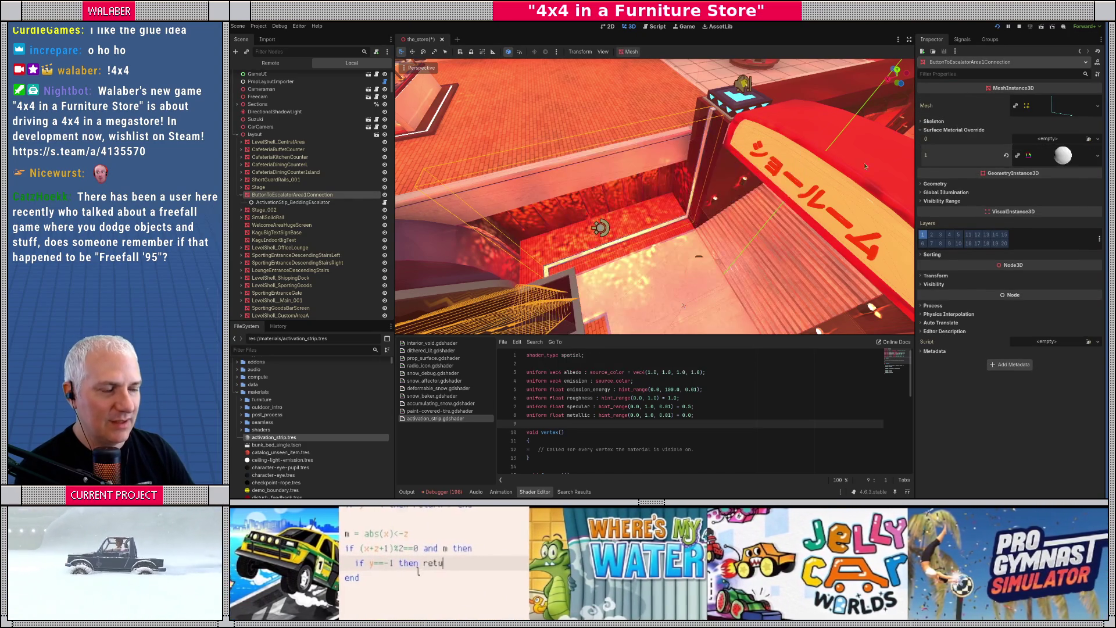
- Expand the button mesh's surfaces to show the PressurePlateMetal and PressurePlateGlow materials
scroll(671, 203, "up", 10)
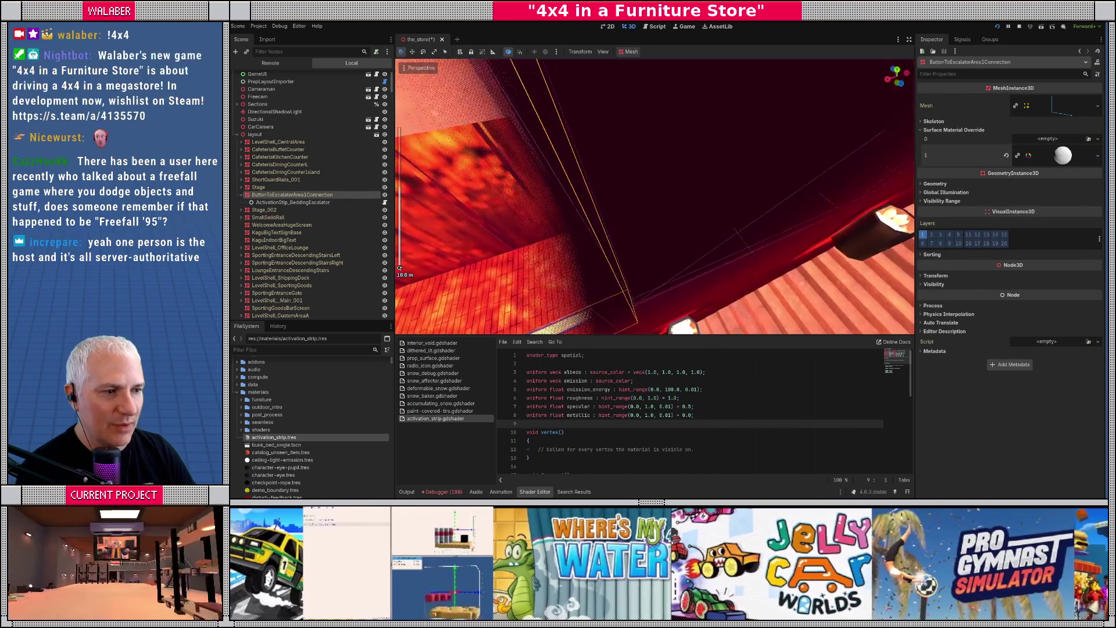
scroll(655, 196, "down", 10)
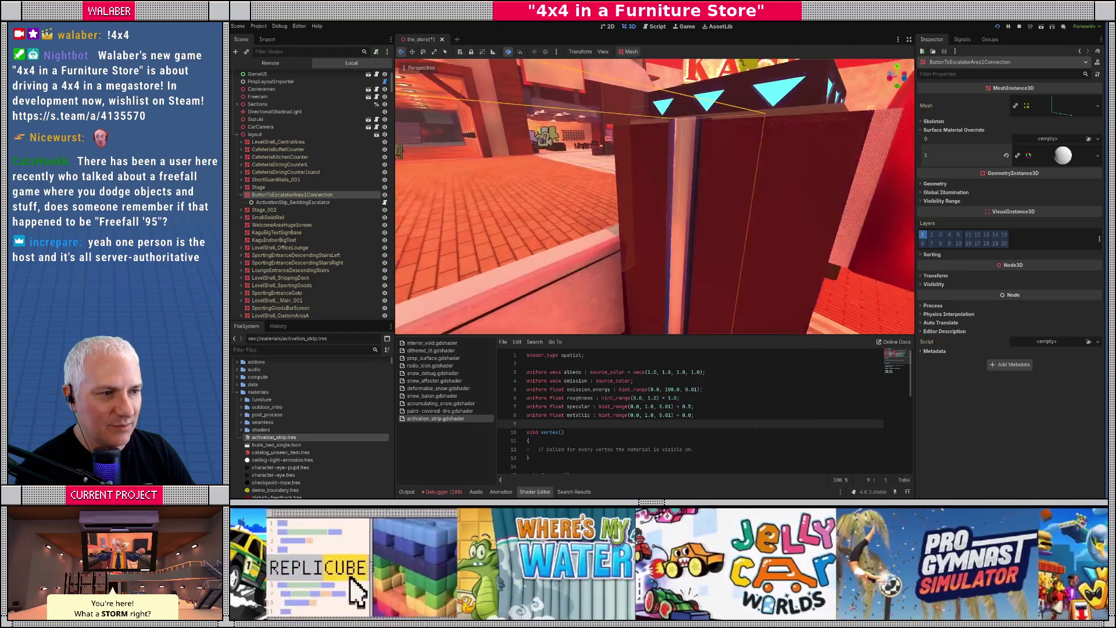
scroll(656, 196, "up", 8)
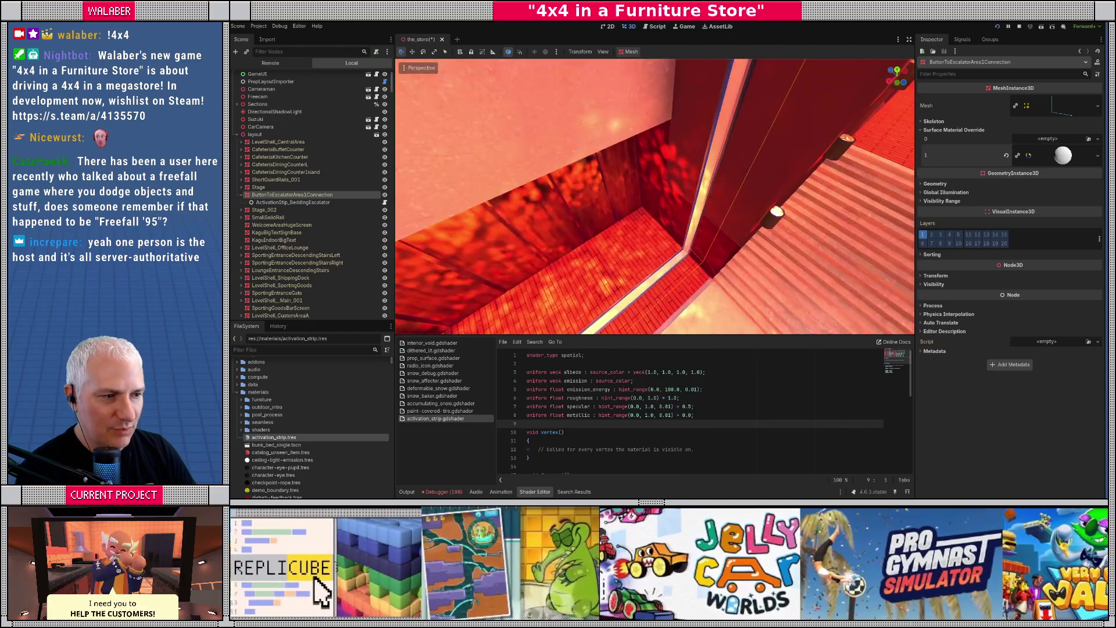
left_click(1042, 105)
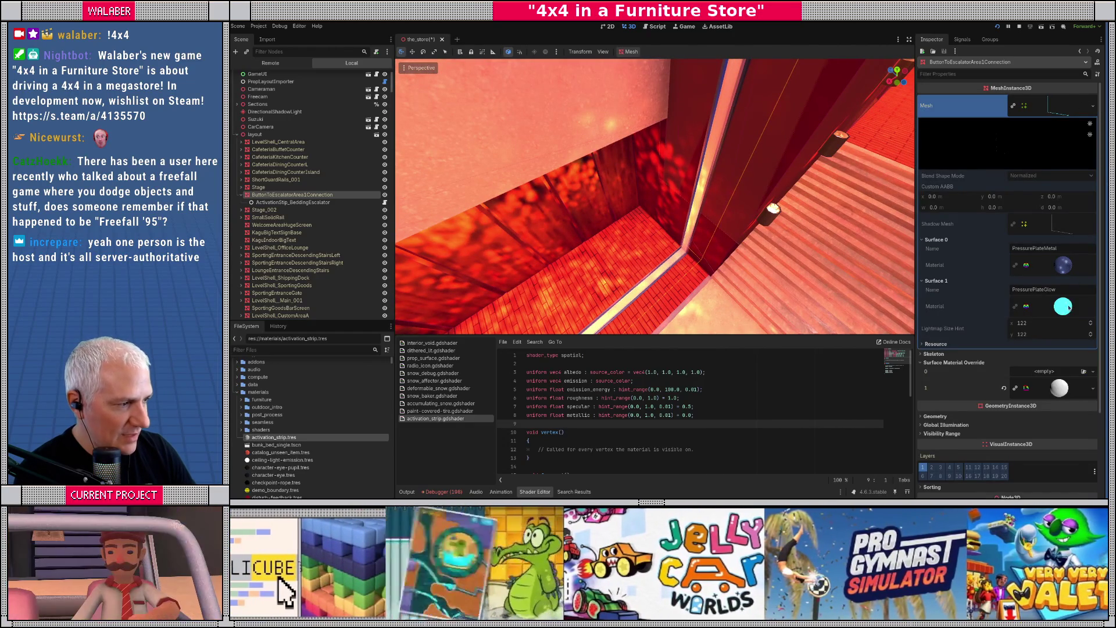
left_click(1069, 307)
scroll(989, 325, "down", 4)
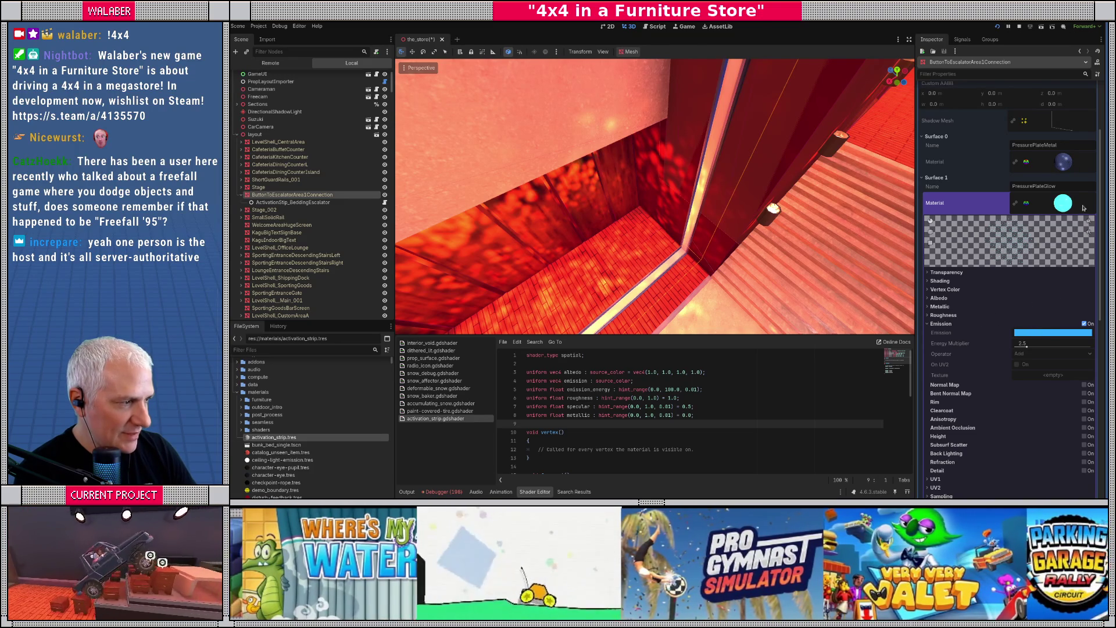
left_click(1063, 204)
left_click(1062, 216)
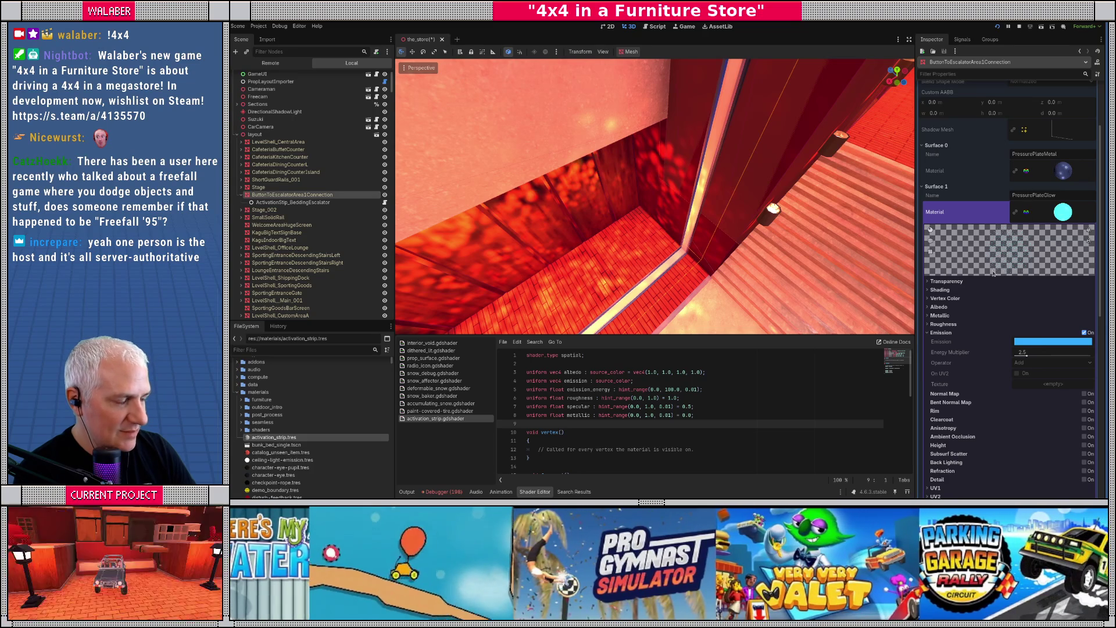
scroll(944, 299, "down", 5)
scroll(944, 299, "down", 5)
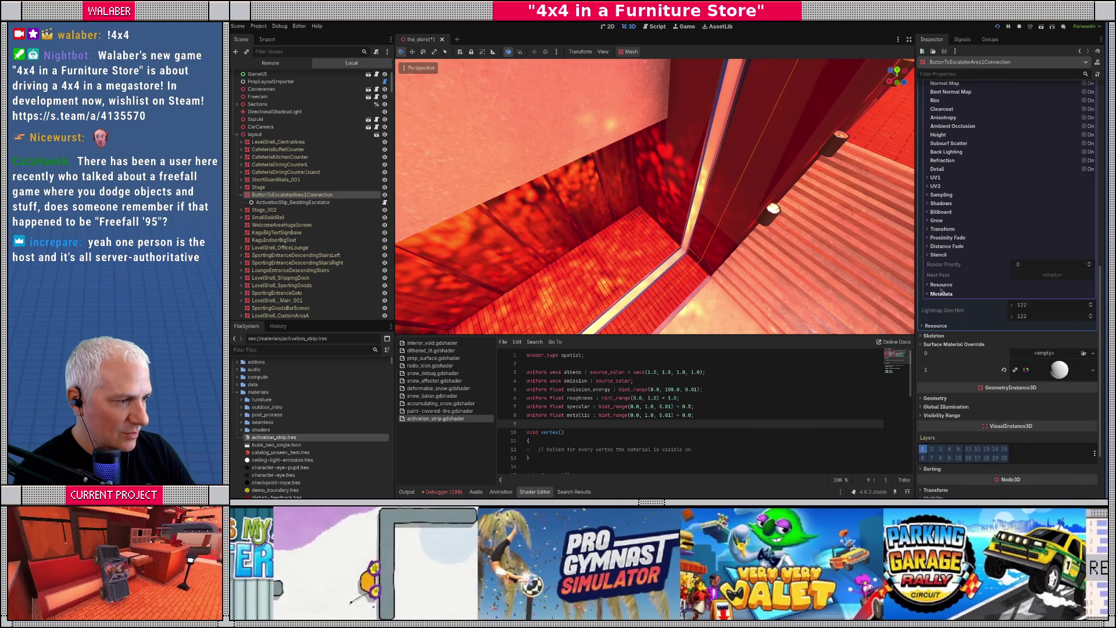
- Read the PressurePlateGlow material's resource path and reopen its settings
left_click(942, 284)
left_click_drag(1066, 304, 1105, 303)
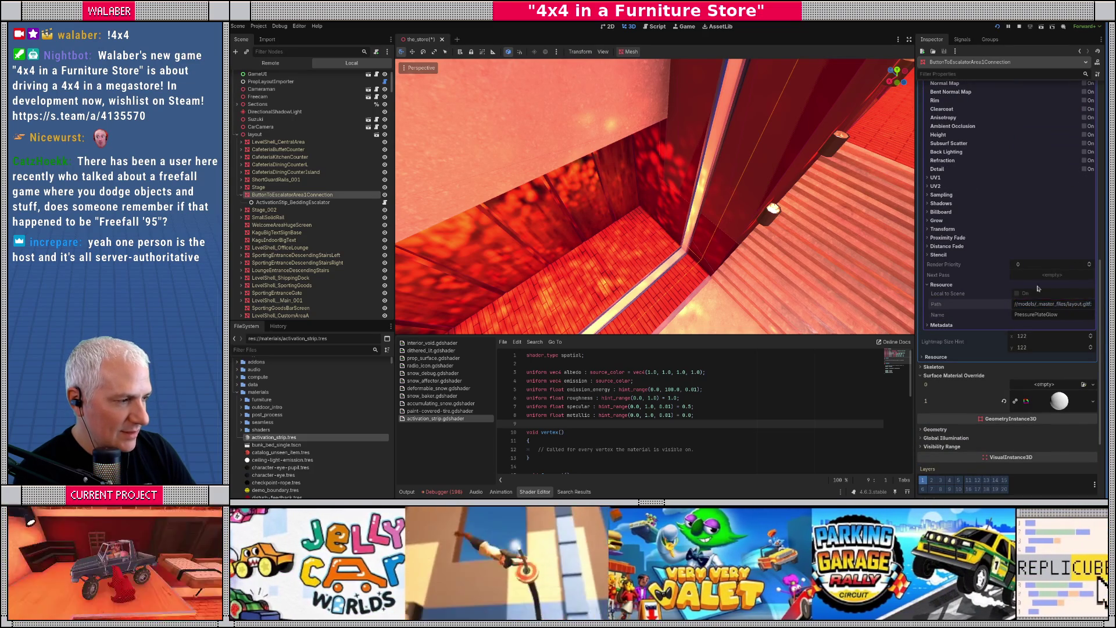
scroll(1030, 275, "up", 5)
scroll(1031, 275, "up", 5)
left_click(1061, 214)
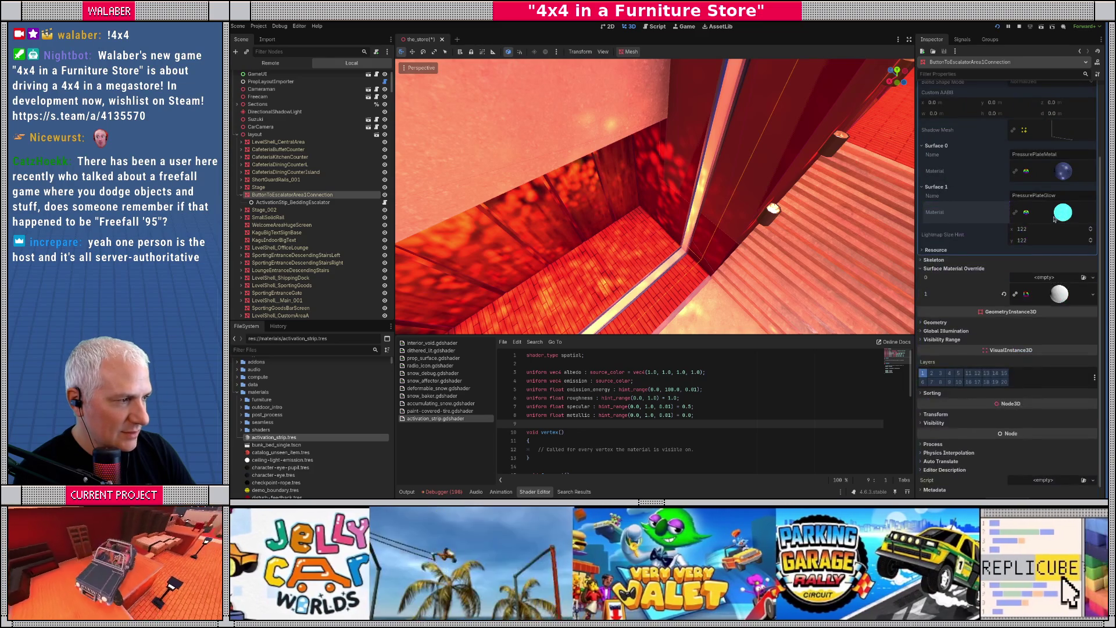
left_click(1047, 211)
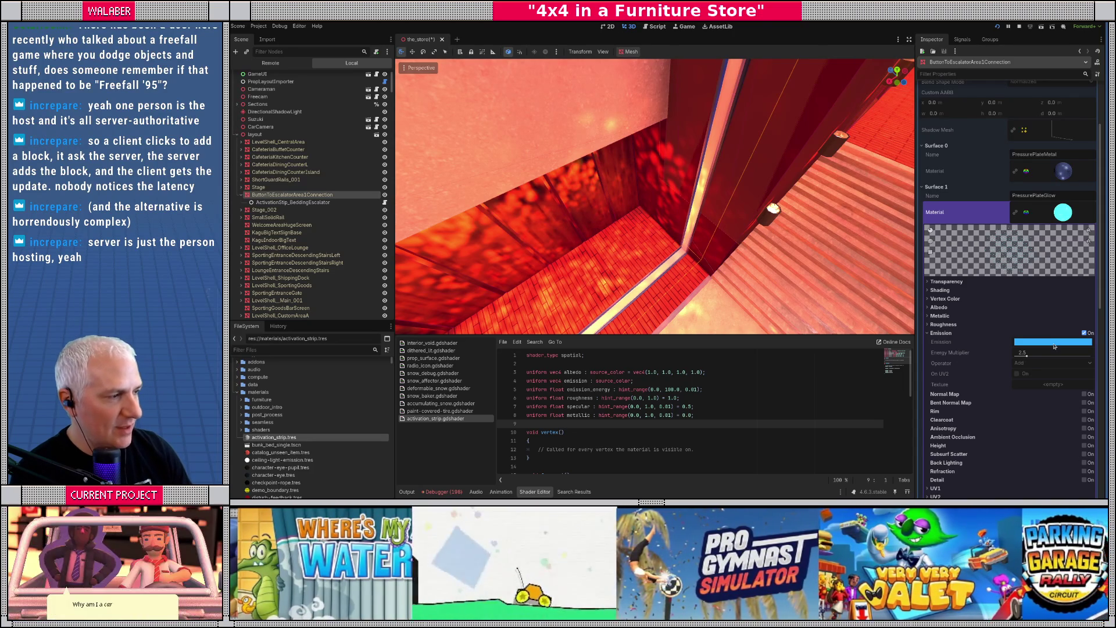
- Bring up the options for Surface 1's PressurePlateGlow material
right_click(1074, 216)
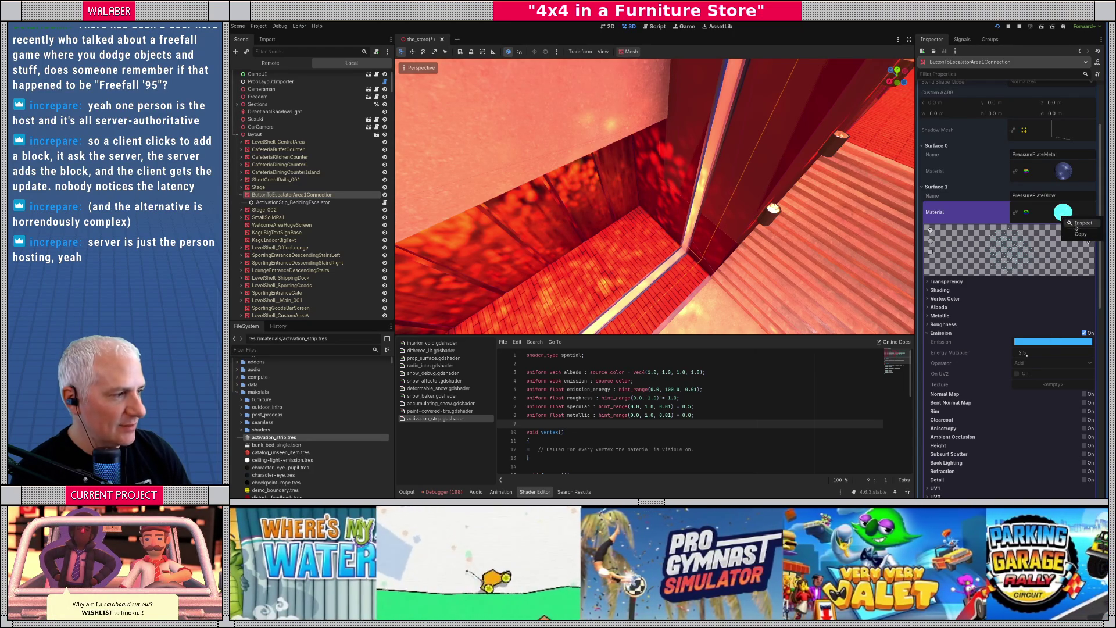
left_click(1081, 223)
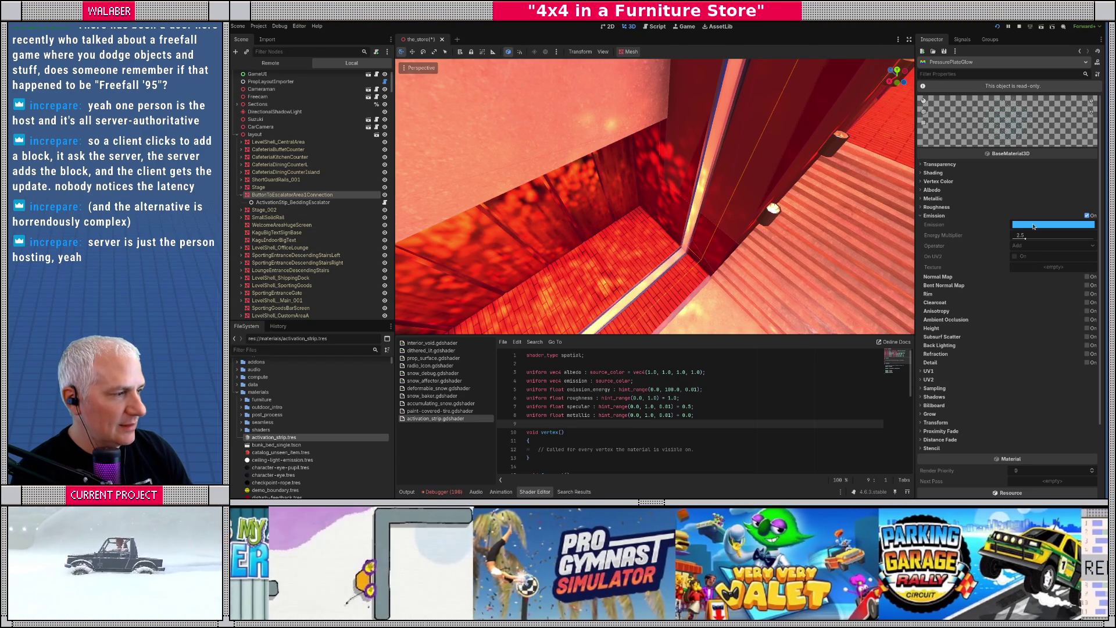
left_click(1087, 216)
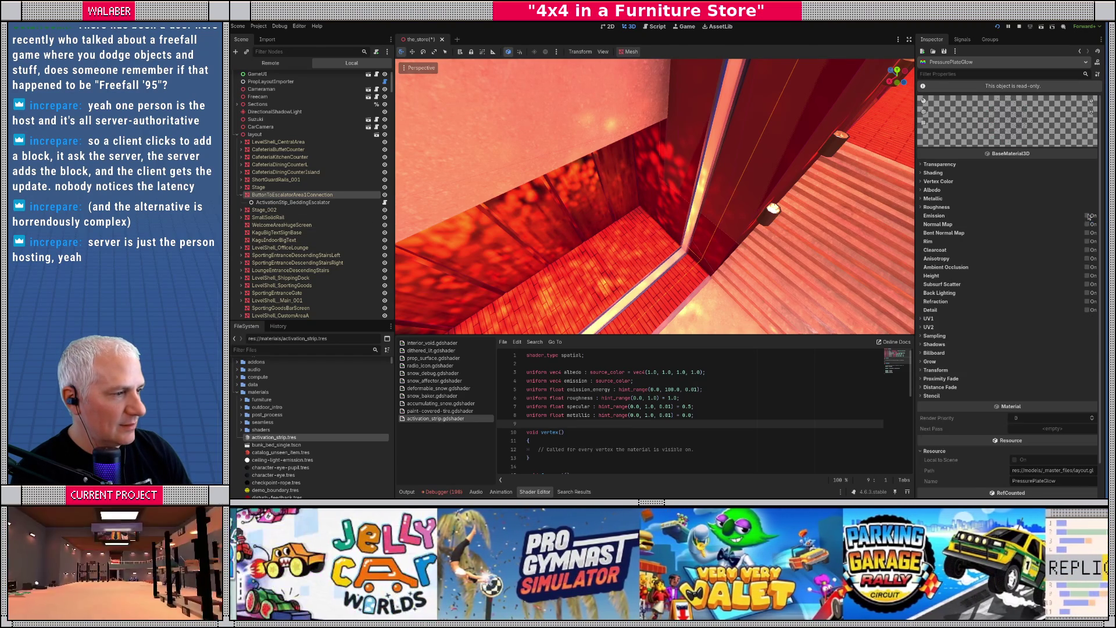
left_click(1087, 216)
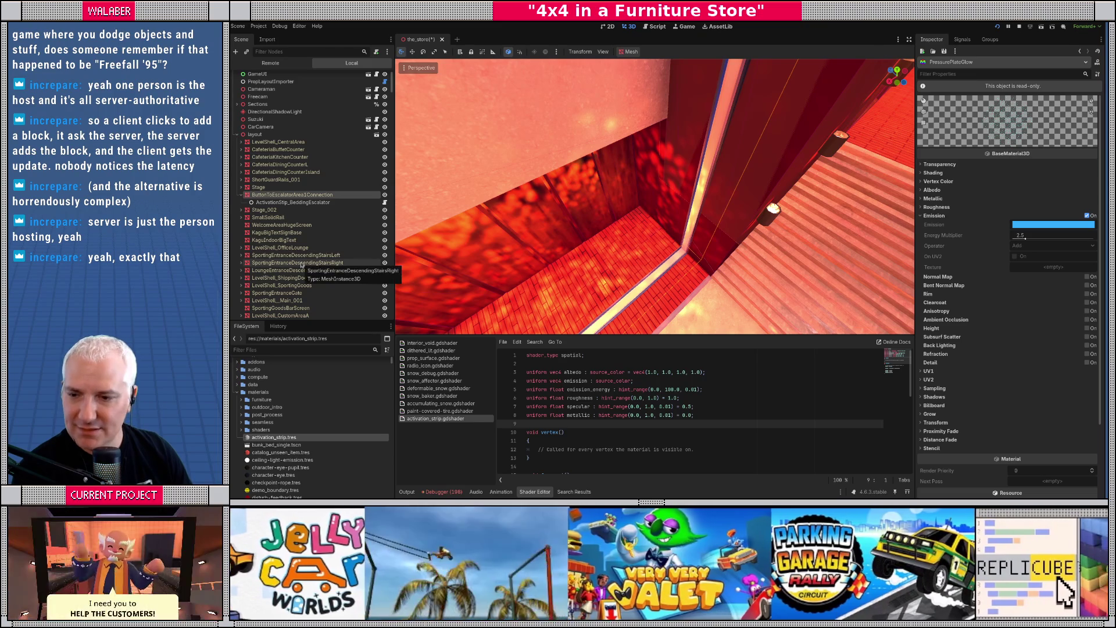
left_click(290, 194)
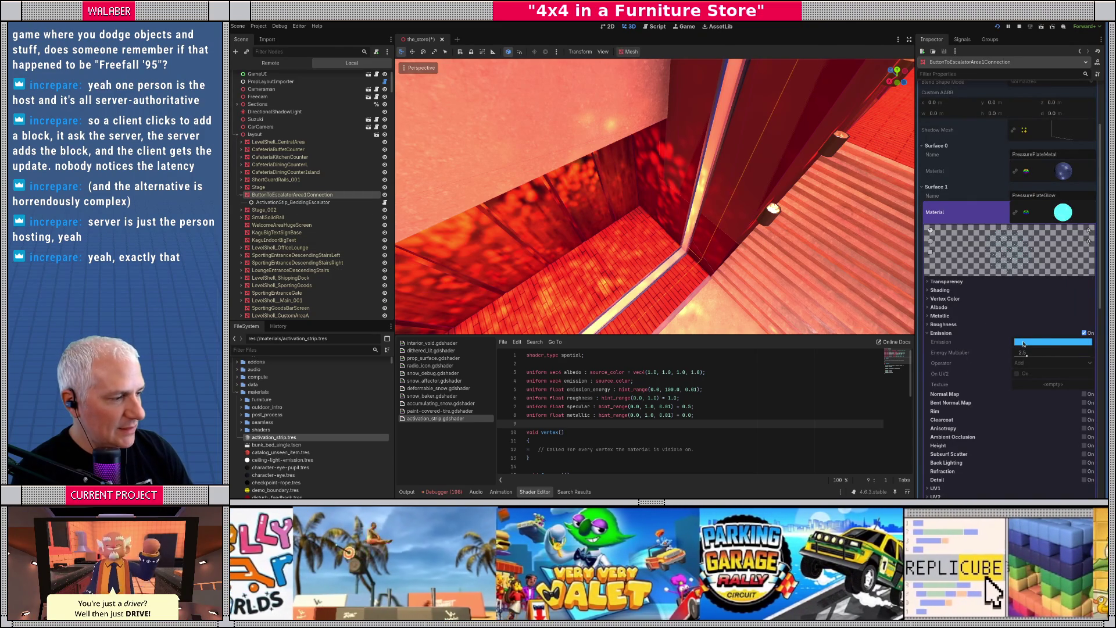
mouse_move(1029, 347)
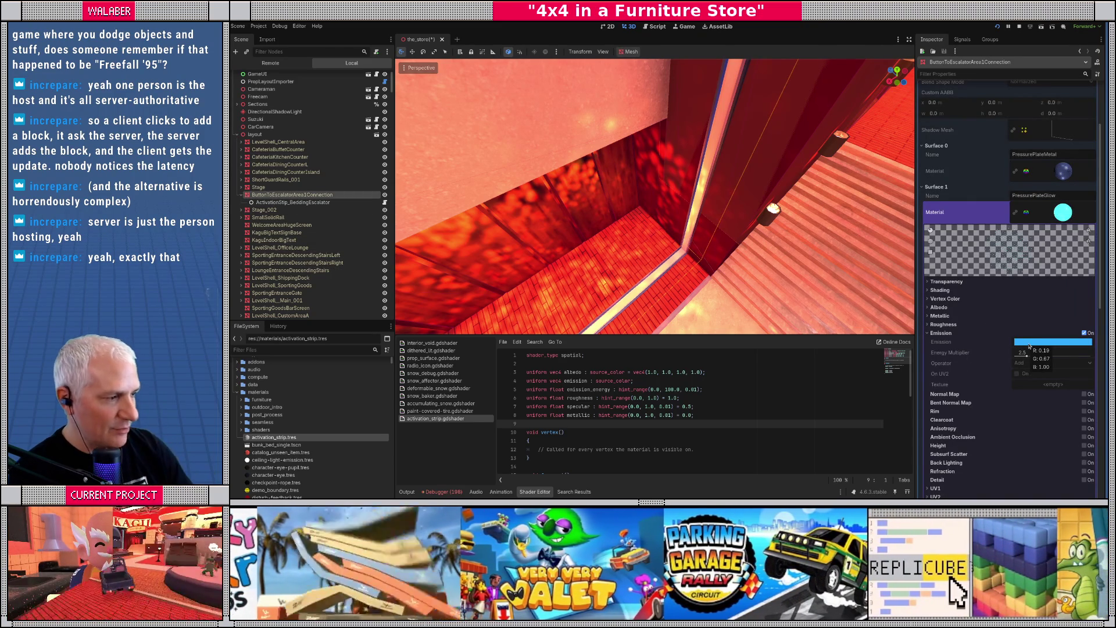